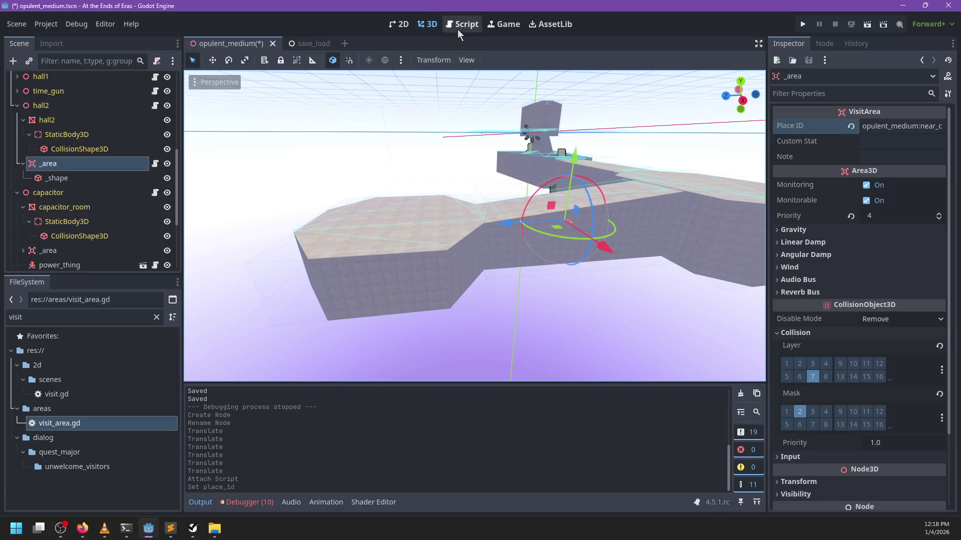
# Review the npc_raziah.gd and npc_nav.gd scripts, ending back in npc_raziah.gd.
pyautogui.click(240, 170)
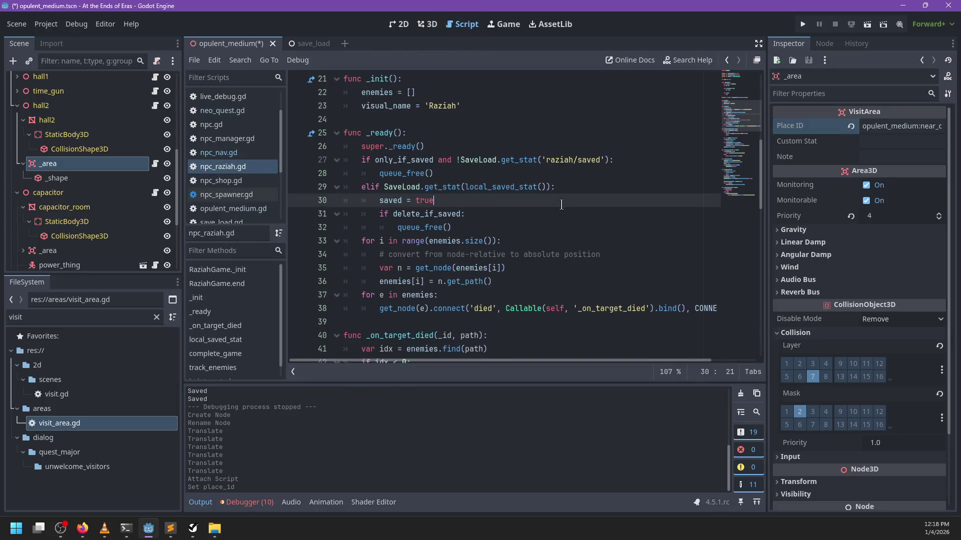
pyautogui.scroll(-10, 475, 235)
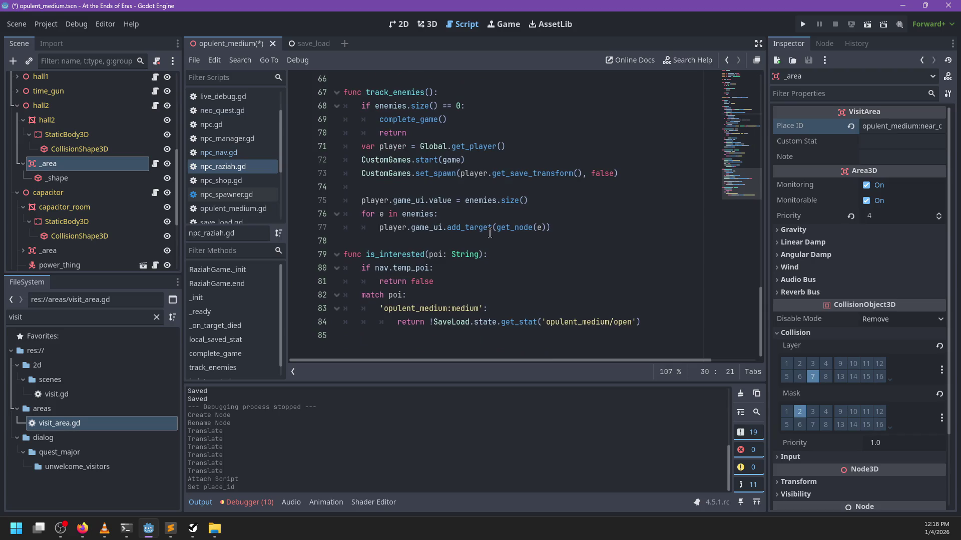
pyautogui.click(242, 150)
pyautogui.scroll(-10, 436, 206)
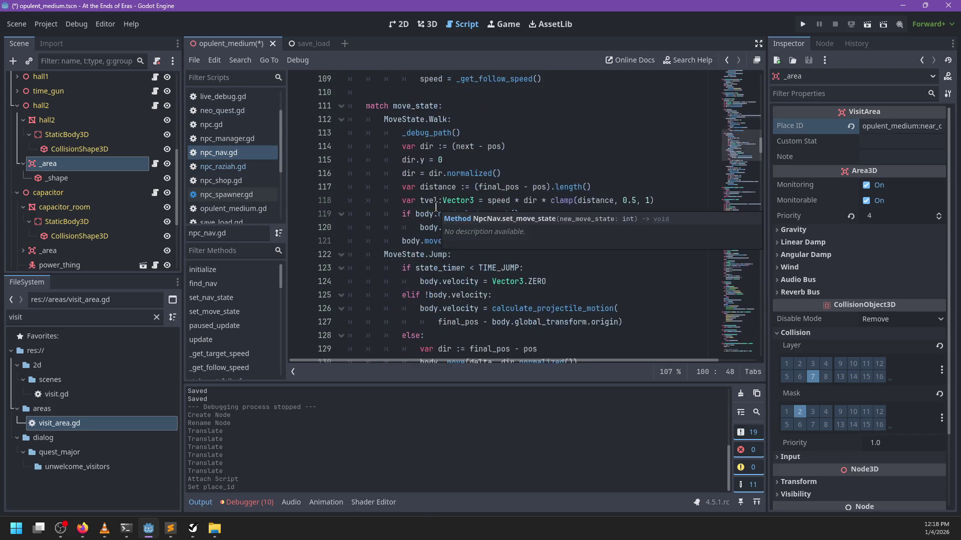
pyautogui.scroll(-1, 238, 178)
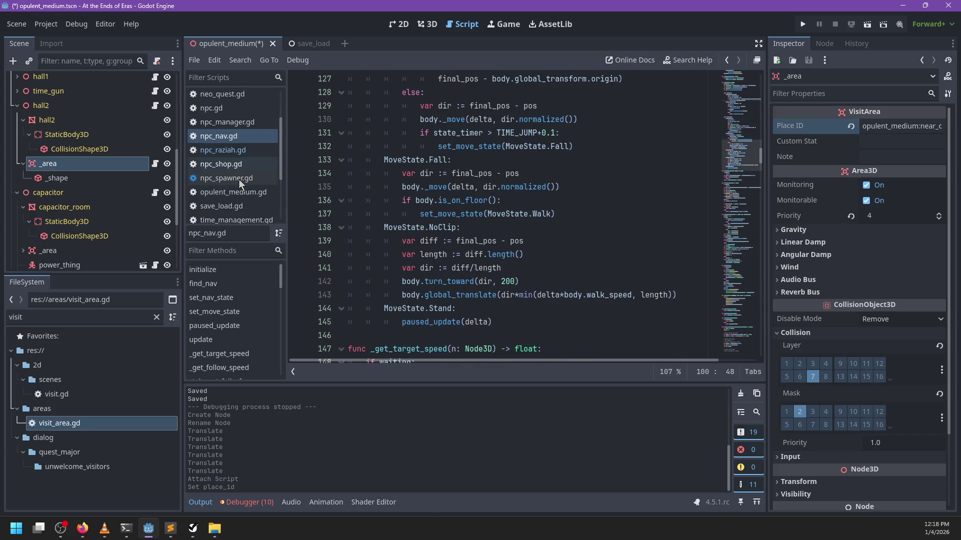
pyautogui.click(235, 150)
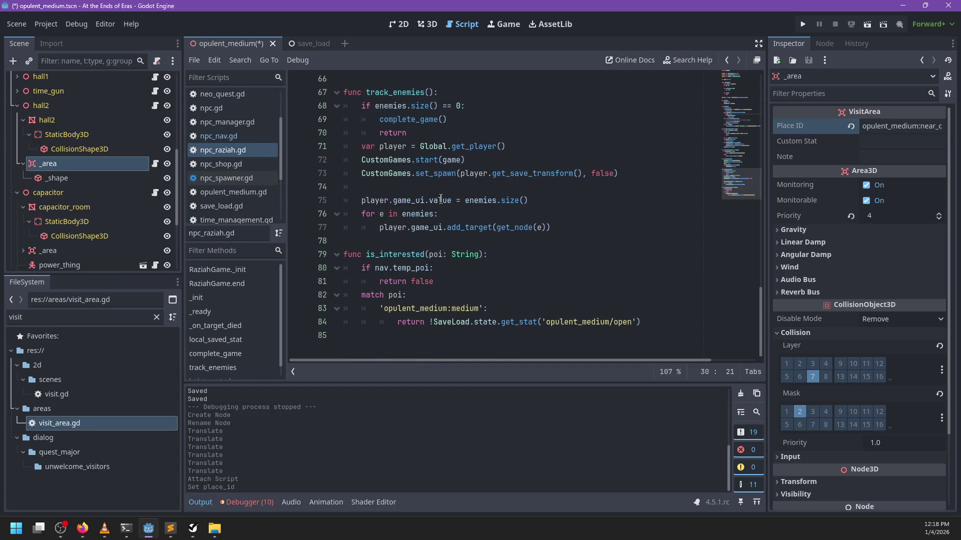
# Delete the is_interested function and its leftover blank line, then save npc_raziah.gd.
pyautogui.moveTo(450, 341)
pyautogui.mouseDown()
pyautogui.moveTo(350, 296)
pyautogui.moveTo(324, 257)
pyautogui.mouseUp()
pyautogui.press('BackSpace')
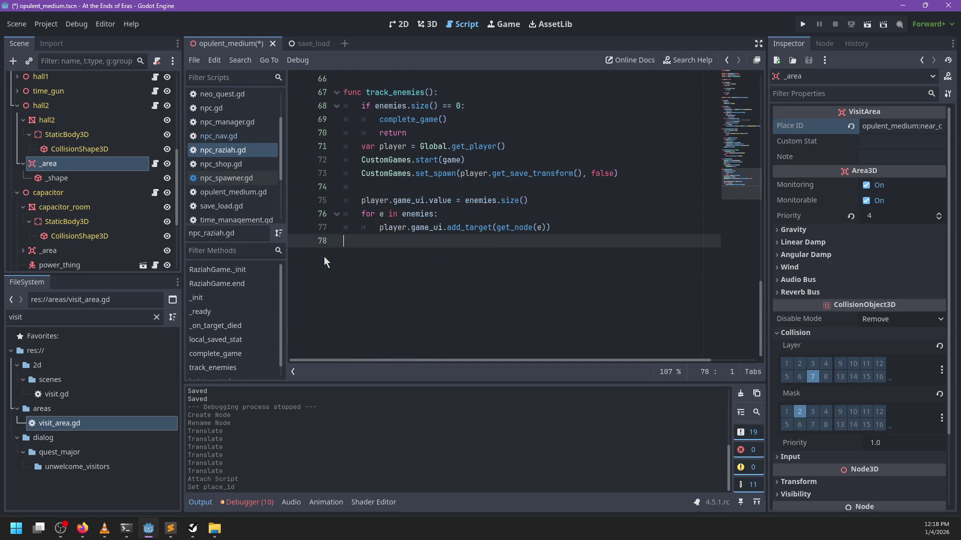
pyautogui.press('BackSpace')
pyautogui.hotkey('ctrl', 's')
# Recheck npc_nav.gd, then bring up the opulent_medium.gd script.
pyautogui.scroll(5, 454, 199)
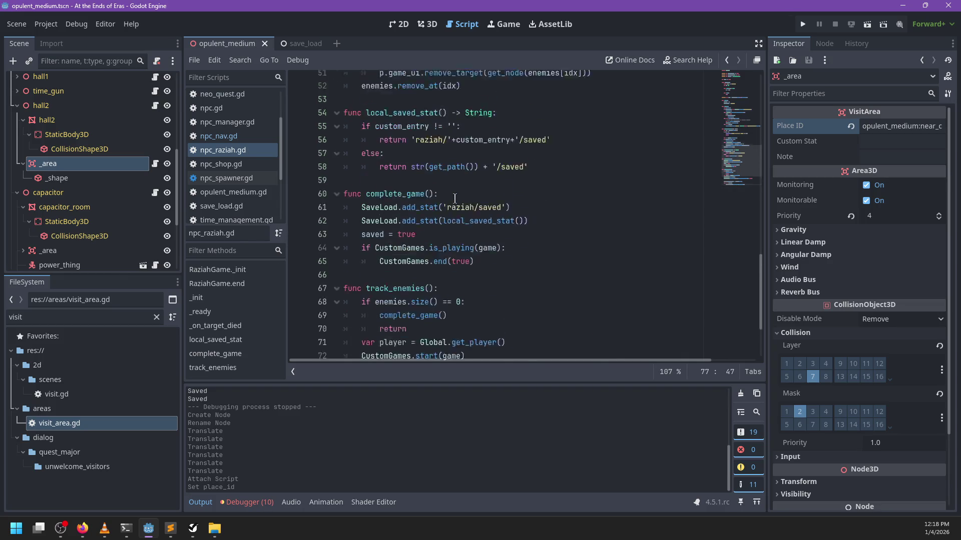
pyautogui.scroll(10, 454, 199)
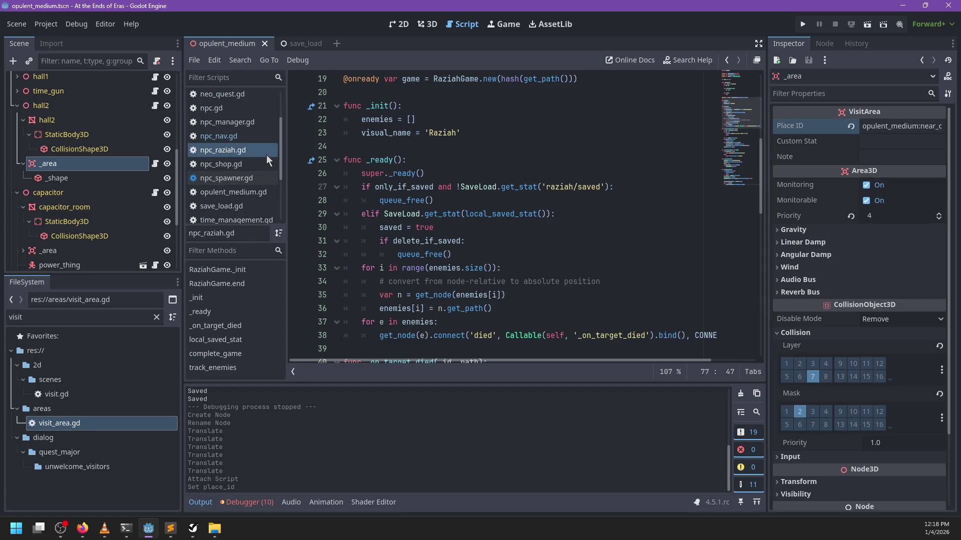
pyautogui.click(244, 134)
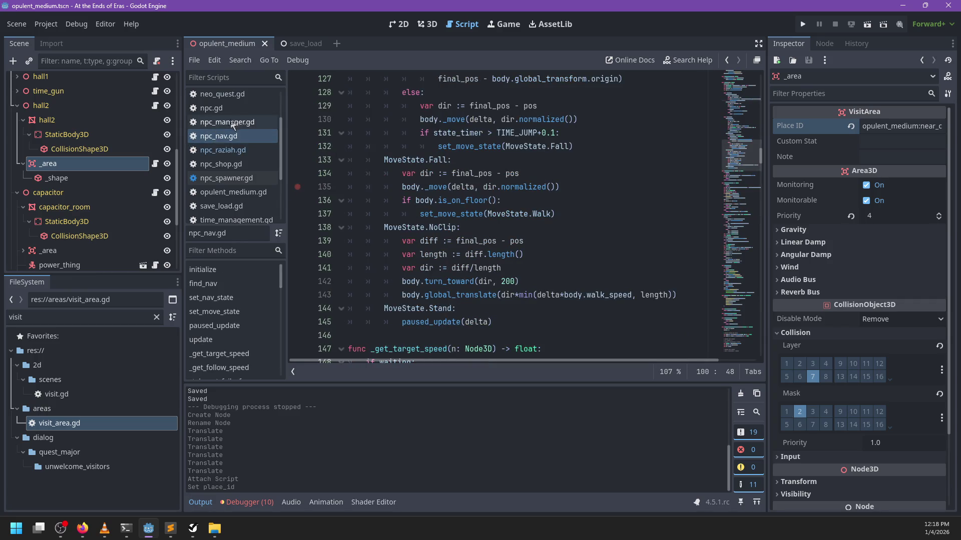
pyautogui.click(235, 193)
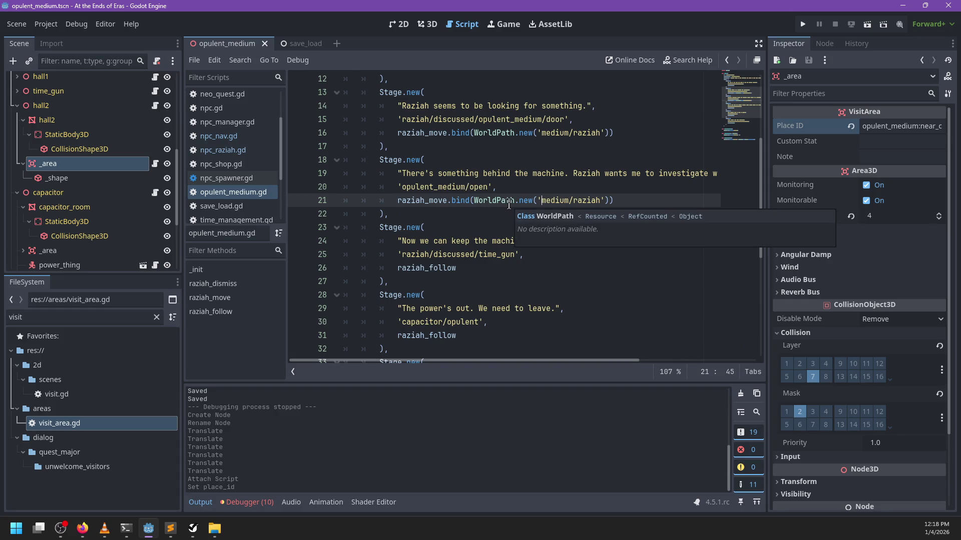
# Replace 'raziah/discussed/time_gun' on line 25 with 'visited/opulent_medium:near_capacitor' and save.
pyautogui.moveTo(519, 255); pyautogui.dragTo(400, 259)
pyautogui.write('opulent_medium:near_capacitor')
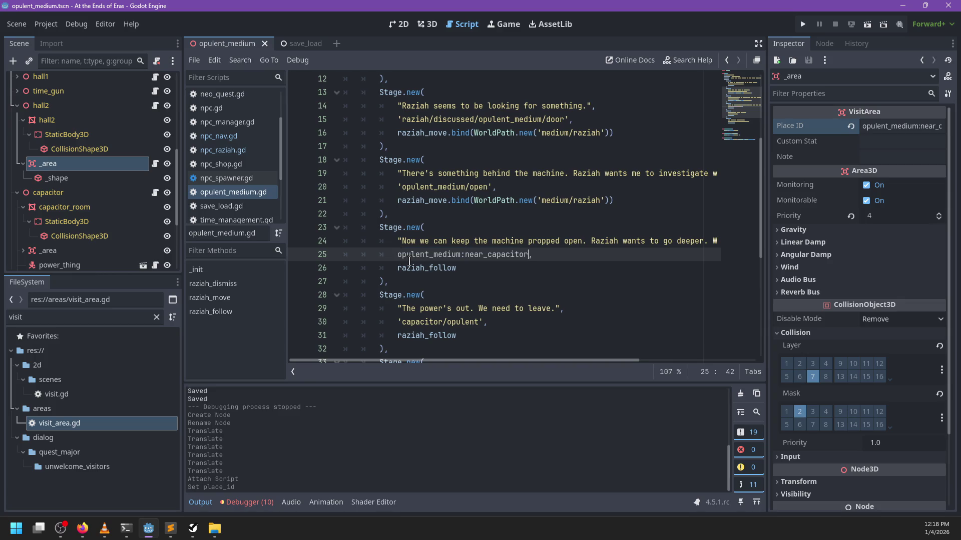
pyautogui.press('Home')
pyautogui.write("'visited/")
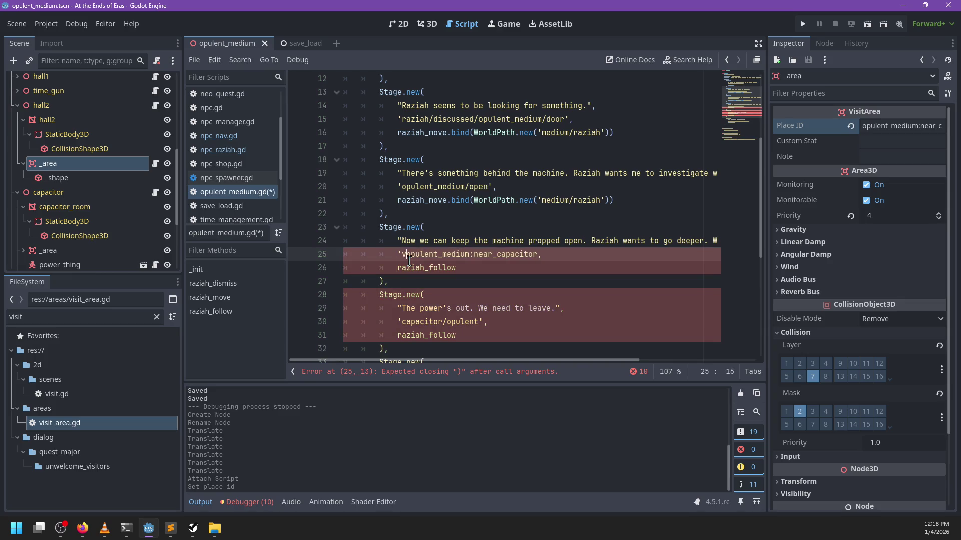
pyautogui.press('End')
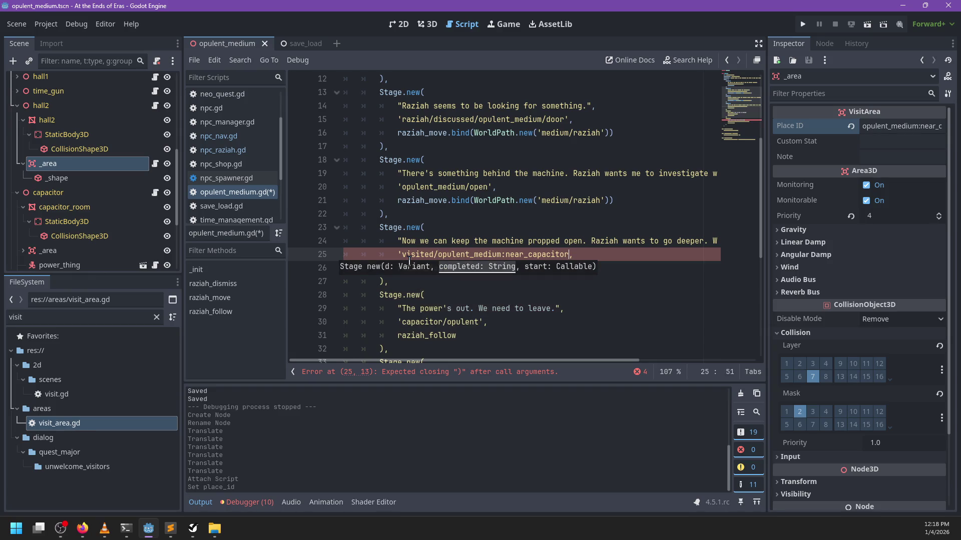
pyautogui.write("'")
pyautogui.press('End')
pyautogui.hscroll(5, 601, 255)
pyautogui.hscroll(-5, 603, 251)
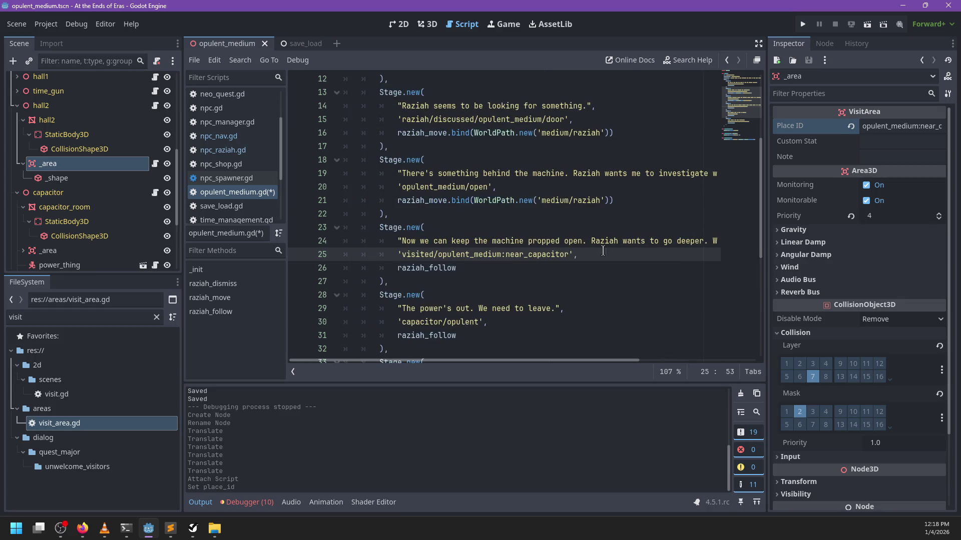
pyautogui.hotkey('ctrl', 's')
pyautogui.scroll(-1, 510, 265)
pyautogui.click(467, 253)
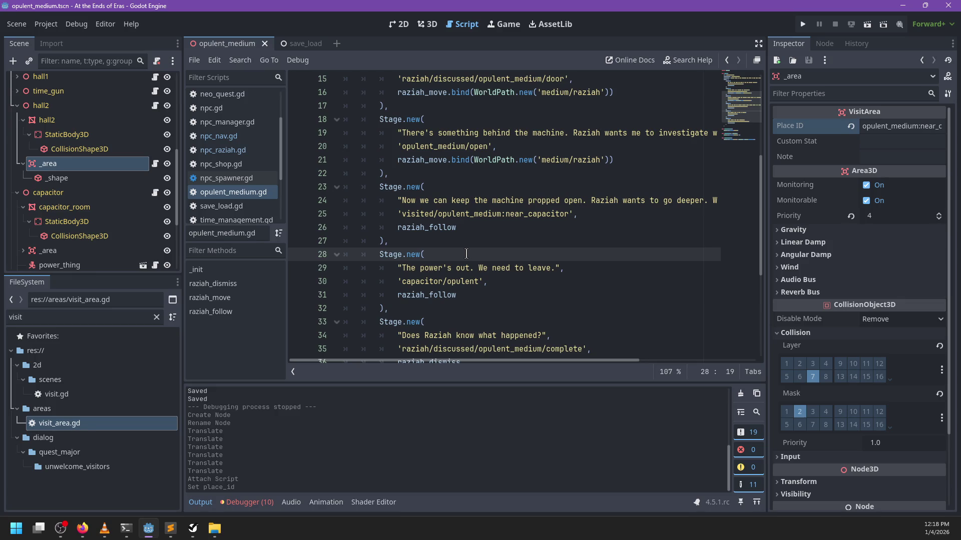
pyautogui.click(451, 241)
pyautogui.press('Return')
pyautogui.write('Sta')
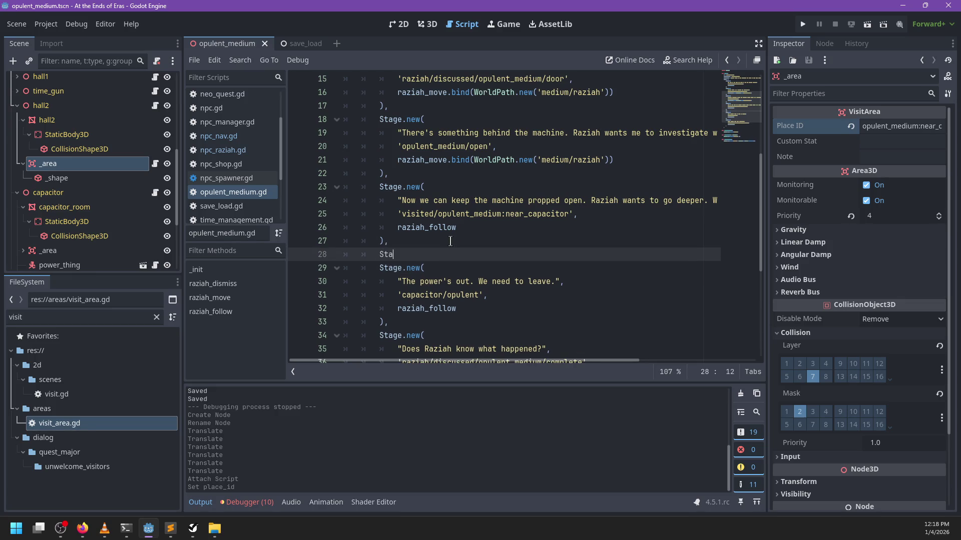
pyautogui.write("ge.new('")
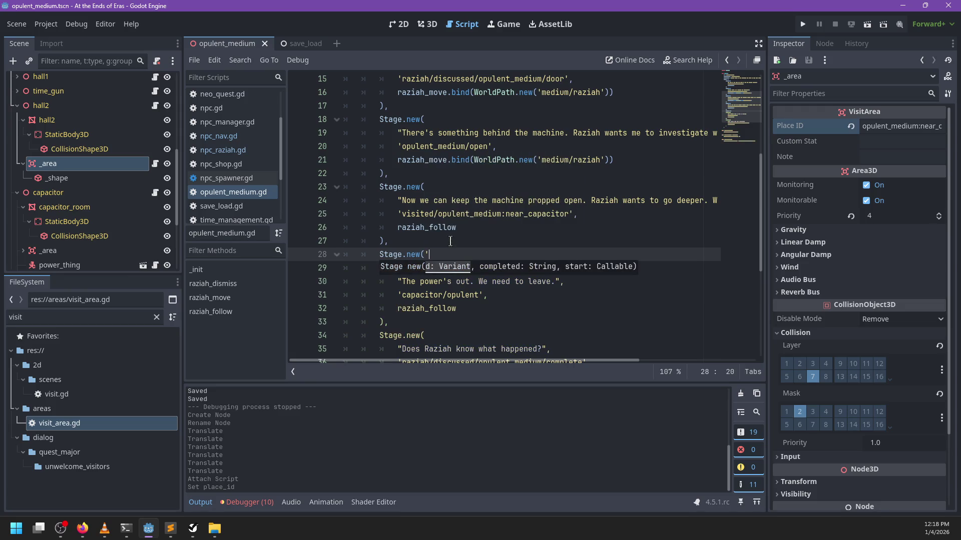
pyautogui.write('razia/')
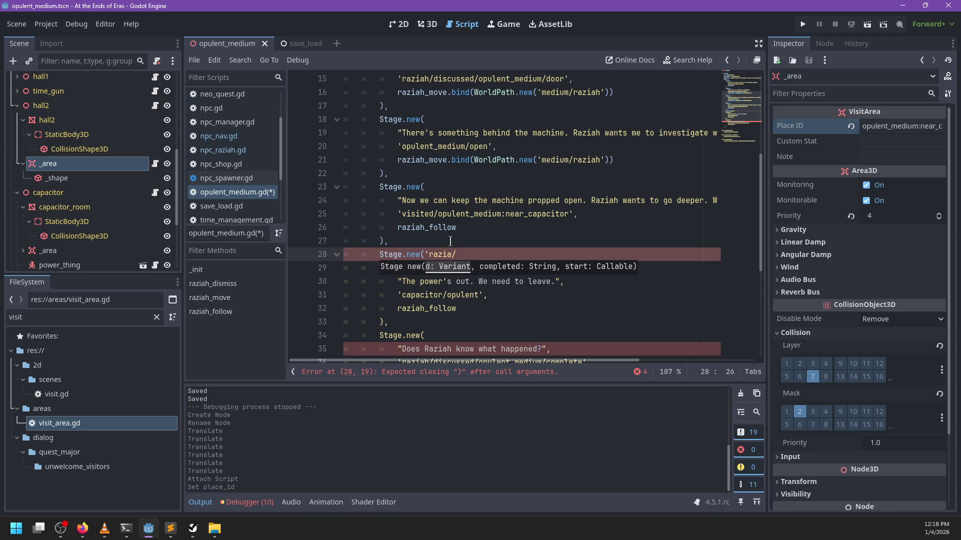
pyautogui.hotkey('ctrl', 'z')
pyautogui.hotkey('ctrl', 'z')
pyautogui.hotkey('ctrl', 'z')
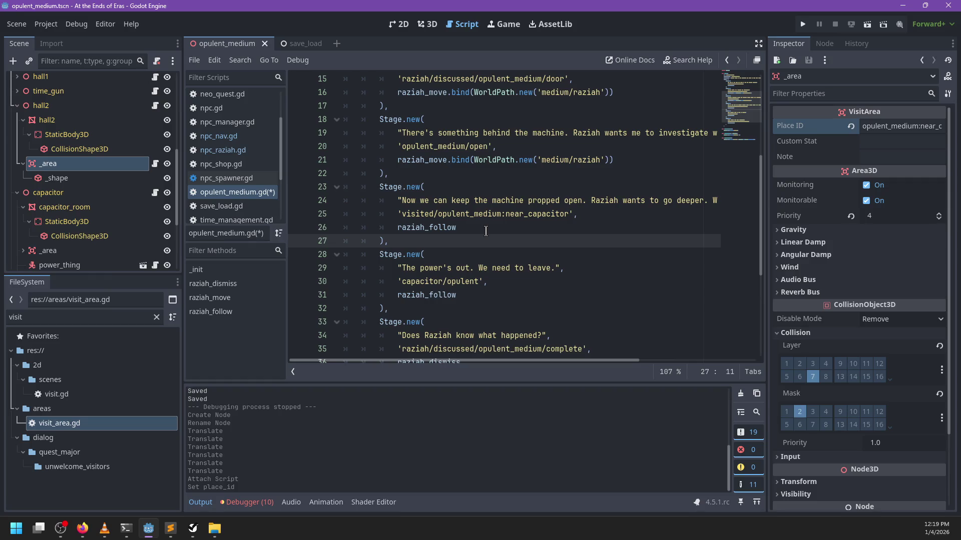
pyautogui.press('Down')
pyautogui.press('Down')
# Change the line 29 dialog text to "Raziah ran off somewhere?".
pyautogui.press('Right')
pyautogui.hotkey('shift', 'Right')
pyautogui.hotkey('shift', 'Right')
pyautogui.hotkey('shift', 'Right')
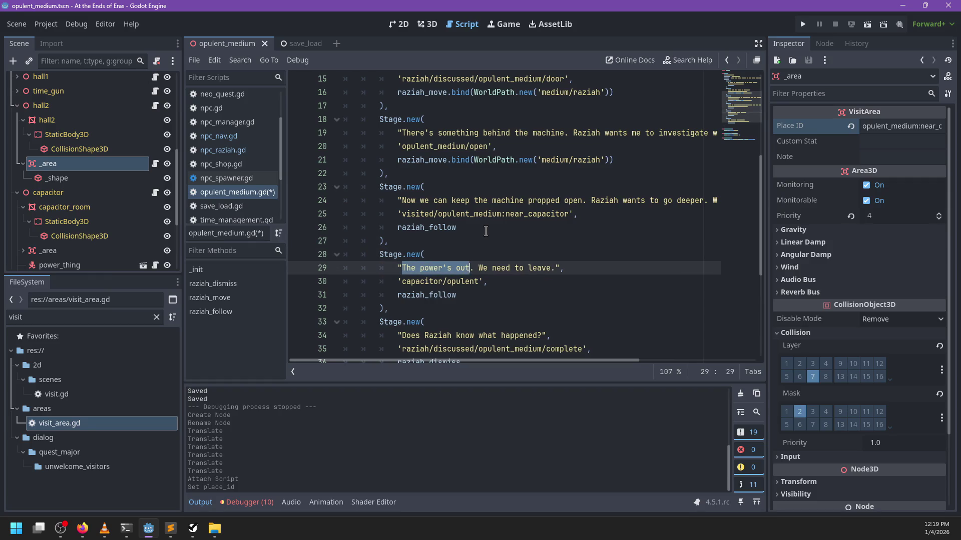
pyautogui.hotkey('shift', 'Right')
pyautogui.hotkey('shift', 'Right')
pyautogui.hotkey('shift', 'Right')
pyautogui.press('BackSpace')
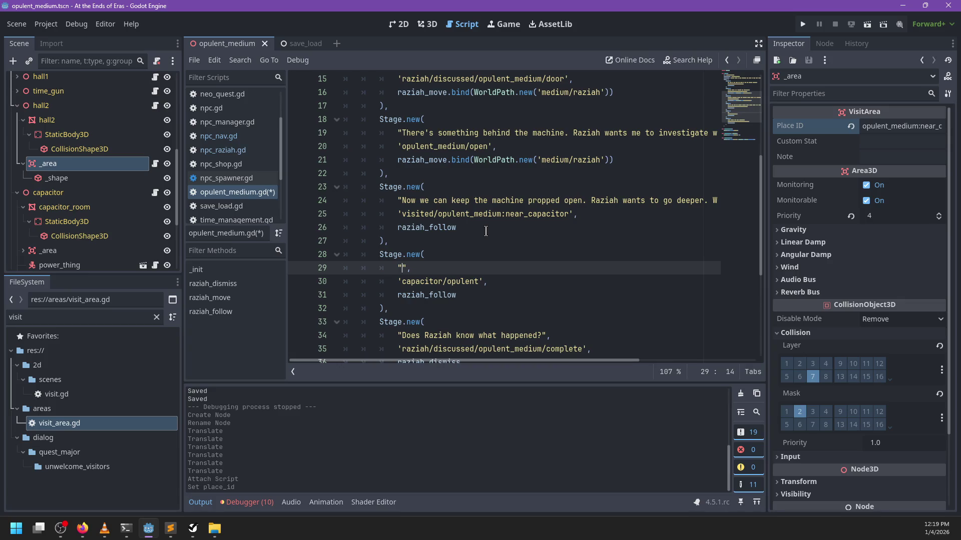
pyautogui.write('Razia ra')
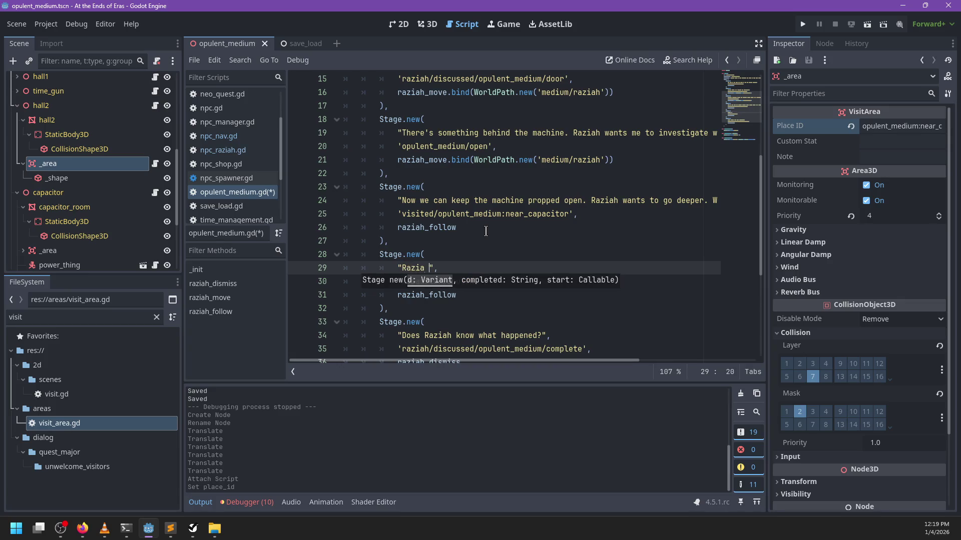
pyautogui.press('BackSpace')
pyautogui.press('BackSpace')
pyautogui.press('BackSpace')
pyautogui.write('h ran ')
pyautogui.write('off somewhere')
pyautogui.write('>')
pyautogui.write('?')
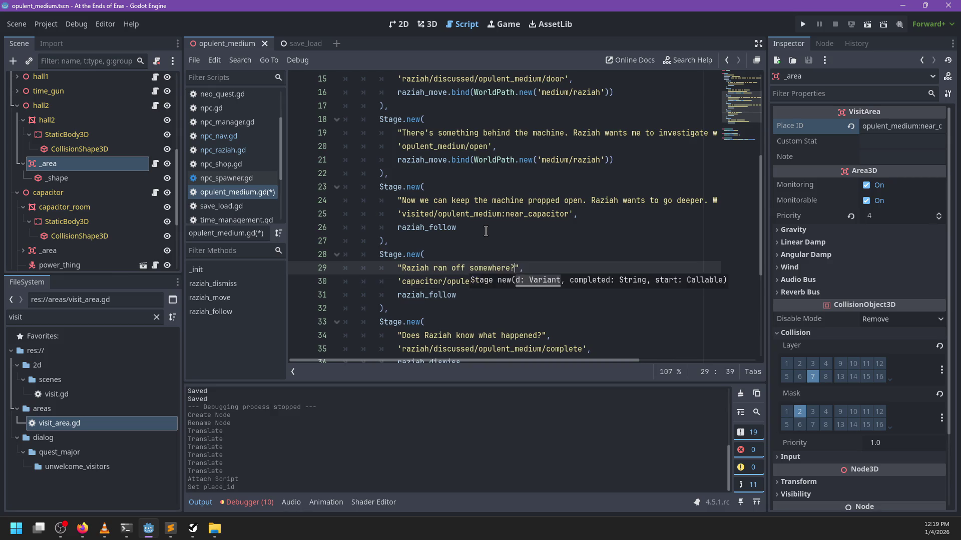
pyautogui.press('Down')
pyautogui.press('Down')
# Replace raziah_follow with raziah_move.bind(WorldPath.new('capacitor/raziah')).
pyautogui.hotkey('ctrl', 'BackSpace')
pyautogui.write('zia')
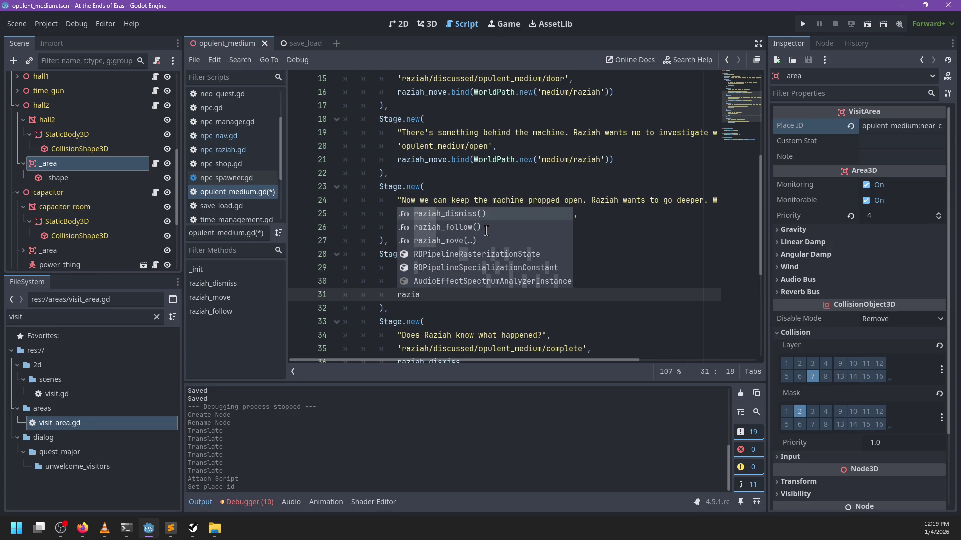
pyautogui.press('Down')
pyautogui.press('Down')
pyautogui.press('Return')
pyautogui.press('BackSpace')
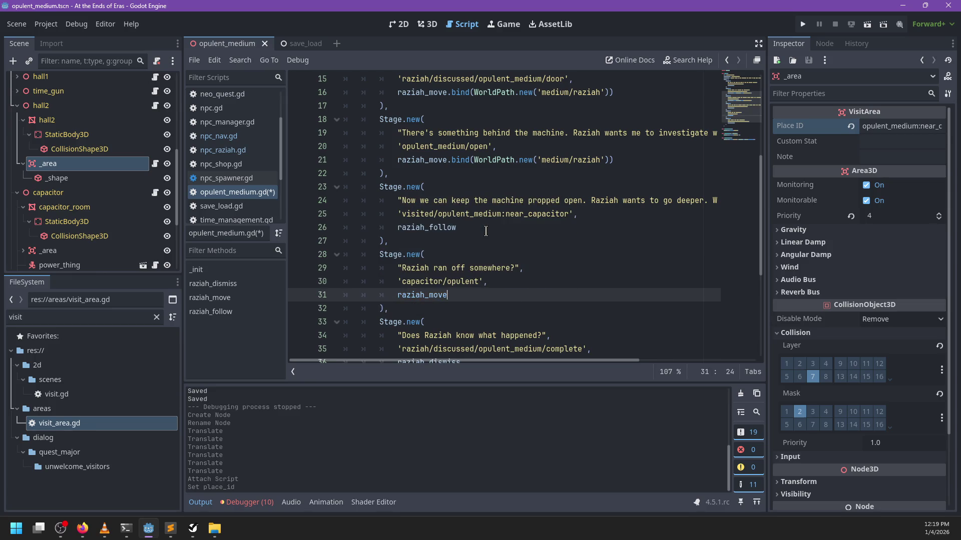
pyautogui.write('.bind(')
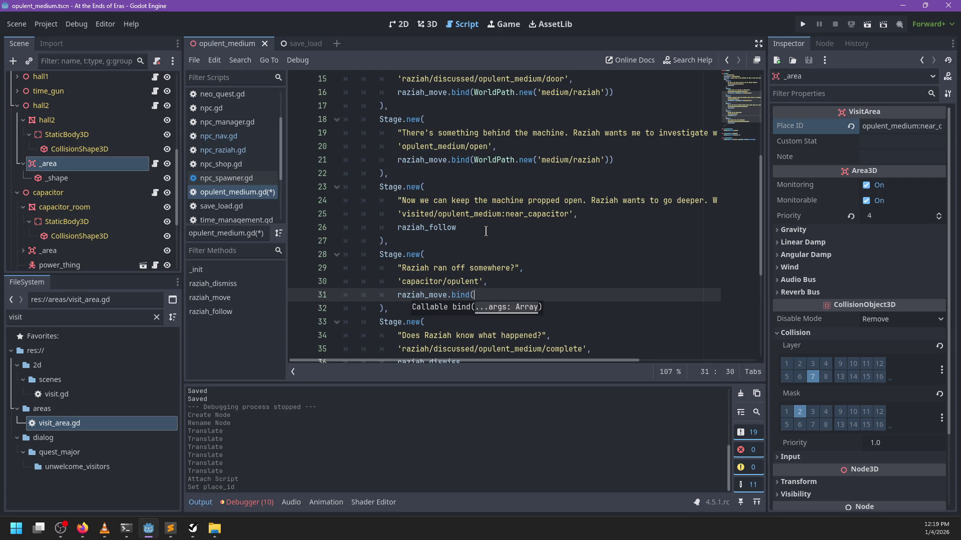
pyautogui.write('WorldPat')
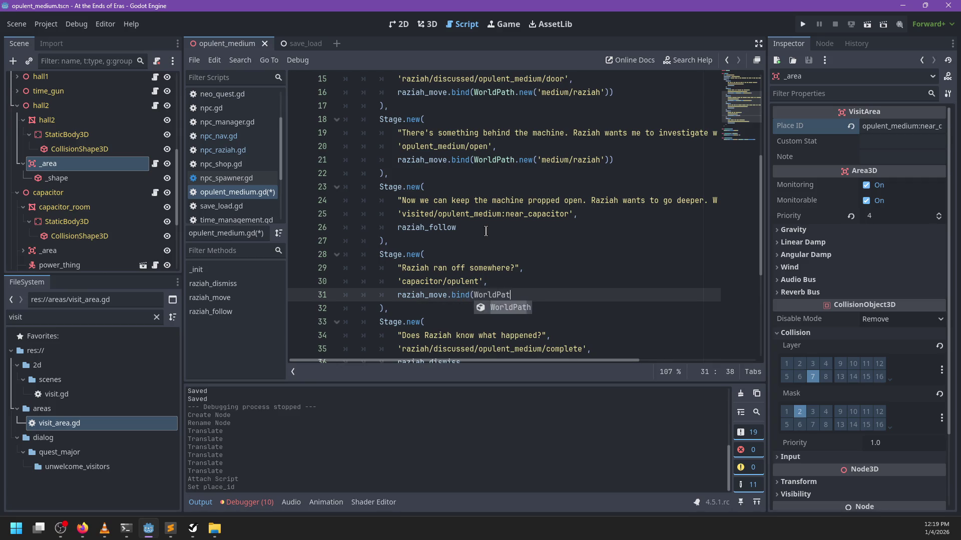
pyautogui.write("h.new('")
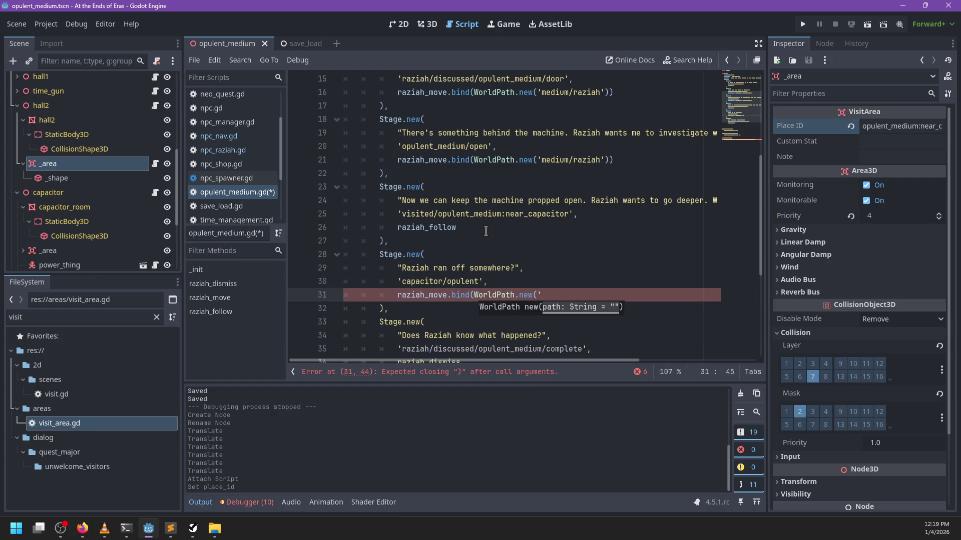
pyautogui.write('hall2/ra')
pyautogui.write("ziah')")
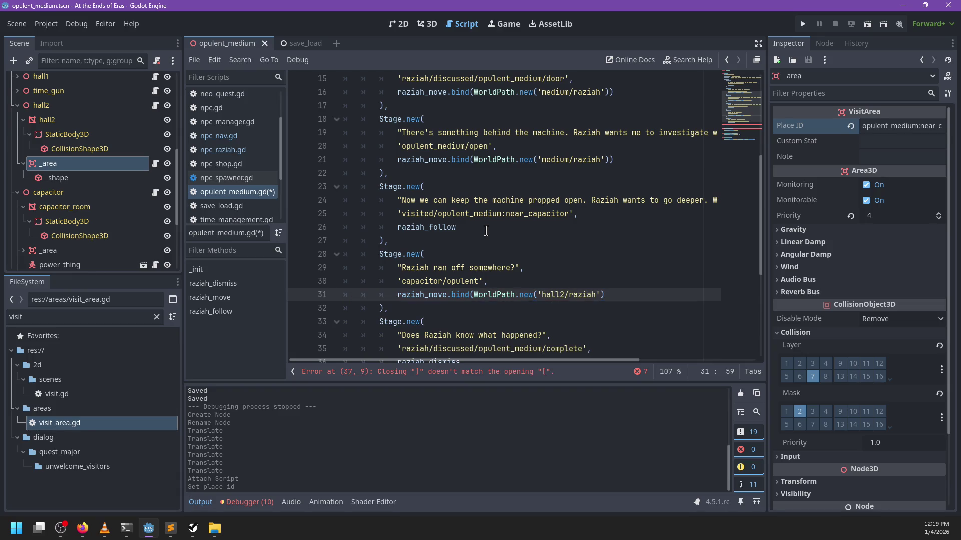
pyautogui.scroll(-5, 124, 202)
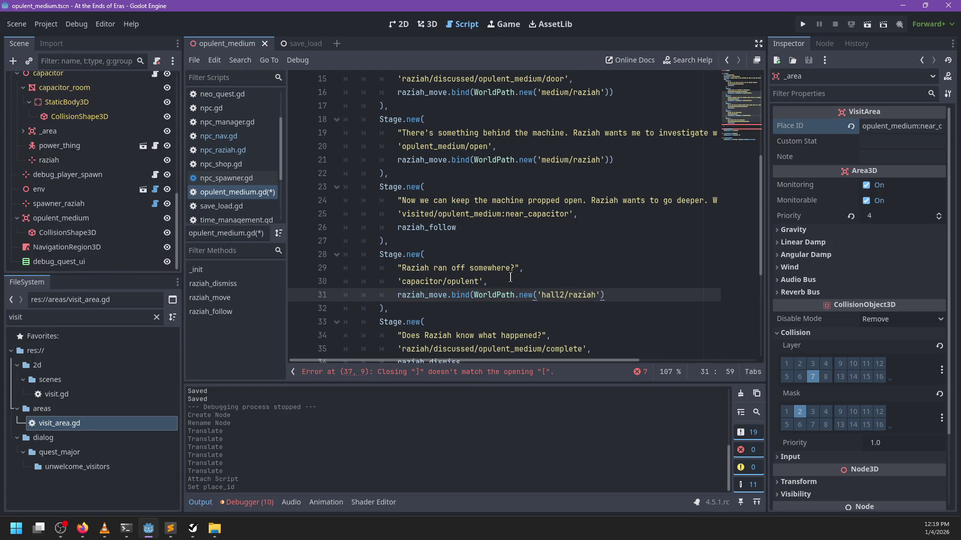
pyautogui.hotkey('ctrl', 'BackSpace')
pyautogui.write('capacitor')
# Start a new Stage.new( block after the capacitor/opulent stage.
pyautogui.scroll(1, 562, 255)
pyautogui.scroll(-1, 533, 264)
pyautogui.scroll(-2, 646, 289)
pyautogui.click(507, 234)
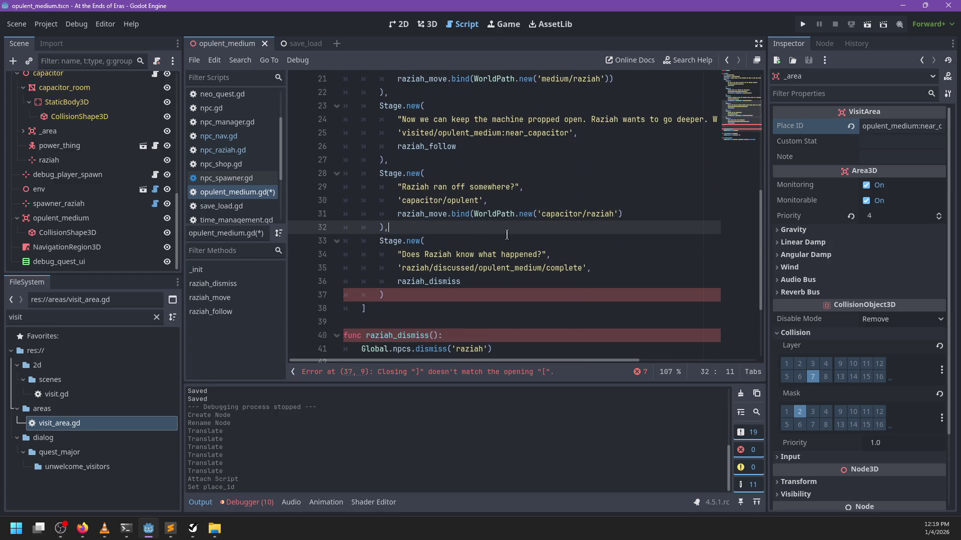
pyautogui.scroll(1, 581, 243)
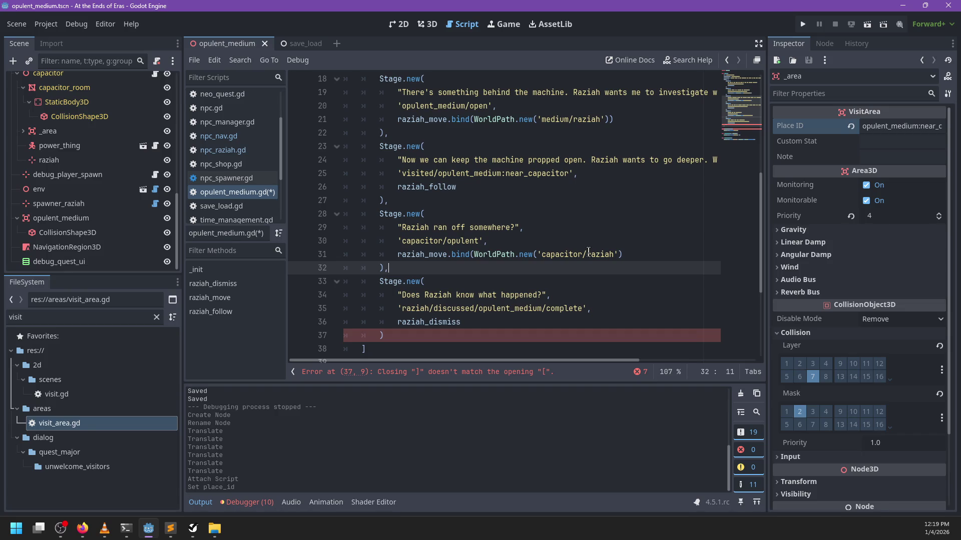
pyautogui.press('Return')
pyautogui.write('Stage.new(')
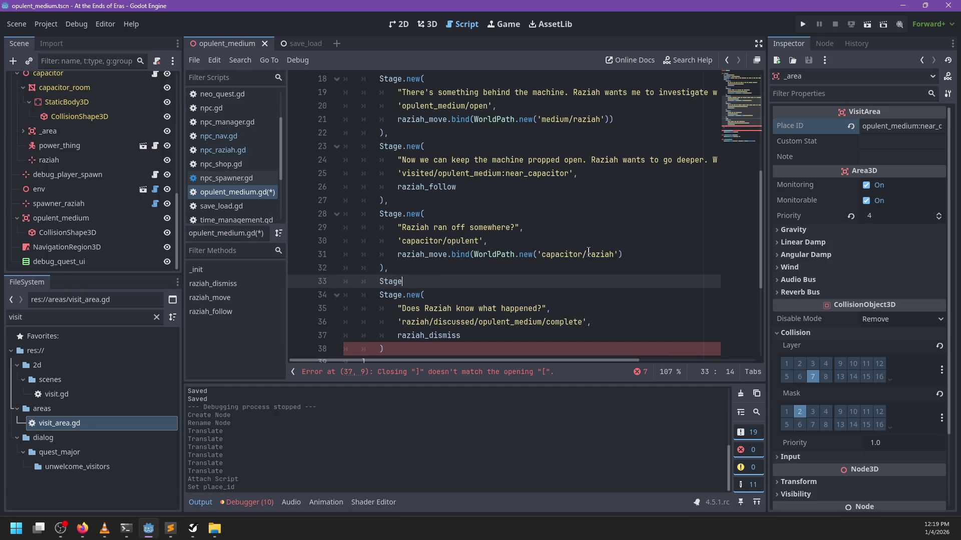
# Fill the stage with "The power's out. We need to leave." and raziah_follow, closing it with '),'.
pyautogui.press('Return')
pyautogui.write("The power's out. We need to leave.")
pyautogui.hotkey('shift', 'Home')
pyautogui.write('"')
pyautogui.hotkey('ctrl', 'z')
pyautogui.press('Return')
pyautogui.write('ziah')
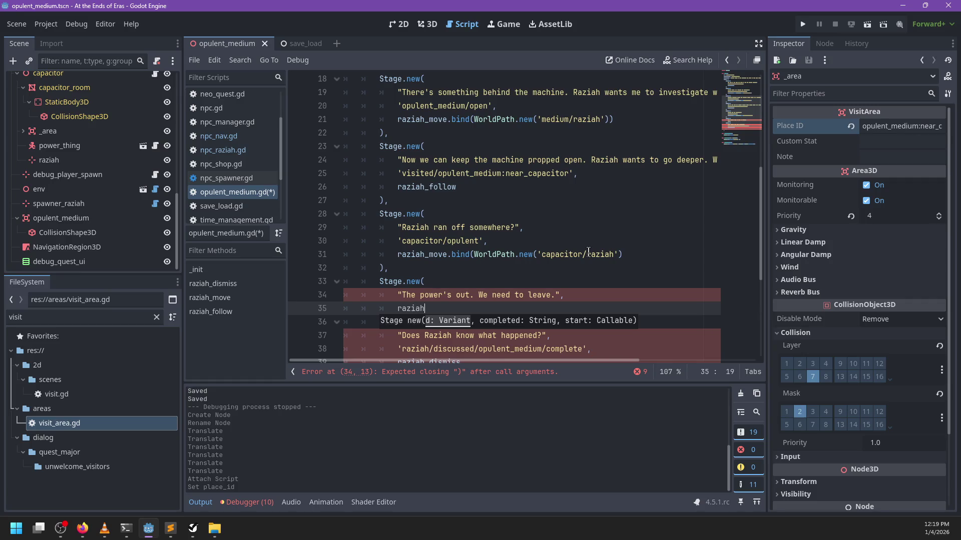
pyautogui.write('_follow')
pyautogui.press('Return')
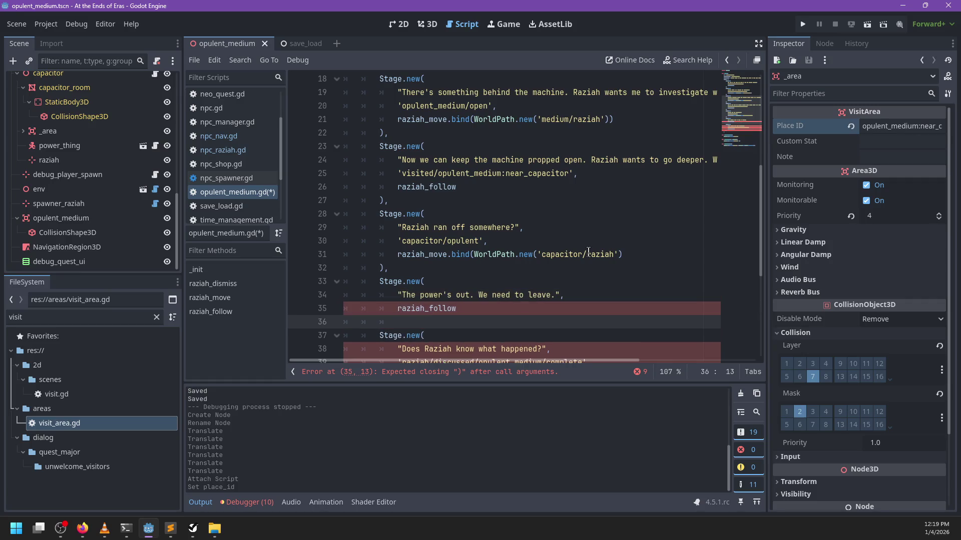
pyautogui.write(')')
pyautogui.press('BackSpace')
pyautogui.press('BackSpace')
pyautogui.write('),')
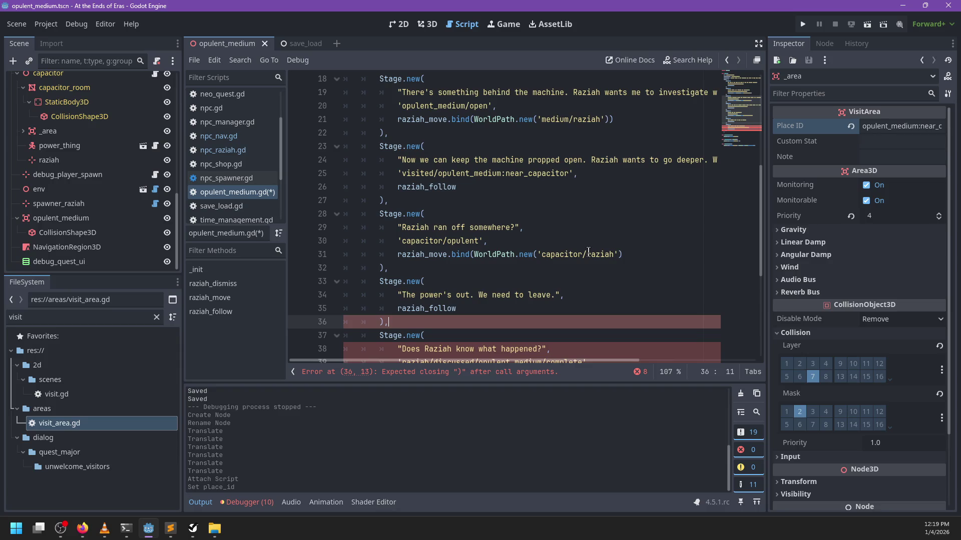
# Review the end of the stages list and place the cursor after the new dialogue line.
pyautogui.scroll(-4, 545, 304)
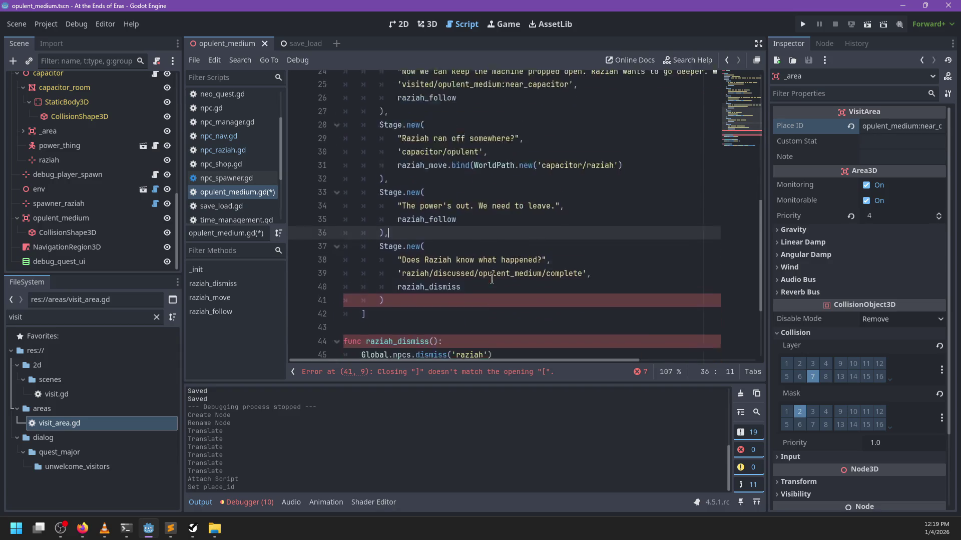
pyautogui.click(479, 231)
pyautogui.scroll(4, 480, 235)
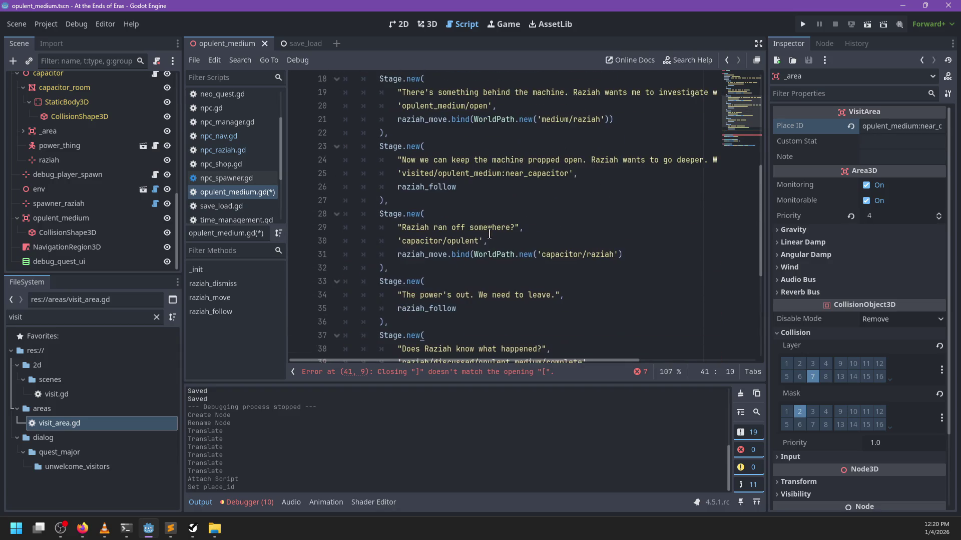
pyautogui.scroll(-2, 490, 243)
pyautogui.press('Down')
pyautogui.scroll(6, 450, 294)
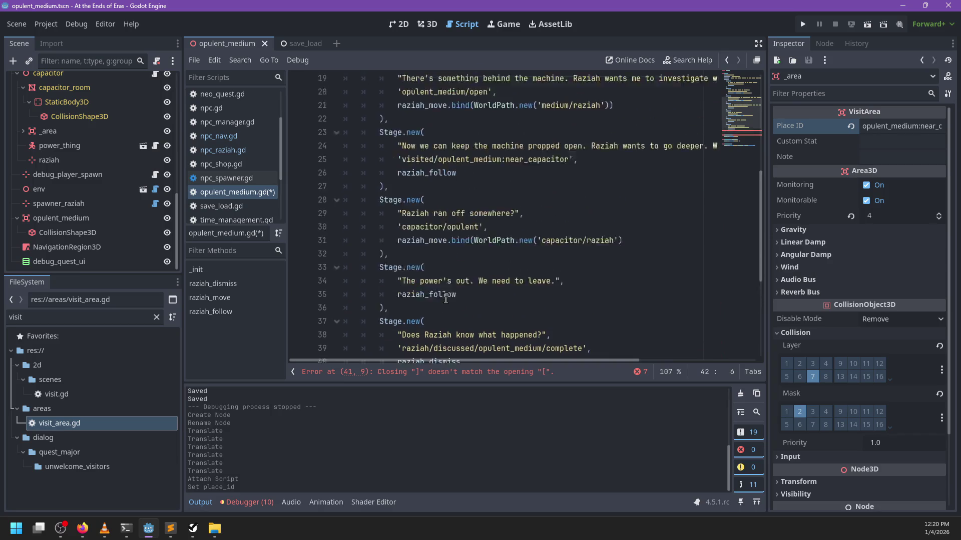
pyautogui.scroll(-1, 473, 145)
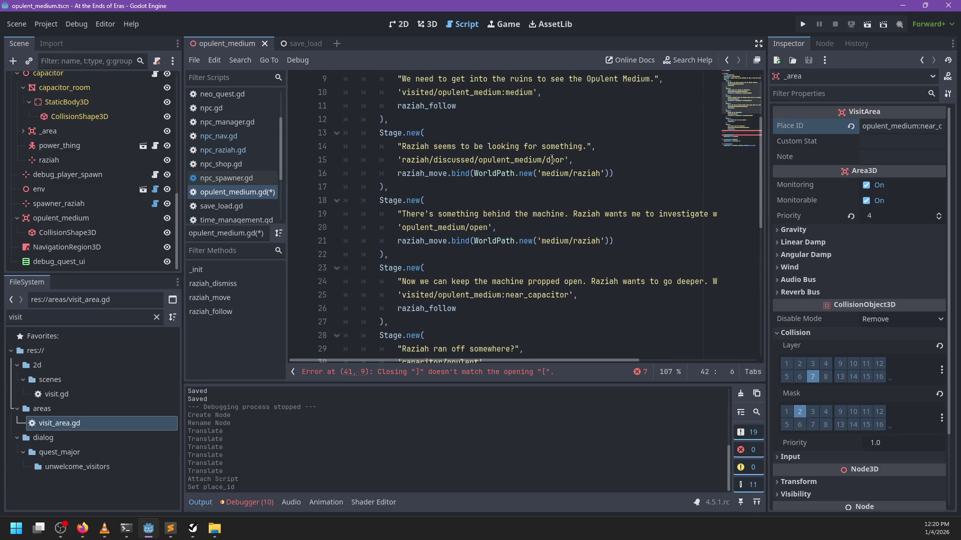
pyautogui.scroll(-2, 601, 180)
pyautogui.click(653, 297)
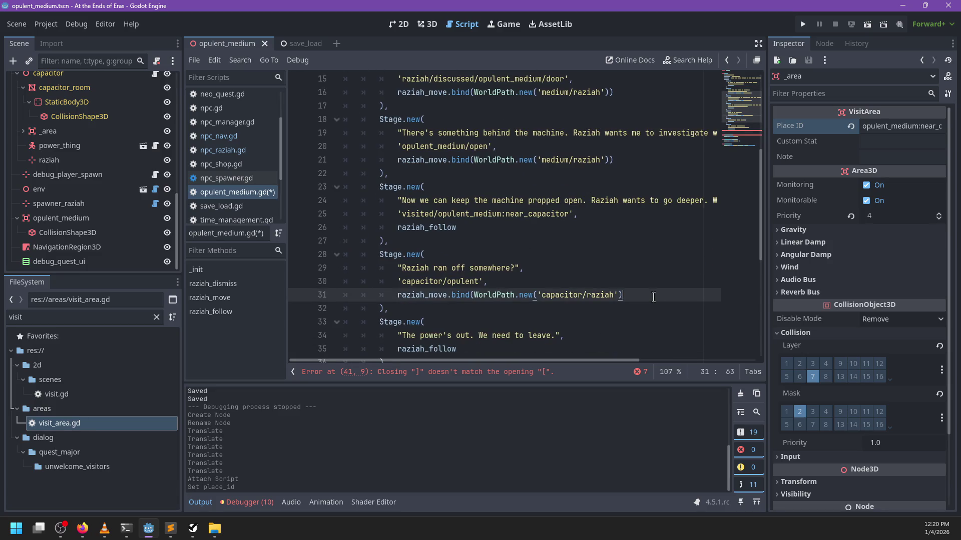
pyautogui.write(')')
pyautogui.scroll(-2, 520, 255)
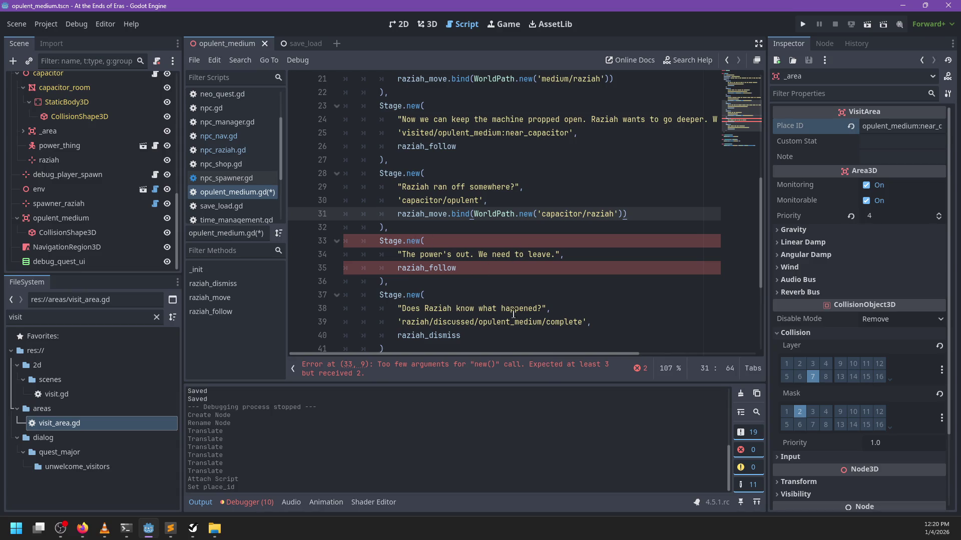
pyautogui.click(588, 255)
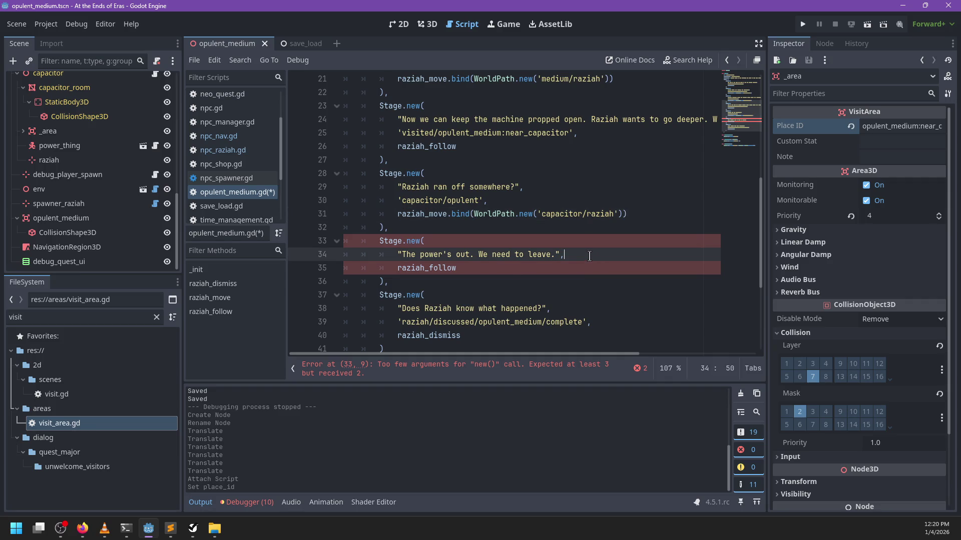
# Add an empty quoted completion-stat line, comparing other stages' completion strings.
pyautogui.press('Return')
pyautogui.write("''")
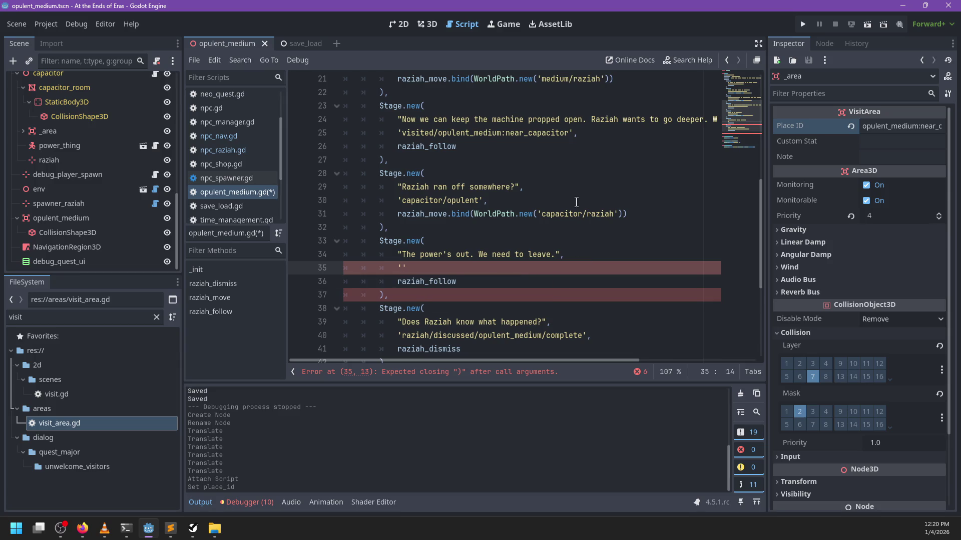
pyautogui.click(483, 200)
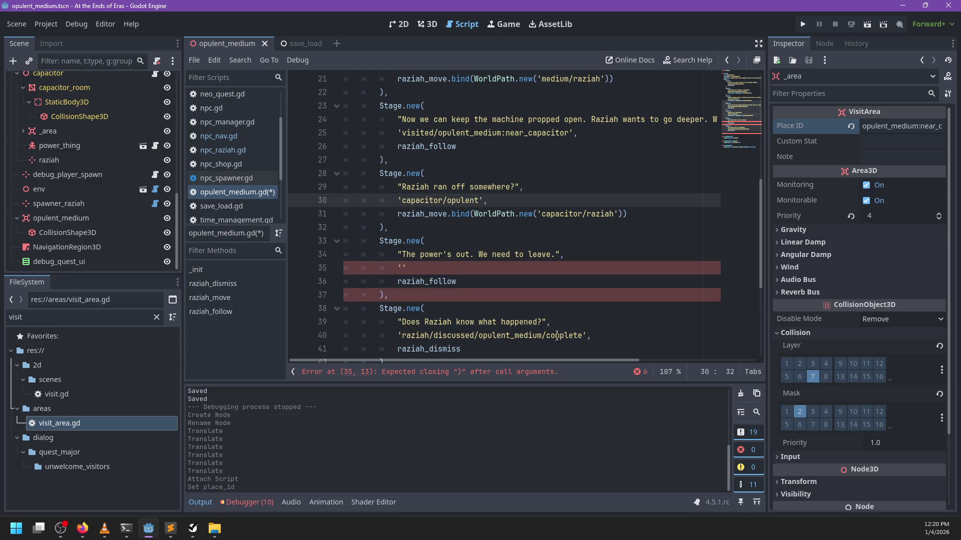
pyautogui.moveTo(587, 335); pyautogui.dragTo(390, 337)
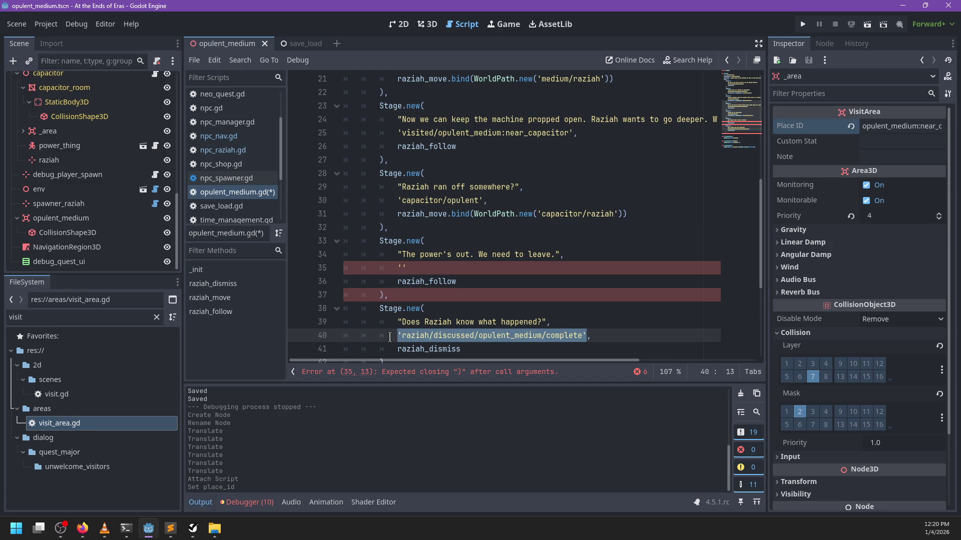
# Enter 'visited/opulent_medium:emergency_exit' as the completion stat and save the script.
pyautogui.click(401, 268)
pyautogui.write('ca')
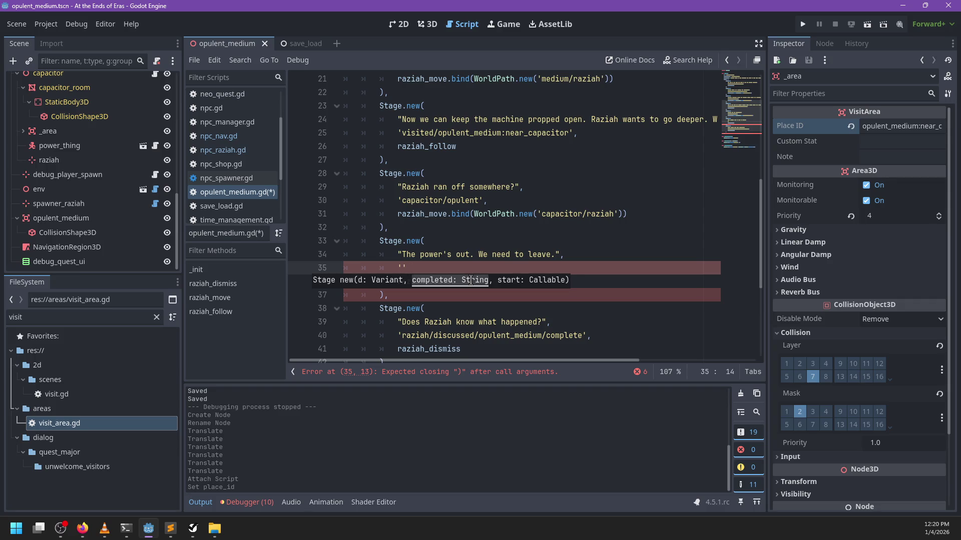
pyautogui.press('Escape')
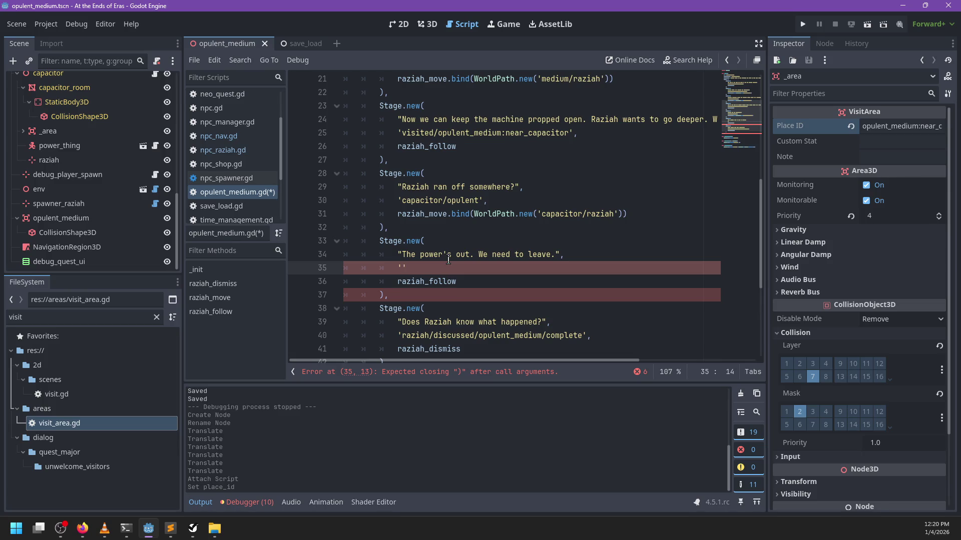
pyautogui.write('medium_exi')
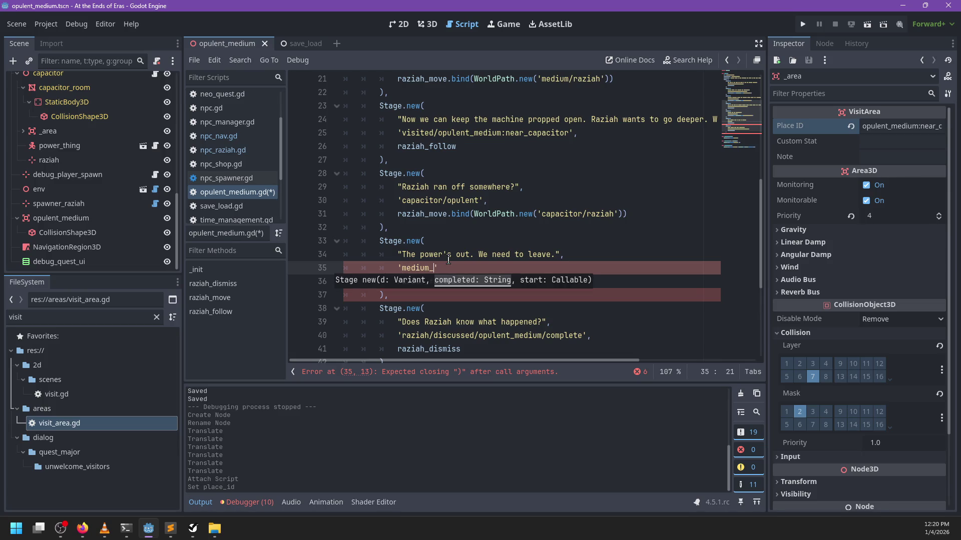
pyautogui.write('ted')
pyautogui.hotkey('ctrl', 'BackSpace')
pyautogui.write('opulent_medium.')
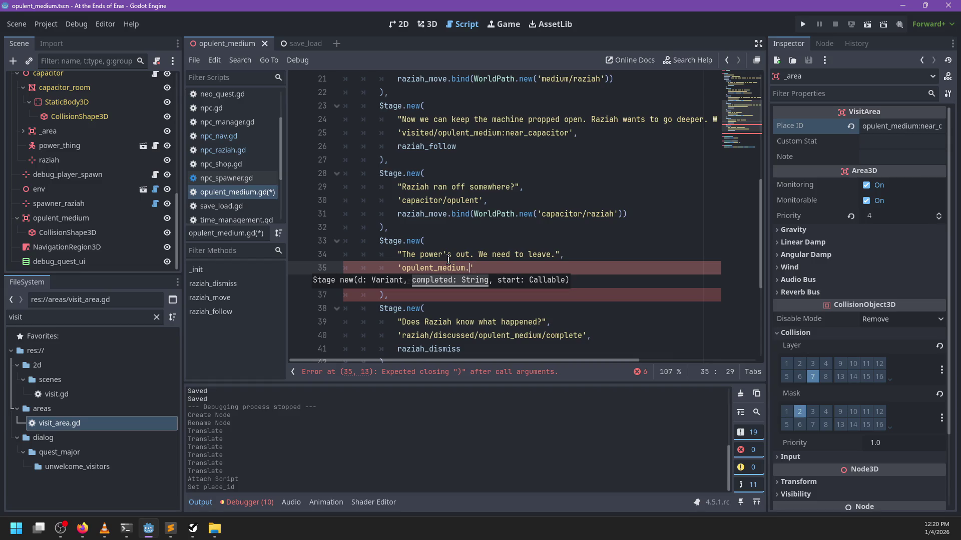
pyautogui.write('/exited')
pyautogui.write('emerge')
pyautogui.write('ncy_')
pyautogui.write('visited/')
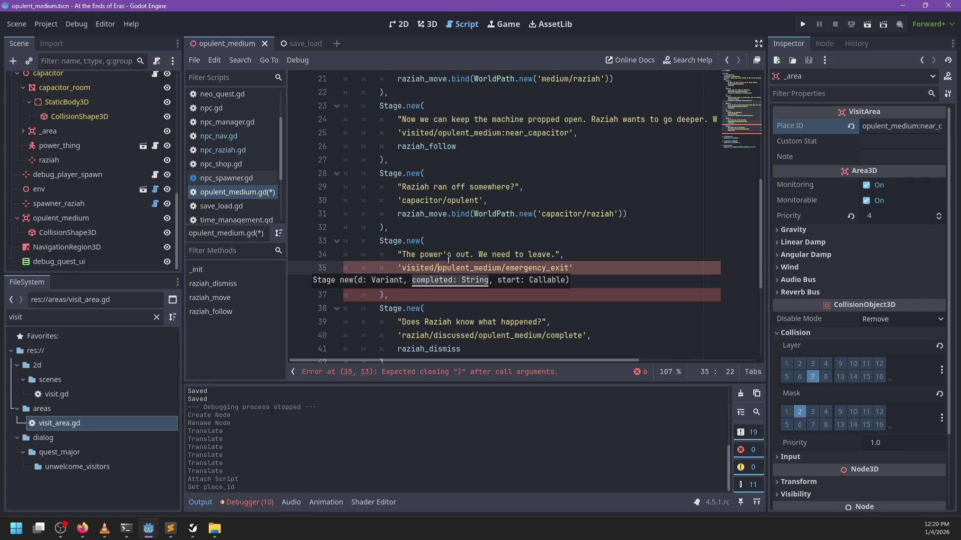
pyautogui.press('BackSpace')
pyautogui.write('/')
pyautogui.hotkey('ctrl', 's')
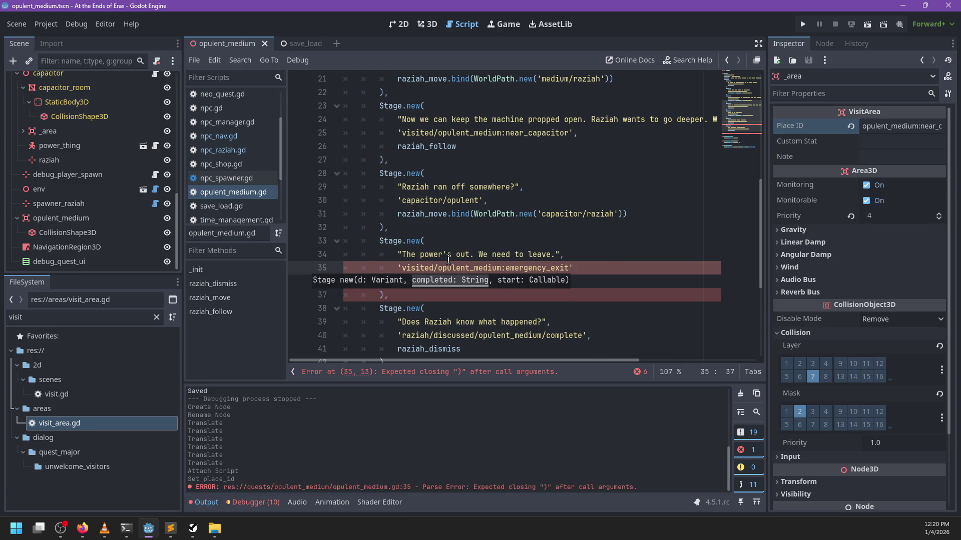
pyautogui.scroll(4, 468, 205)
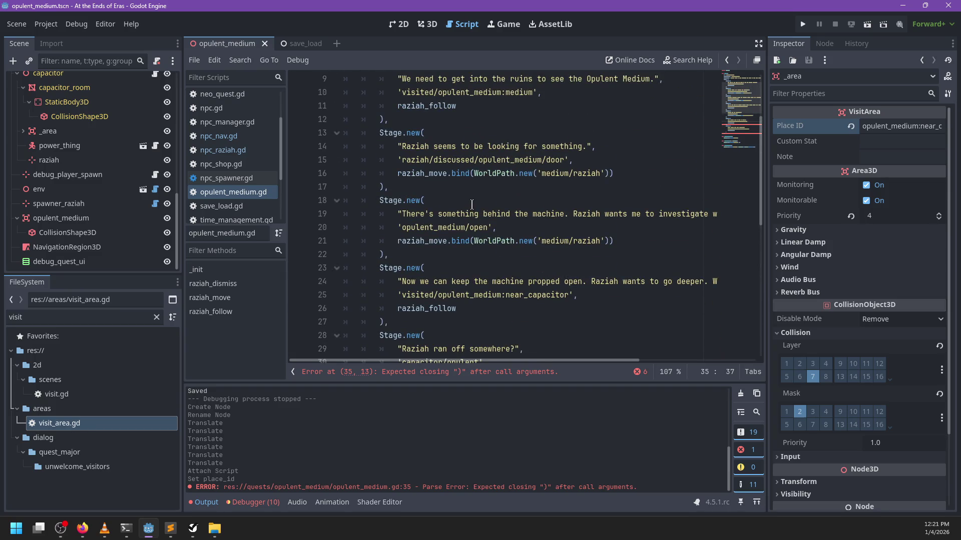
pyautogui.scroll(-2, 472, 204)
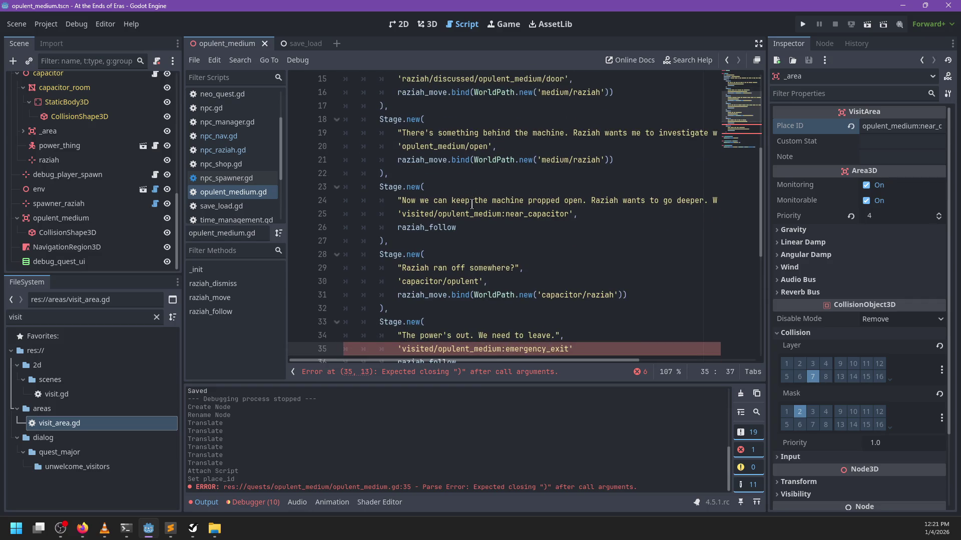
pyautogui.scroll(-3, 471, 204)
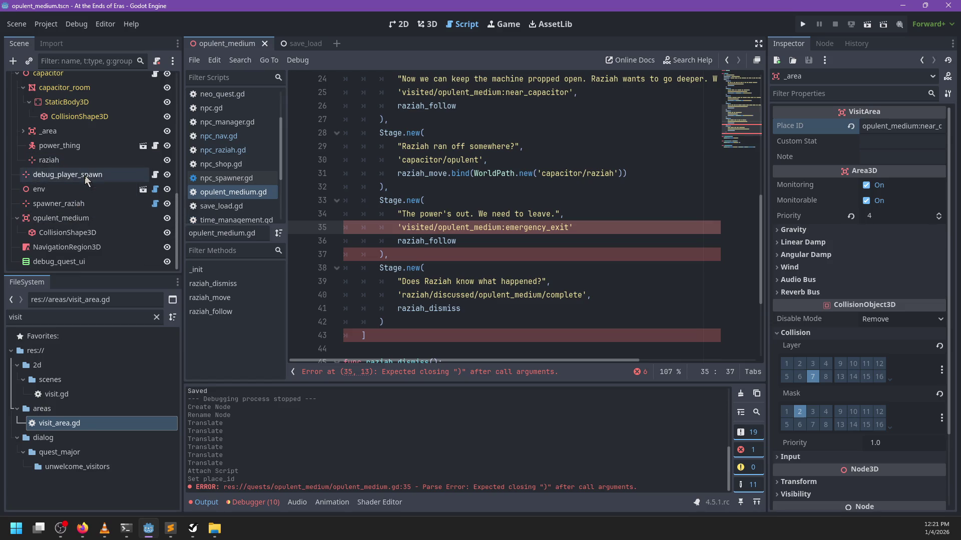
pyautogui.scroll(2, 73, 219)
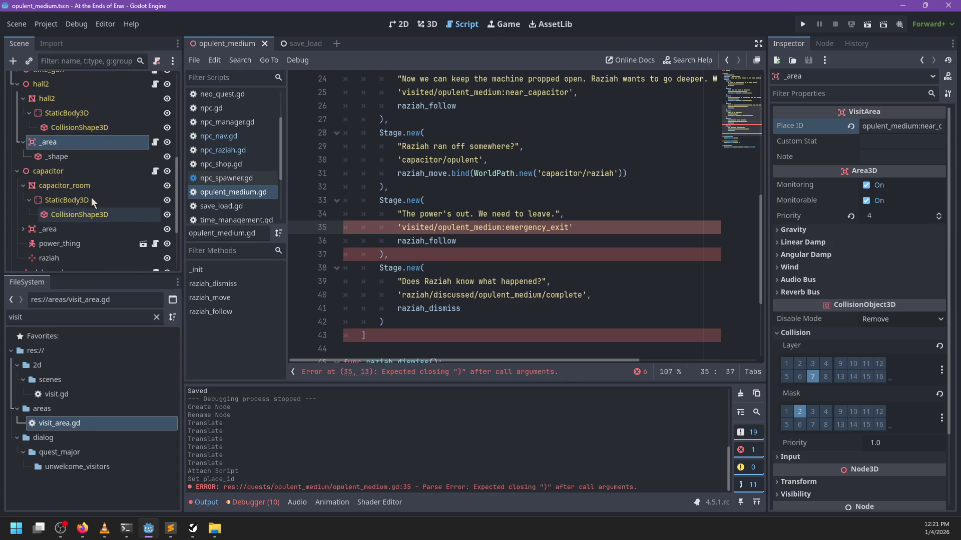
pyautogui.scroll(-2, 73, 217)
pyautogui.scroll(3, 73, 218)
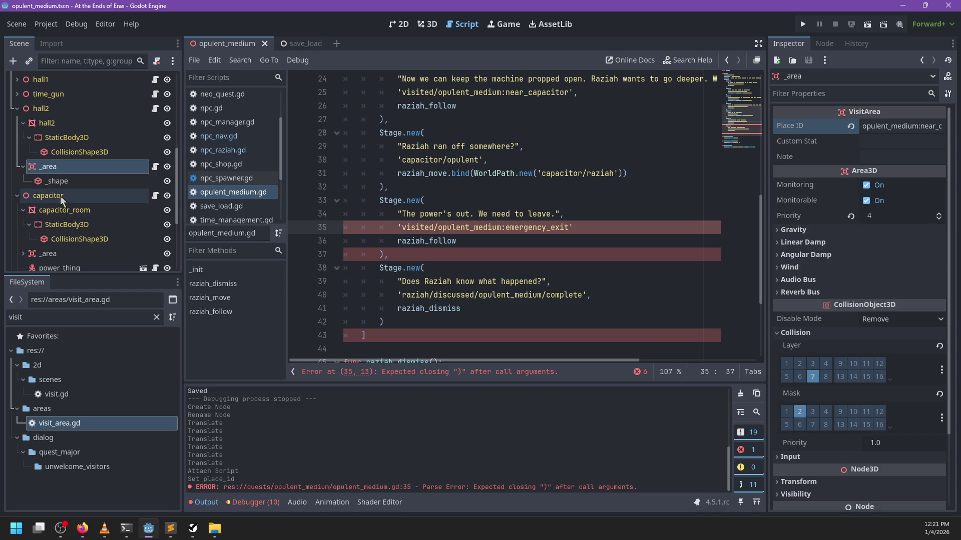
pyautogui.scroll(-3, 71, 224)
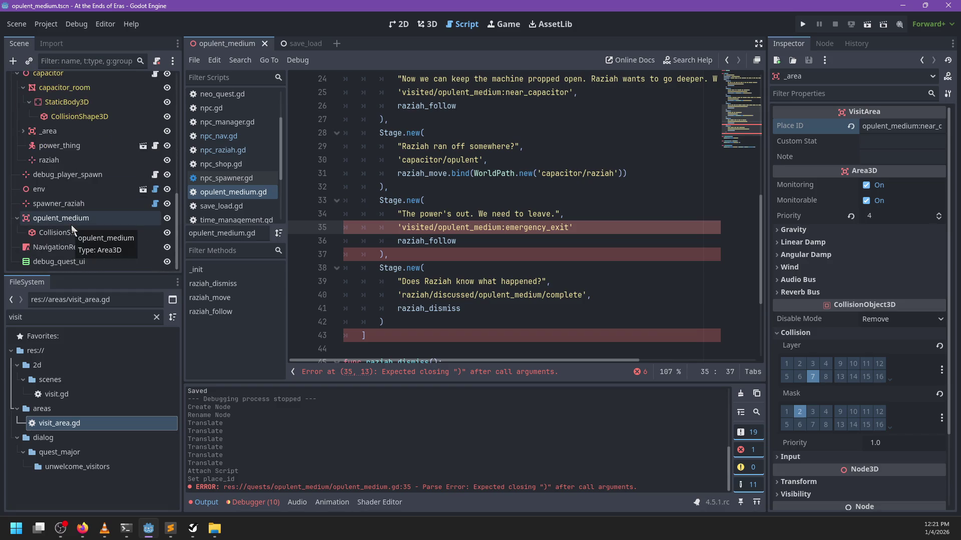
pyautogui.click(84, 151)
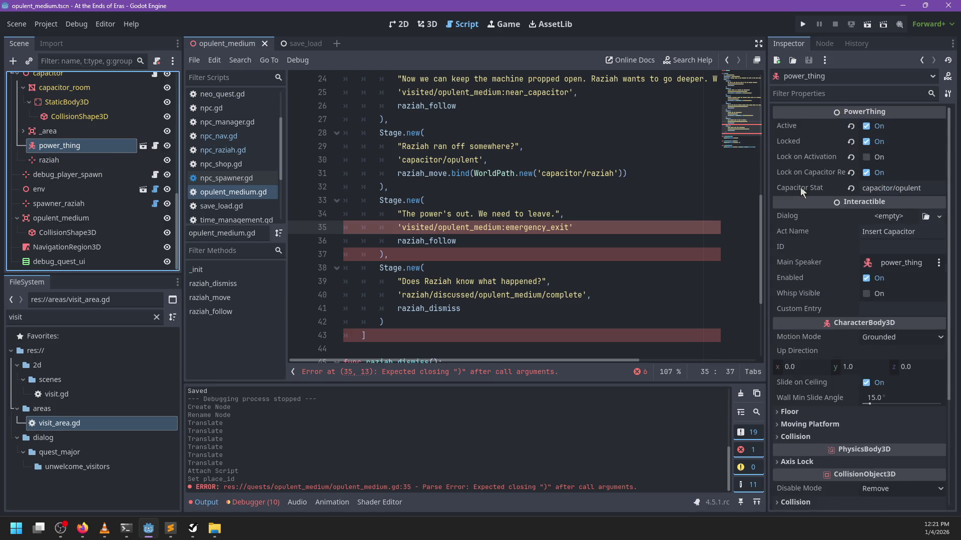
pyautogui.hotkey('ctrl', 'F2')
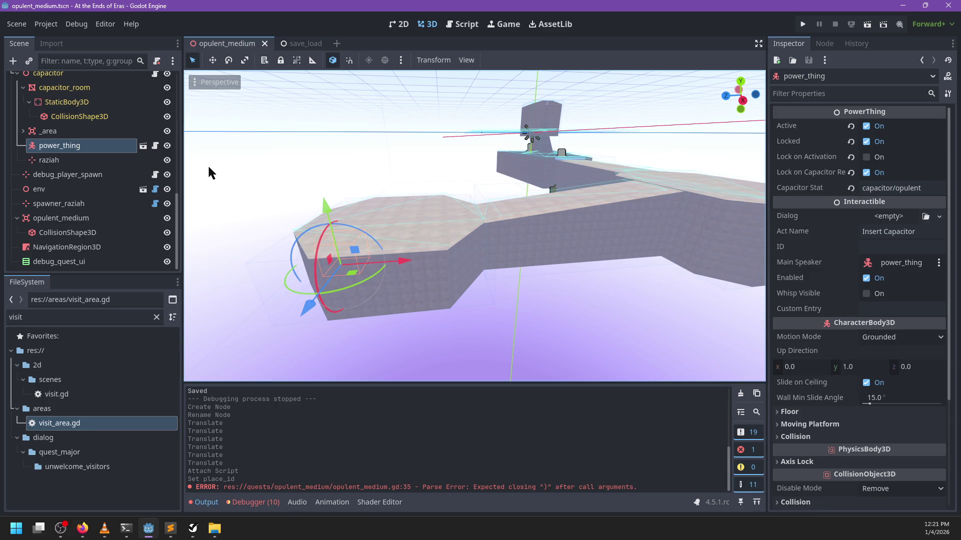
pyautogui.moveTo(432, 153)
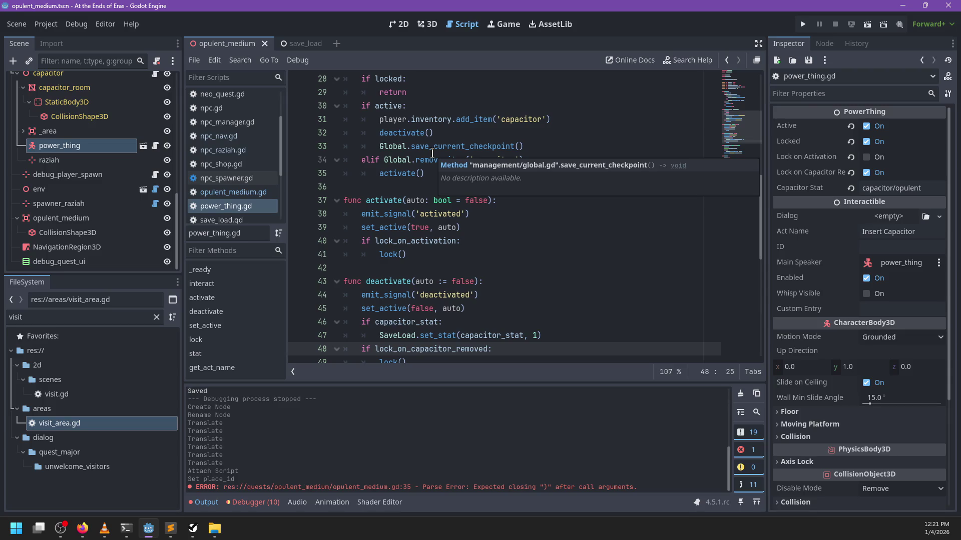
pyautogui.scroll(9, 480, 150)
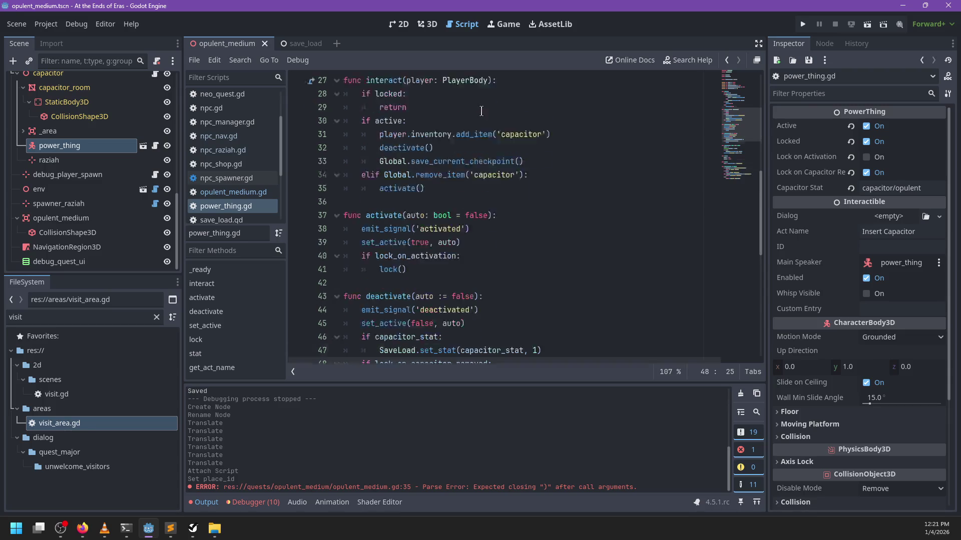
pyautogui.scroll(-3, 485, 151)
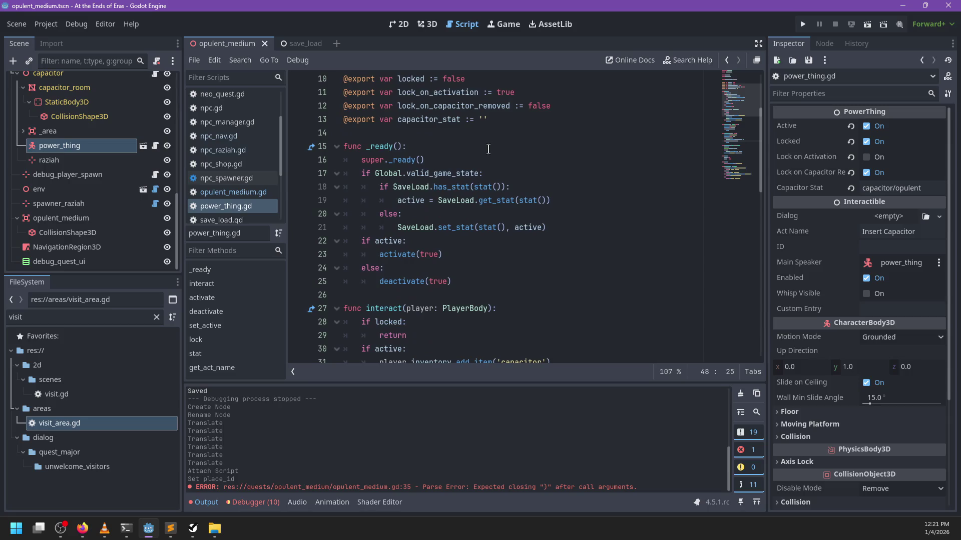
pyautogui.scroll(-2, 440, 154)
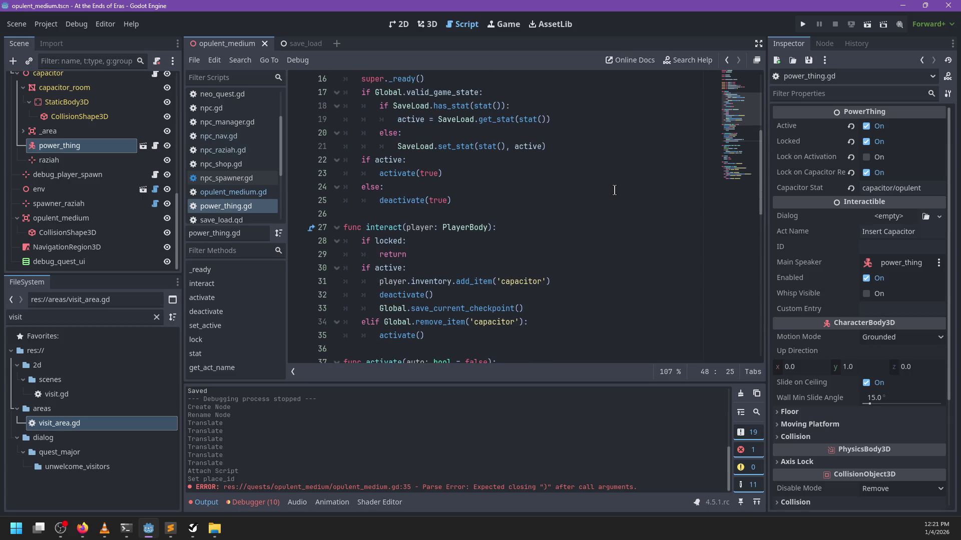
pyautogui.scroll(5, 561, 186)
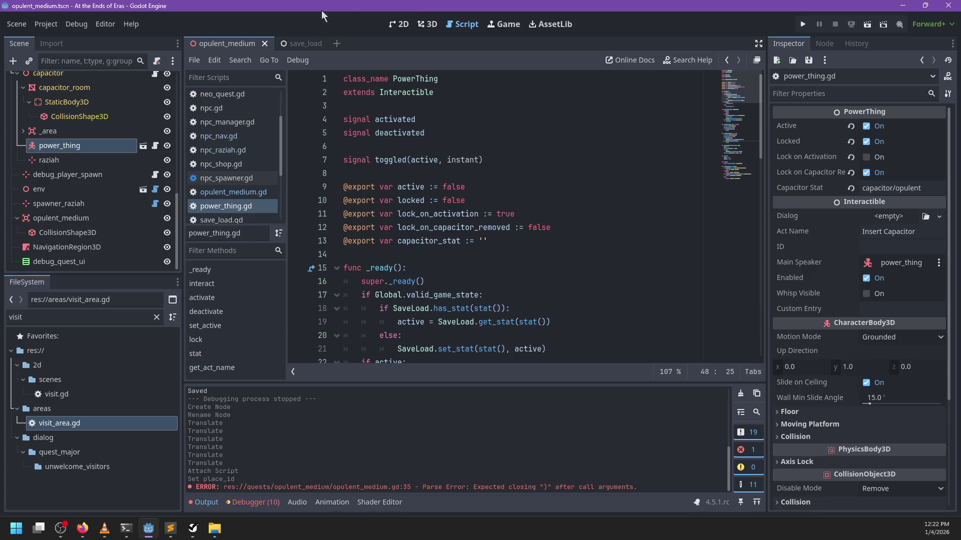
# Add a ReflectionProbe child to the opulent_medium root in the 3D view.
pyautogui.scroll(3, 83, 133)
pyautogui.scroll(2, 83, 136)
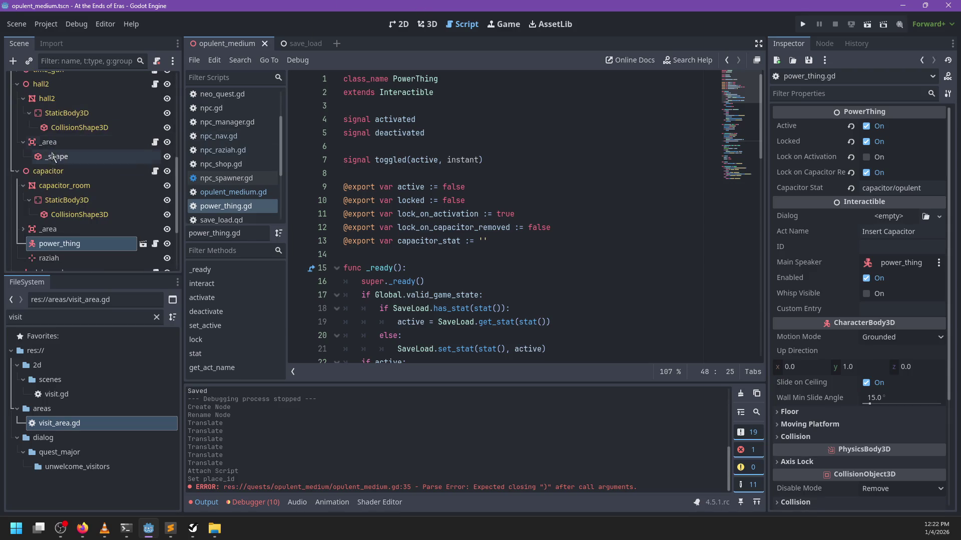
pyautogui.scroll(-1, 55, 161)
pyautogui.click(427, 24)
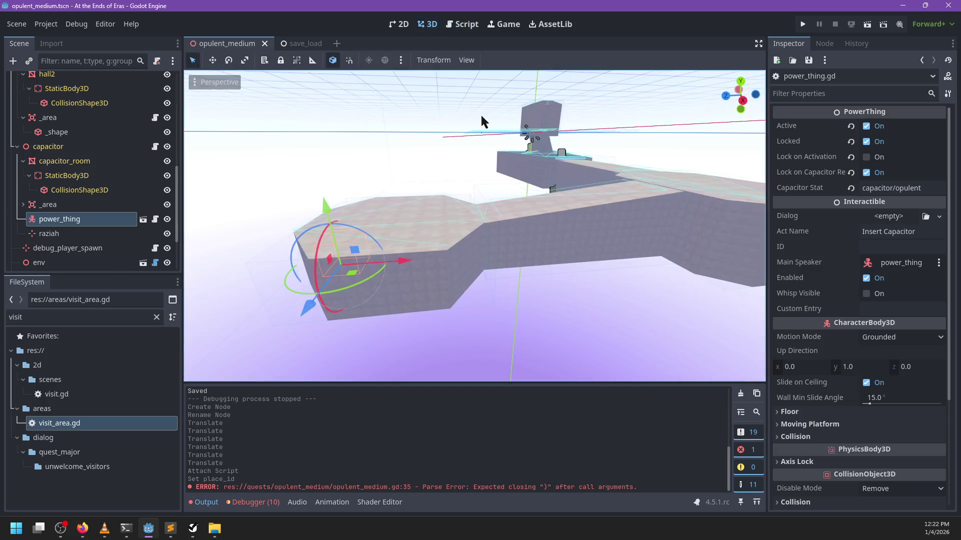
pyautogui.scroll(10, 532, 214)
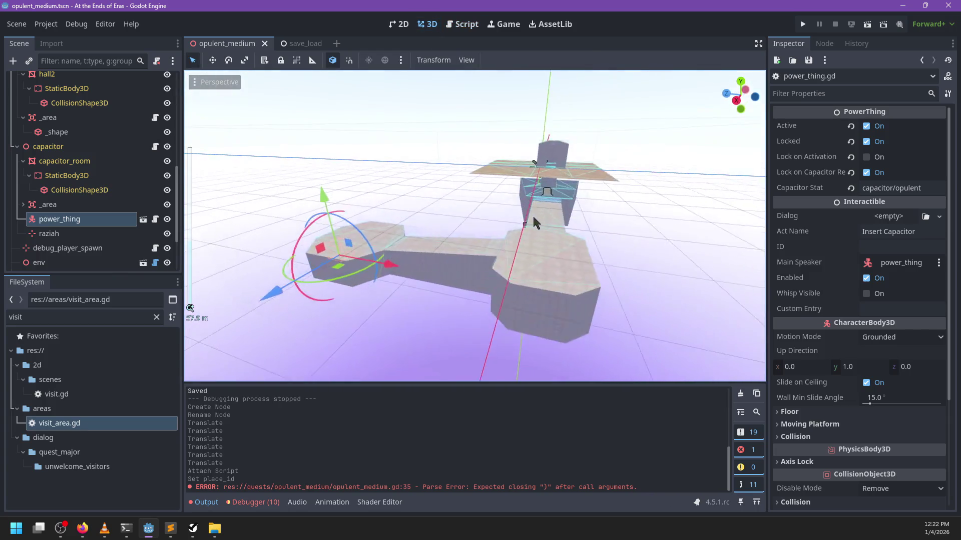
pyautogui.scroll(3, 620, 215)
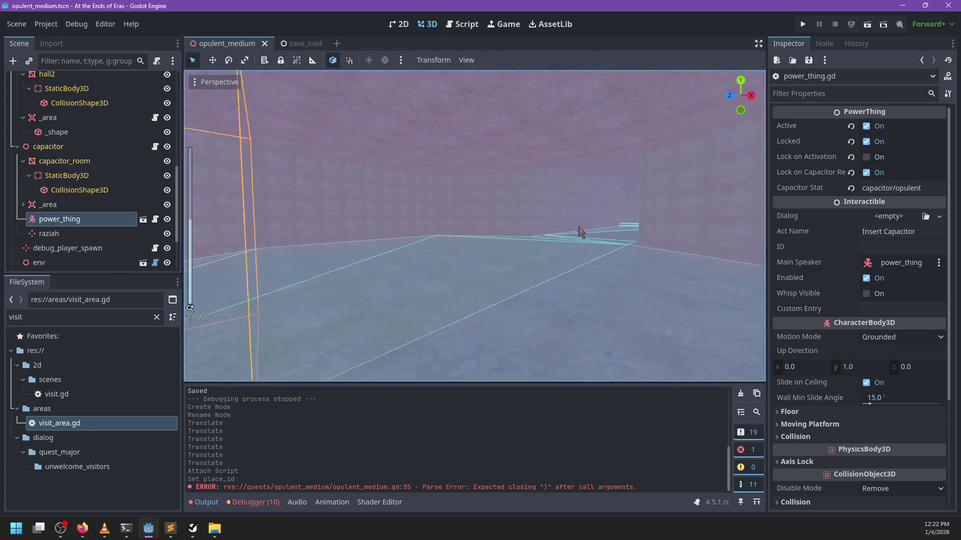
pyautogui.scroll(6, 66, 191)
pyautogui.scroll(-3, 68, 191)
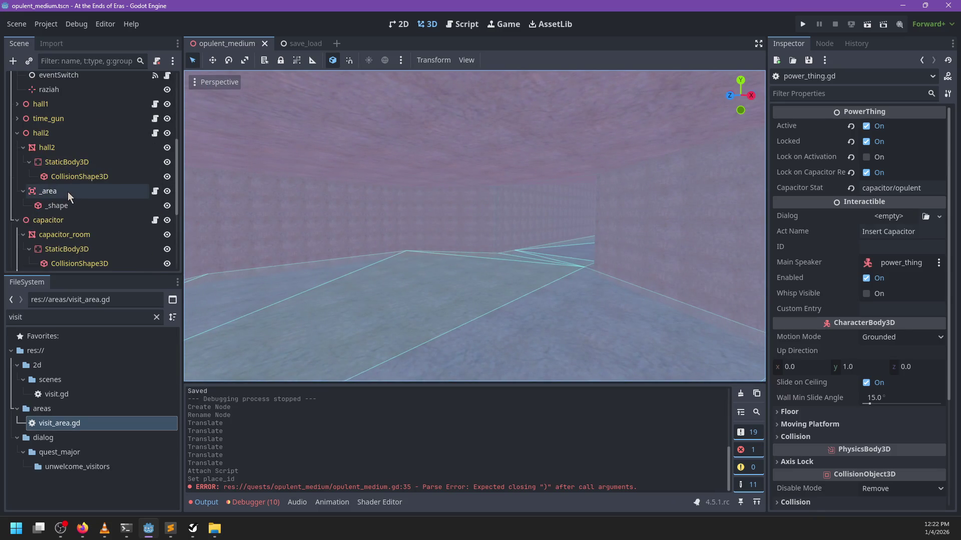
pyautogui.scroll(10, 61, 212)
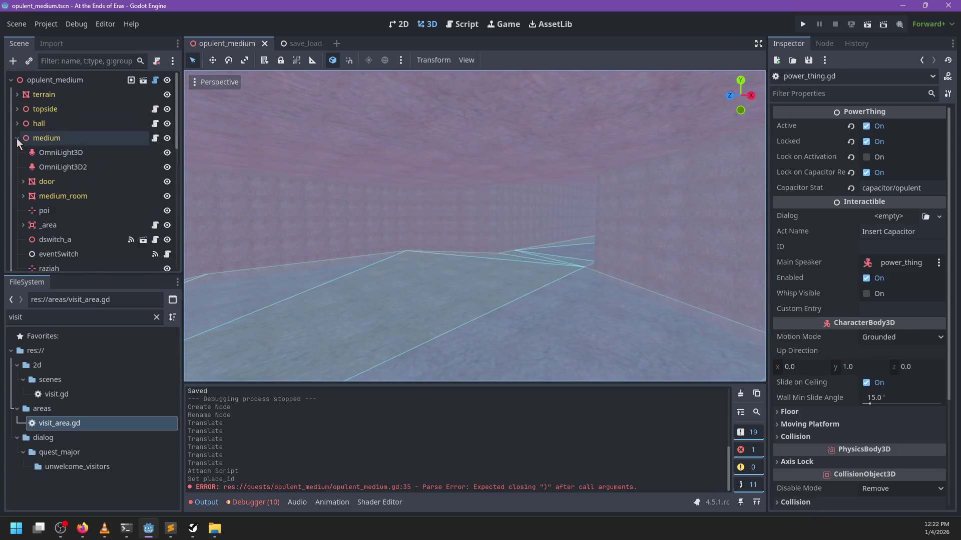
pyautogui.click(17, 138)
pyautogui.click(17, 196)
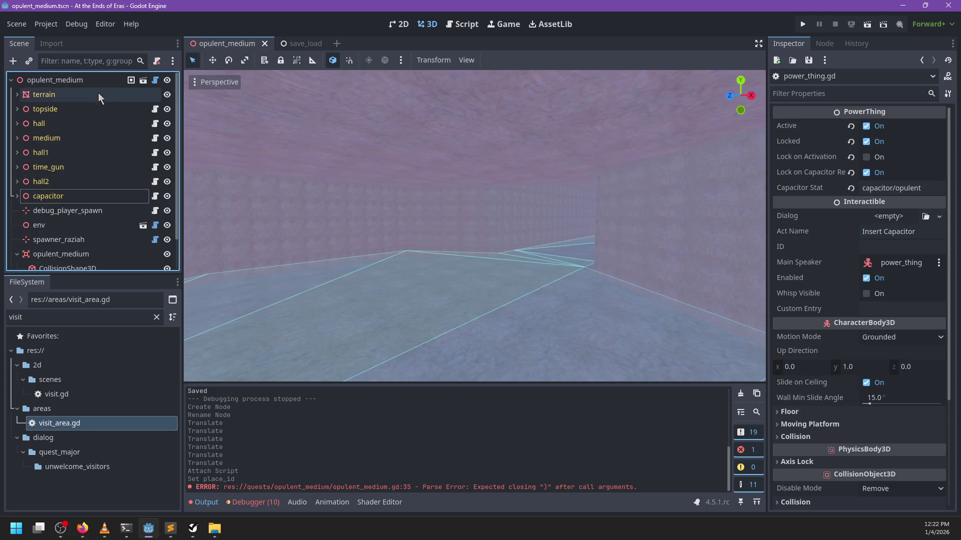
pyautogui.click(80, 80)
pyautogui.hotkey('ctrl', 'a')
pyautogui.write('reflectio')
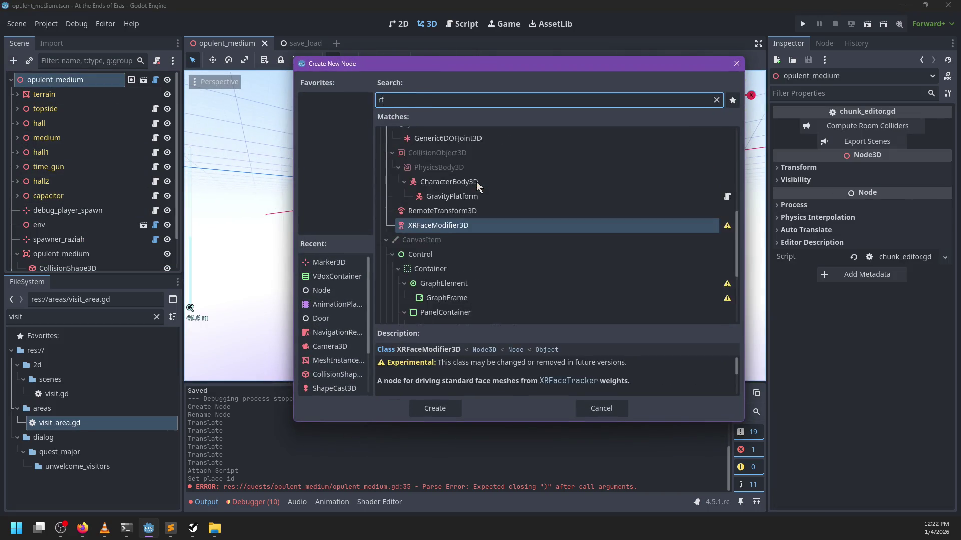
pyautogui.press('Return')
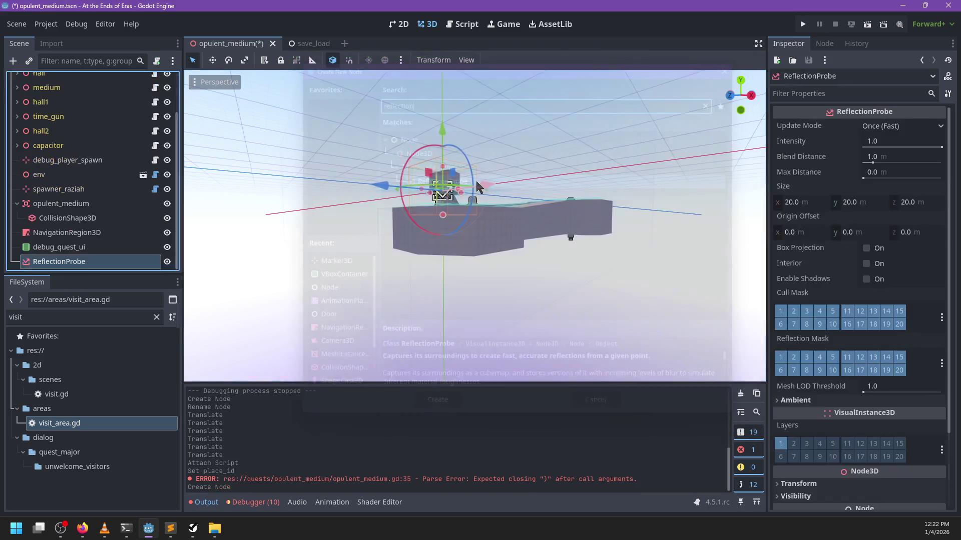
# Move the probe into the level and enable its Interior option.
pyautogui.scroll(-3, 501, 190)
pyautogui.moveTo(396, 145)
pyautogui.mouseDown()
pyautogui.moveTo(428, 196)
pyautogui.moveTo(473, 213)
pyautogui.moveTo(369, 208)
pyautogui.moveTo(390, 191)
pyautogui.moveTo(557, 240)
pyautogui.moveTo(601, 269)
pyautogui.moveTo(525, 278)
pyautogui.mouseUp()
pyautogui.scroll(3, 507, 196)
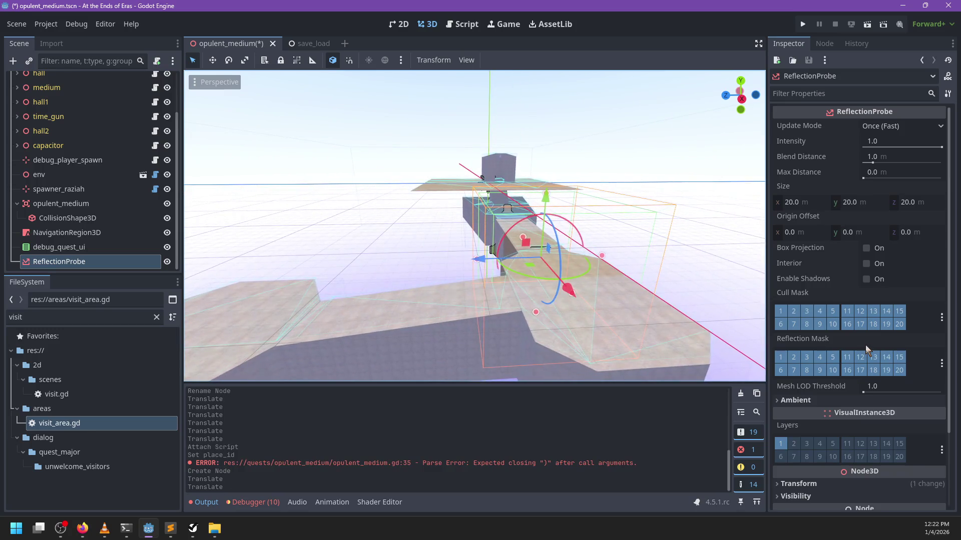
pyautogui.click(866, 264)
# Resize the probe to about 87.9 × 15.7 × 84.8 m to enclose the level.
pyautogui.moveTo(750, 280)
pyautogui.mouseDown()
pyautogui.moveTo(683, 288)
pyautogui.moveTo(651, 265)
pyautogui.mouseUp()
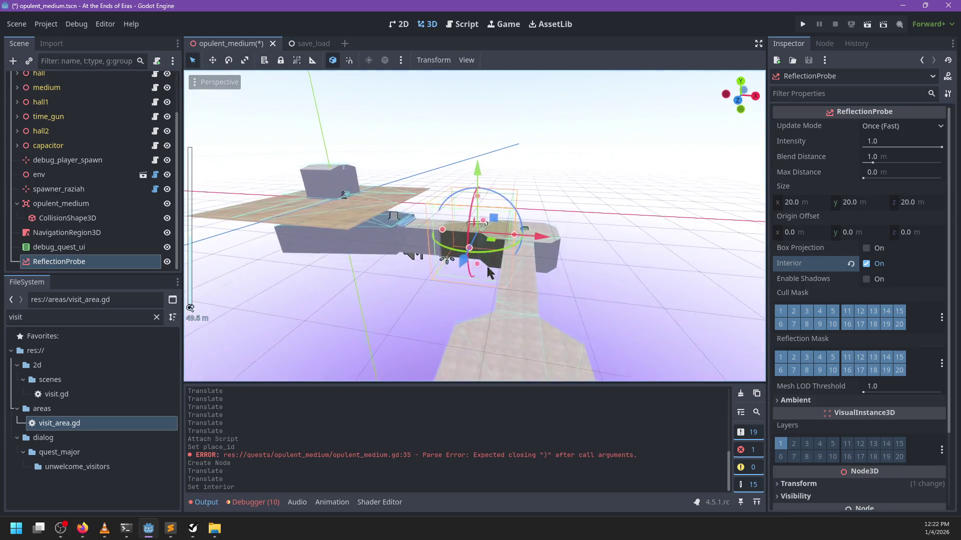
pyautogui.moveTo(443, 231)
pyautogui.mouseDown()
pyautogui.moveTo(373, 246)
pyautogui.moveTo(296, 244)
pyautogui.mouseUp()
pyautogui.moveTo(516, 236); pyautogui.dragTo(564, 244)
pyautogui.scroll(5, 525, 258)
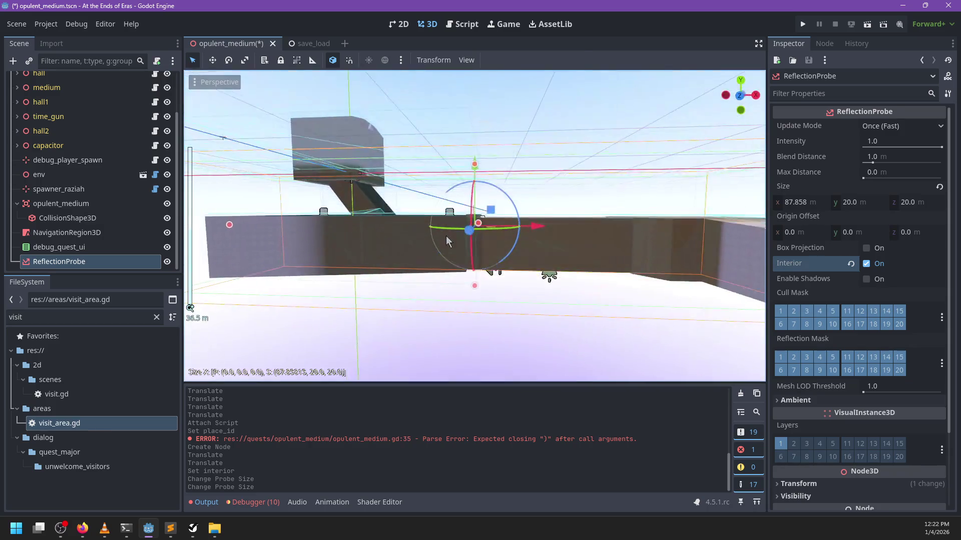
pyautogui.moveTo(475, 169); pyautogui.dragTo(470, 206)
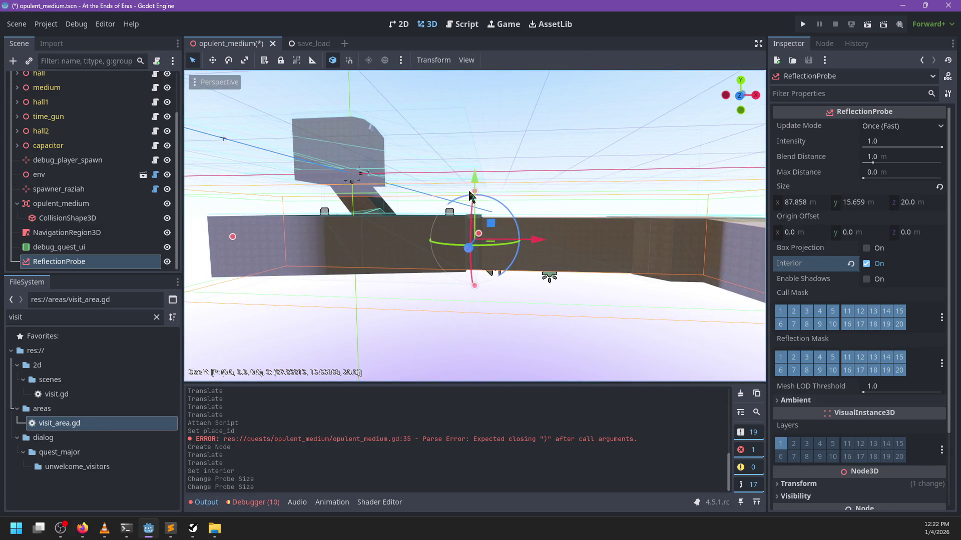
pyautogui.moveTo(549, 252); pyautogui.dragTo(574, 273)
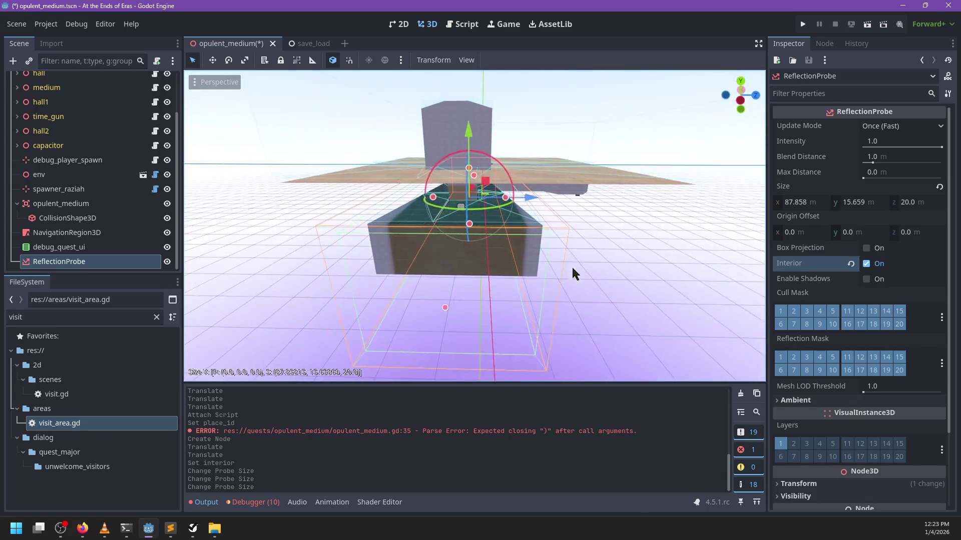
pyautogui.moveTo(505, 199)
pyautogui.mouseDown()
pyautogui.moveTo(629, 209)
pyautogui.moveTo(533, 264)
pyautogui.moveTo(508, 257)
pyautogui.moveTo(547, 208)
pyautogui.moveTo(521, 205)
pyautogui.moveTo(506, 172)
pyautogui.moveTo(394, 170)
pyautogui.mouseUp()
pyautogui.scroll(5, 533, 261)
pyautogui.scroll(5, 550, 240)
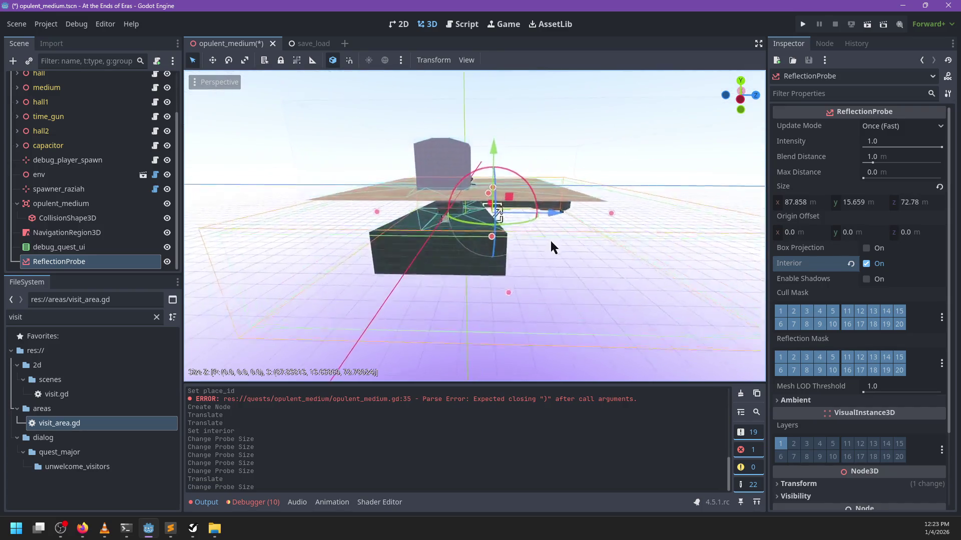
pyautogui.scroll(4, 555, 258)
pyautogui.moveTo(517, 223)
pyautogui.mouseDown()
pyautogui.moveTo(434, 275)
pyautogui.moveTo(547, 217)
pyautogui.moveTo(449, 242)
pyautogui.moveTo(625, 244)
pyautogui.moveTo(374, 223)
pyautogui.moveTo(523, 219)
pyautogui.moveTo(506, 218)
pyautogui.mouseUp()
pyautogui.scroll(4, 547, 217)
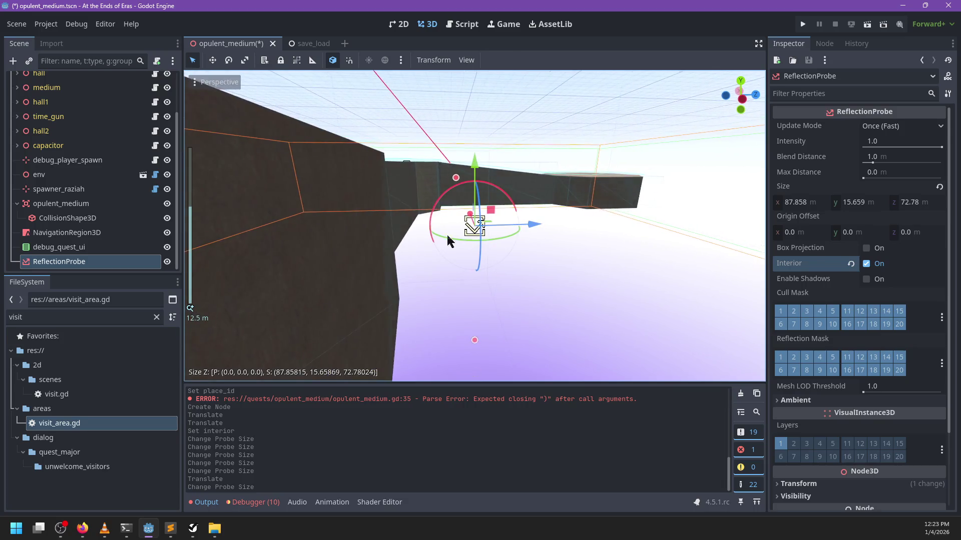
pyautogui.scroll(-3, 616, 244)
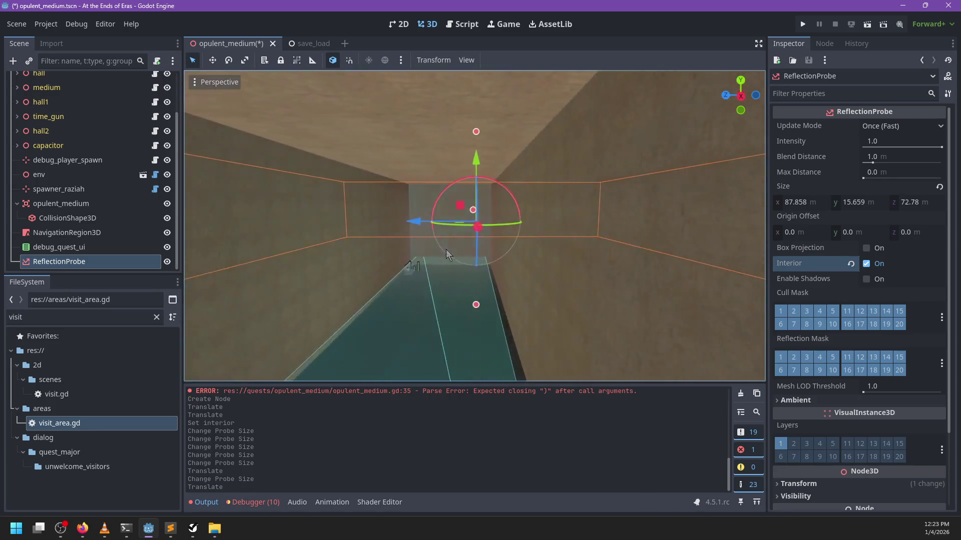
pyautogui.moveTo(442, 220)
pyautogui.mouseDown()
pyautogui.moveTo(421, 217)
pyautogui.moveTo(414, 268)
pyautogui.moveTo(602, 268)
pyautogui.moveTo(629, 301)
pyautogui.moveTo(542, 273)
pyautogui.moveTo(606, 281)
pyautogui.moveTo(466, 205)
pyautogui.moveTo(425, 216)
pyautogui.mouseUp()
pyautogui.scroll(-5, 602, 268)
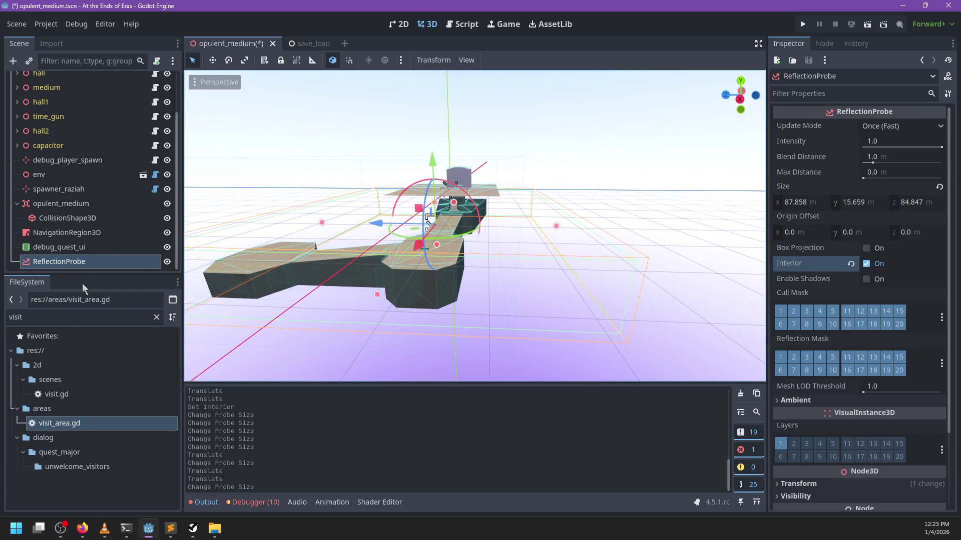
# Filter the FileSystem dock by 'lighting'.
pyautogui.doubleClick(65, 315)
pyautogui.write('light')
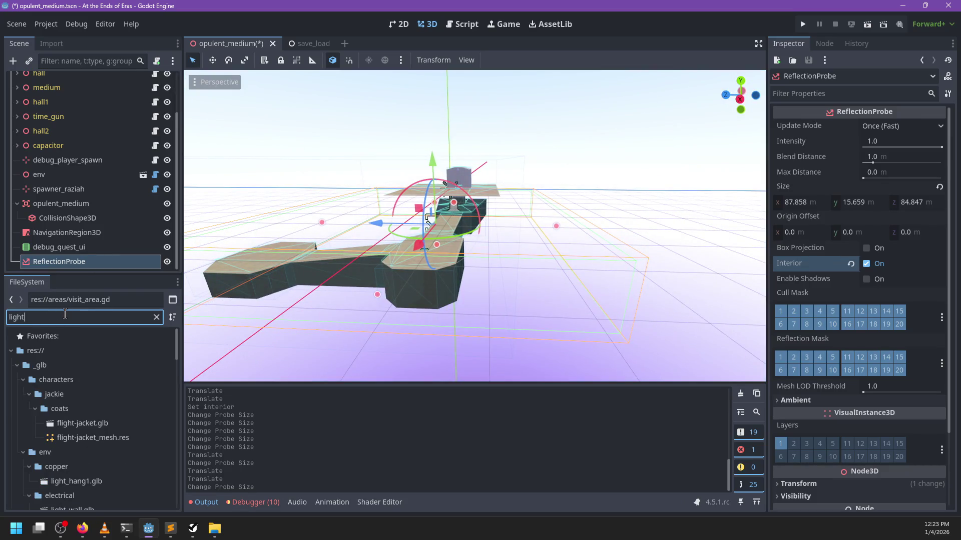
pyautogui.write('ing')
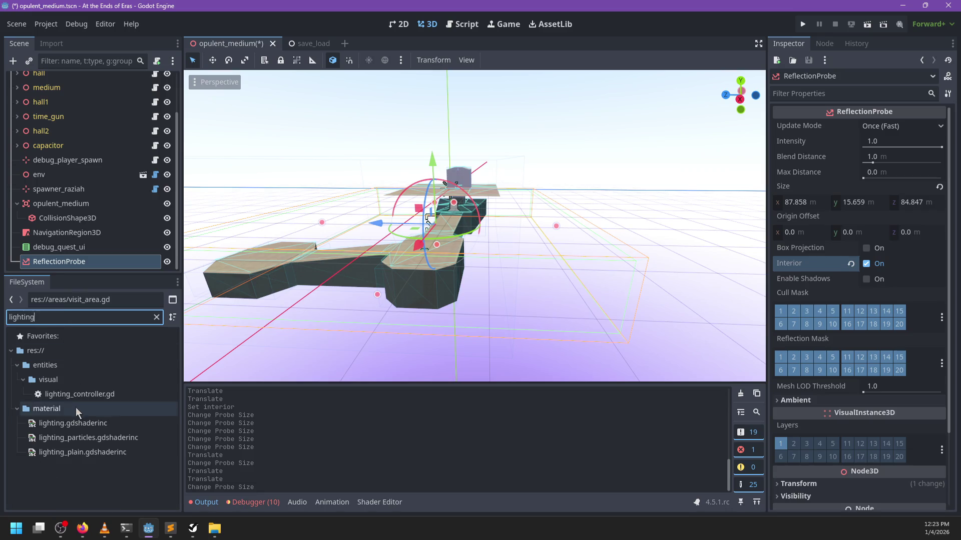
pyautogui.scroll(3, 56, 80)
# Search Create New Node for a 'Lighting' type, then close it without adding anything.
pyautogui.click(56, 80)
pyautogui.hotkey('ctrl', 'a')
pyautogui.write('Lg')
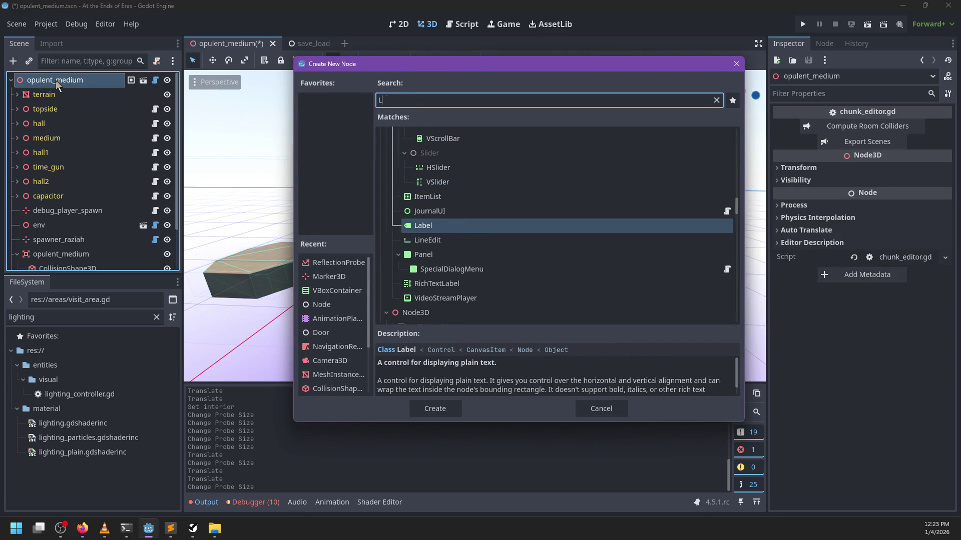
pyautogui.write('hting')
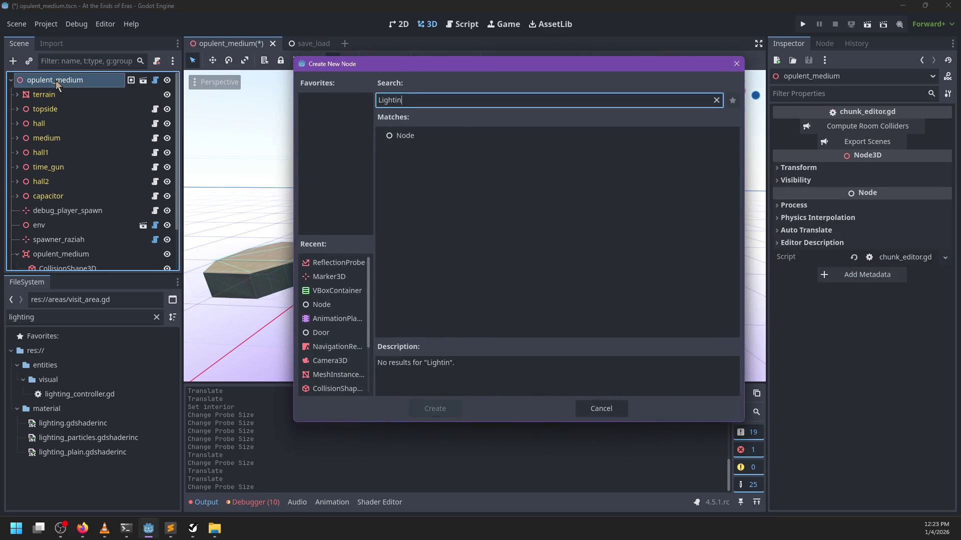
pyautogui.hotkey('ctrl', 'a')
pyautogui.press('BackSpace')
pyautogui.write('Lighting')
pyautogui.press('Escape')
# Add 'class_name LightingController' above 'extends Node3D' in lighting_controller.gd and save.
pyautogui.doubleClick(79, 394)
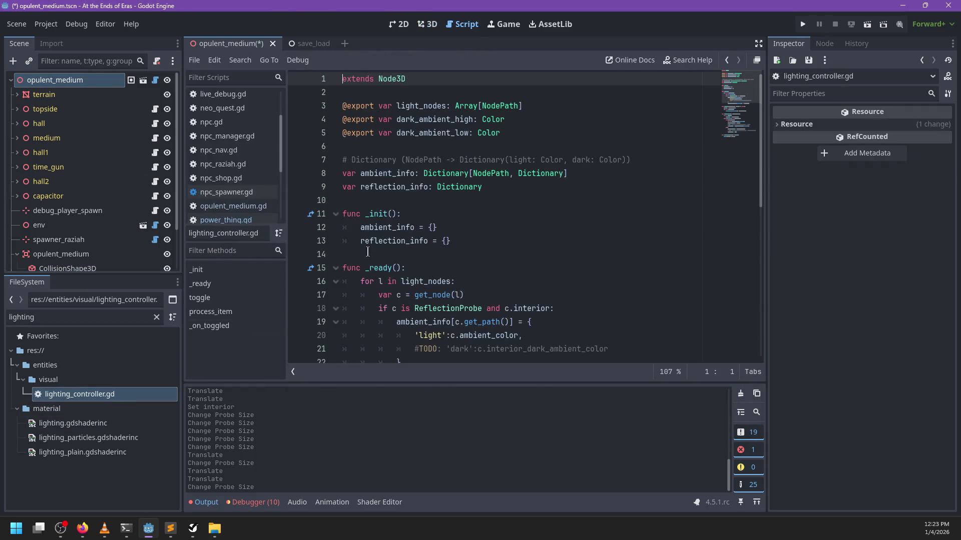
pyautogui.press('Return')
pyautogui.press('Up')
pyautogui.write('class_')
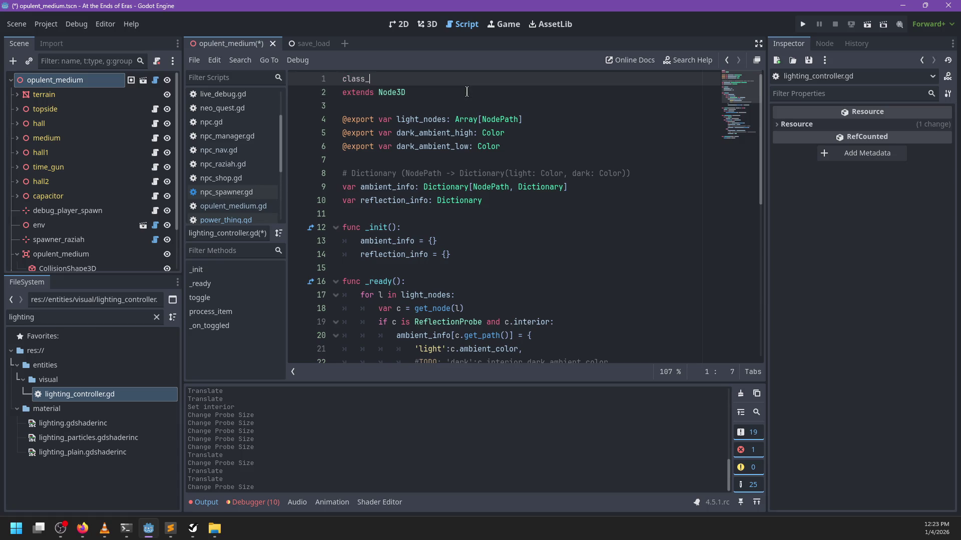
pyautogui.write('name LightingController')
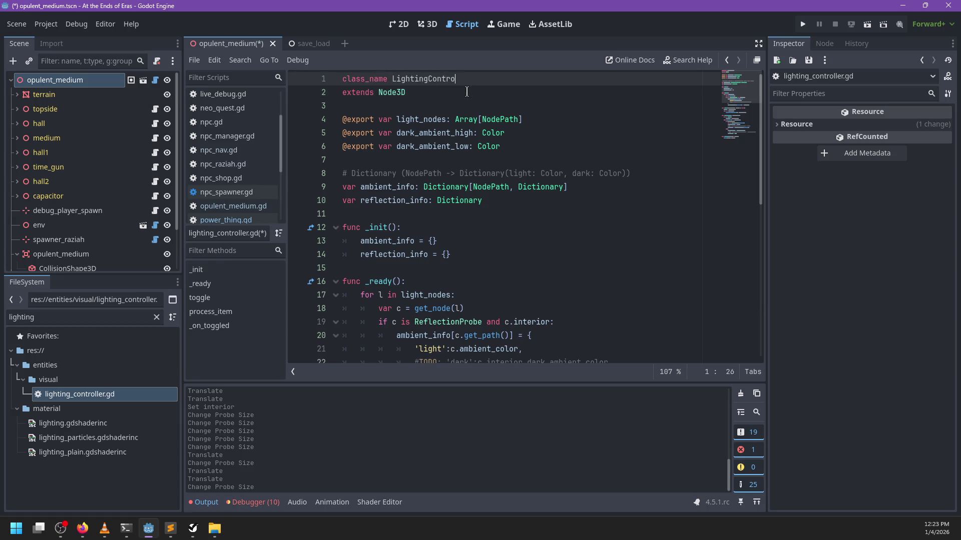
pyautogui.hotkey('ctrl', 's')
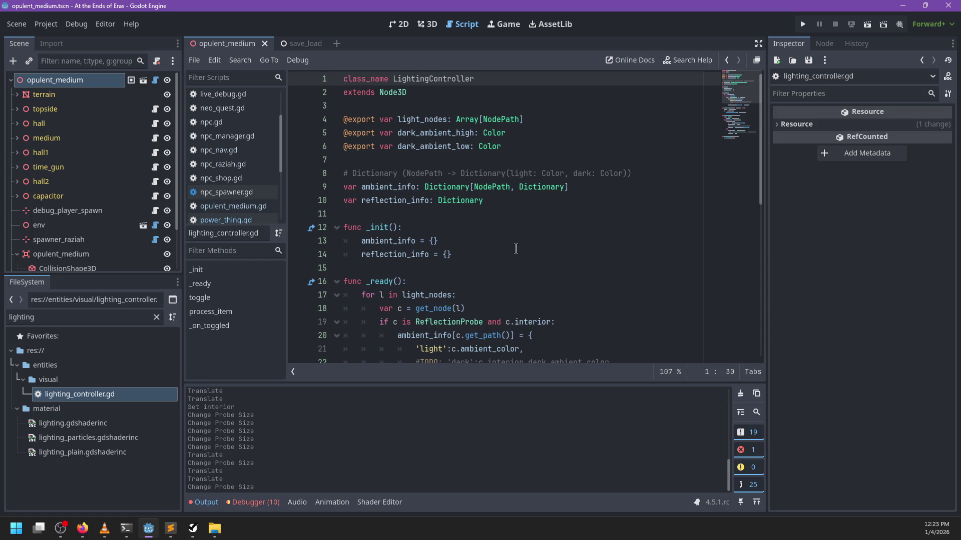
# Scroll through the script, then return to the opulent_medium 3D view.
pyautogui.scroll(-2, 515, 249)
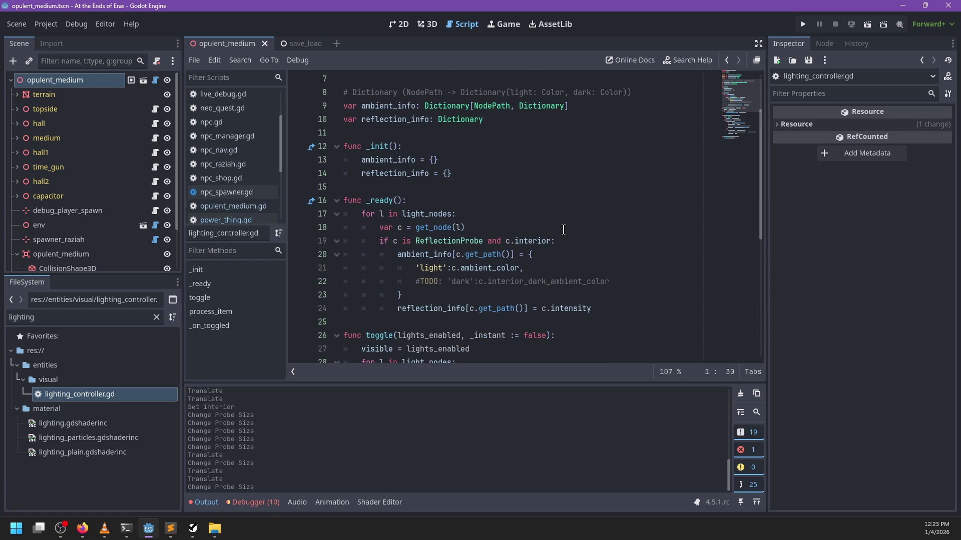
pyautogui.scroll(-7, 563, 229)
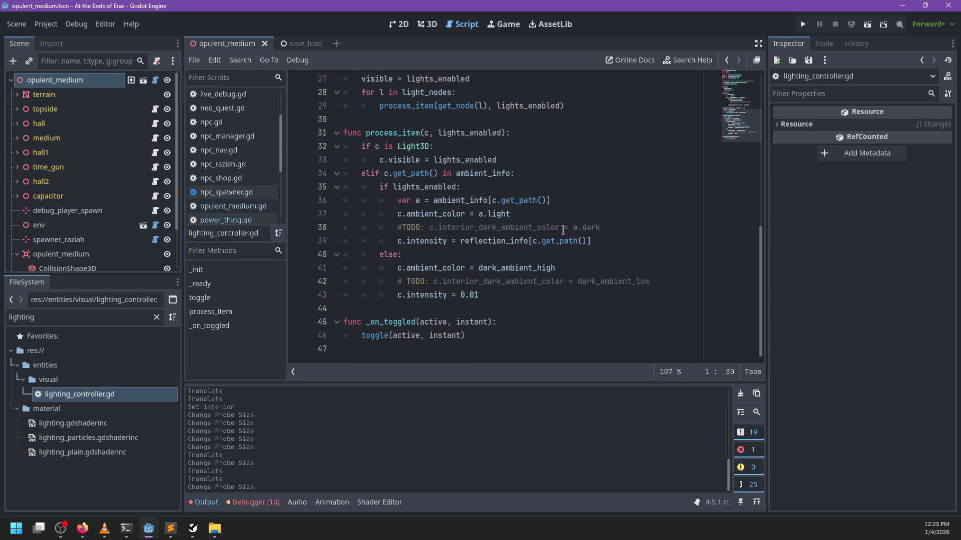
pyautogui.scroll(5, 563, 231)
pyautogui.click(427, 24)
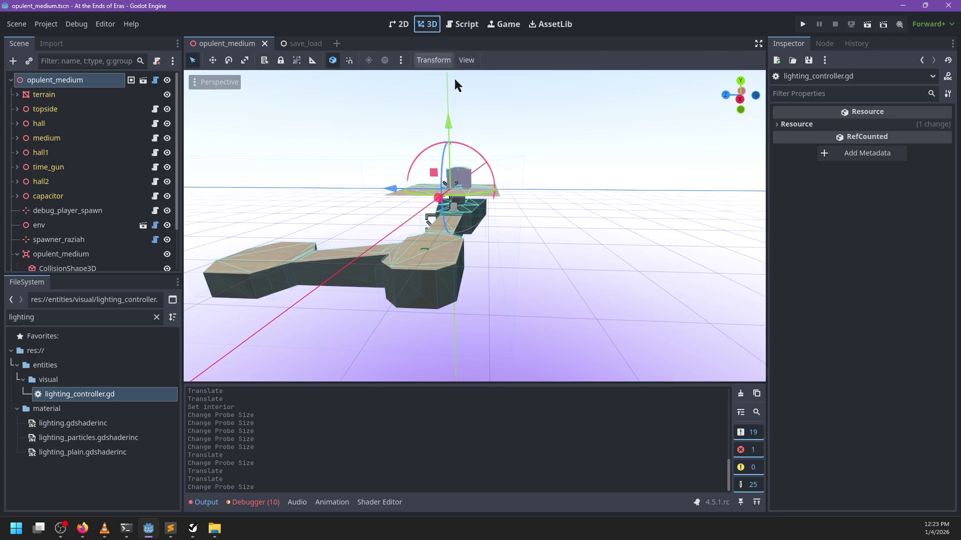
# Add a LightingController node under the opulent_medium scene root.
pyautogui.click(80, 394)
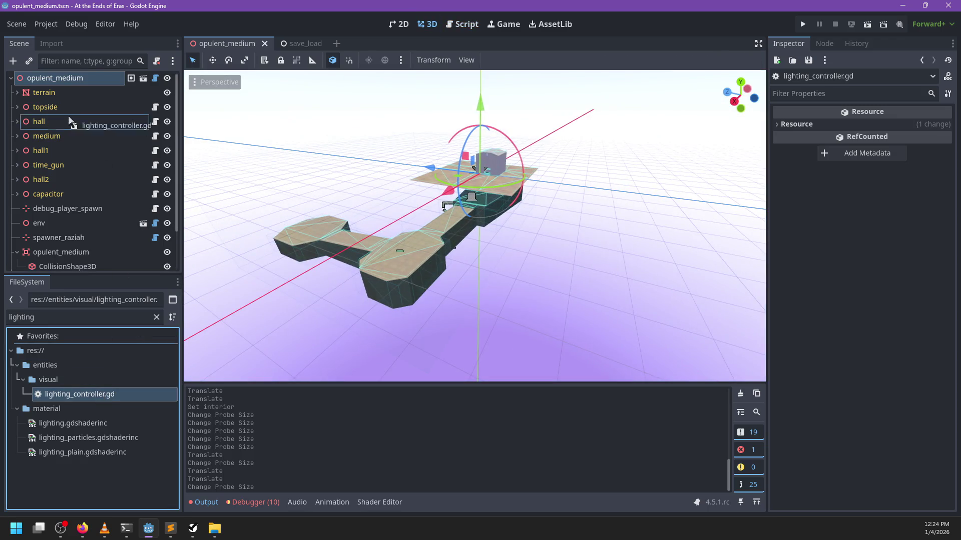
pyautogui.scroll(-1, 80, 150)
pyautogui.scroll(1, 76, 87)
pyautogui.click(77, 80)
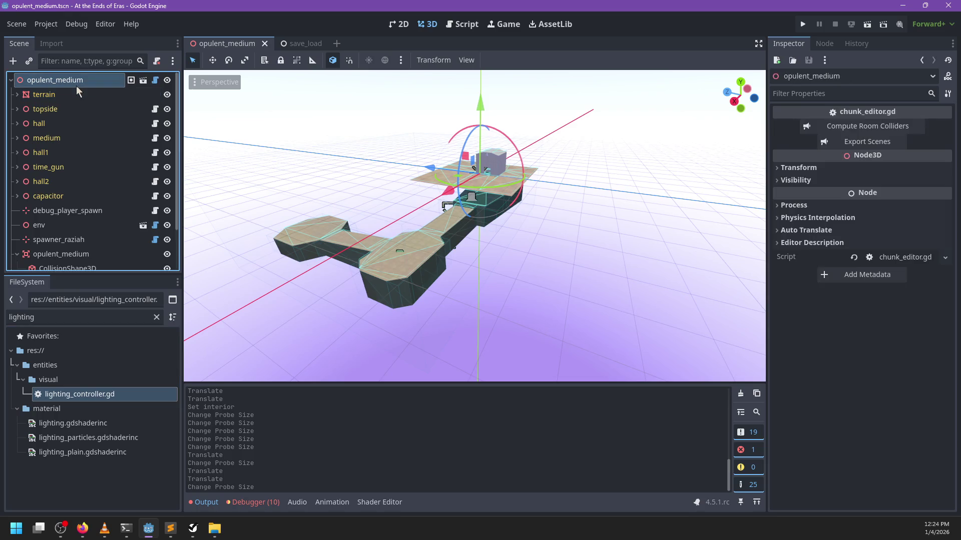
pyautogui.hotkey('ctrl', 'a')
pyautogui.press('Return')
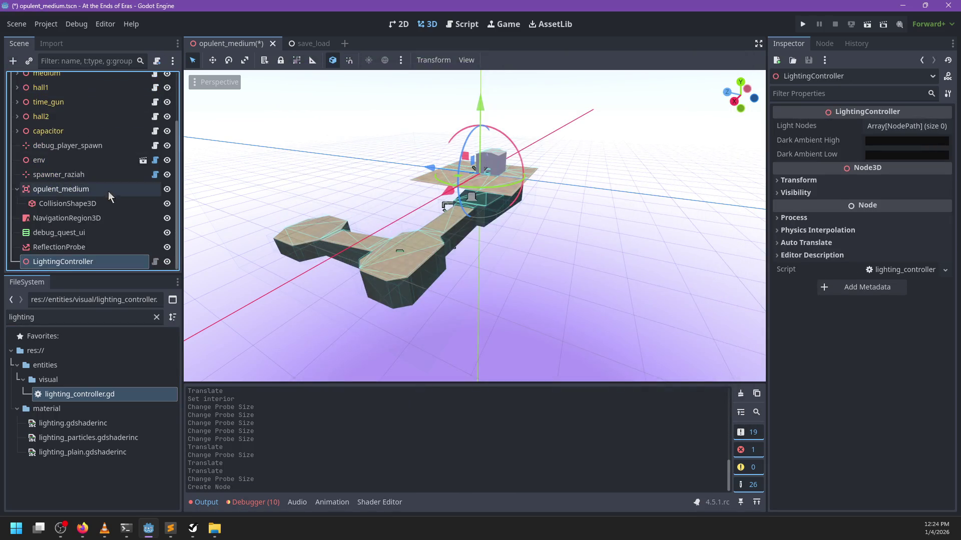
# Assign ReflectionProbe to the LightingController's Light Nodes and inspect the probe's properties.
pyautogui.moveTo(68, 251)
pyautogui.mouseDown()
pyautogui.moveTo(832, 114)
pyautogui.moveTo(900, 126)
pyautogui.mouseUp()
pyautogui.click(94, 262)
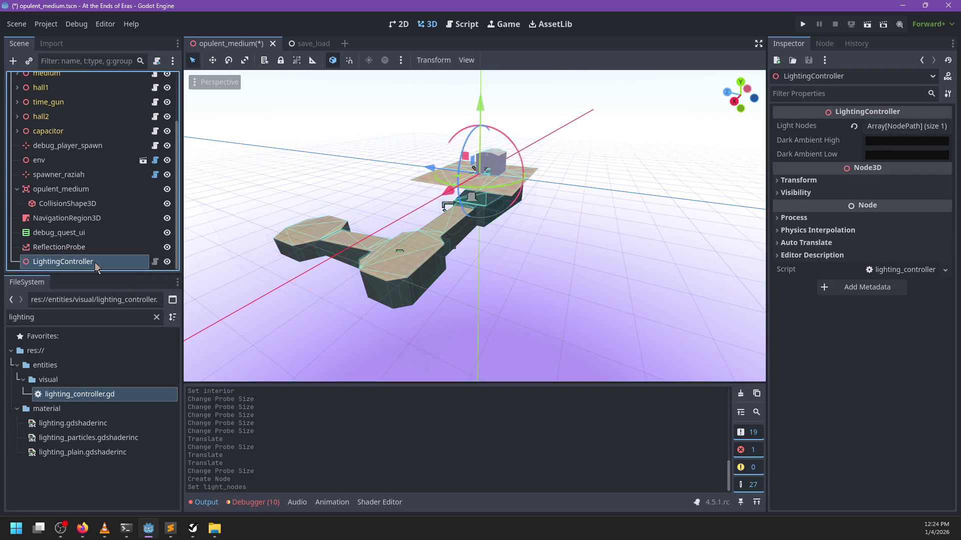
pyautogui.scroll(5, 374, 243)
pyautogui.scroll(10, 377, 257)
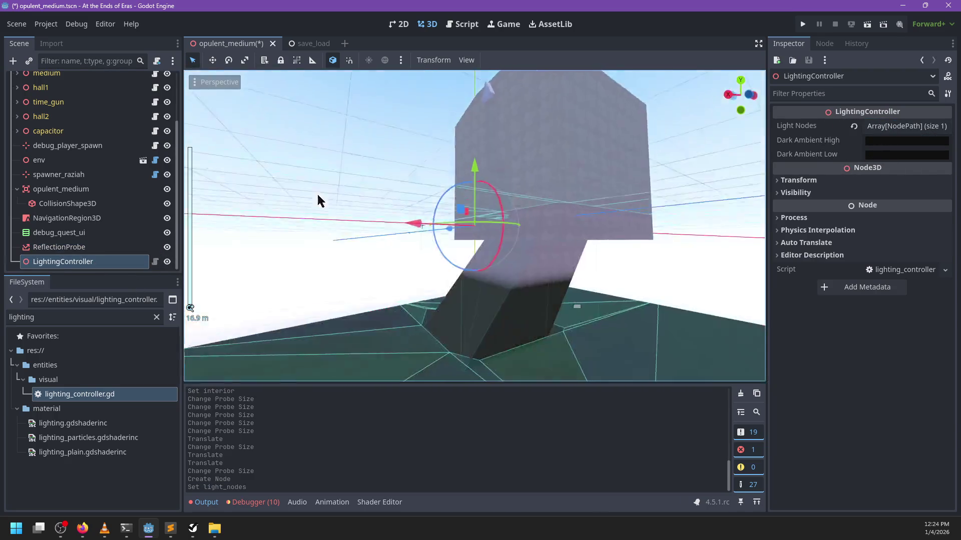
pyautogui.scroll(-12, 481, 256)
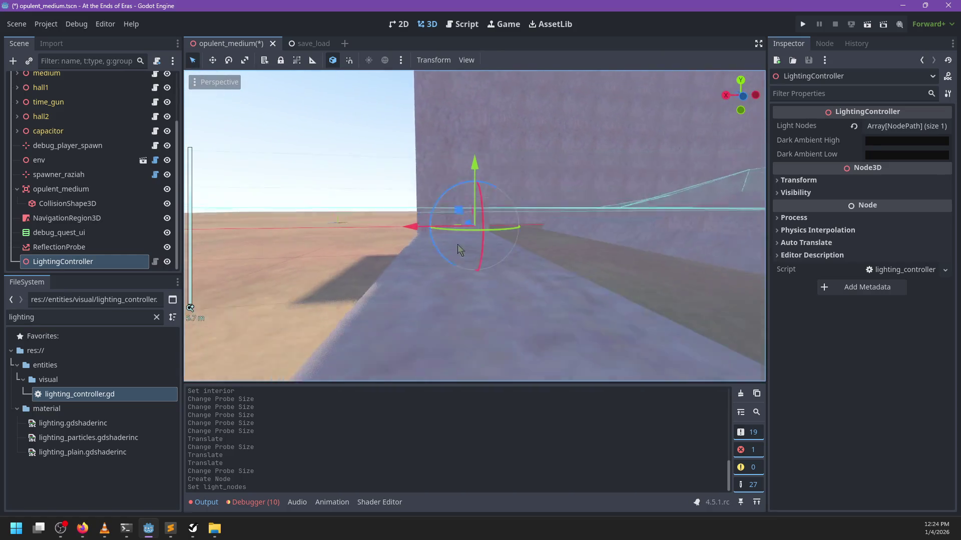
pyautogui.moveTo(374, 269)
pyautogui.mouseDown()
pyautogui.moveTo(462, 235)
pyautogui.moveTo(294, 238)
pyautogui.mouseUp()
pyautogui.click(103, 248)
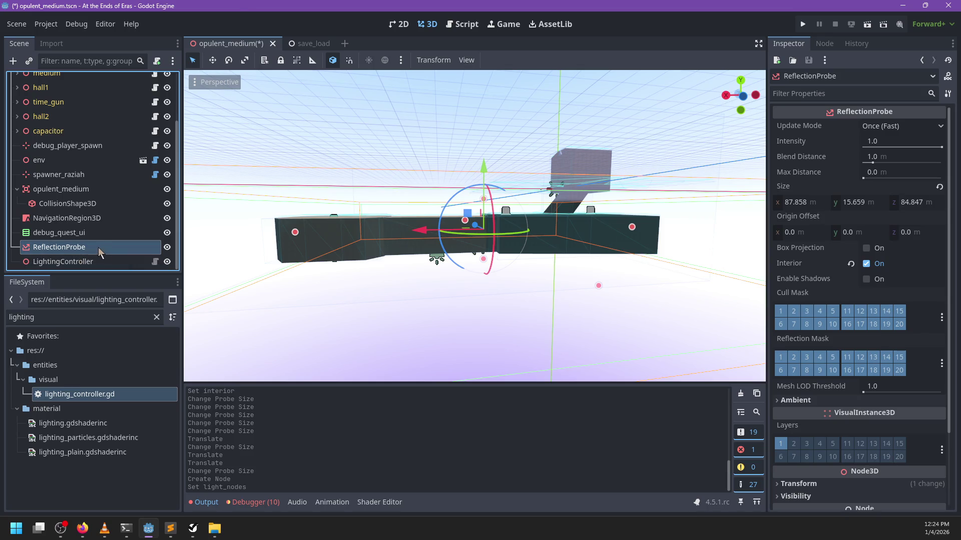
# Open the LightingController's script for editing.
pyautogui.click(82, 261)
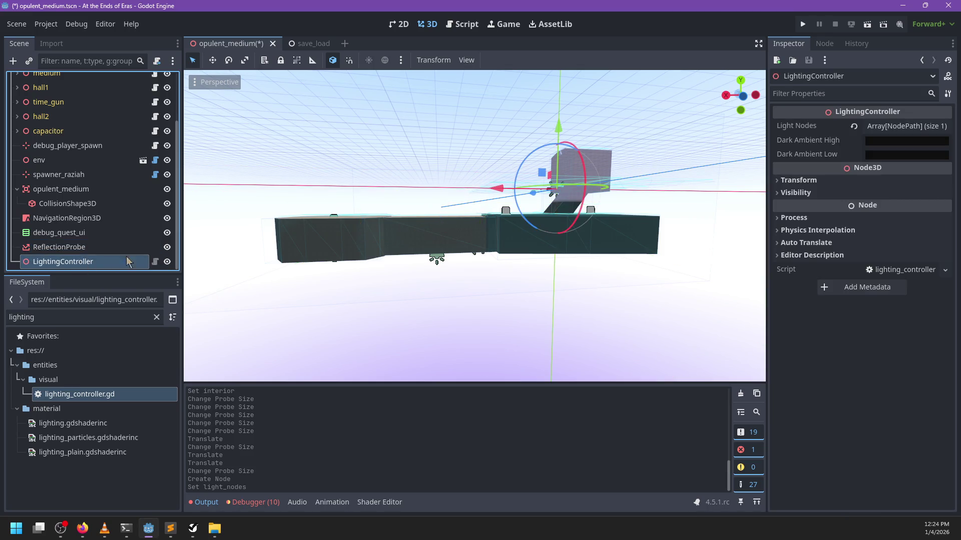
pyautogui.scroll(5, 421, 216)
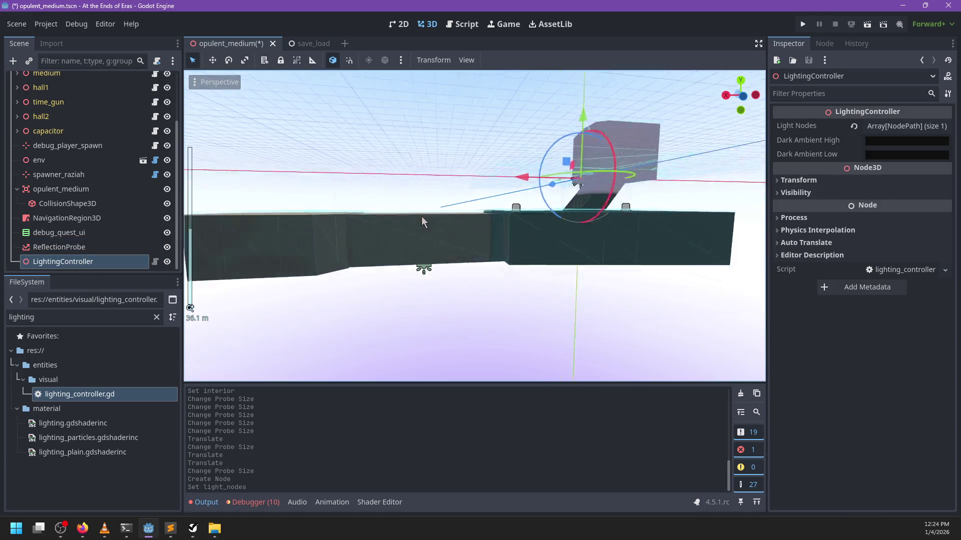
pyautogui.click(158, 263)
pyautogui.scroll(4, 548, 165)
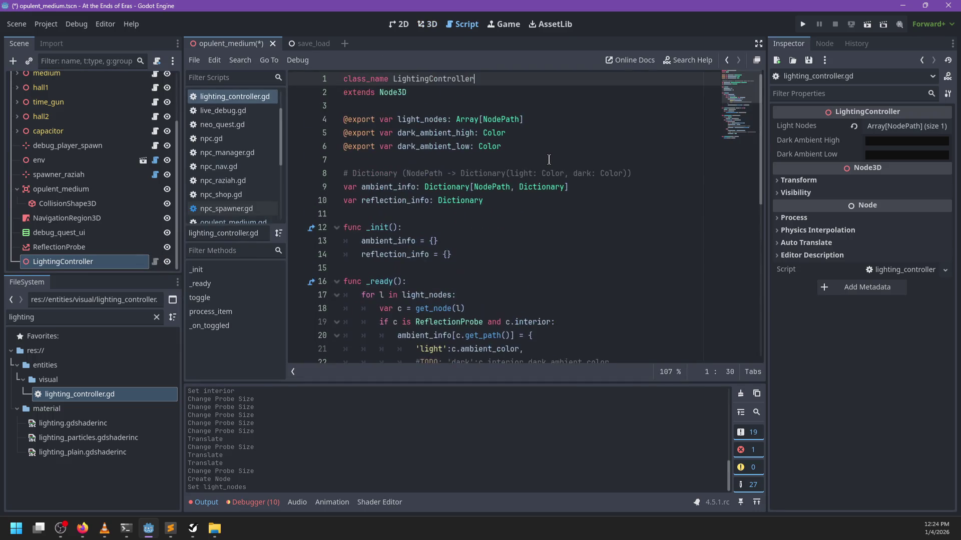
pyautogui.scroll(-7, 549, 159)
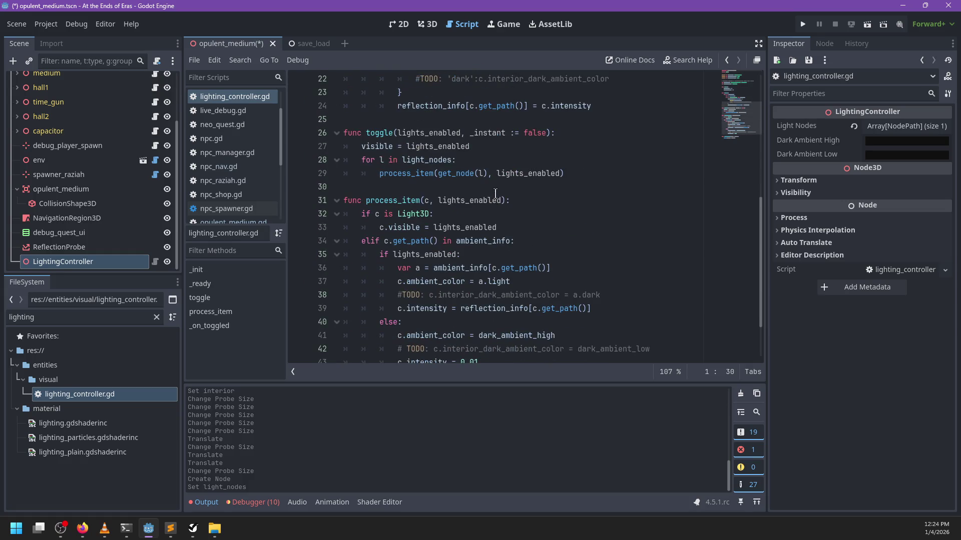
pyautogui.click(16, 131)
pyautogui.click(16, 131)
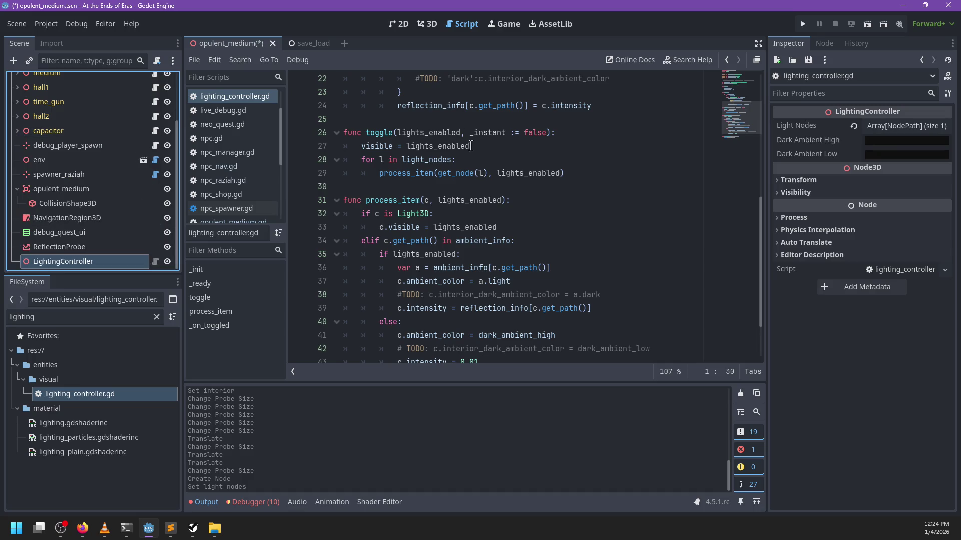
pyautogui.scroll(6, 472, 148)
pyautogui.scroll(3, 472, 148)
pyautogui.click(532, 148)
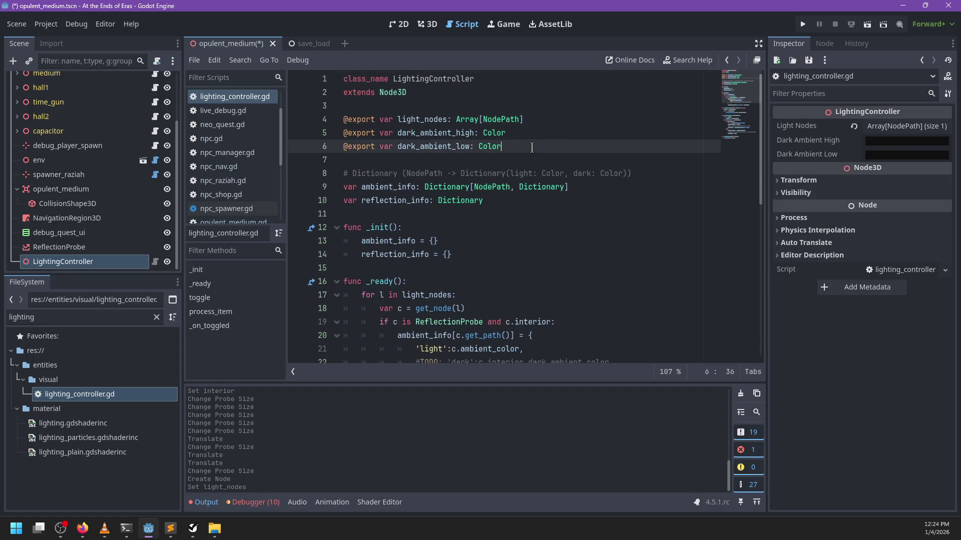
pyautogui.press('Return')
pyautogui.write('xport')
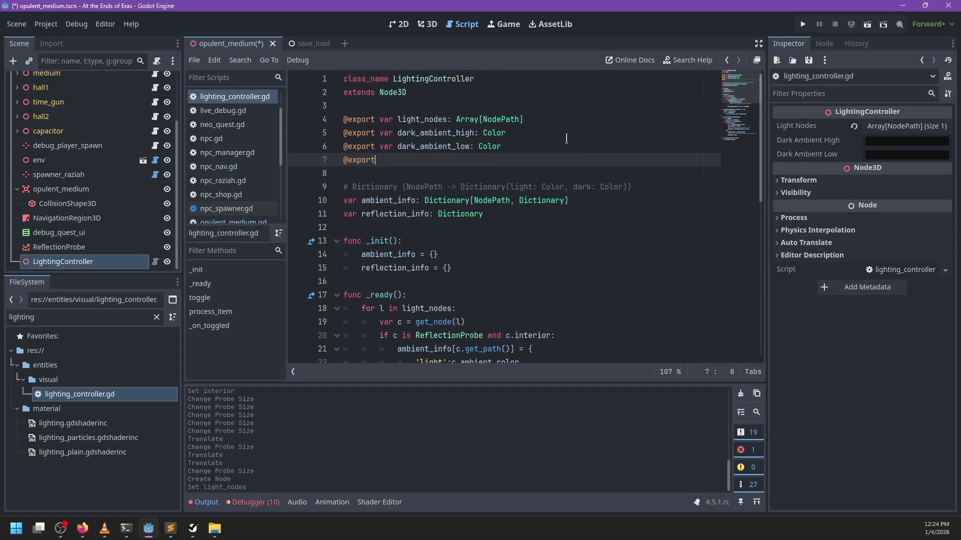
pyautogui.write(' var stat: String')
pyautogui.press('Return')
pyautogui.scroll(-2, 430, 170)
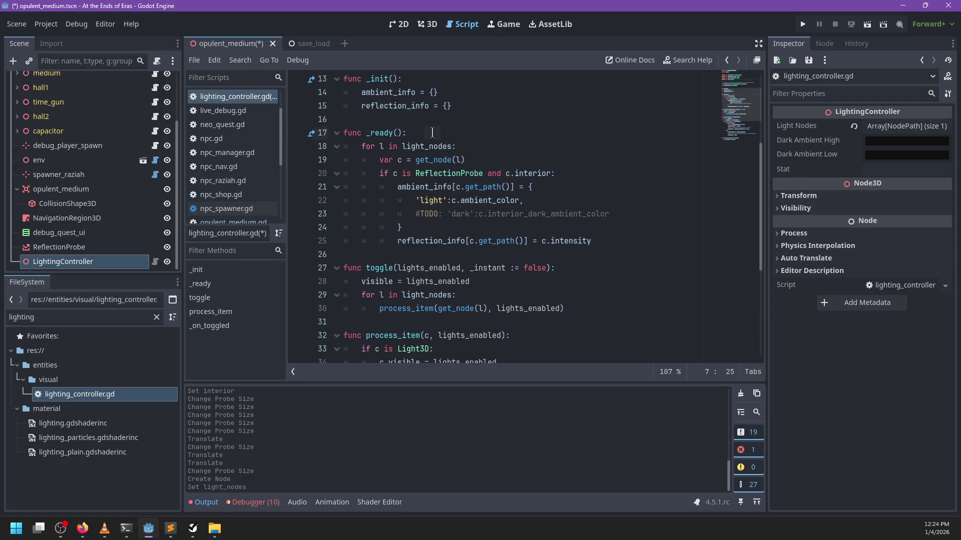
# In _ready, add 'if stat:' subscribing SaveLoad.state to stat with _on_stat_changed.
pyautogui.click(496, 134)
pyautogui.press('Down')
pyautogui.press('Down')
pyautogui.press('Down')
pyautogui.press('Return')
pyautogui.write('stat:')
pyautogui.press('Return')
pyautogui.write('Event')
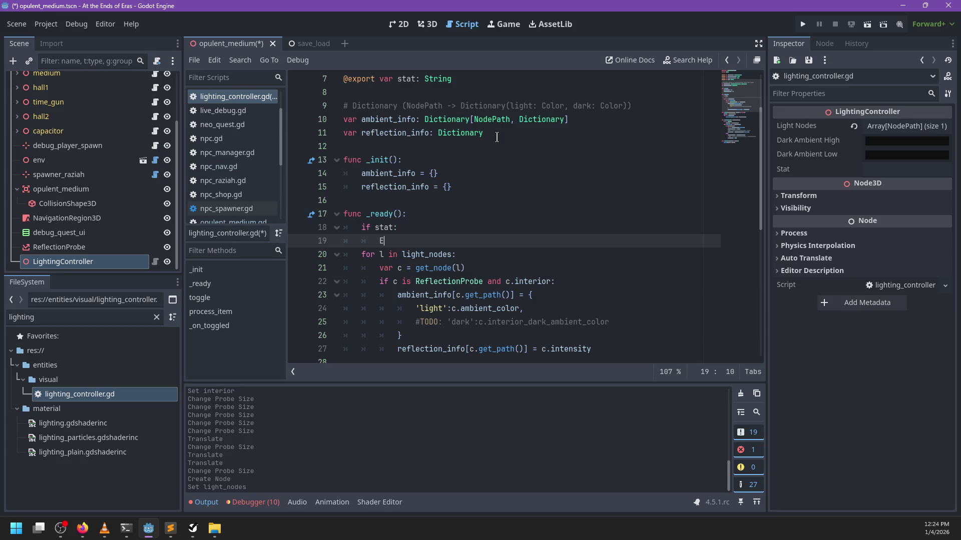
pyautogui.press('BackSpace')
pyautogui.press('BackSpace')
pyautogui.press('BackSpace')
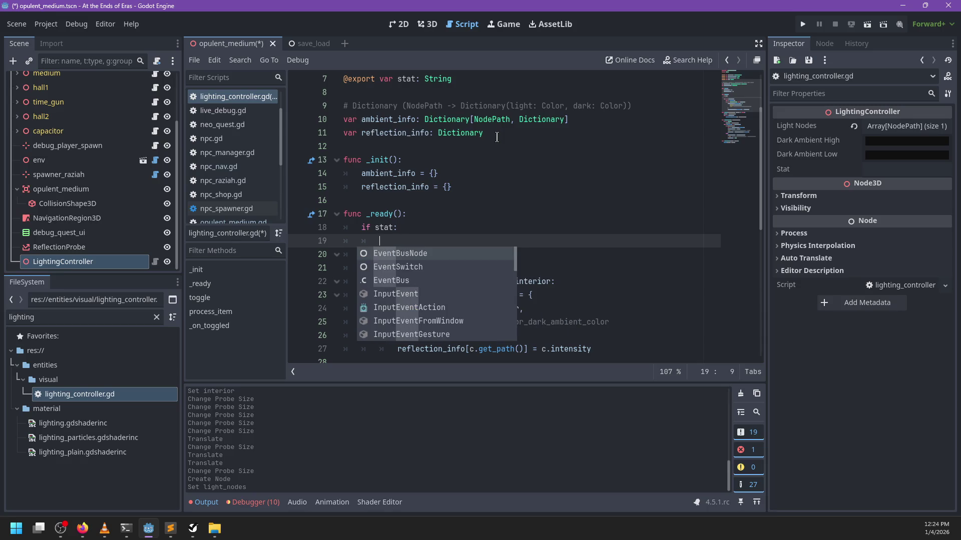
pyautogui.write('SaveLoad.sta')
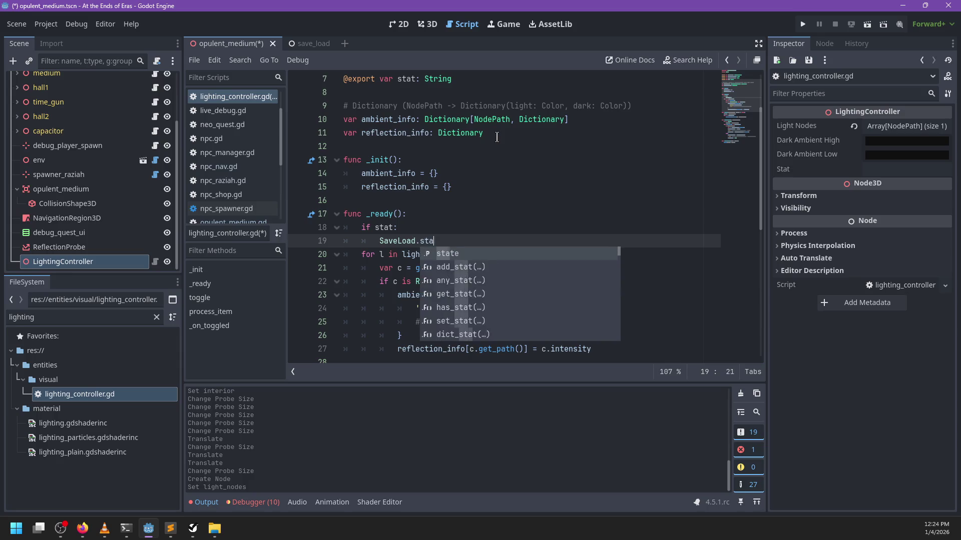
pyautogui.write('te.su')
pyautogui.press('Return')
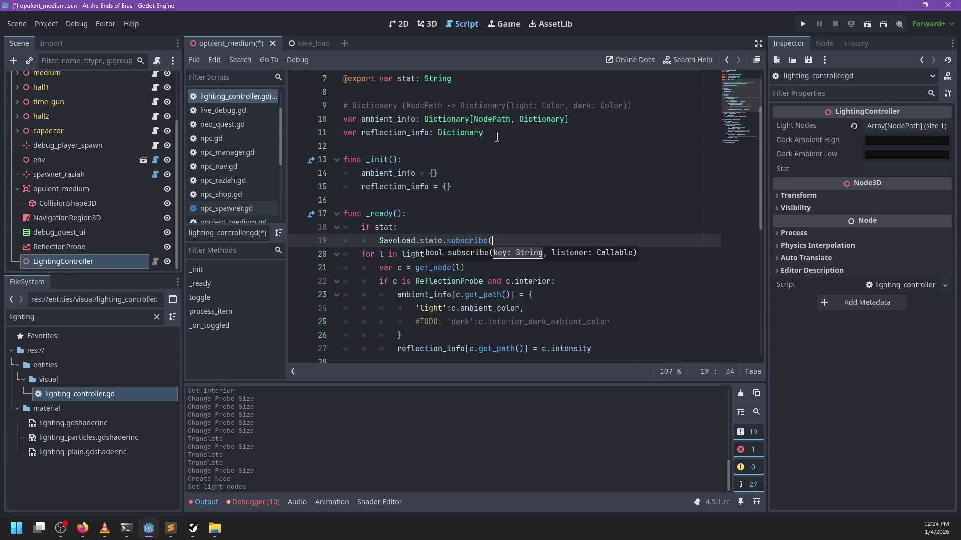
pyautogui.write('stat, ')
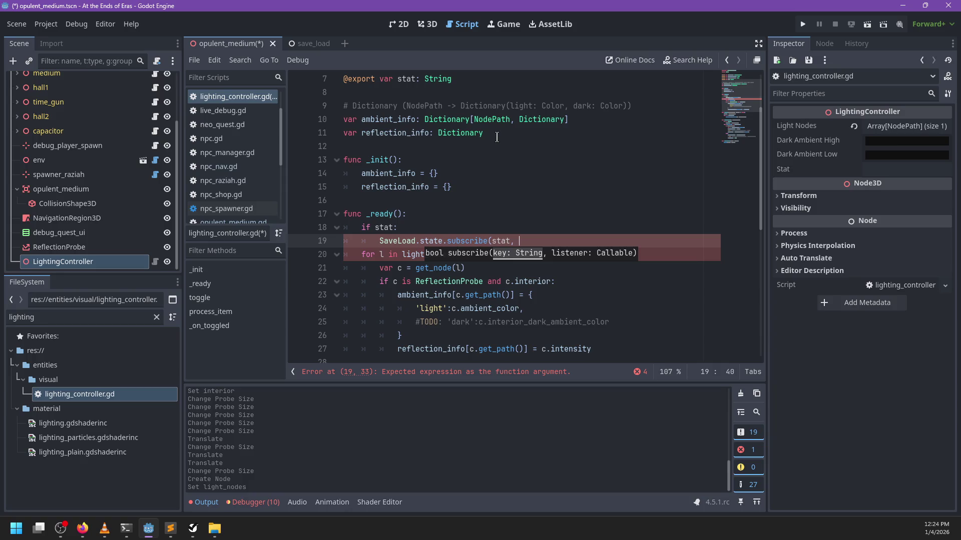
pyautogui.write('_on_stat_chang')
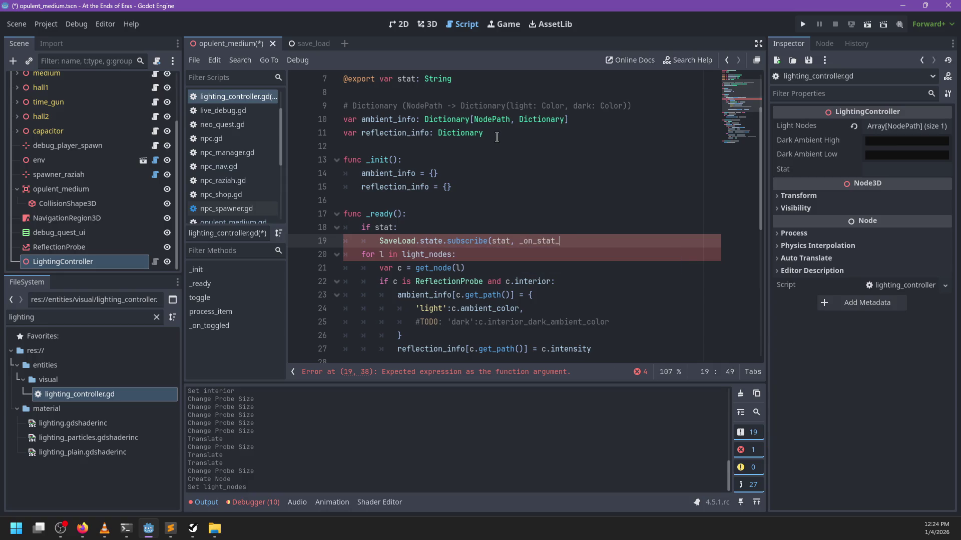
pyautogui.press('Left')
pyautogui.hotkey('ctrl', 'shift', 'Left')
pyautogui.hotkey('ctrl', 'c')
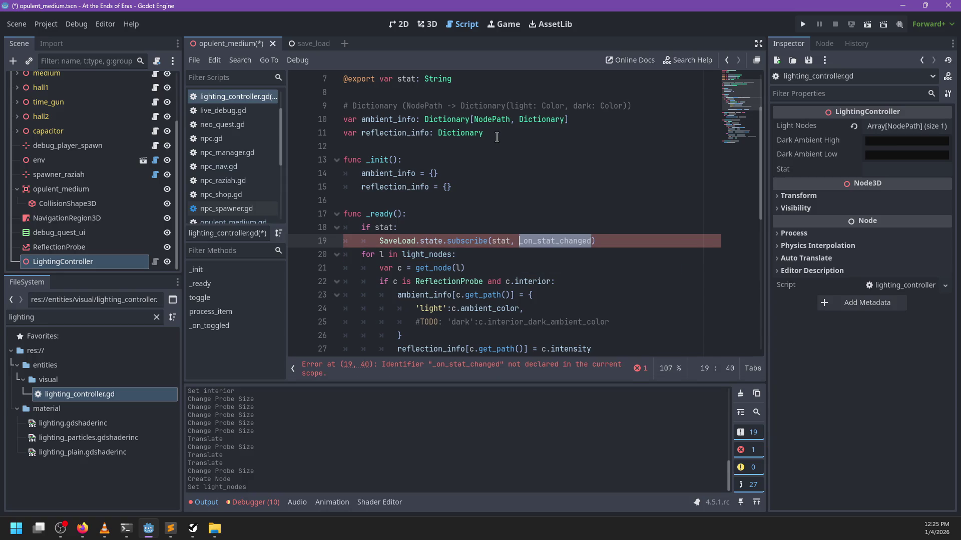
pyautogui.scroll(-2, 497, 137)
# Declare a new function 'func _on_stat_changed(stat):' after the _ready body.
pyautogui.click(392, 282)
pyautogui.press('Return')
pyautogui.press('Return')
pyautogui.press('Up')
pyautogui.write('func')
pyautogui.hotkey('ctrl', 'v')
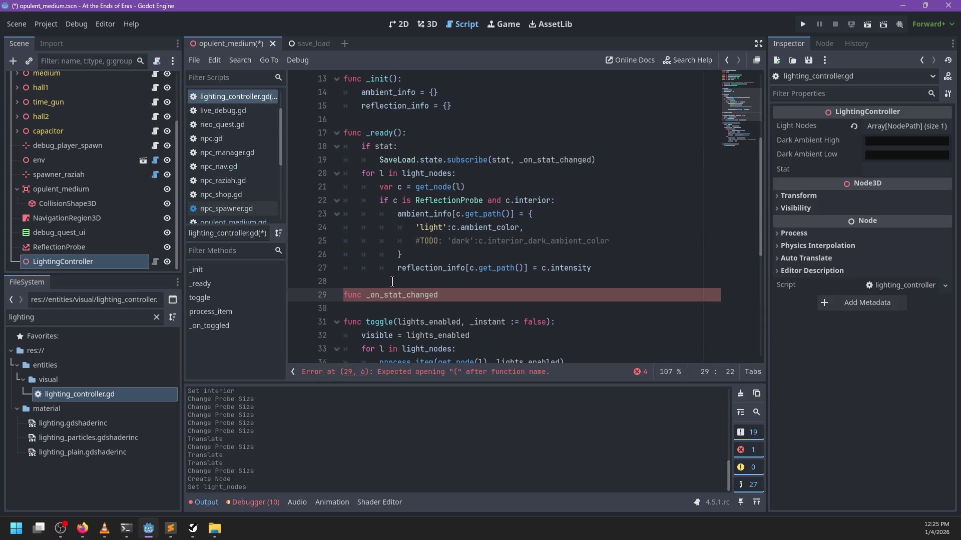
pyautogui.press('Left')
pyautogui.write('at')
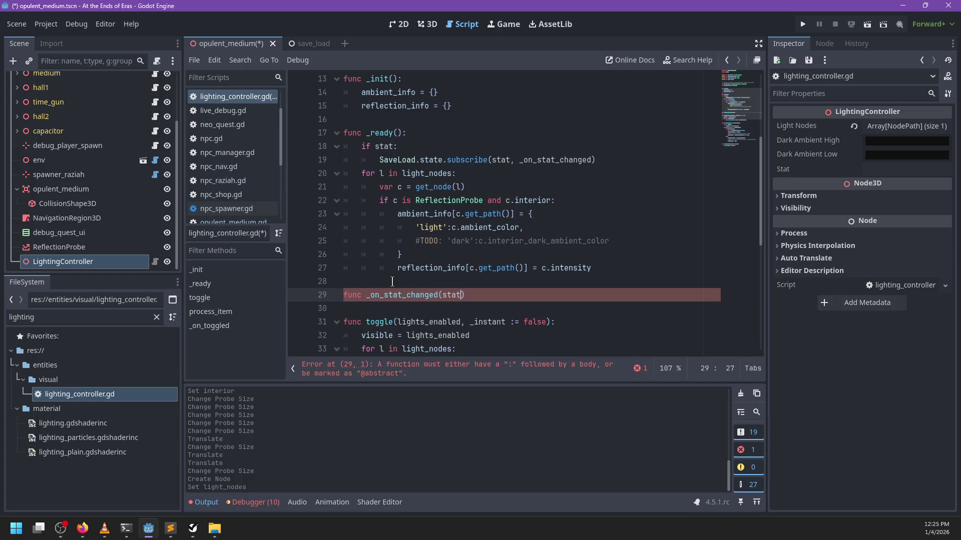
pyautogui.write('):')
pyautogui.press('Return')
pyautogui.scroll(4, 507, 150)
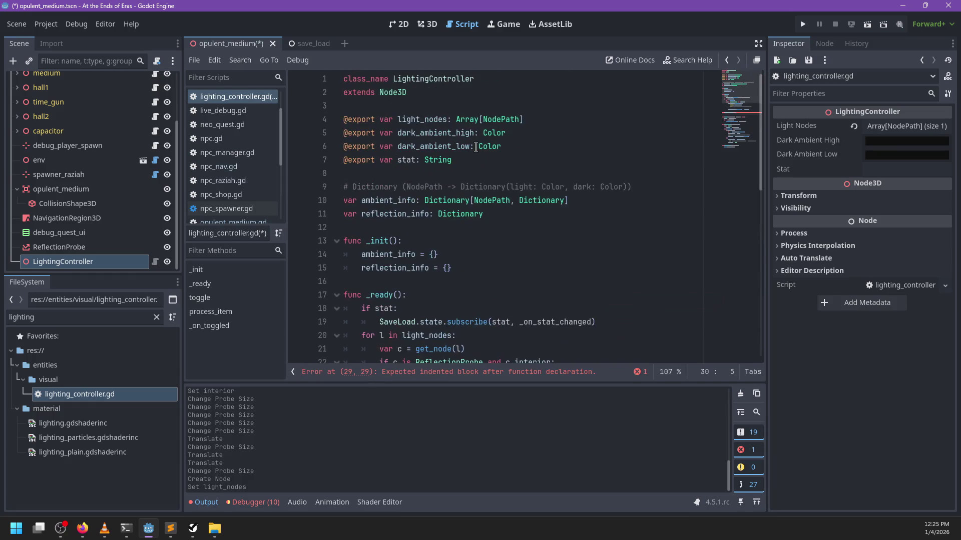
pyautogui.scroll(-2, 476, 148)
pyautogui.scroll(3, 136, 197)
# Check power_thing's properties, then make _on_stat_changed(stat, value) call toggle(!value).
pyautogui.click(17, 196)
pyautogui.scroll(-2, 79, 197)
pyautogui.click(70, 221)
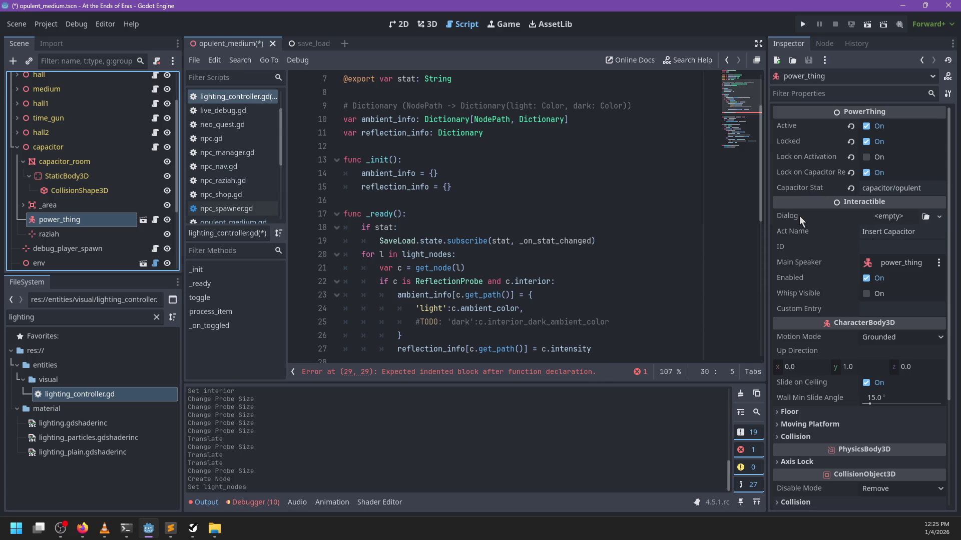
pyautogui.scroll(-7, 471, 286)
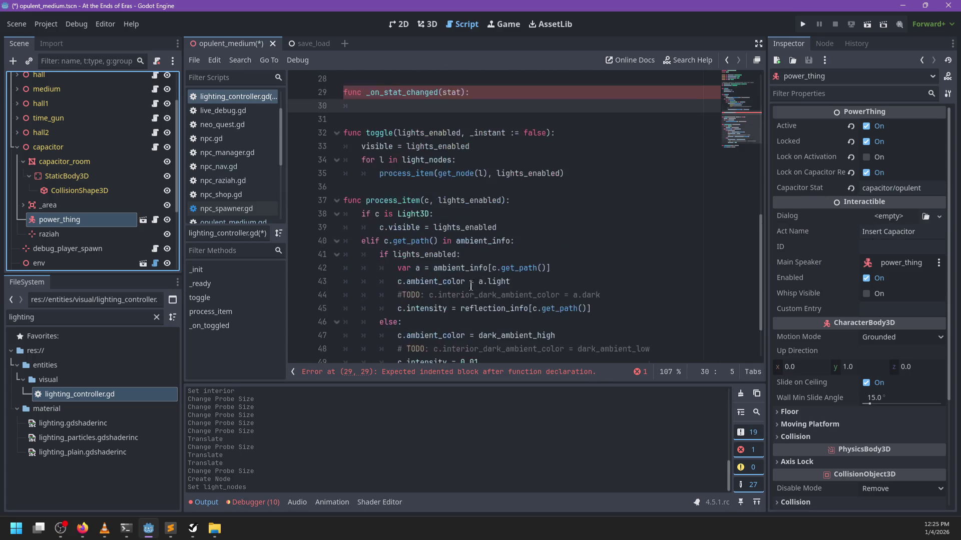
pyautogui.scroll(3, 471, 286)
pyautogui.click(462, 214)
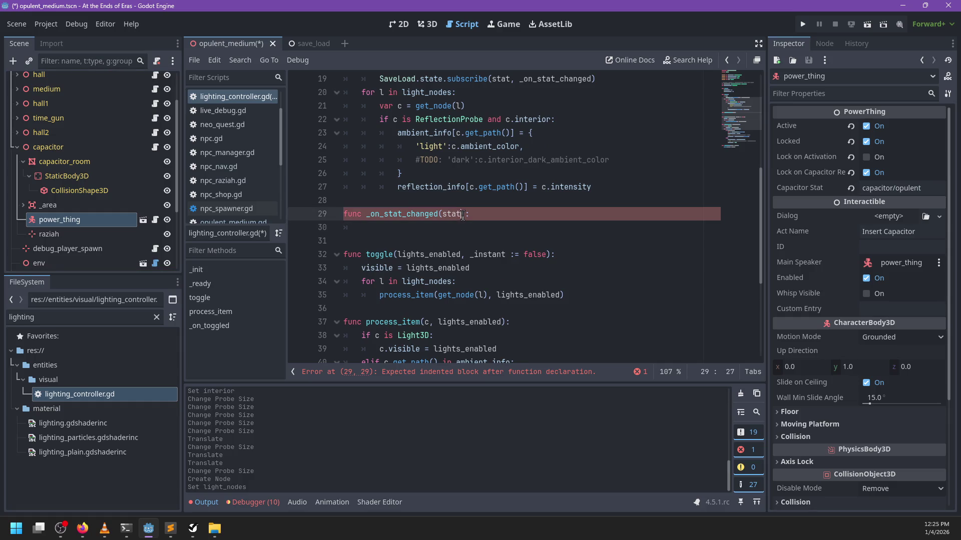
pyautogui.write(', value')
pyautogui.press('Down')
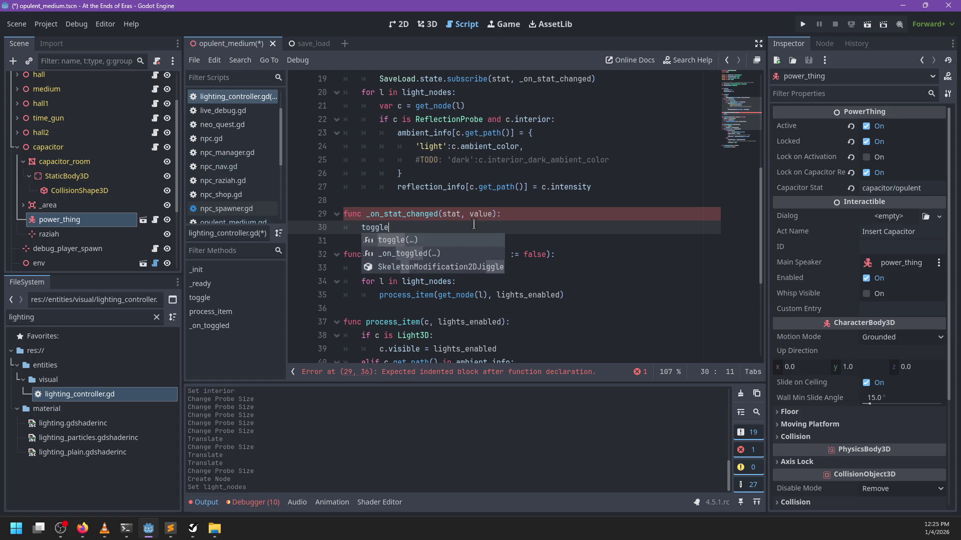
pyautogui.press('Return')
pyautogui.write('!value)')
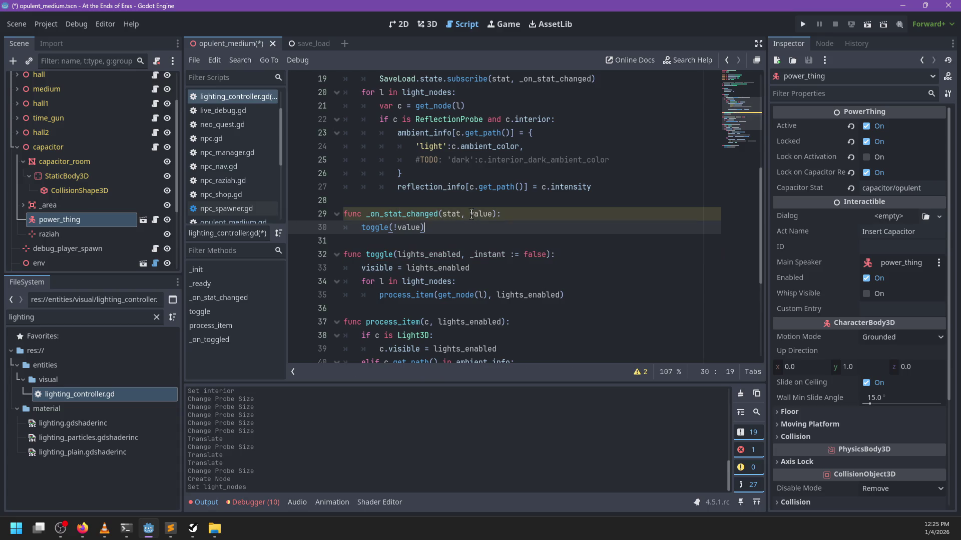
pyautogui.scroll(-1, 449, 209)
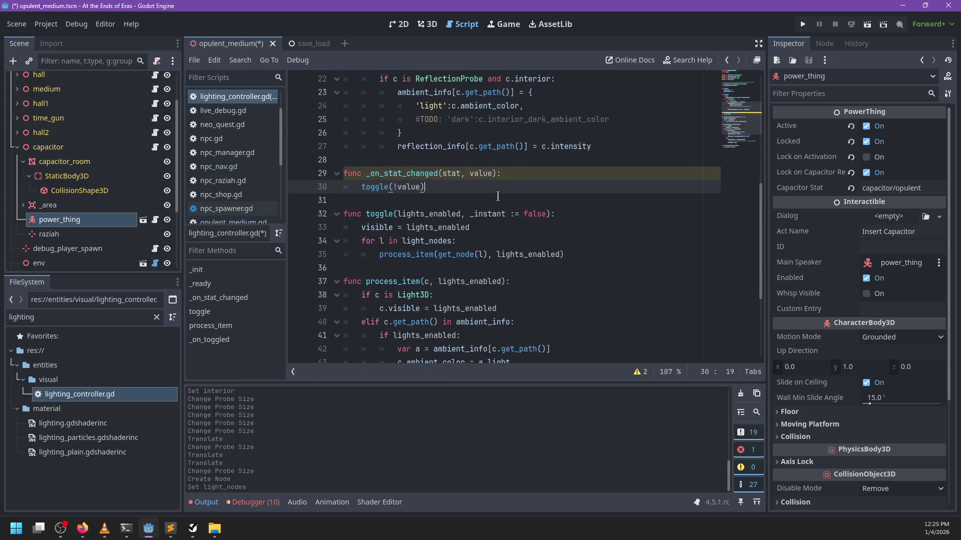
pyautogui.scroll(2, 497, 195)
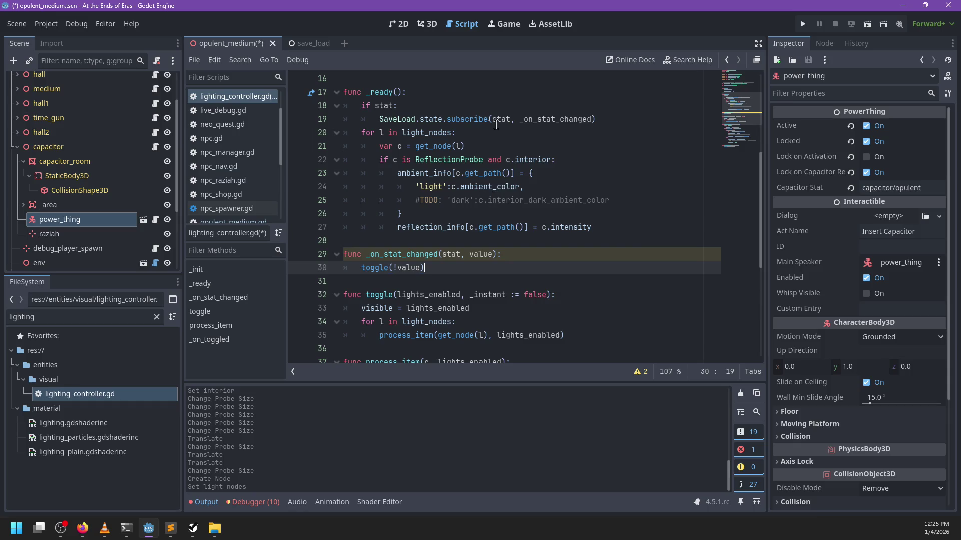
# Add 'toggle(!SaveLoad.get_stat(stat), true)' under the stat subscription line in _ready.
pyautogui.click(605, 120)
pyautogui.press('Return')
pyautogui.write('t')
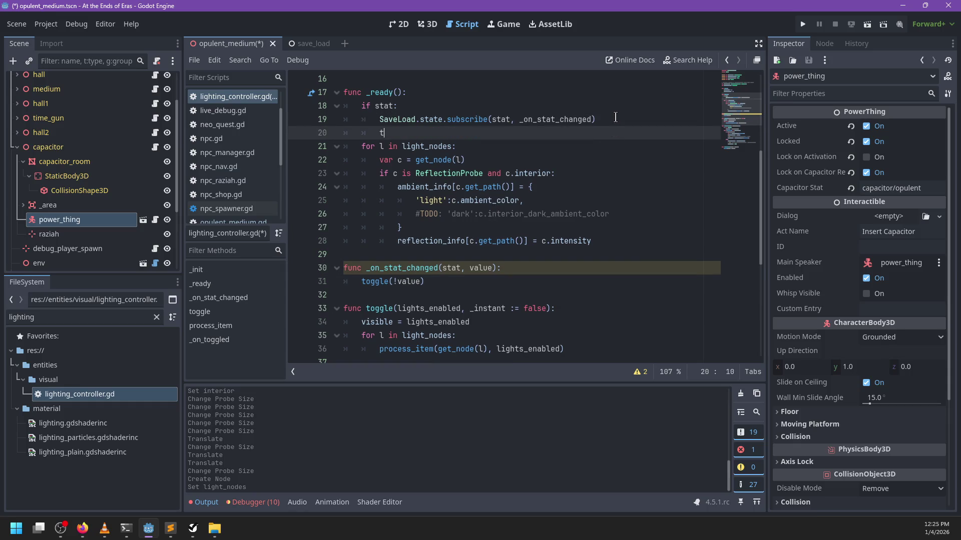
pyautogui.write('oggle(!')
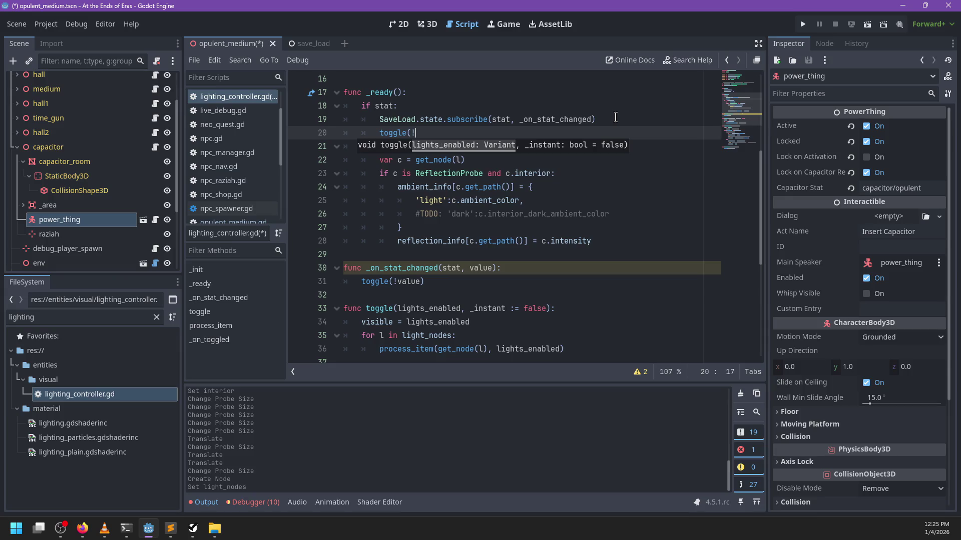
pyautogui.write('SaveLoad.')
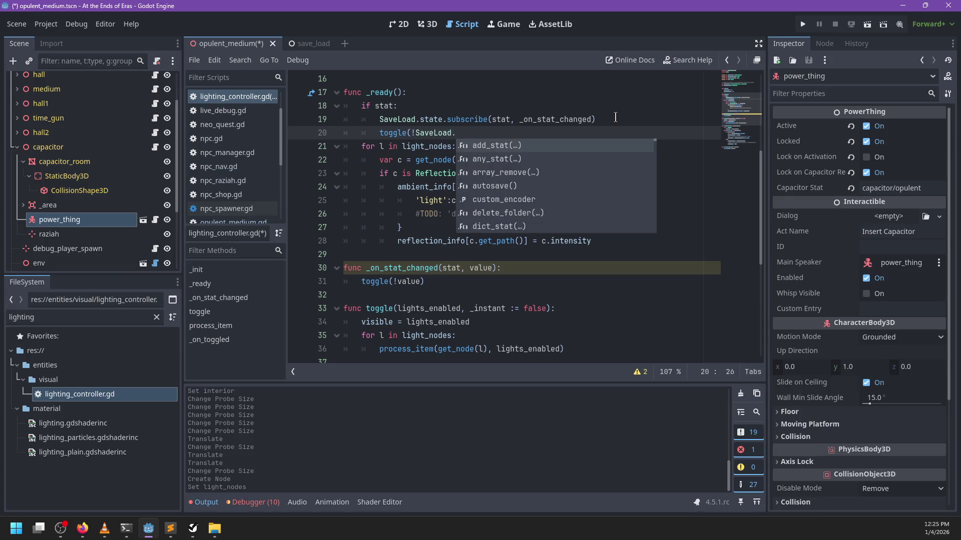
pyautogui.write('get')
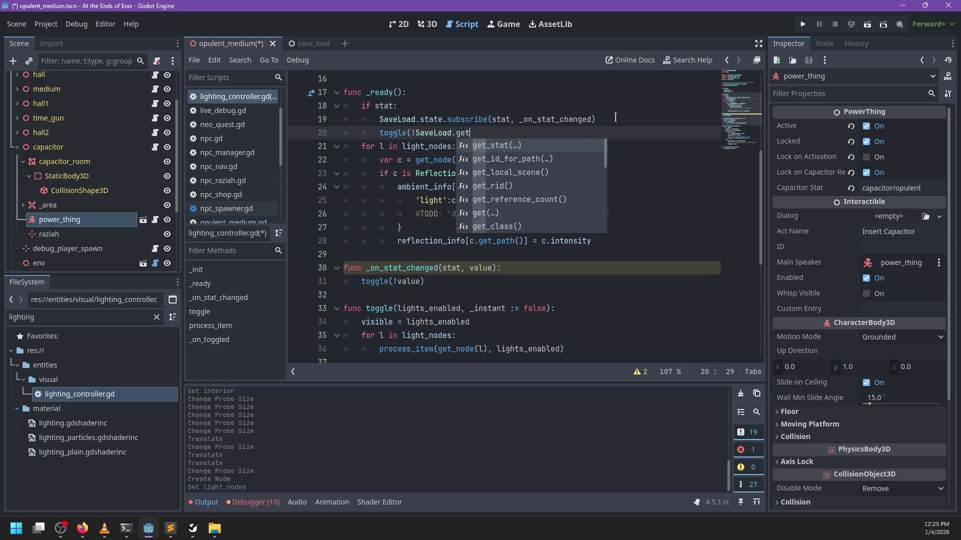
pyautogui.write('_stat())')
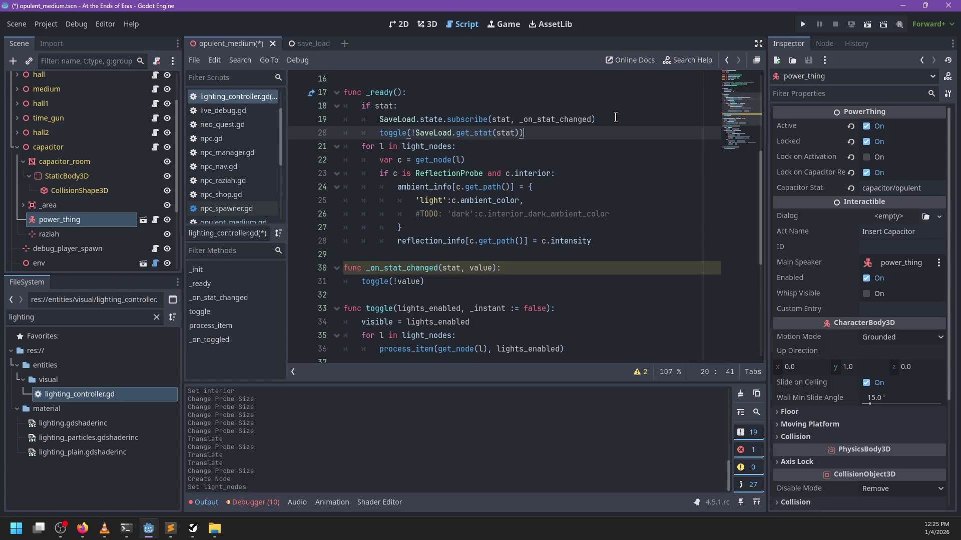
pyautogui.write('true')
# Rename the unused stat parameter to _stat and save the script.
pyautogui.click(452, 281)
pyautogui.scroll(-1, 470, 273)
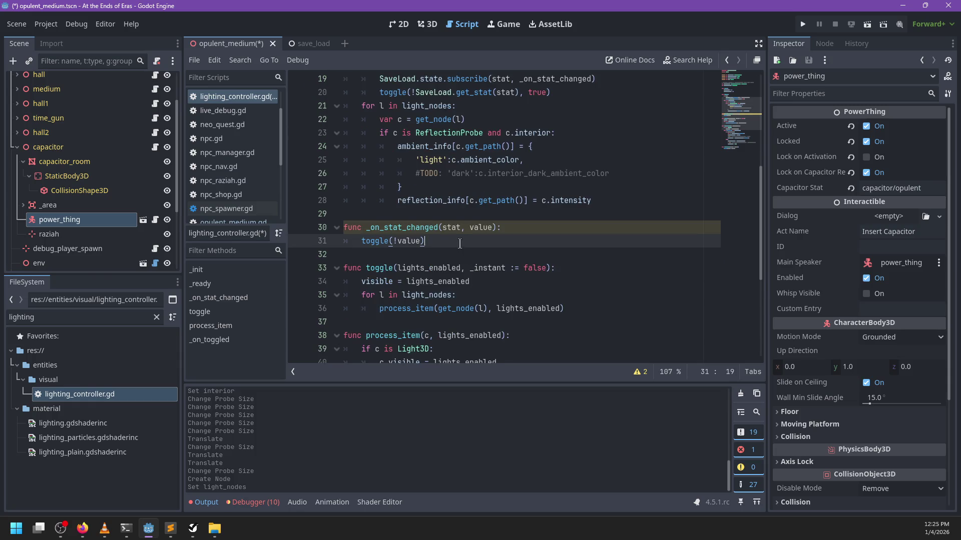
pyautogui.press('Up')
pyautogui.press('Right')
pyautogui.press('Right')
pyautogui.press('Right')
pyautogui.write('_')
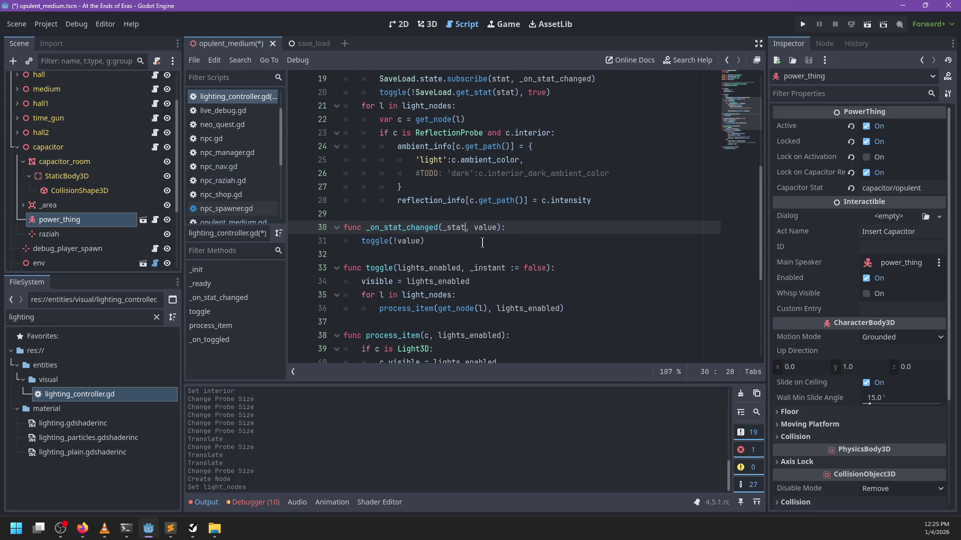
pyautogui.hotkey('ctrl', 's')
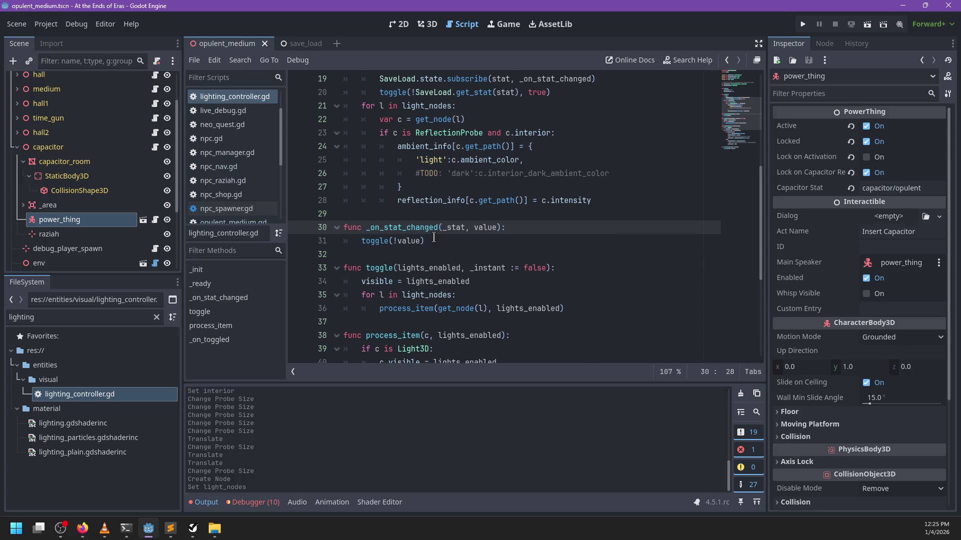
pyautogui.scroll(-2, 491, 227)
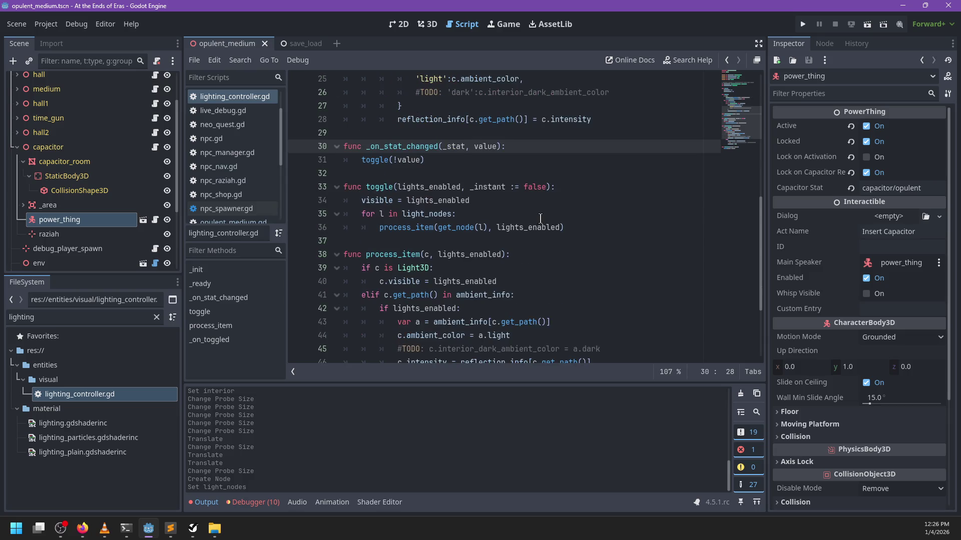
pyautogui.scroll(-4, 118, 244)
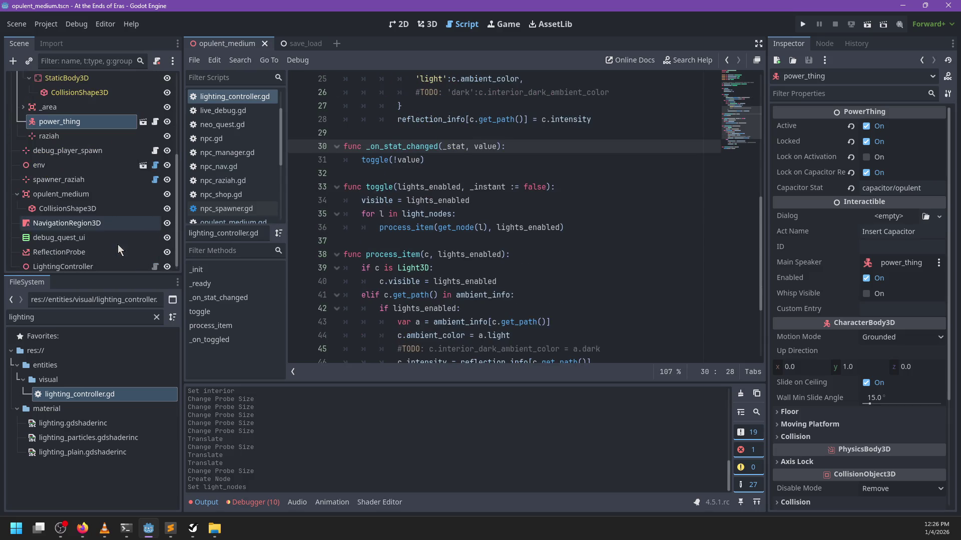
# Set the LightingController's Stat to capacitor/opulent, matching power_thing's capacitor stat.
pyautogui.click(61, 248)
pyautogui.click(93, 262)
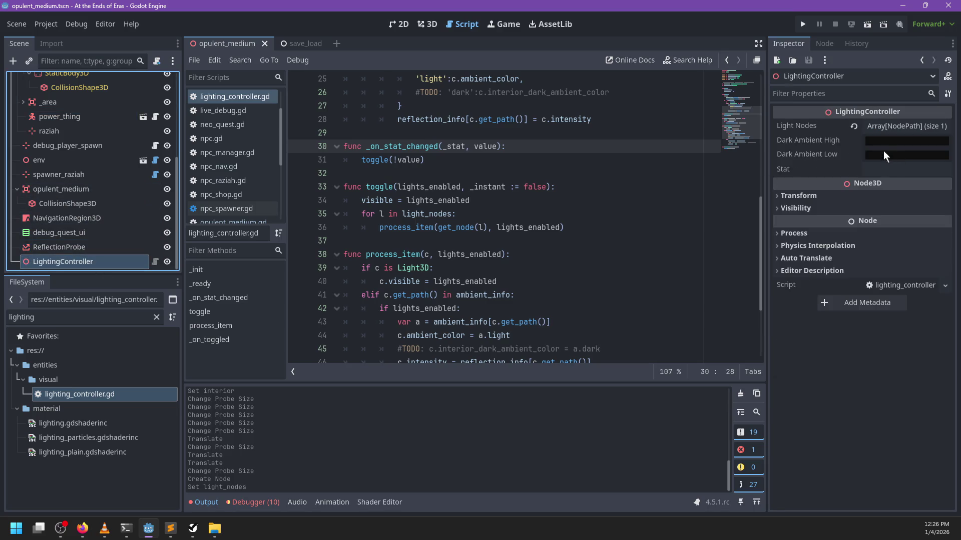
pyautogui.click(877, 169)
pyautogui.write('capacitor/opulent')
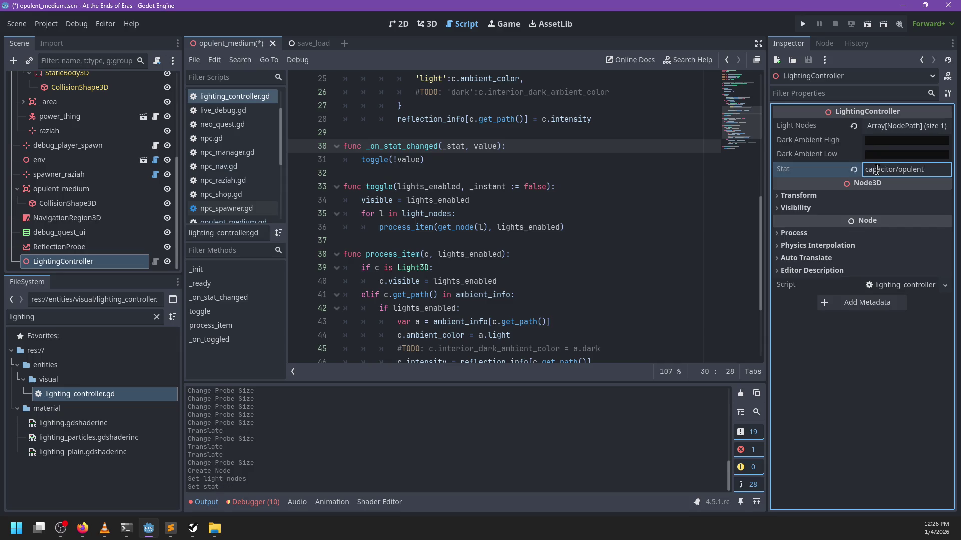
pyautogui.click(75, 120)
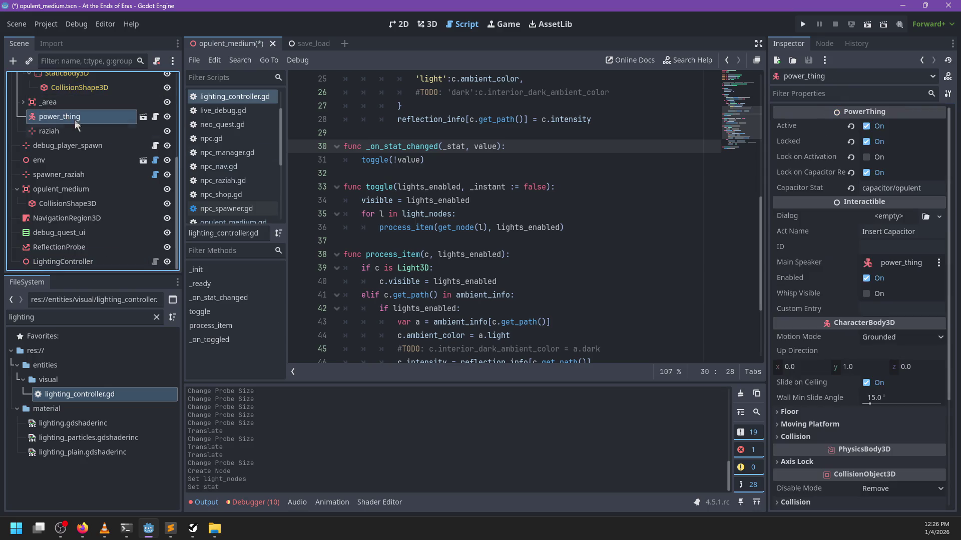
pyautogui.click(933, 187)
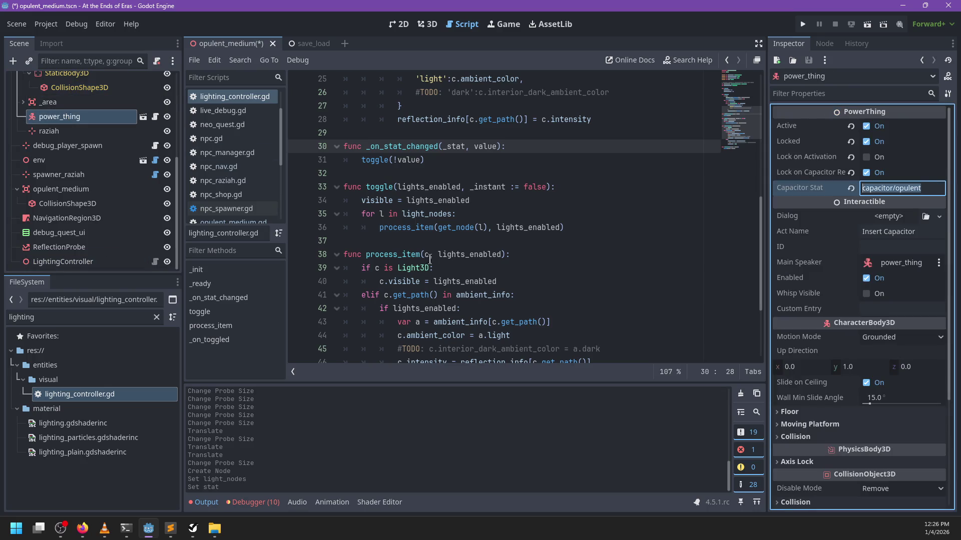
# Save the scene and run the game with F5 to test.
pyautogui.click(63, 262)
pyautogui.click(599, 320)
pyautogui.hotkey('ctrl', 's')
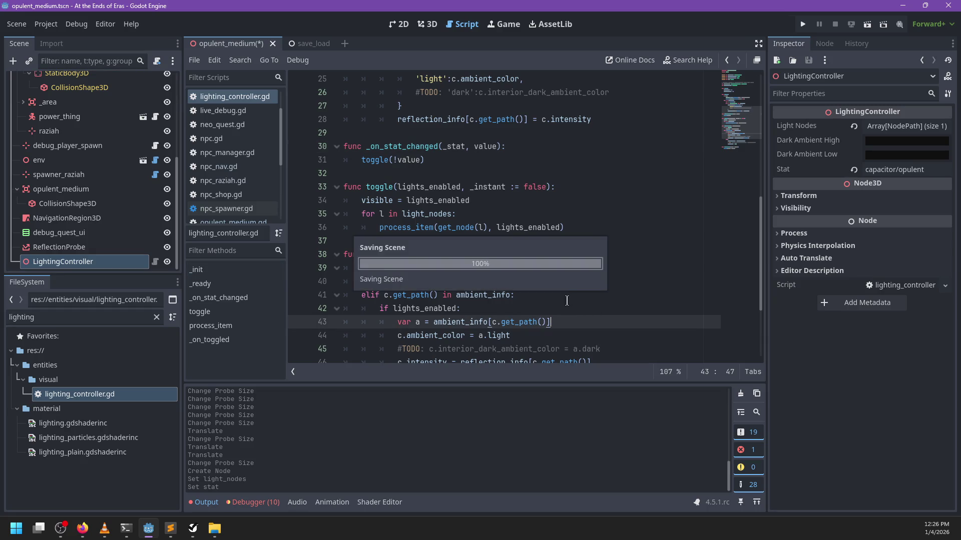
pyautogui.scroll(-3, 574, 273)
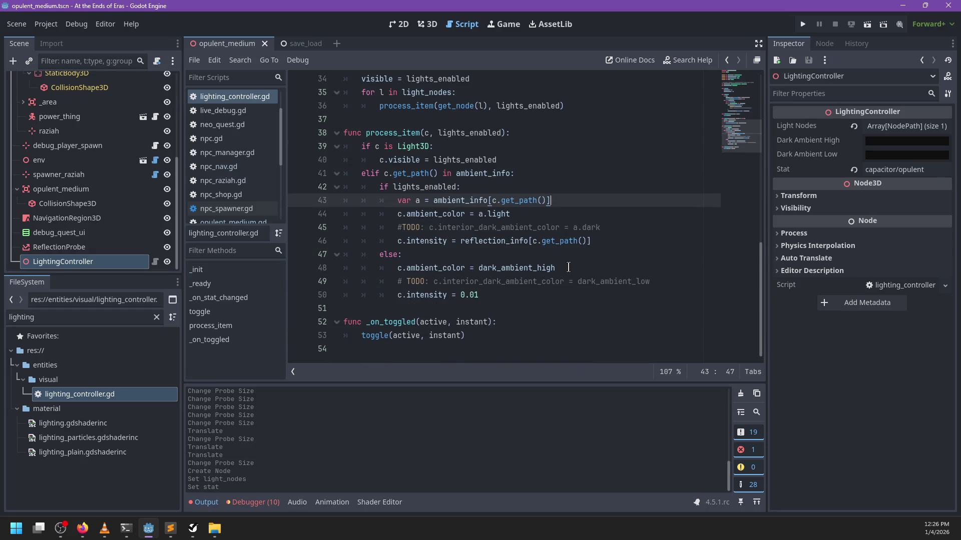
pyautogui.scroll(10, 563, 267)
pyautogui.press('F5')
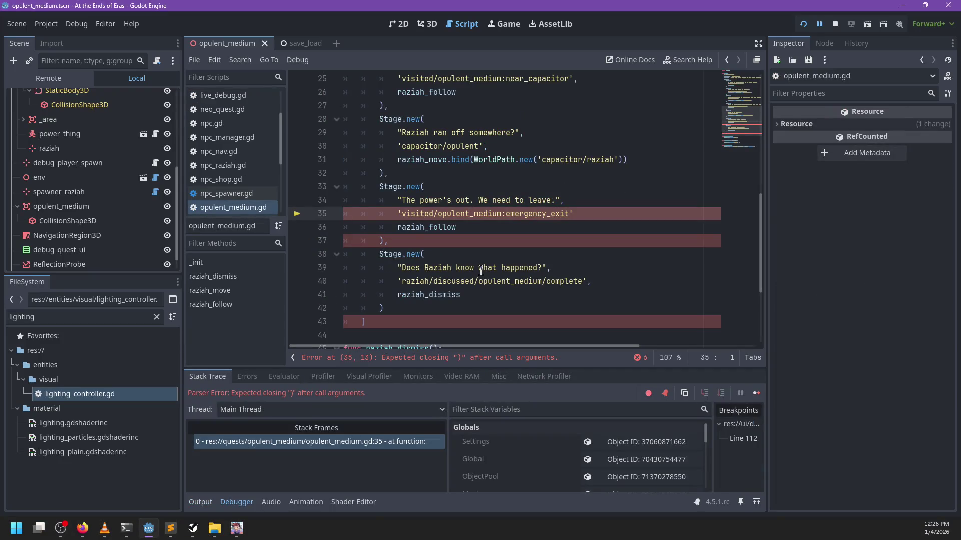
# Trace the line 35 parse error in opulent_medium.gd to the previous stage's closing call.
pyautogui.click(489, 239)
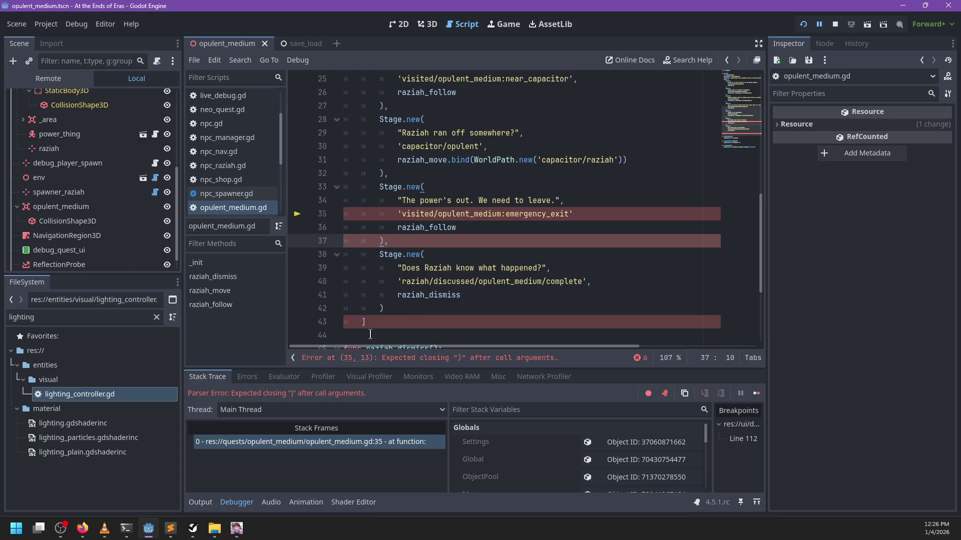
pyautogui.click(393, 313)
pyautogui.scroll(2, 524, 311)
pyautogui.click(629, 242)
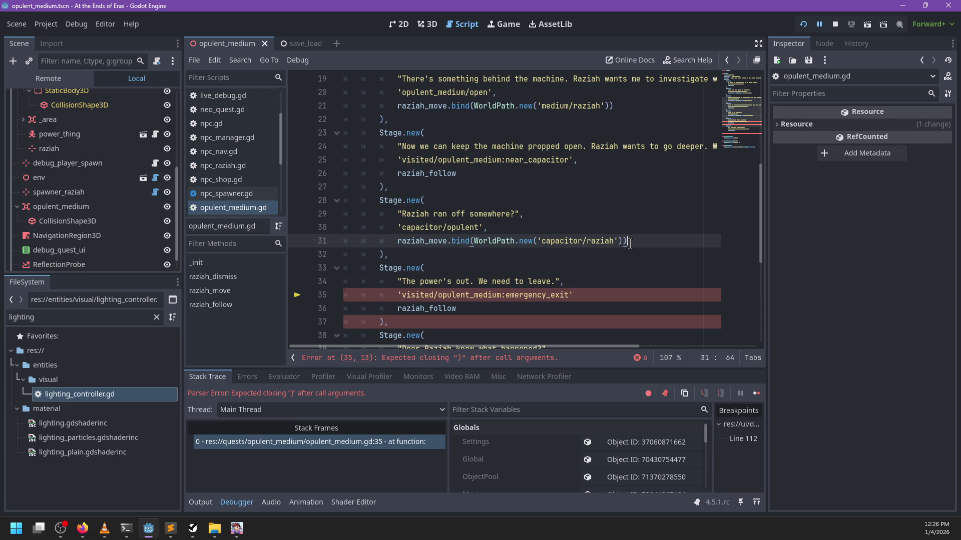
pyautogui.press('Right')
pyautogui.scroll(-2, 630, 244)
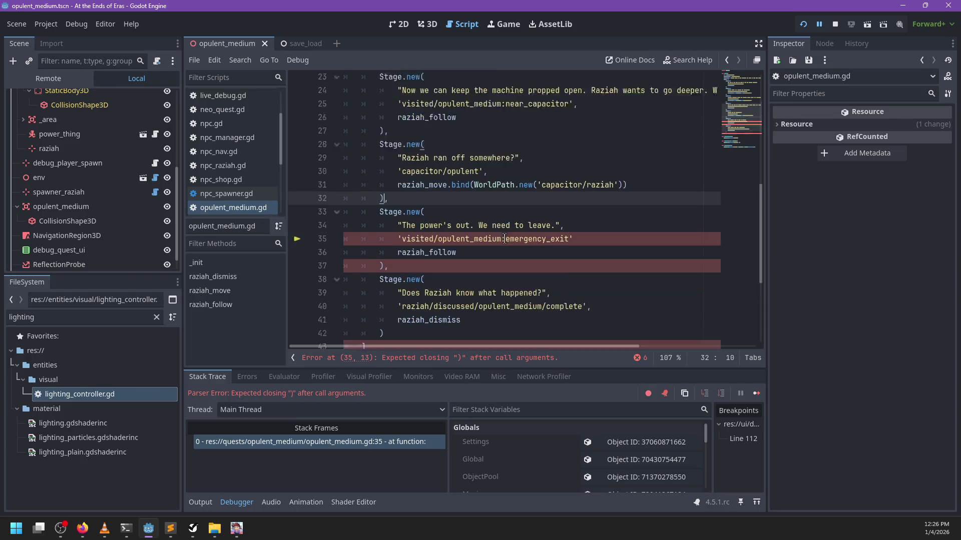
# Add the missing comma after 'visited/opulent_medium:emergency_exit' and relaunch with F5.
pyautogui.click(586, 210)
pyautogui.write(',')
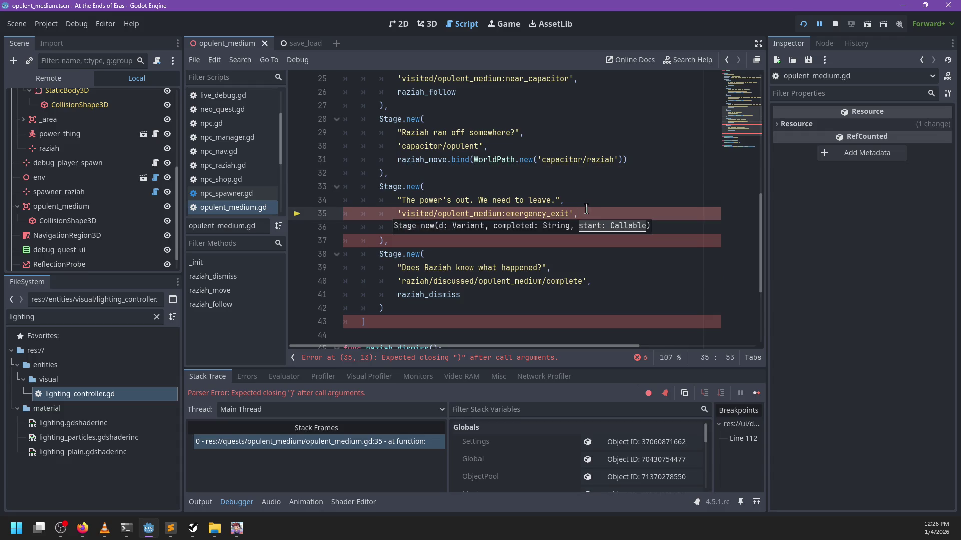
pyautogui.click(617, 285)
pyautogui.press('F5')
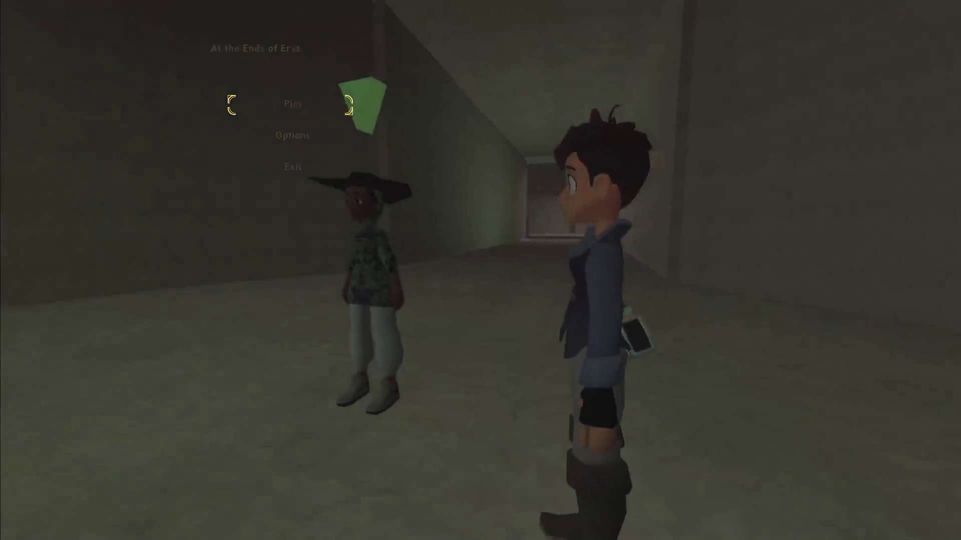
# Start the game and run down the corridor to Raziah and the glowing machine.
pyautogui.press('Return')
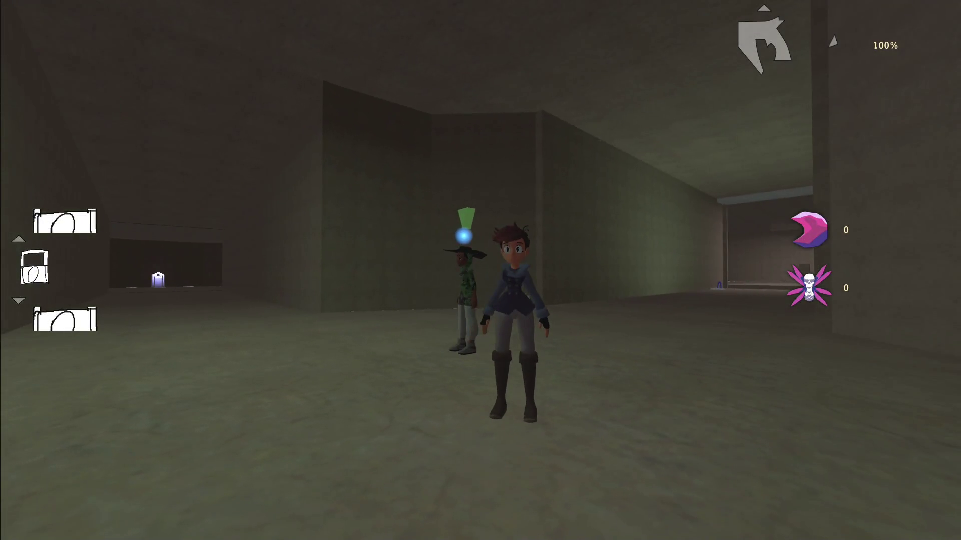
pyautogui.press('w')
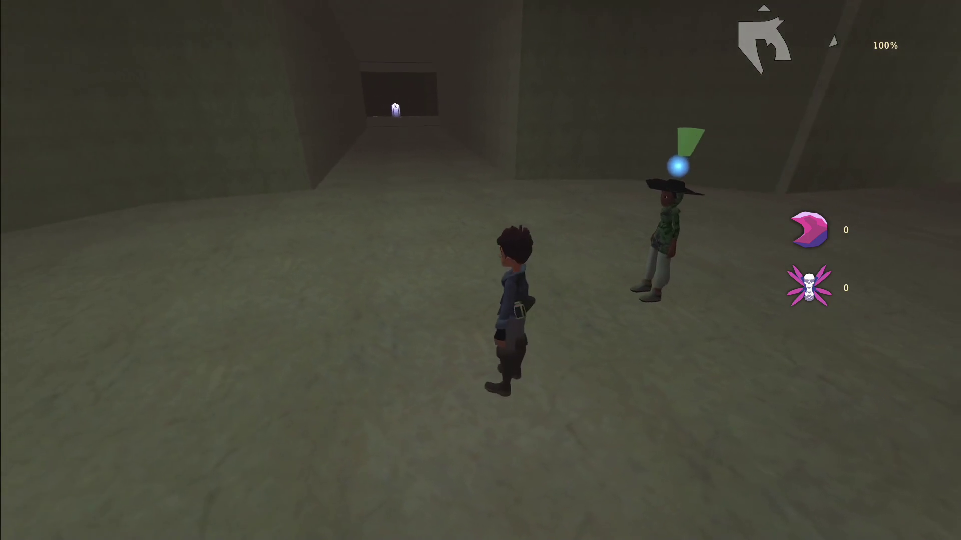
pyautogui.press('a')
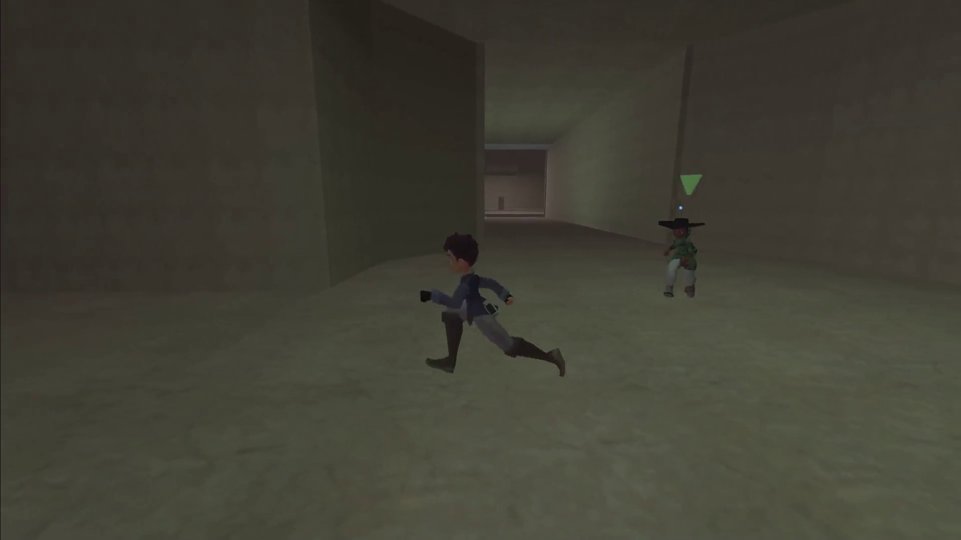
pyautogui.press('w')
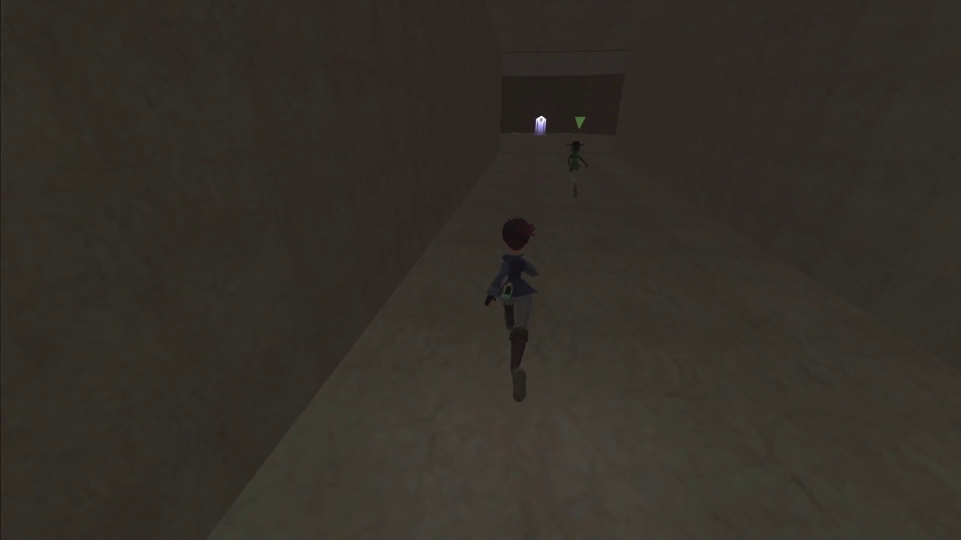
pyautogui.press('w')
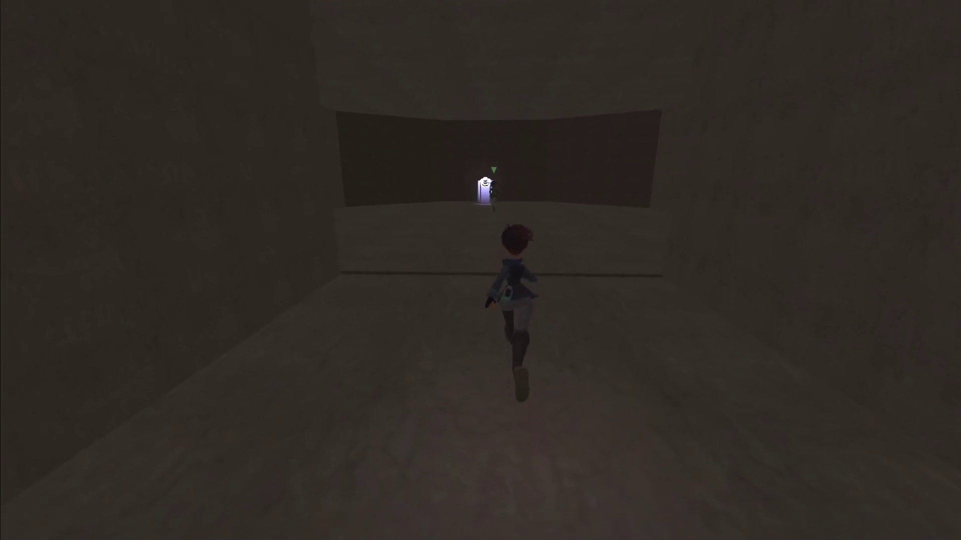
pyautogui.press('w')
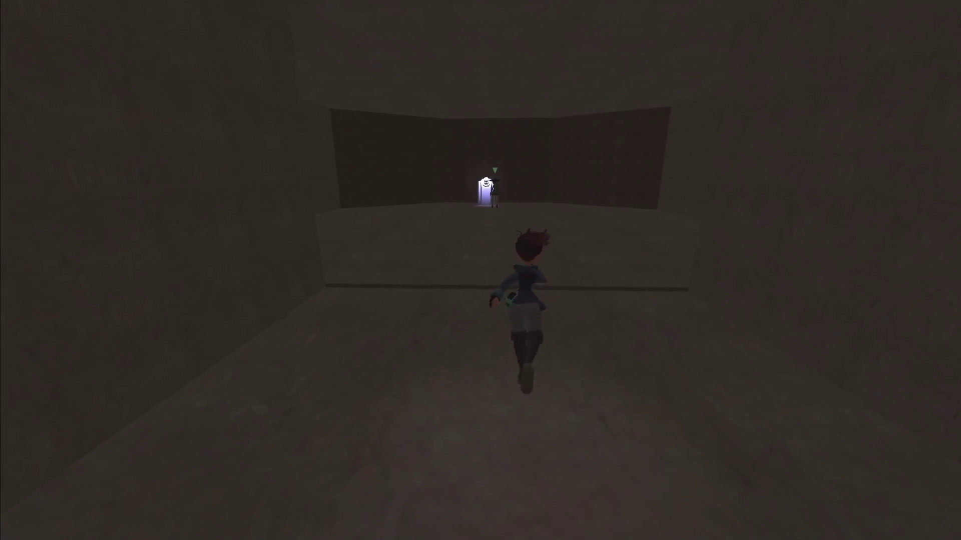
pyautogui.press('w')
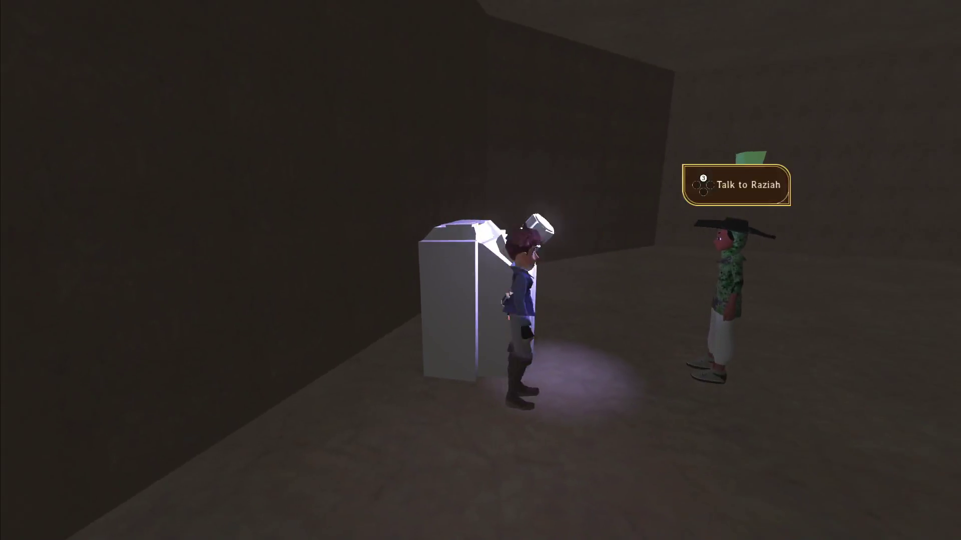
pyautogui.press('w')
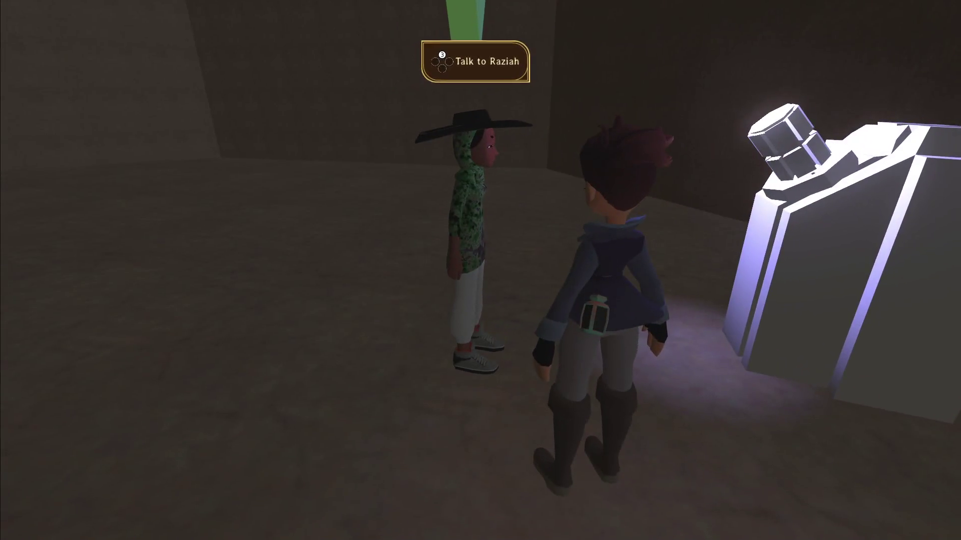
pyautogui.press('w')
# Walk back out of the room into the dark room, then Save and Quit.
pyautogui.press('s')
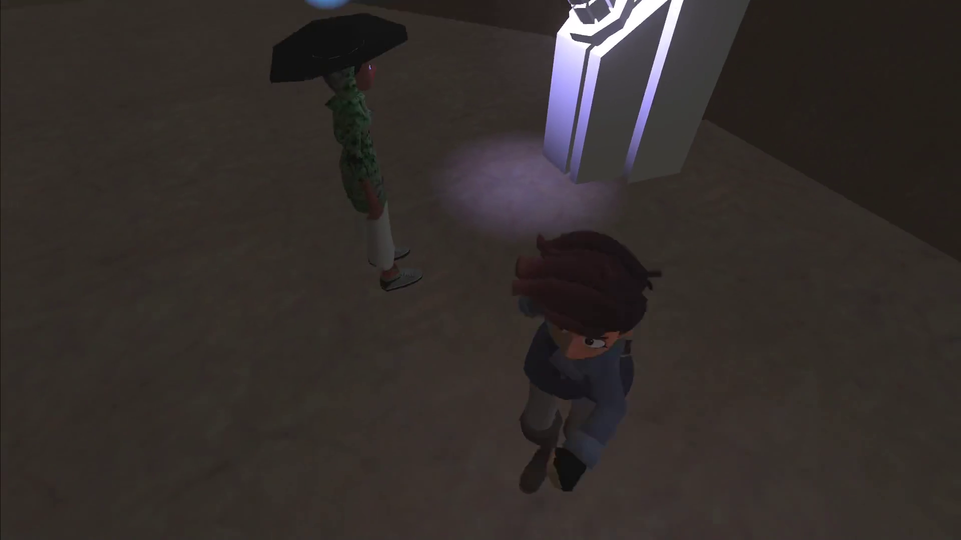
pyautogui.press('d')
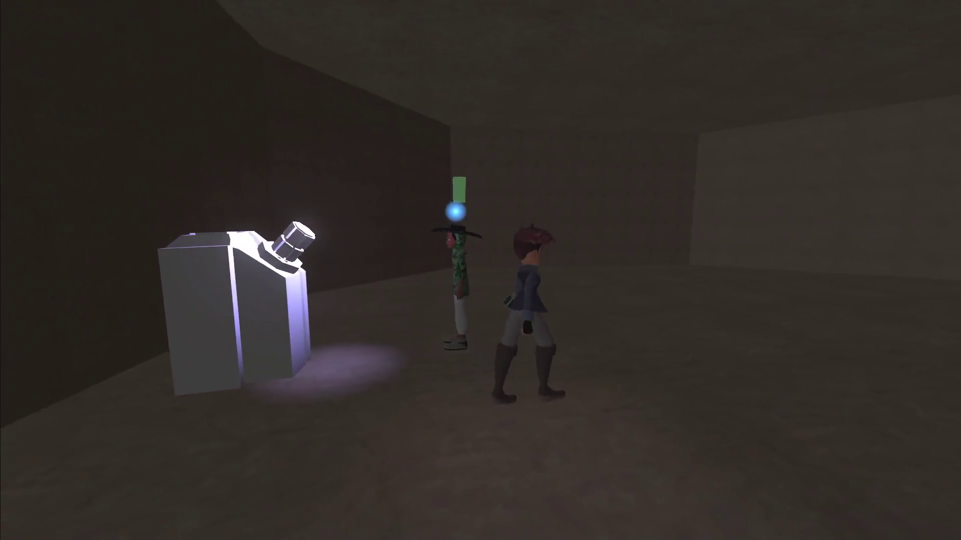
pyautogui.press('s')
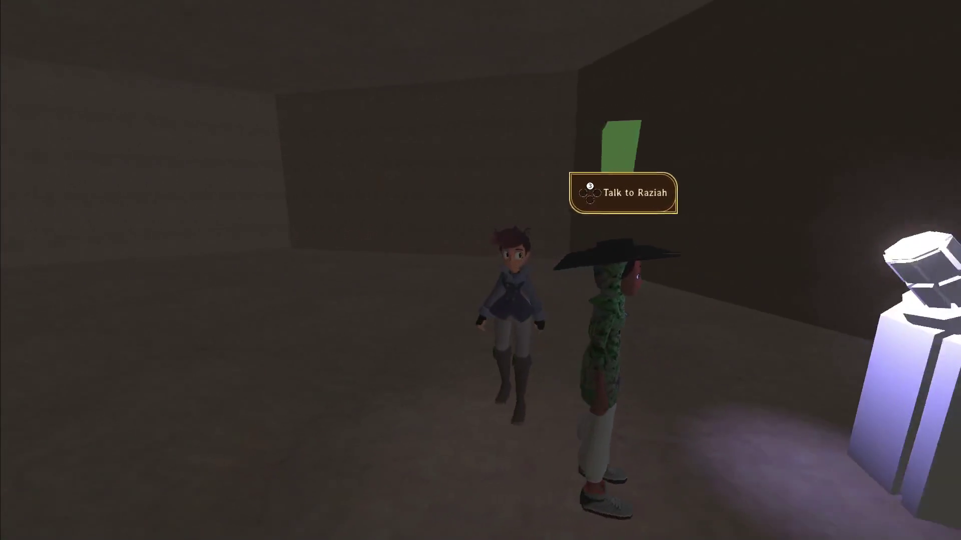
pyautogui.press('w')
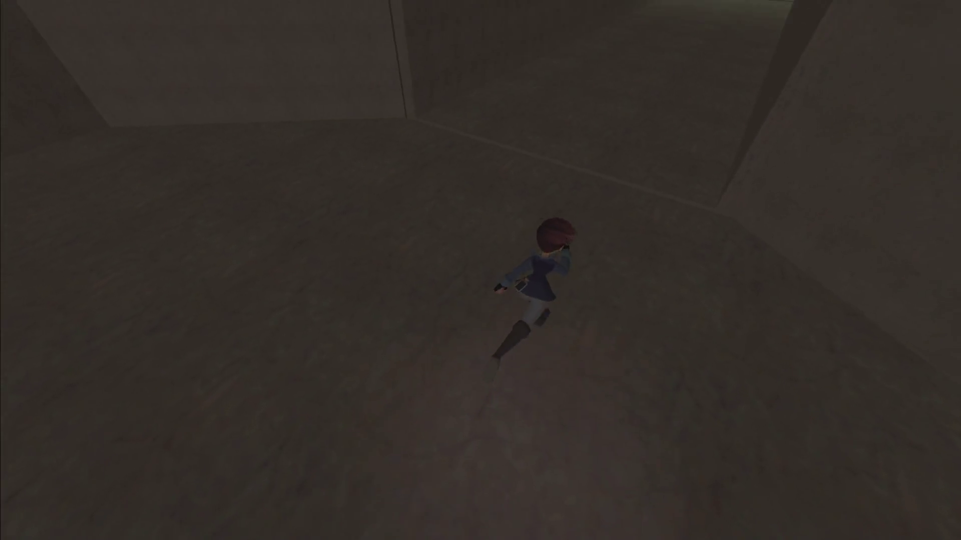
pyautogui.press('w')
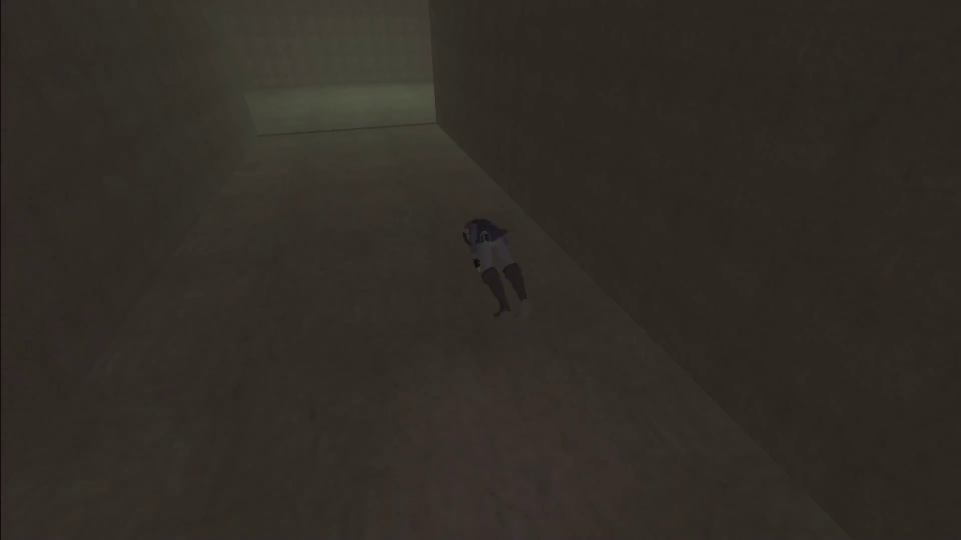
pyautogui.press('w')
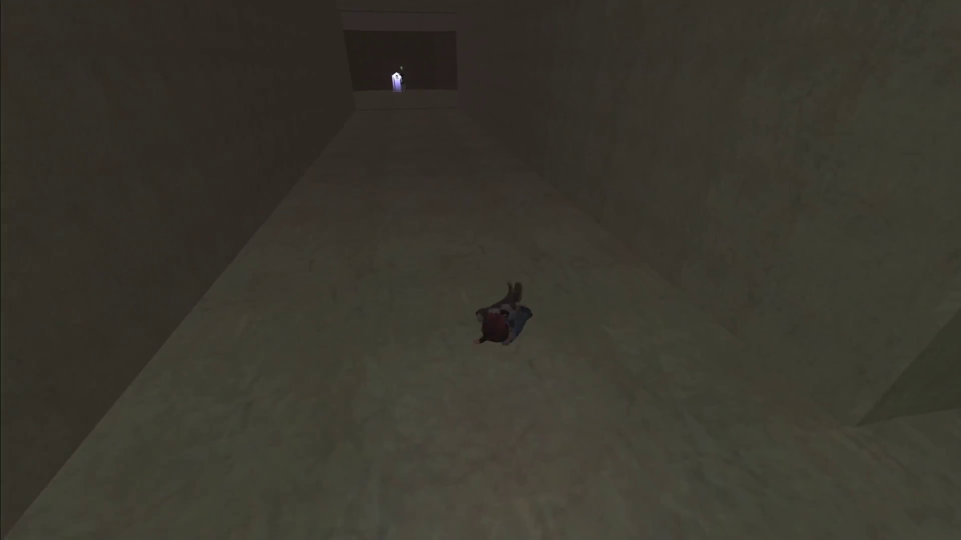
pyautogui.press('Escape')
pyautogui.press('Down')
pyautogui.press('Down')
pyautogui.press('Down')
pyautogui.press('Return')
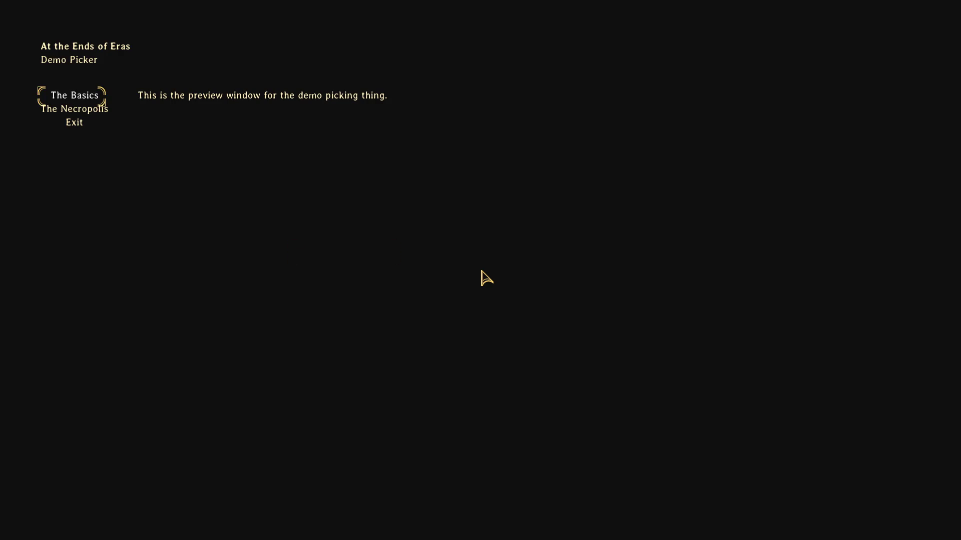
# Close the demo and check the LightingController's Stat value in the 3D view.
pyautogui.press('Down')
pyautogui.press('Down')
pyautogui.press('Return')
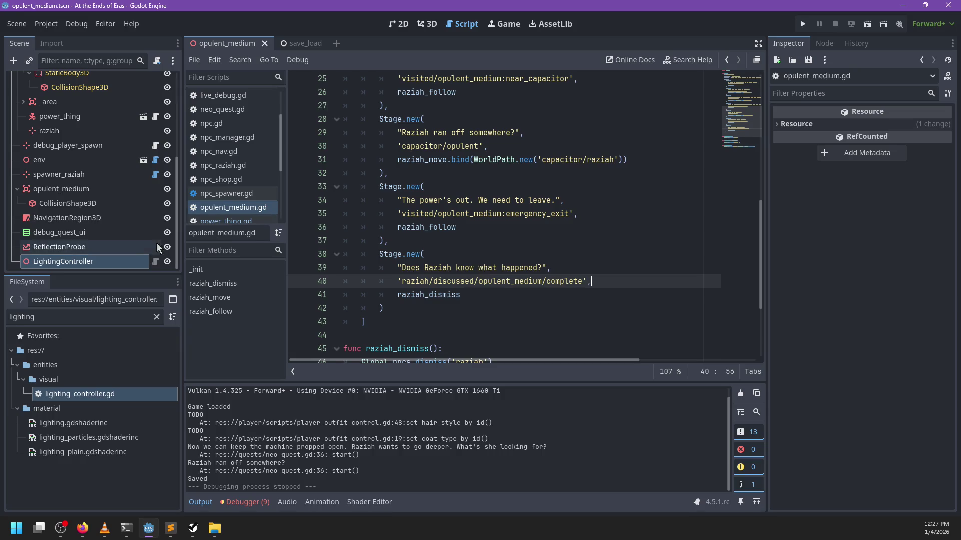
pyautogui.click(115, 261)
pyautogui.click(427, 24)
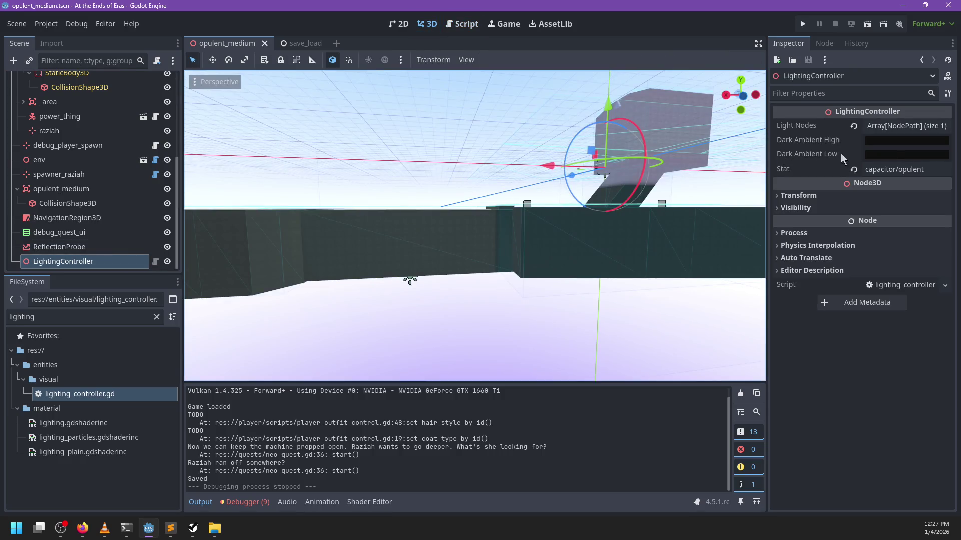
pyautogui.click(923, 168)
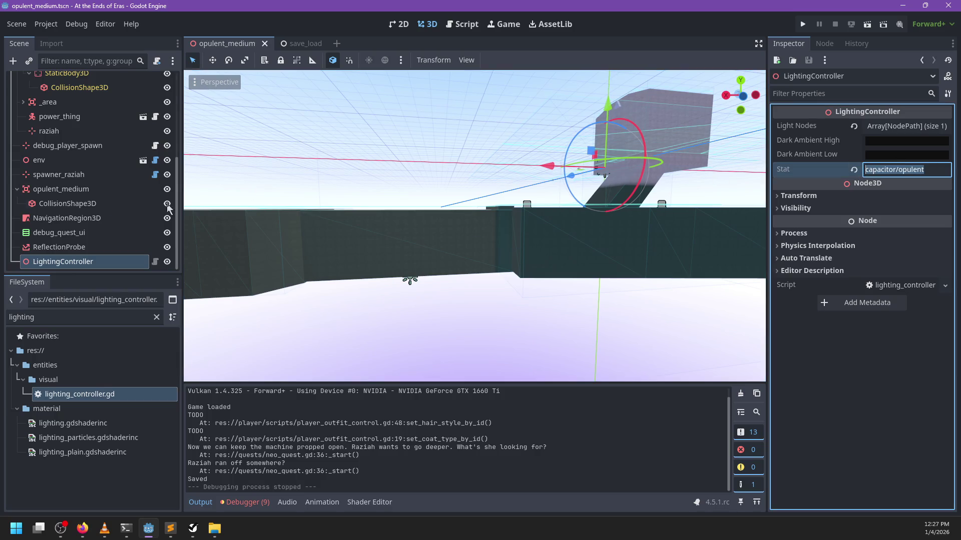
# Select the power_thing node and open its script.
pyautogui.click(76, 265)
pyautogui.scroll(5, 100, 204)
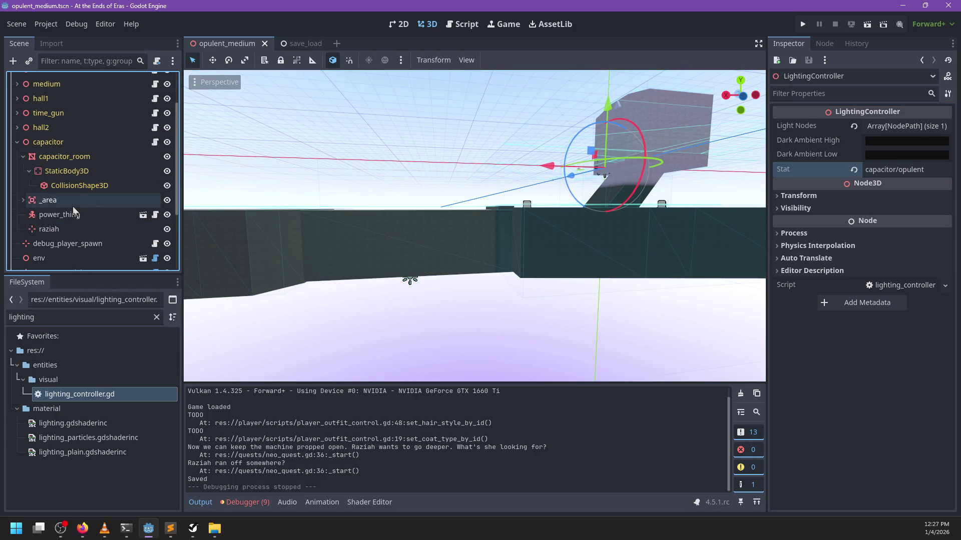
pyautogui.click(75, 214)
pyautogui.click(155, 215)
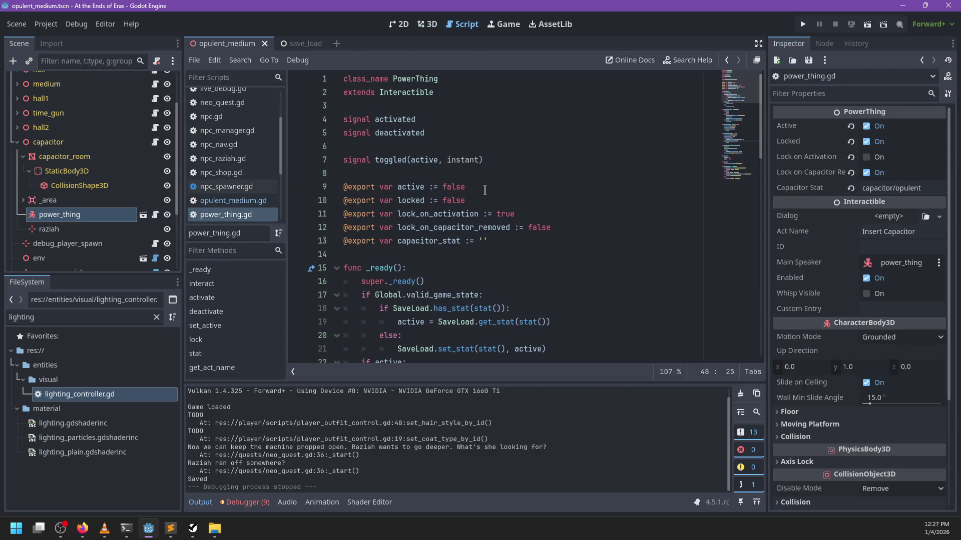
# Highlight capacitor_stat's uses in power_thing.gd, then reopen lighting_controller.gd.
pyautogui.click(423, 244)
pyautogui.scroll(-3, 422, 240)
pyautogui.doubleClick(424, 119)
pyautogui.scroll(-9, 595, 166)
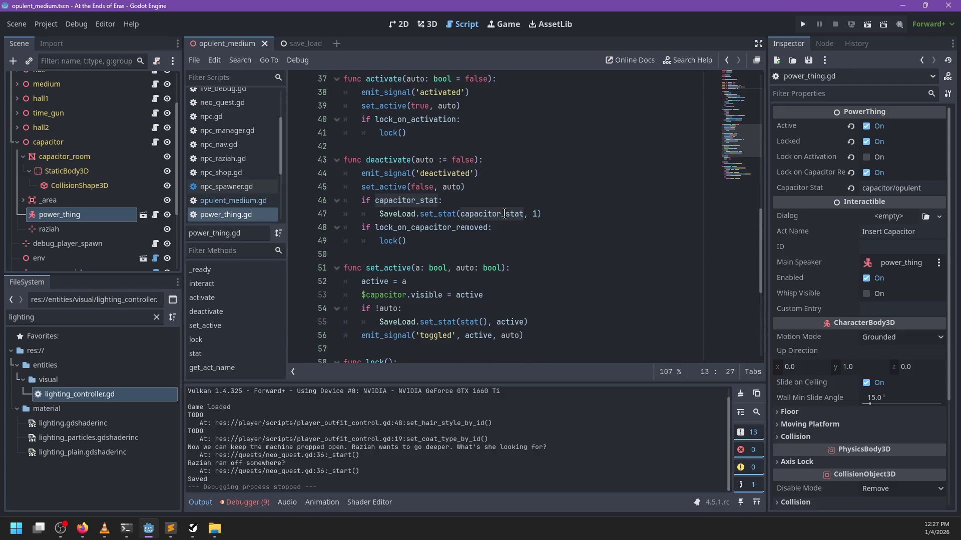
pyautogui.moveTo(486, 214)
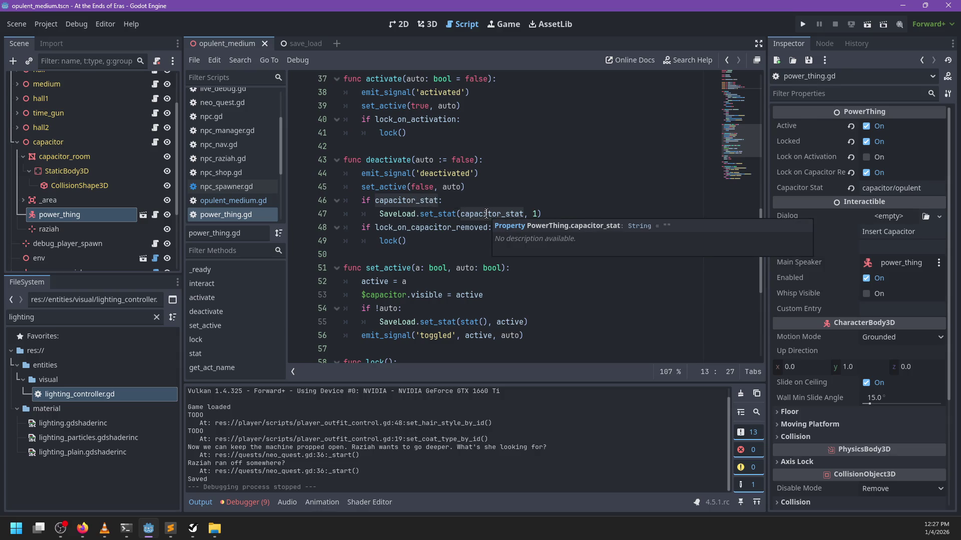
pyautogui.scroll(-6, 486, 214)
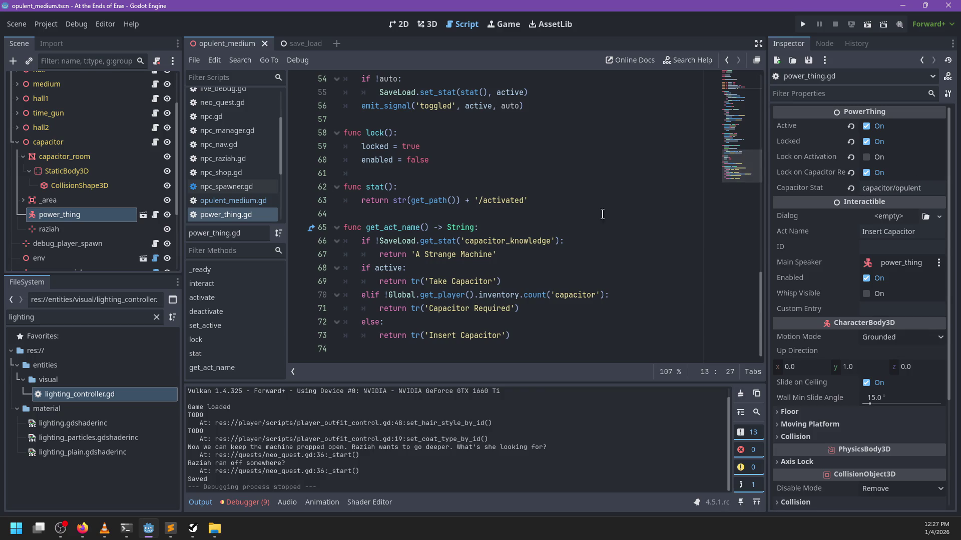
pyautogui.scroll(13, 603, 214)
pyautogui.scroll(-4, 100, 231)
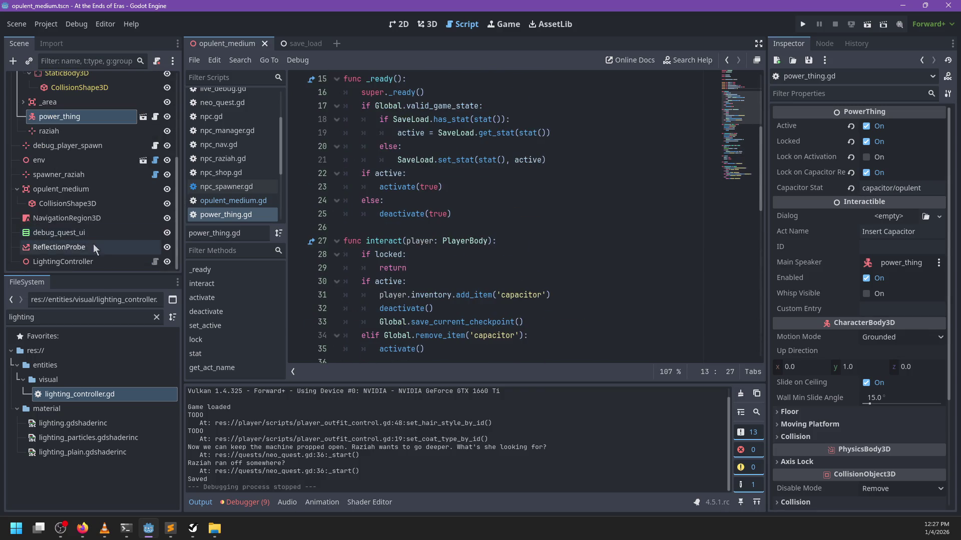
pyautogui.click(155, 262)
pyautogui.scroll(-4, 473, 199)
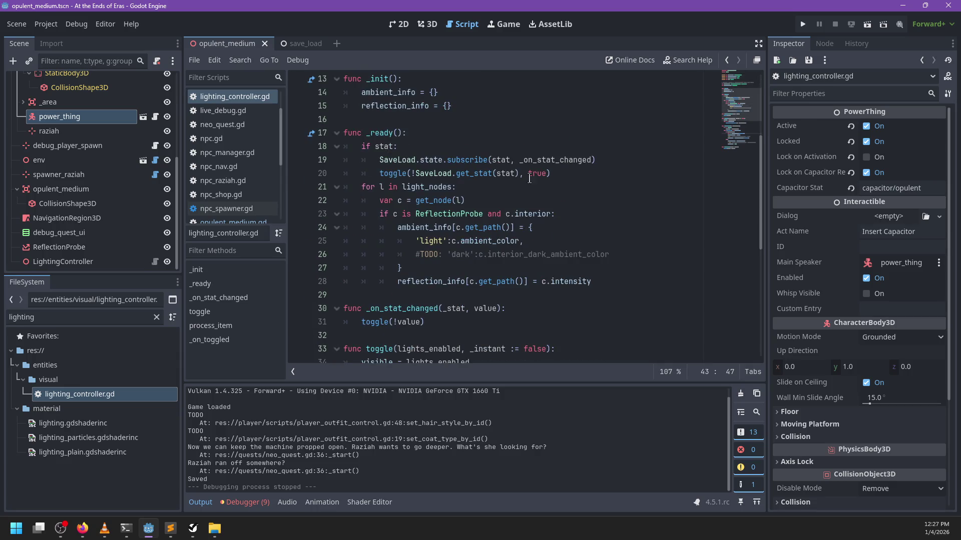
# Trace the toggle call on line 20 of lighting_controller.gd through the script.
pyautogui.doubleClick(421, 173)
pyautogui.doubleClick(393, 173)
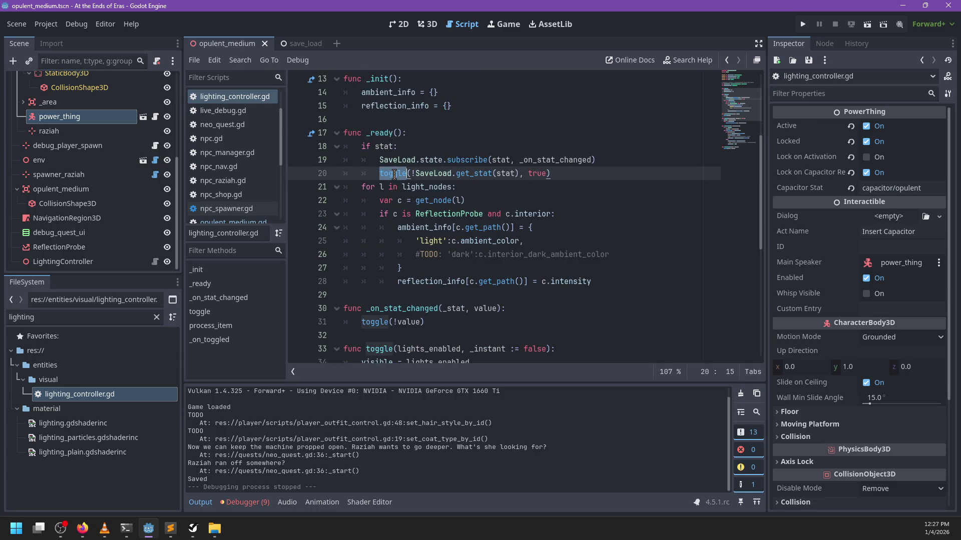
pyautogui.scroll(-2, 500, 196)
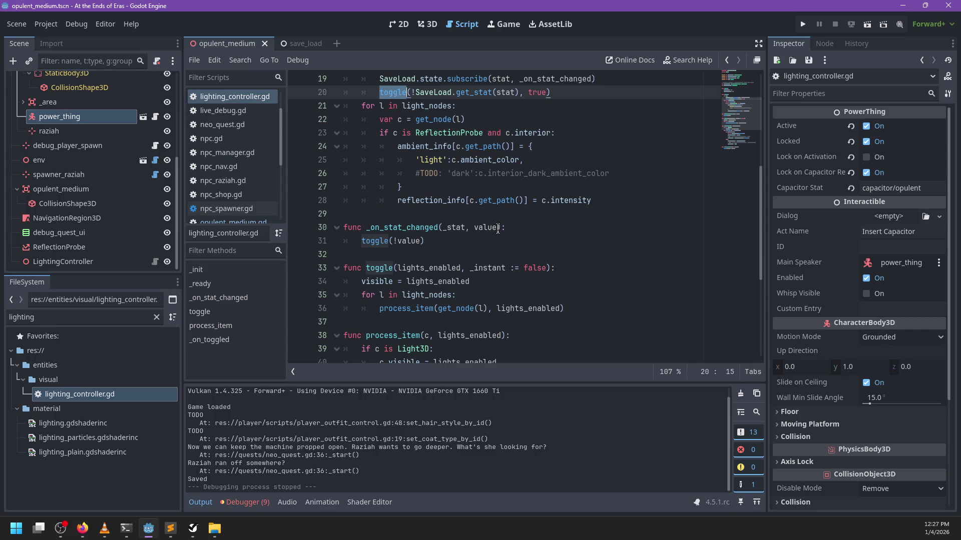
pyautogui.scroll(-3, 500, 229)
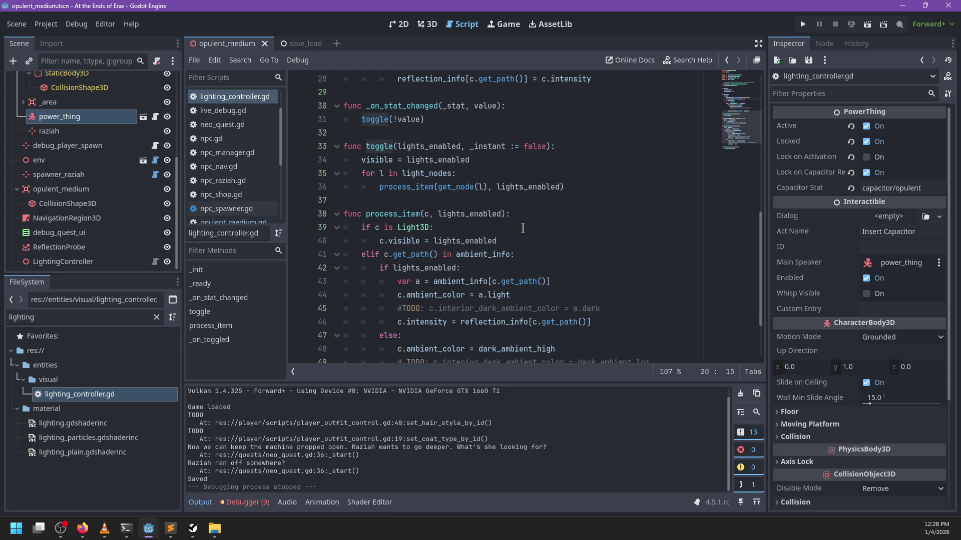
# Inspect the LightingController node's properties, including its Dark Ambient High colour.
pyautogui.click(79, 261)
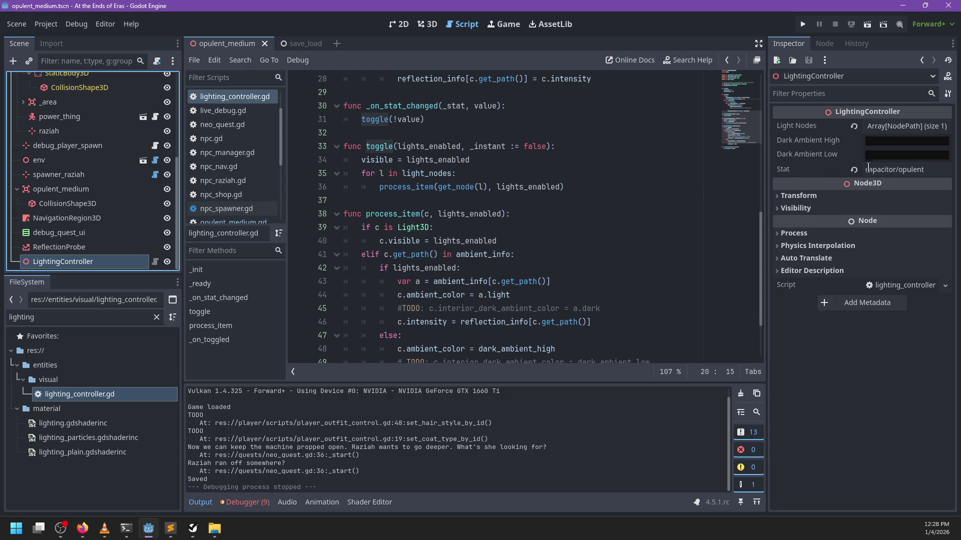
pyautogui.click(885, 144)
pyautogui.click(885, 144)
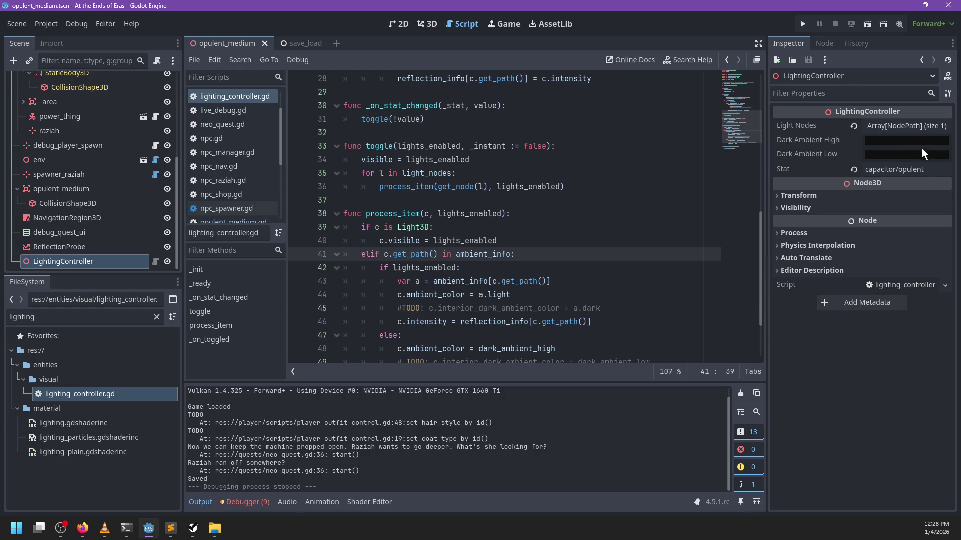
pyautogui.scroll(-2, 531, 263)
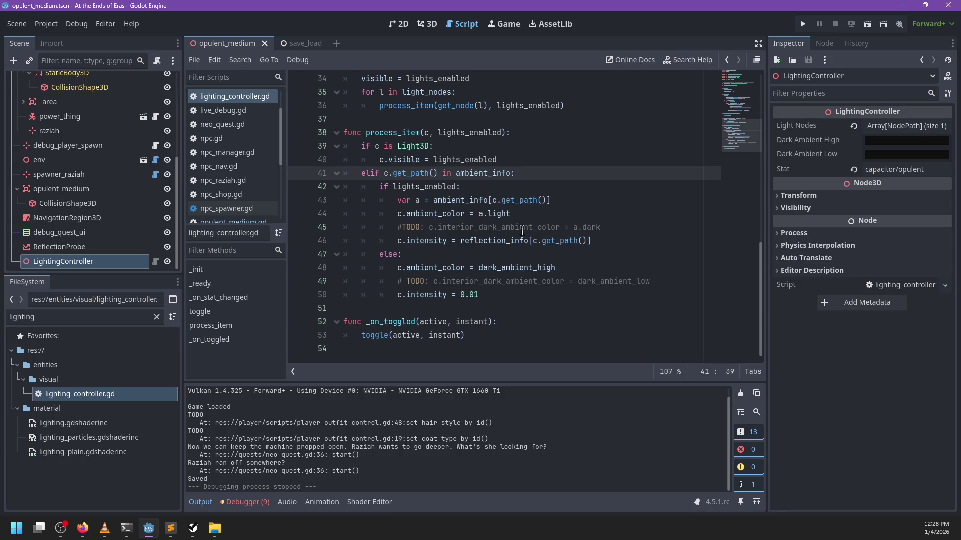
pyautogui.scroll(7, 523, 231)
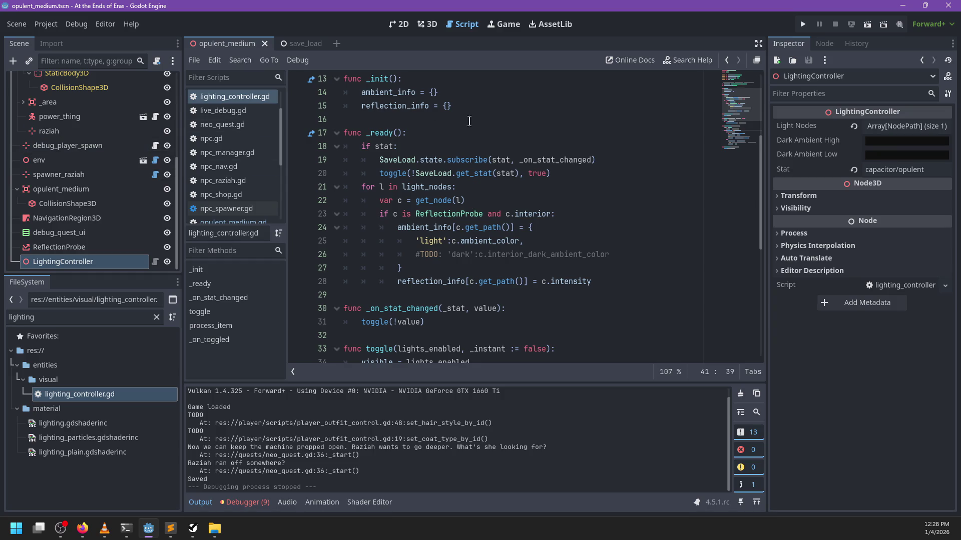
pyautogui.scroll(-2, 469, 121)
pyautogui.scroll(1, 581, 129)
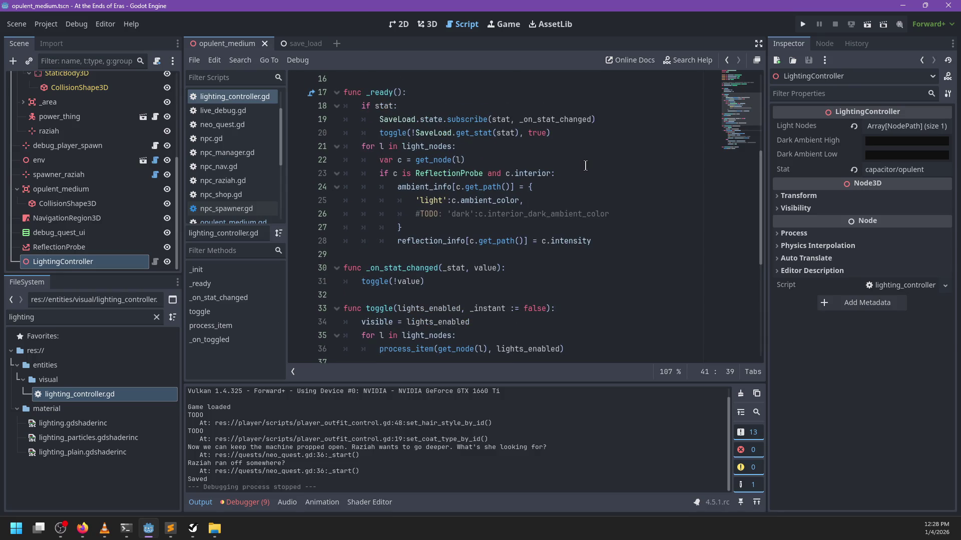
# Set a breakpoint on line 34 inside the toggle function.
pyautogui.click(612, 132)
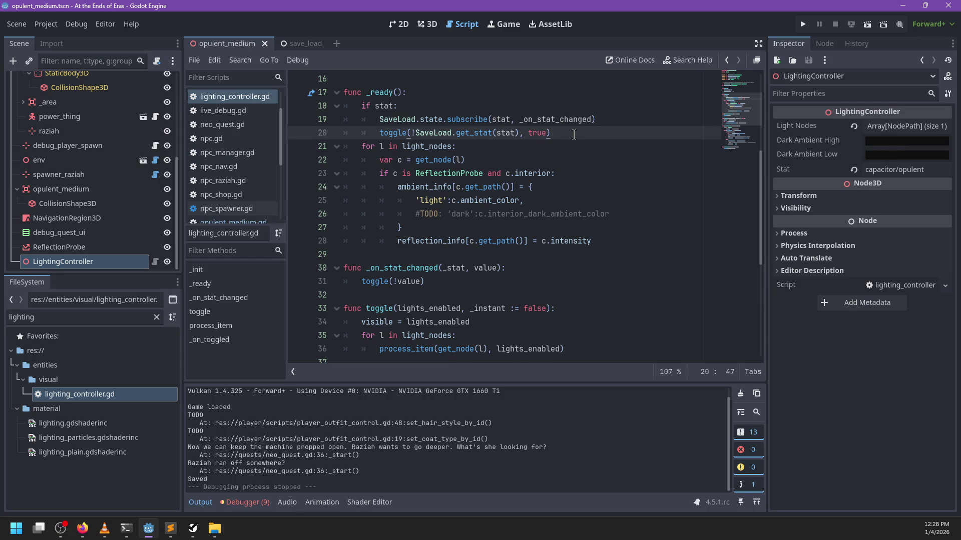
pyautogui.scroll(3, 574, 134)
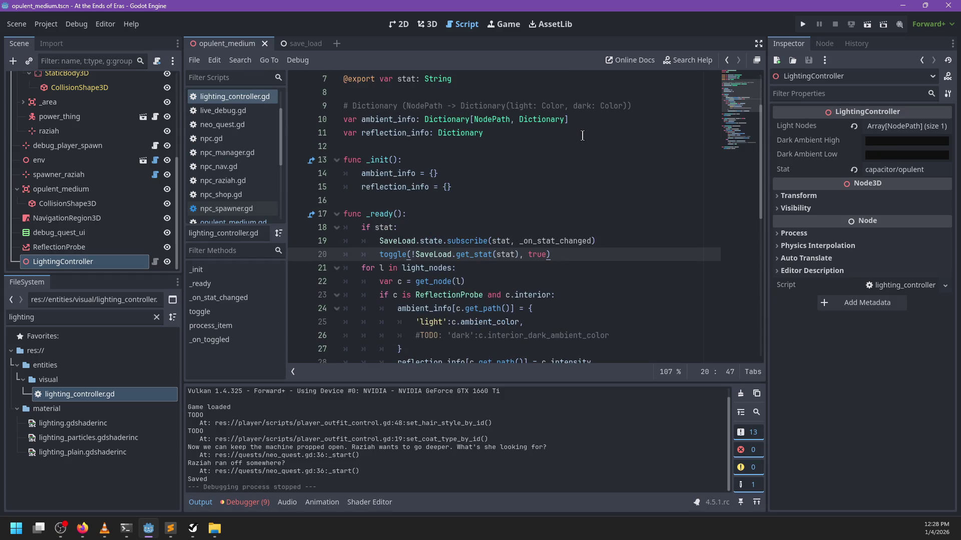
pyautogui.scroll(-1, 596, 131)
pyautogui.scroll(-4, 603, 130)
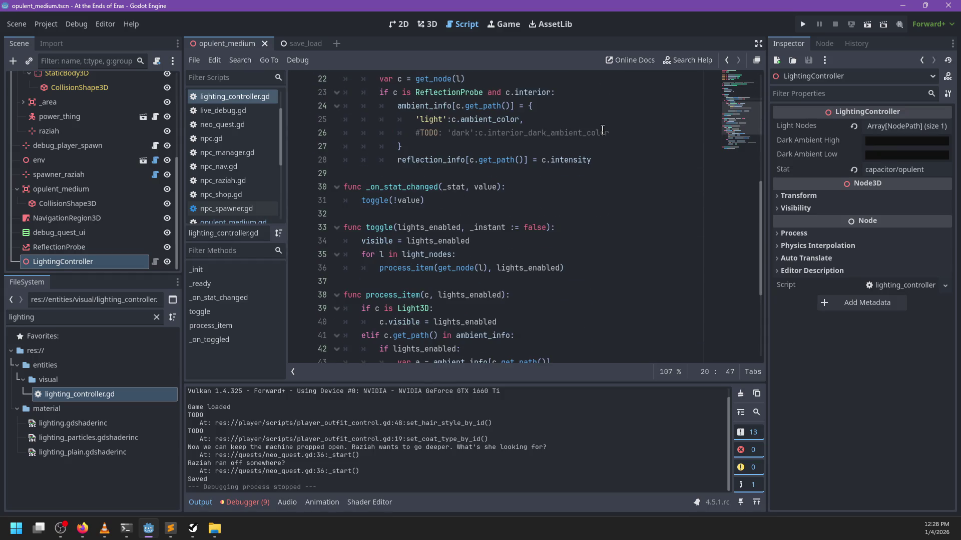
pyautogui.click(297, 241)
# Run the game to hit the line 34 breakpoint, then resume past it.
pyautogui.click(596, 241)
pyautogui.press('F5')
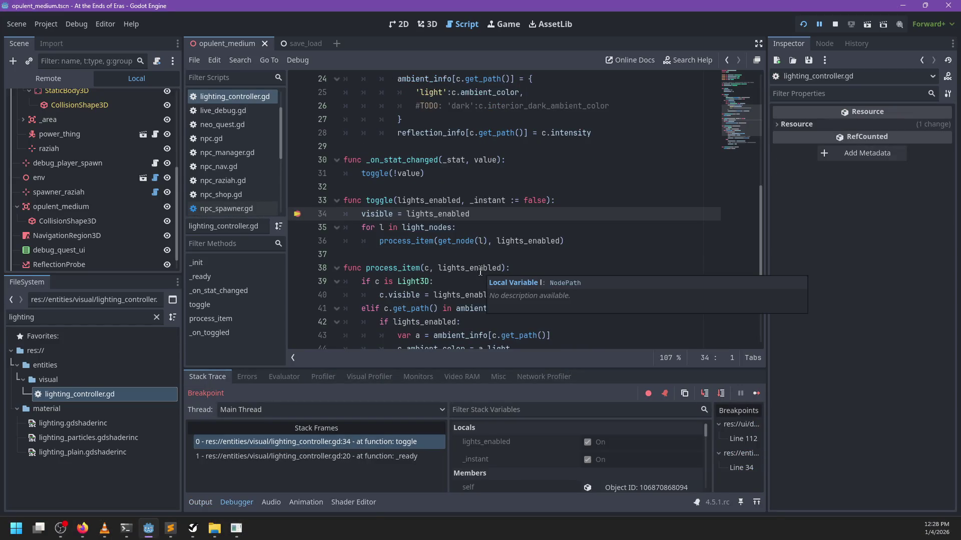
pyautogui.moveTo(431, 203)
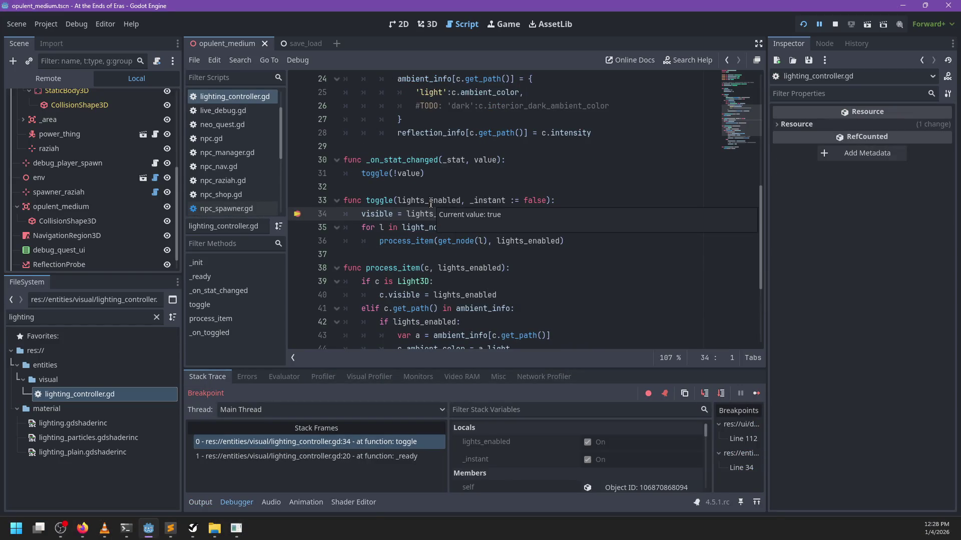
pyautogui.press('F12')
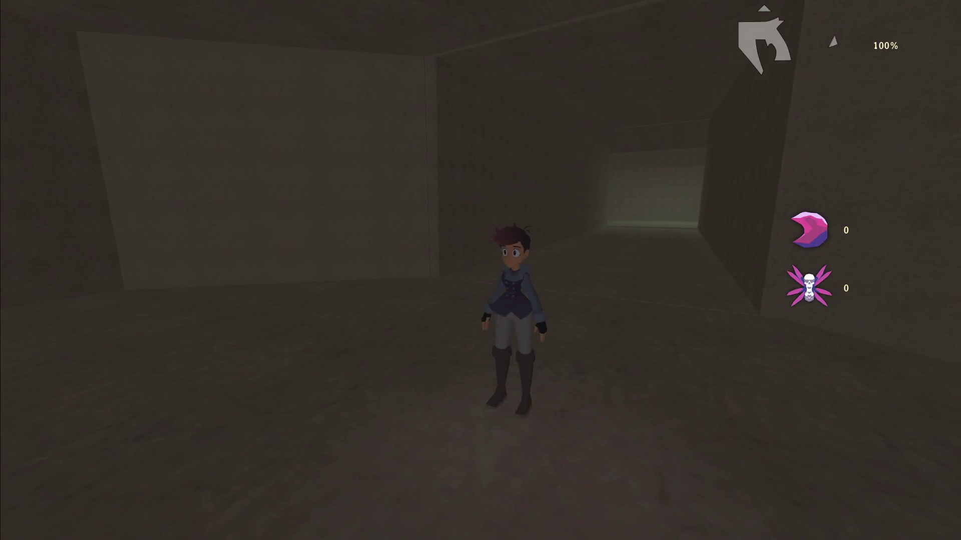
# Pause the game and return to the editor's 3D view.
pyautogui.press('w')
pyautogui.press('Escape')
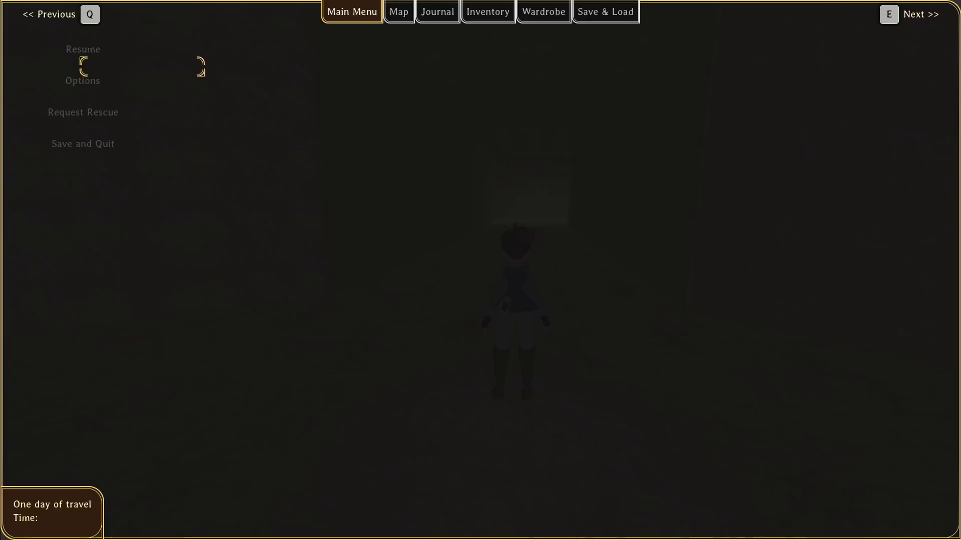
pyautogui.hotkey('alt', 'Tab')
pyautogui.click(426, 24)
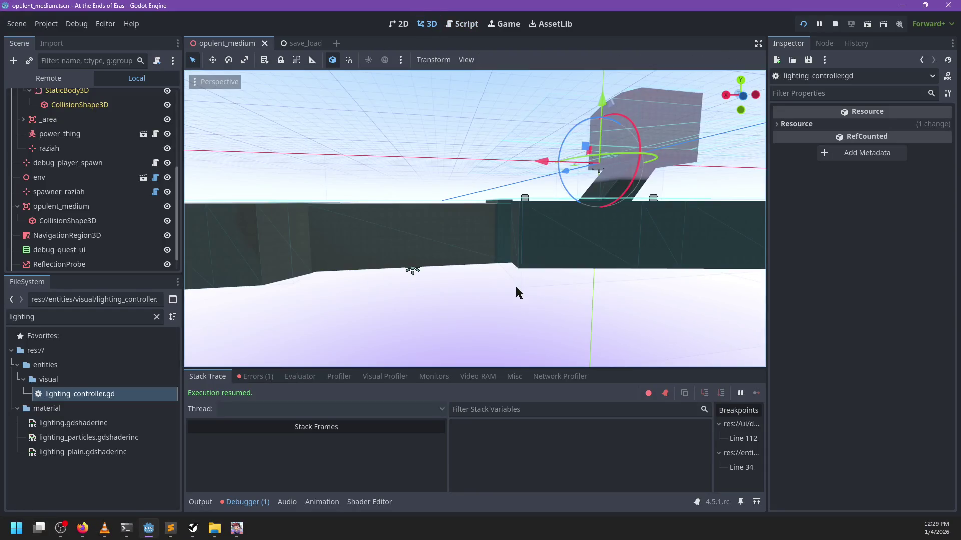
# Set the ReflectionProbe's Ambient Mode to Constant Color.
pyautogui.scroll(-5, 515, 284)
pyautogui.scroll(5, 551, 265)
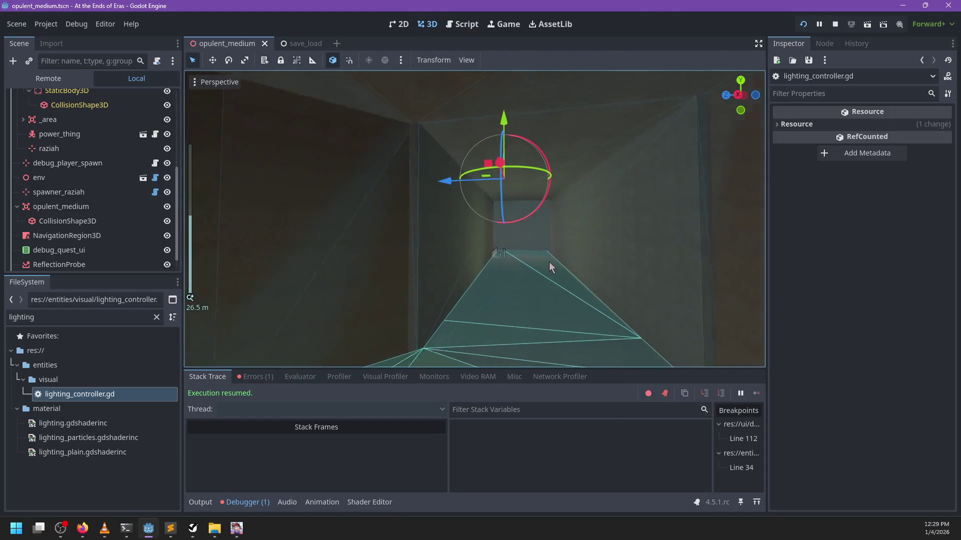
pyautogui.scroll(-1, 142, 218)
pyautogui.click(89, 247)
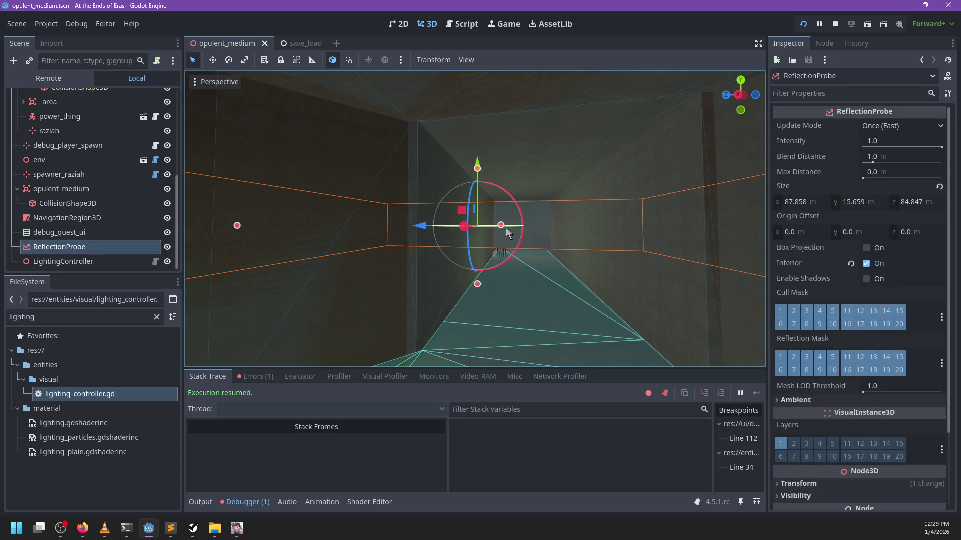
pyautogui.scroll(2, 581, 278)
pyautogui.click(797, 308)
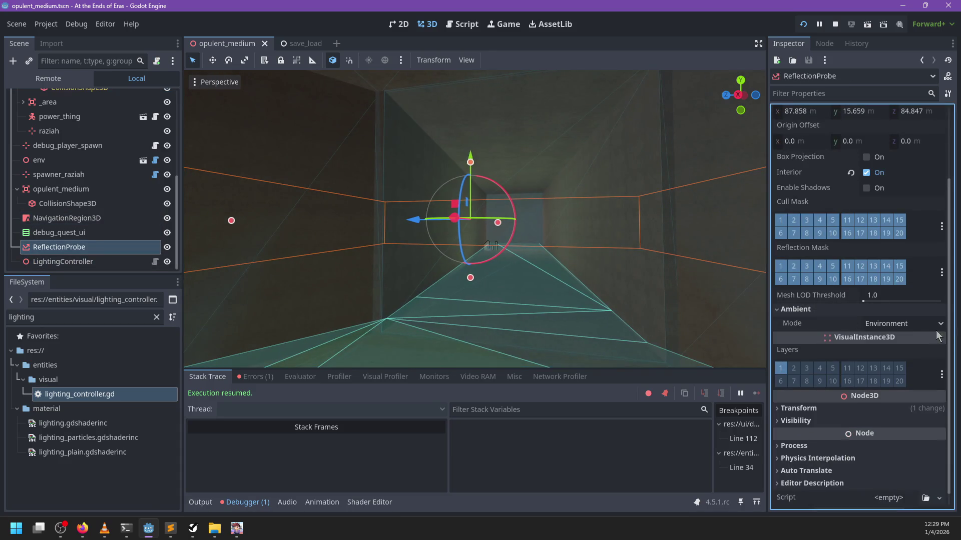
pyautogui.click(882, 324)
pyautogui.scroll(2, 882, 326)
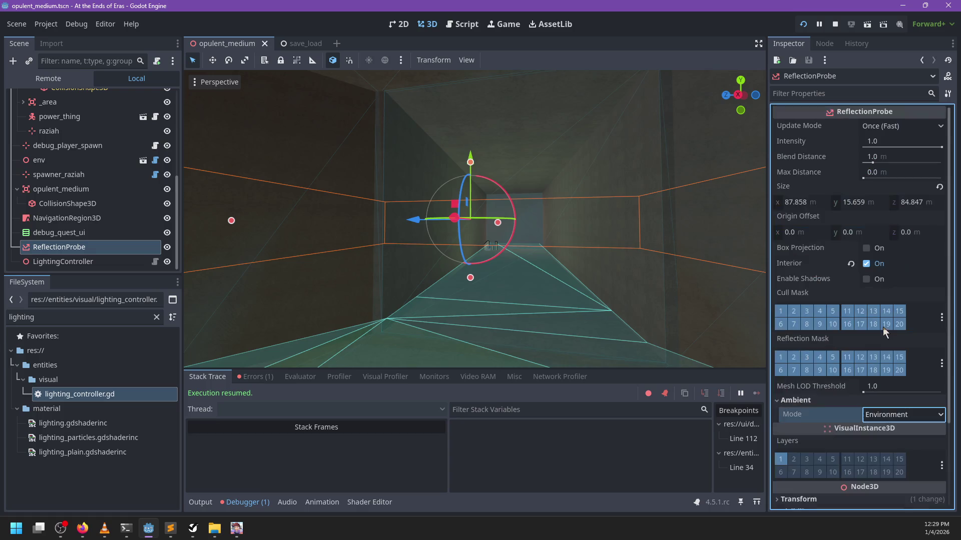
pyautogui.scroll(-2, 882, 326)
pyautogui.scroll(2, 828, 380)
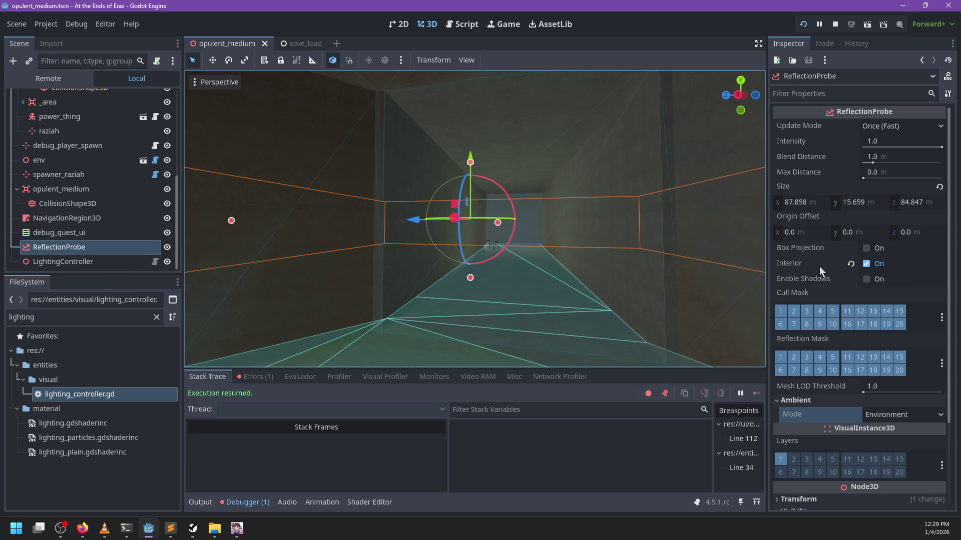
pyautogui.moveTo(796, 265)
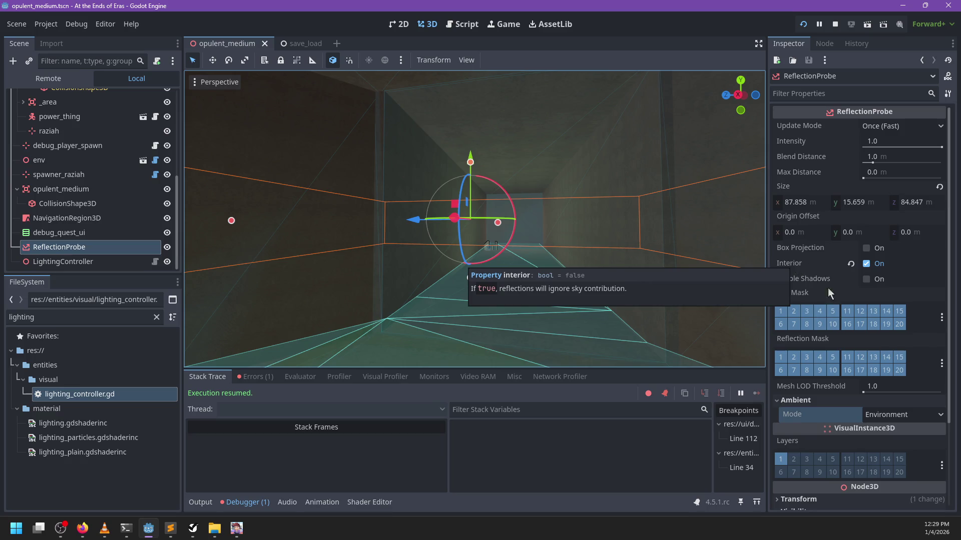
pyautogui.click(887, 413)
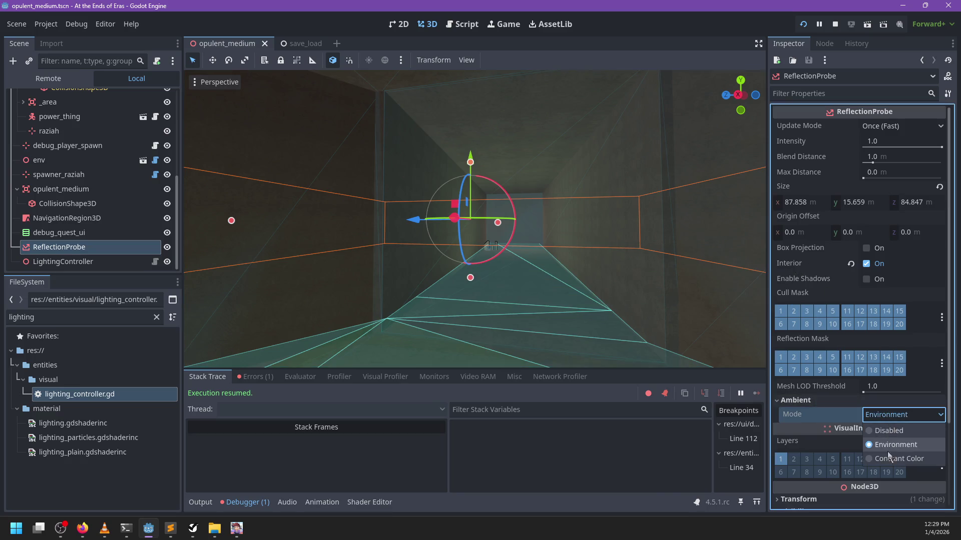
pyautogui.click(888, 458)
# Pick a muted blue-grey ambient colour (436489) and save the scene.
pyautogui.click(882, 432)
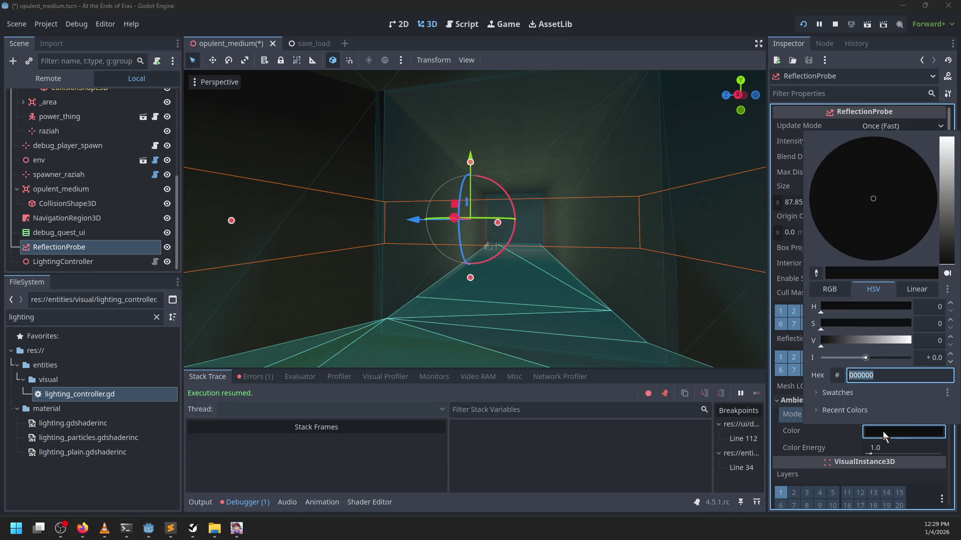
pyautogui.click(945, 210)
pyautogui.click(874, 190)
pyautogui.moveTo(874, 191)
pyautogui.mouseDown()
pyautogui.moveTo(866, 161)
pyautogui.moveTo(865, 173)
pyautogui.mouseUp()
pyautogui.click(949, 216)
pyautogui.click(587, 300)
pyautogui.scroll(5, 587, 301)
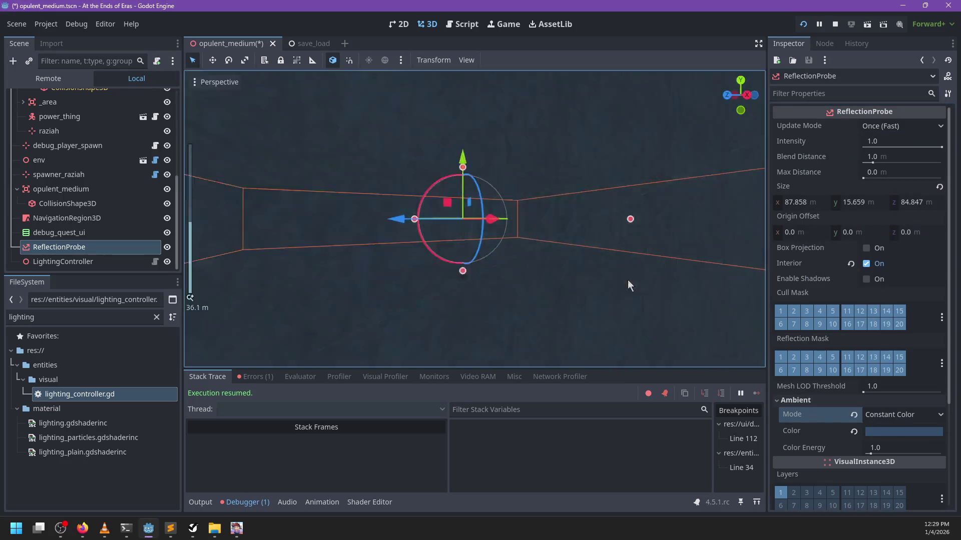
pyautogui.scroll(5, 501, 280)
pyautogui.hotkey('ctrl', 's')
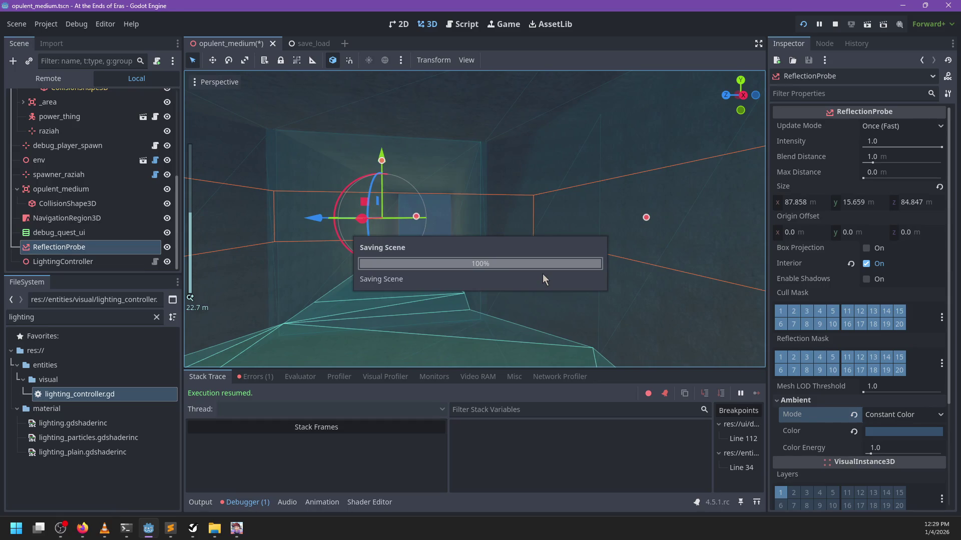
# Resume the game and walk through the cave to Raziah and the glowing machine.
pyautogui.hotkey('alt', 'Tab')
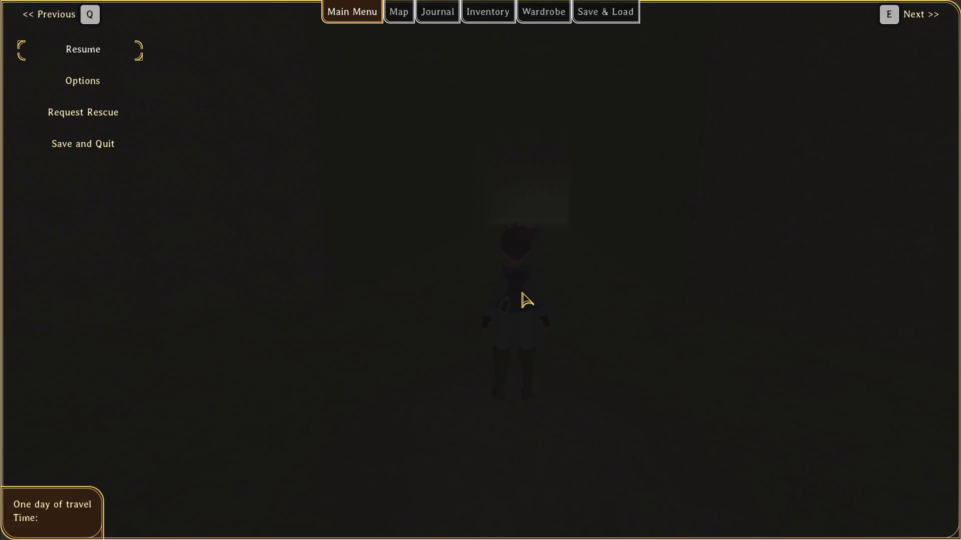
pyautogui.press('Escape')
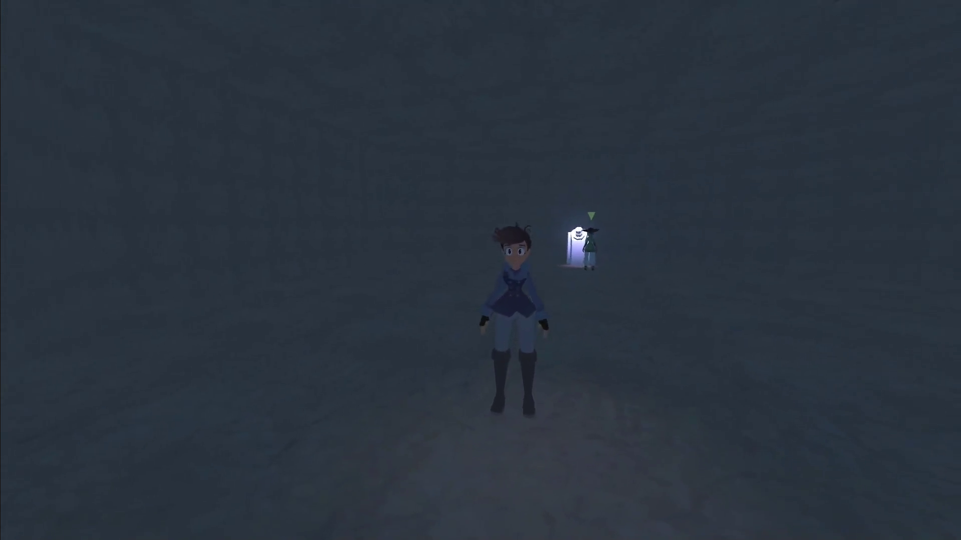
pyautogui.press('w')
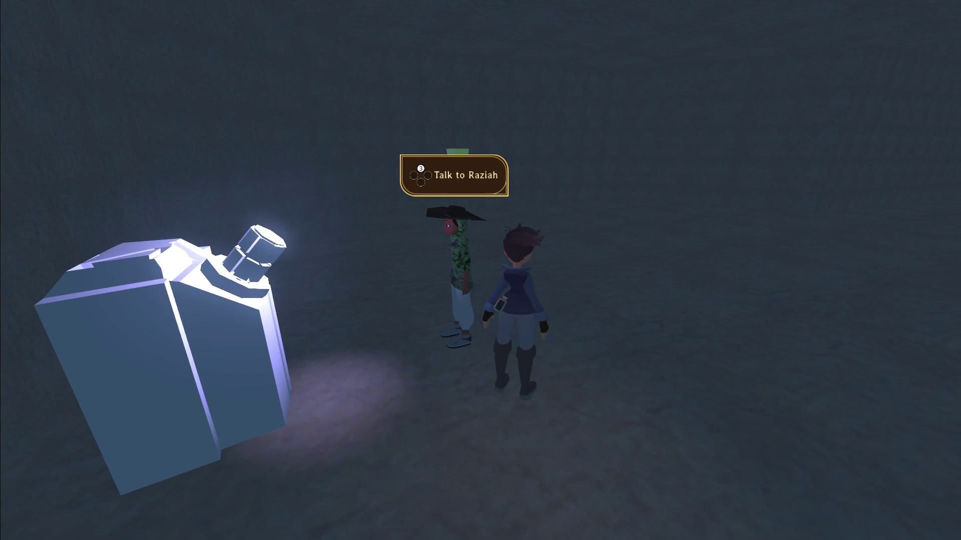
pyautogui.press('s')
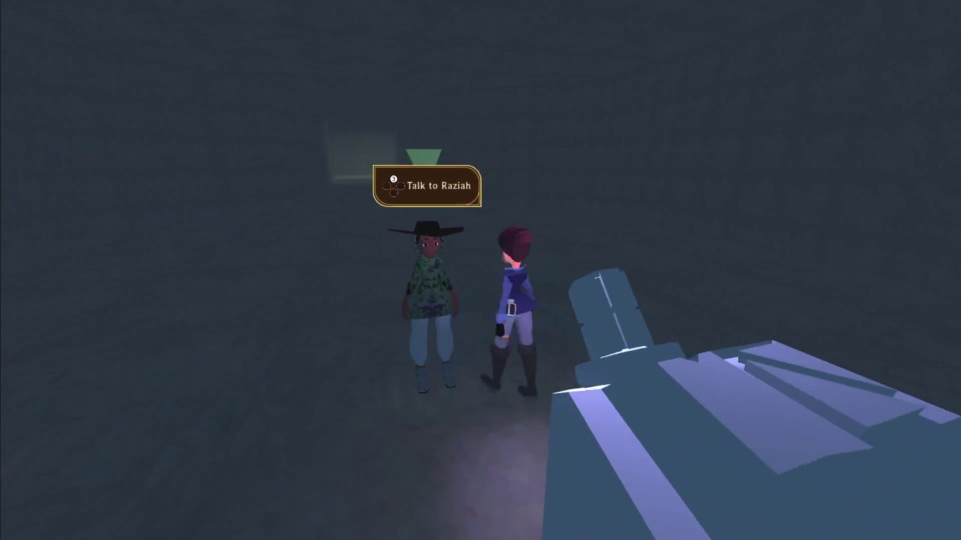
pyautogui.press('w')
pyautogui.press('s')
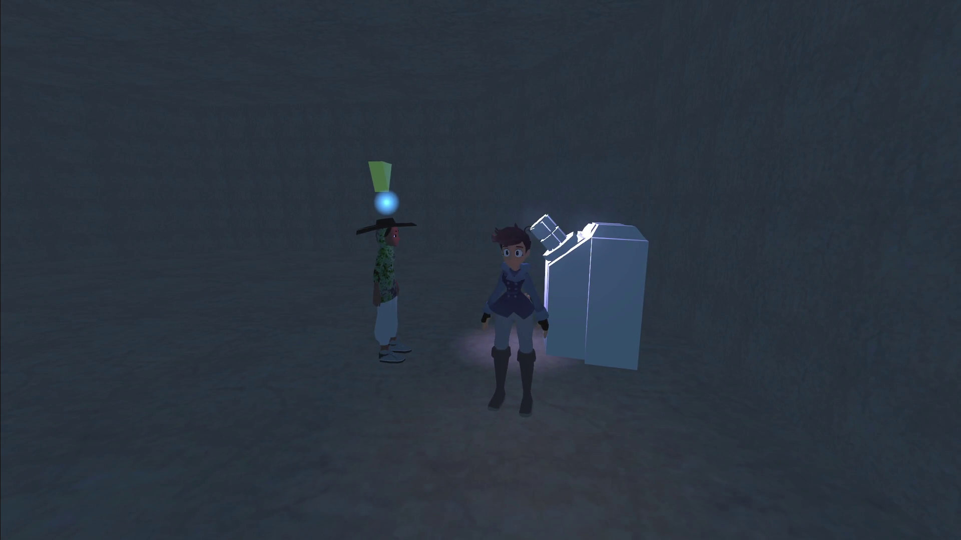
pyautogui.press('a')
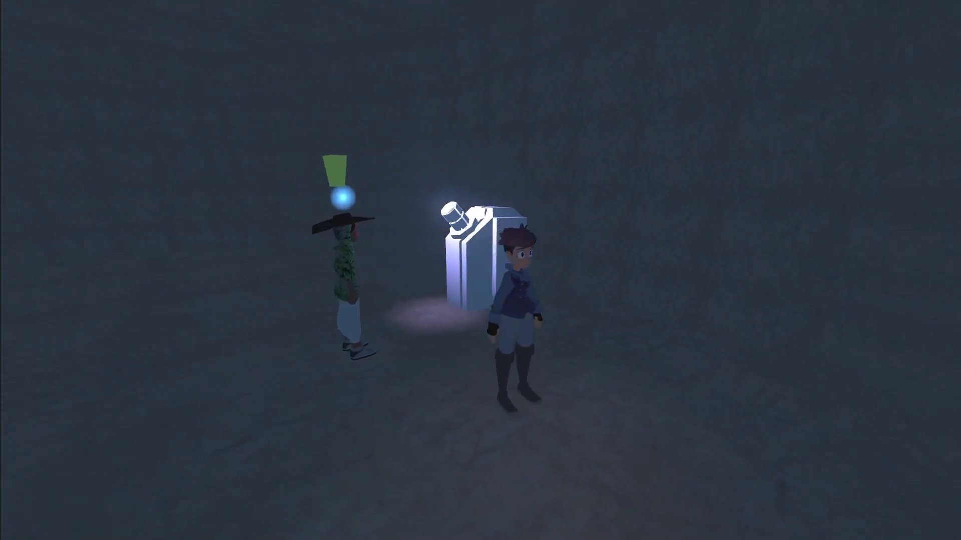
# Save and Quit from the pause menu, exit the demo, and select the raziah marker.
pyautogui.press('Escape')
pyautogui.press('Down')
pyautogui.press('Down')
pyautogui.press('Down')
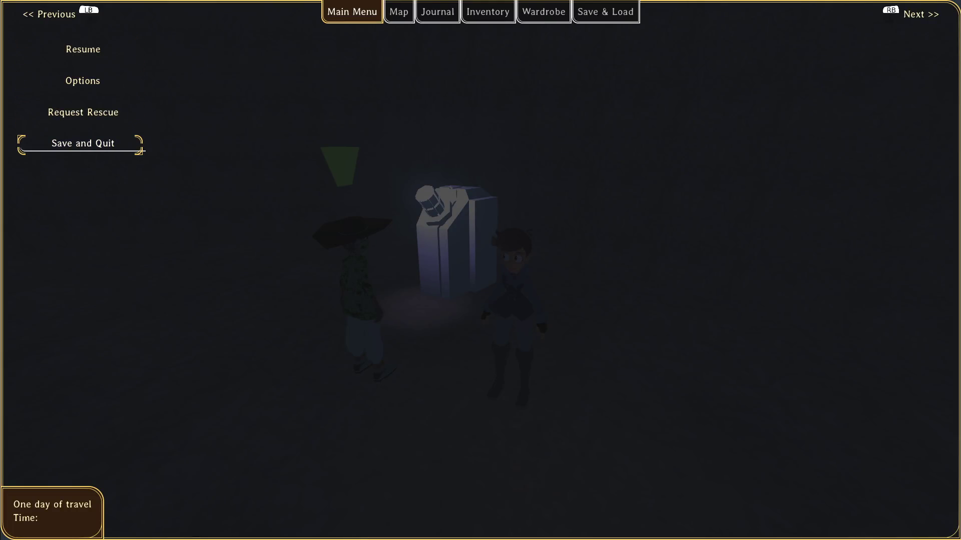
pyautogui.press('Return')
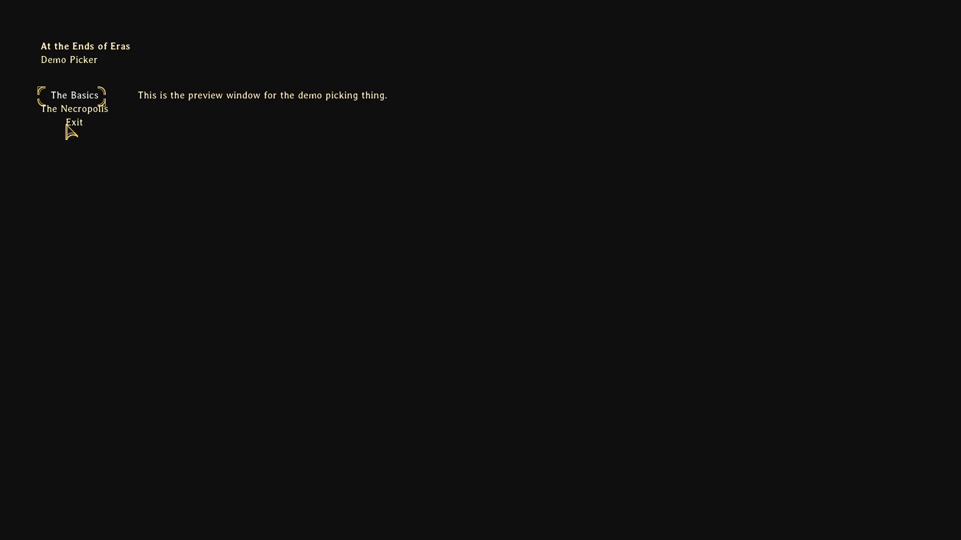
pyautogui.click(80, 125)
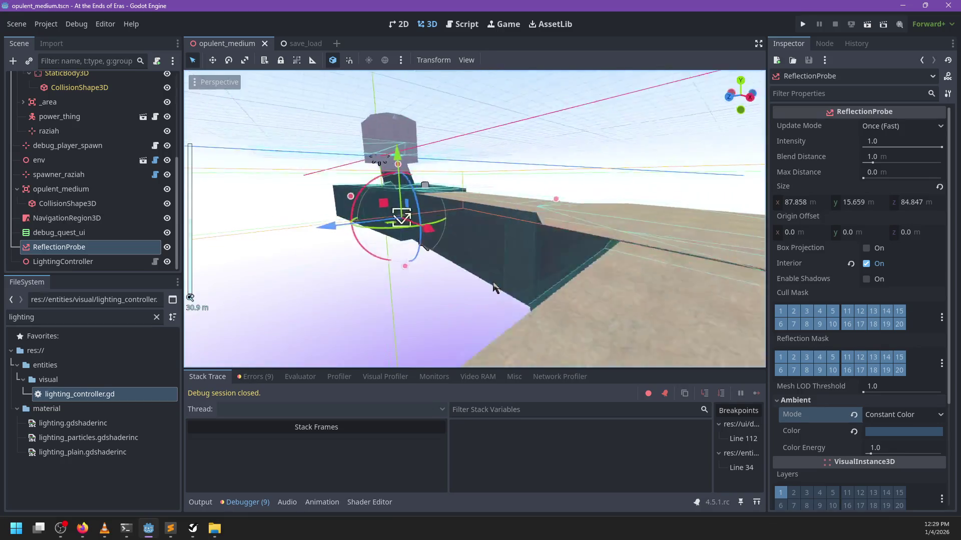
pyautogui.click(77, 132)
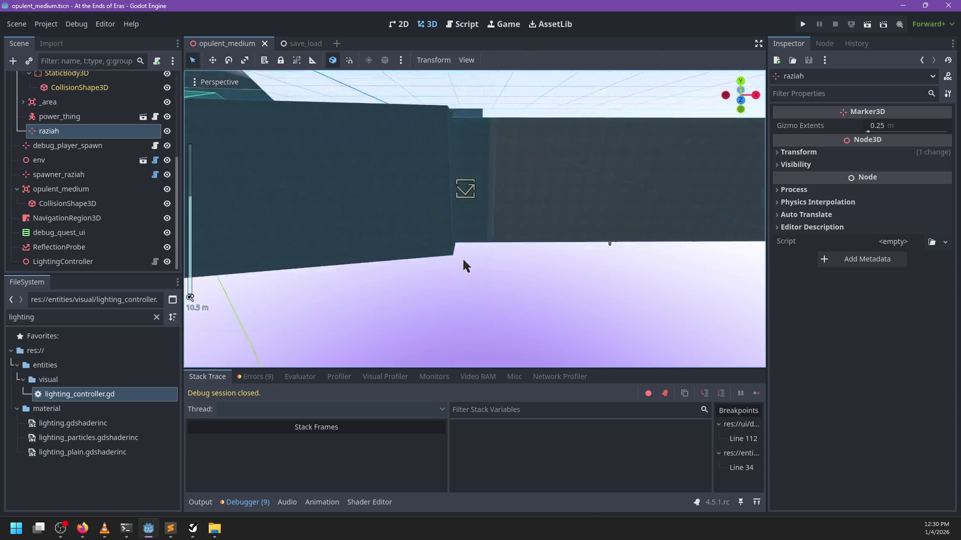
# Filter the FileSystem for 'nav' and drag nav_point.gd onto the raziah node.
pyautogui.click(111, 316)
pyautogui.write('wall')
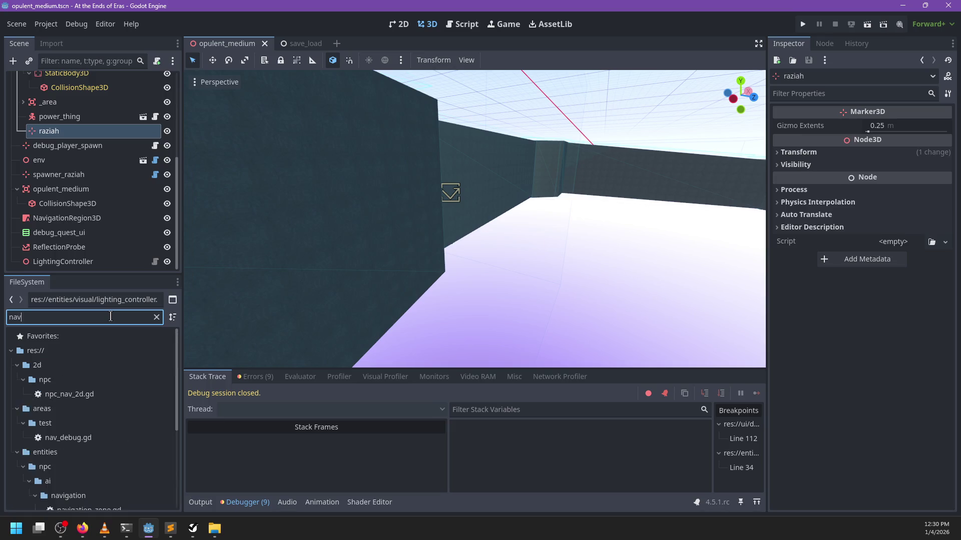
pyautogui.hotkey('ctrl', 'a')
pyautogui.press('BackSpace')
pyautogui.write('nav')
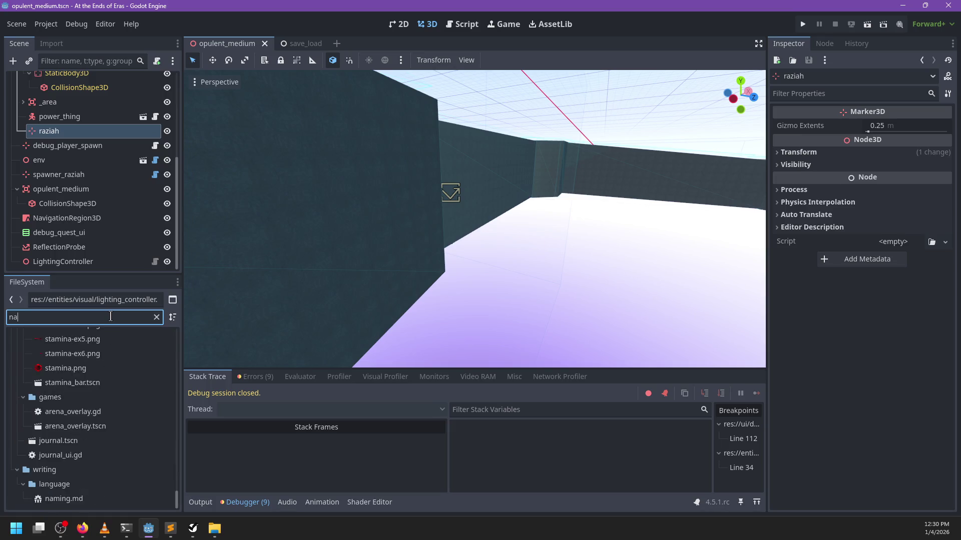
pyautogui.moveTo(94, 397); pyautogui.dragTo(126, 136)
pyautogui.press('f')
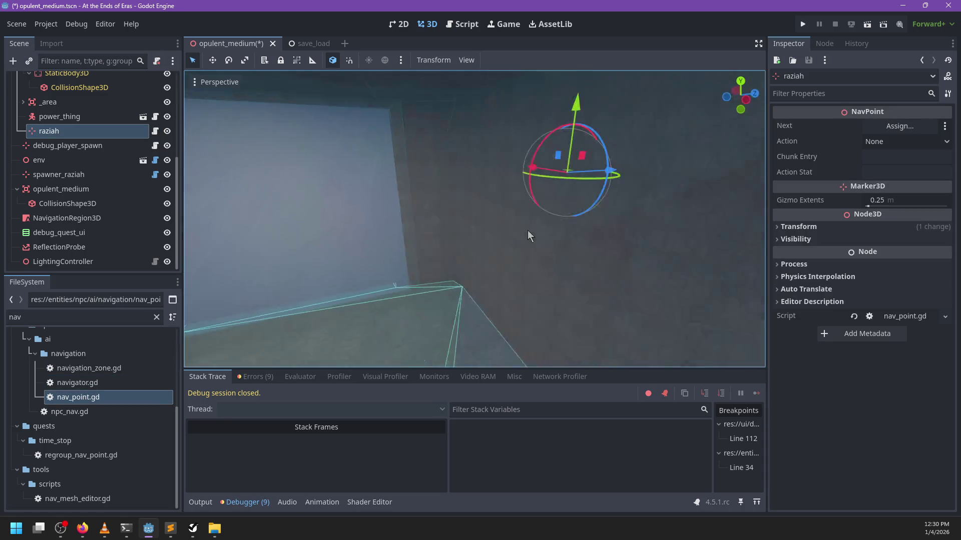
# Check raziah's Action dropdown, leaving it at None, and orbit around the marker.
pyautogui.scroll(3, 459, 240)
pyautogui.click(878, 141)
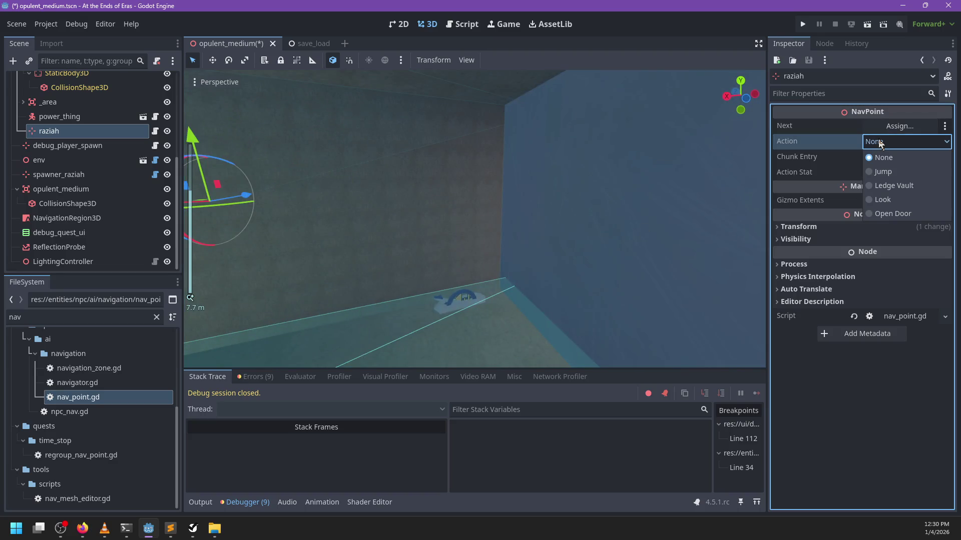
pyautogui.click(880, 144)
pyautogui.moveTo(252, 305)
pyautogui.mouseDown()
pyautogui.moveTo(481, 226)
pyautogui.moveTo(714, 221)
pyautogui.moveTo(335, 207)
pyautogui.moveTo(552, 215)
pyautogui.moveTo(262, 224)
pyautogui.moveTo(253, 268)
pyautogui.moveTo(338, 161)
pyautogui.moveTo(743, 196)
pyautogui.moveTo(585, 200)
pyautogui.moveTo(380, 170)
pyautogui.mouseUp()
# Open nav_point.gd and start a new NavAction enum entry after OpenDoor.
pyautogui.click(155, 132)
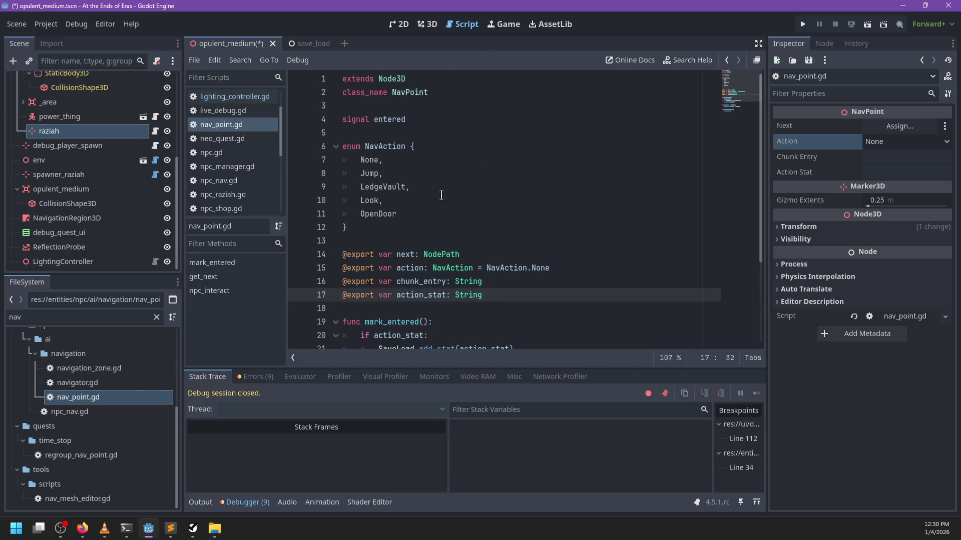
pyautogui.click(414, 215)
pyautogui.write(',')
pyautogui.press('Return')
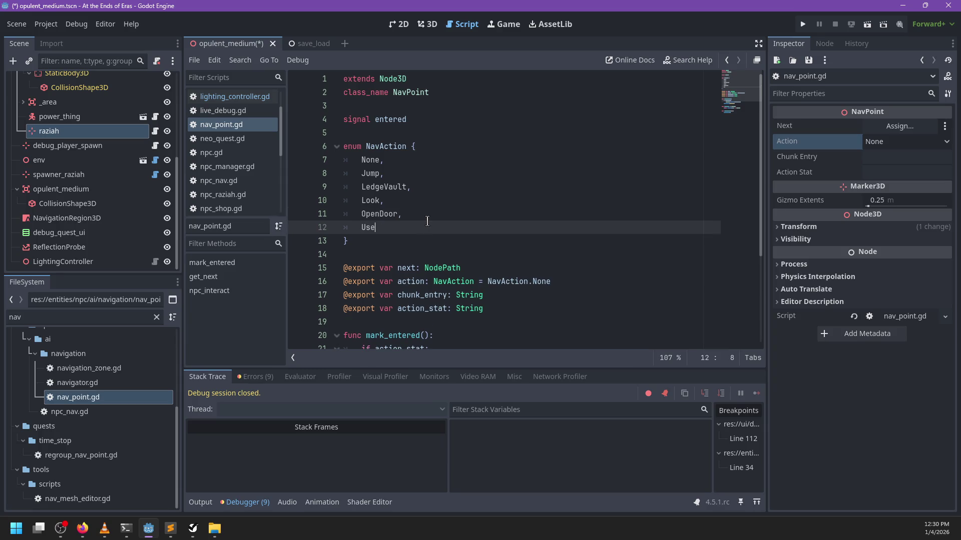
# Add a new export var line and change next's type from NodePath to NavPoint.
pyautogui.scroll(-1, 428, 221)
pyautogui.click(510, 268)
pyautogui.press('BackSpace')
pyautogui.press('Return')
pyautogui.write('xport var')
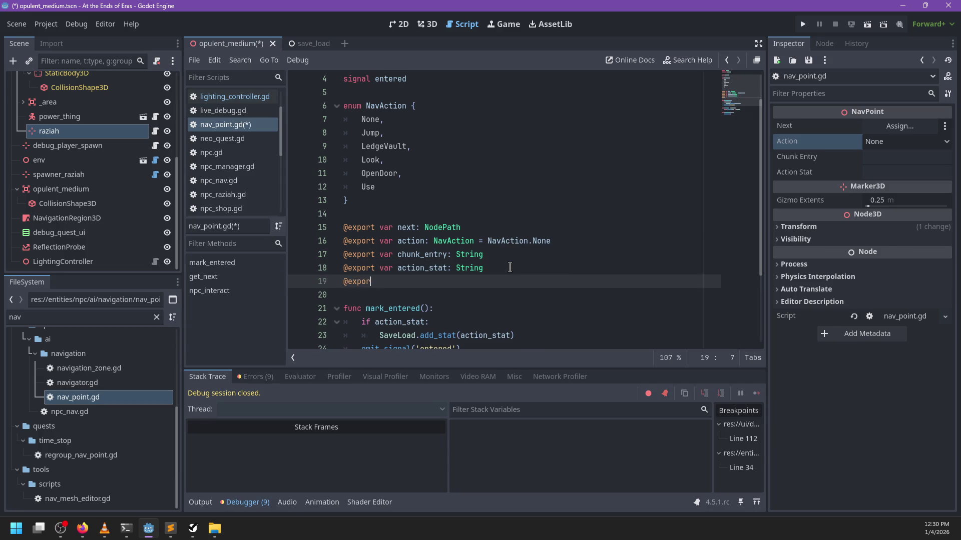
pyautogui.press('Up')
pyautogui.press('Up')
pyautogui.press('Up')
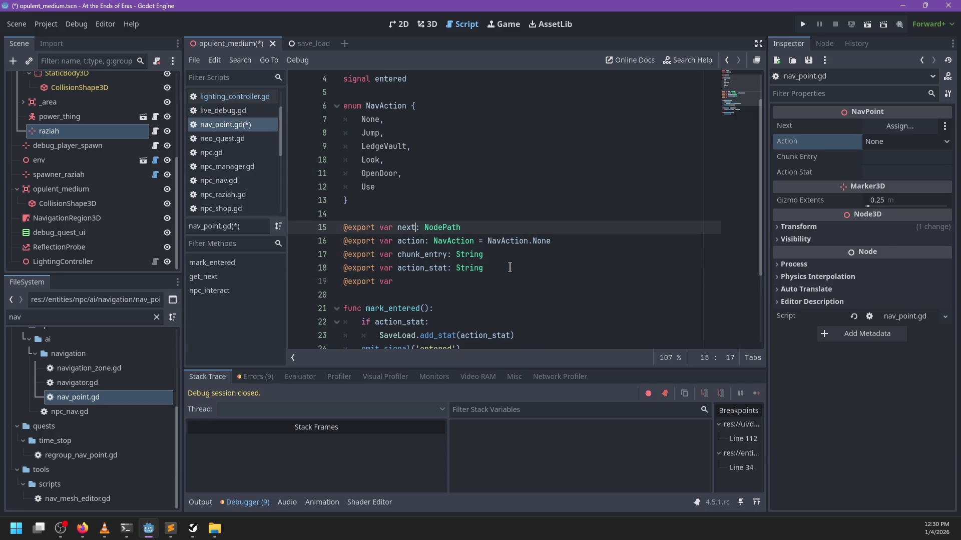
pyautogui.press('End')
pyautogui.hotkey('ctrl', 'BackSpace')
pyautogui.write('P')
pyautogui.press('Return')
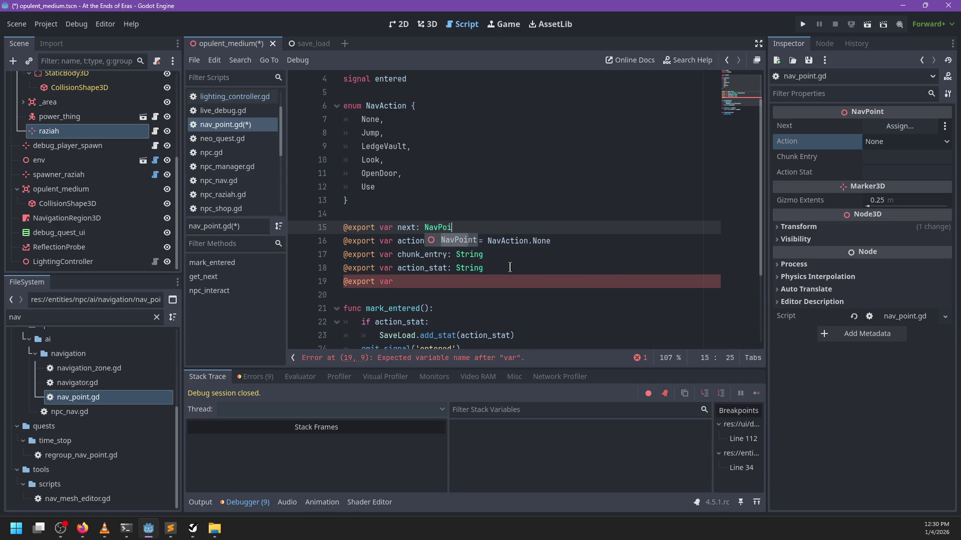
# Name the new exported variable action_target.
pyautogui.click(476, 275)
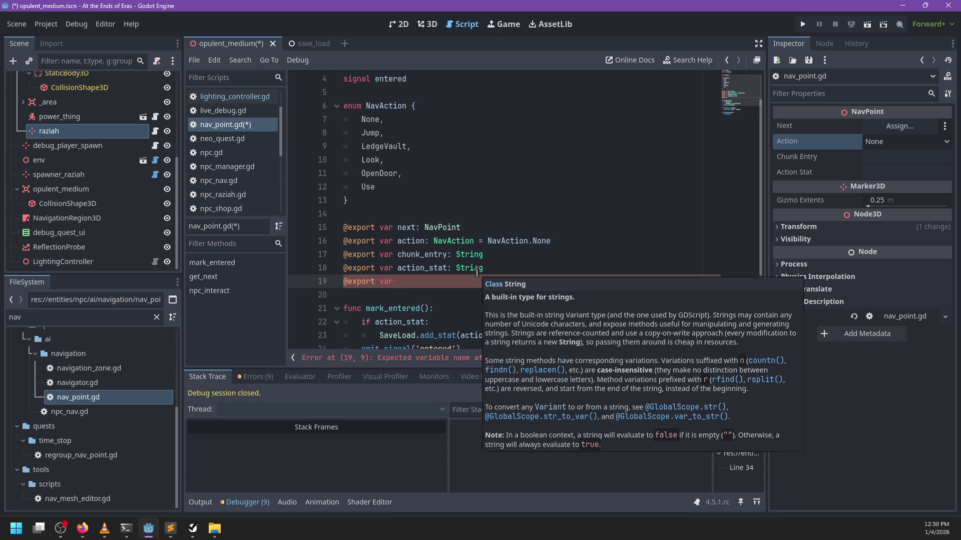
pyautogui.write('act_')
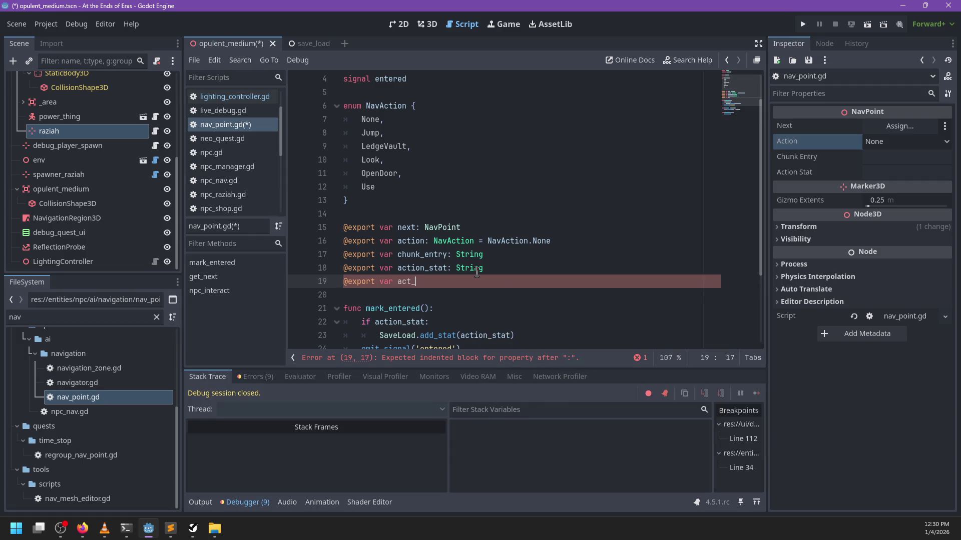
pyautogui.write('target')
pyautogui.hotkey('ctrl', 'BackSpace')
pyautogui.write('action_target')
pyautogui.hotkey('ctrl', 'BackSpace')
pyautogui.hotkey('ctrl', 'BackSpace')
pyautogui.write('use_')
pyautogui.write('target:')
pyautogui.hotkey('ctrl', 'z')
pyautogui.hotkey('ctrl', 'z')
pyautogui.hotkey('ctrl', 'z')
# Delete OpenDoor from the NavAction enum and give action_target the Node type.
pyautogui.moveTo(414, 175); pyautogui.dragTo(415, 166)
pyautogui.press('BackSpace')
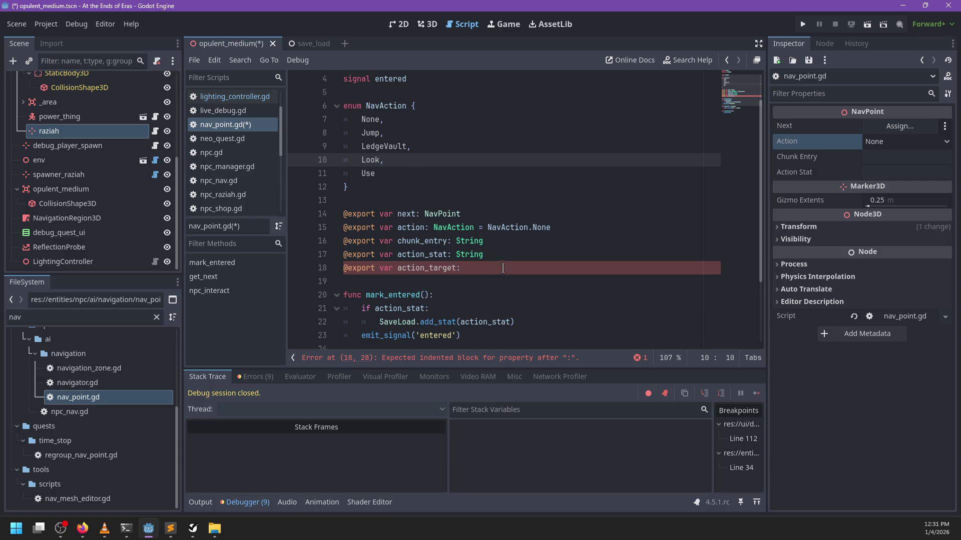
pyautogui.click(505, 266)
pyautogui.press('BackSpace')
pyautogui.write('od')
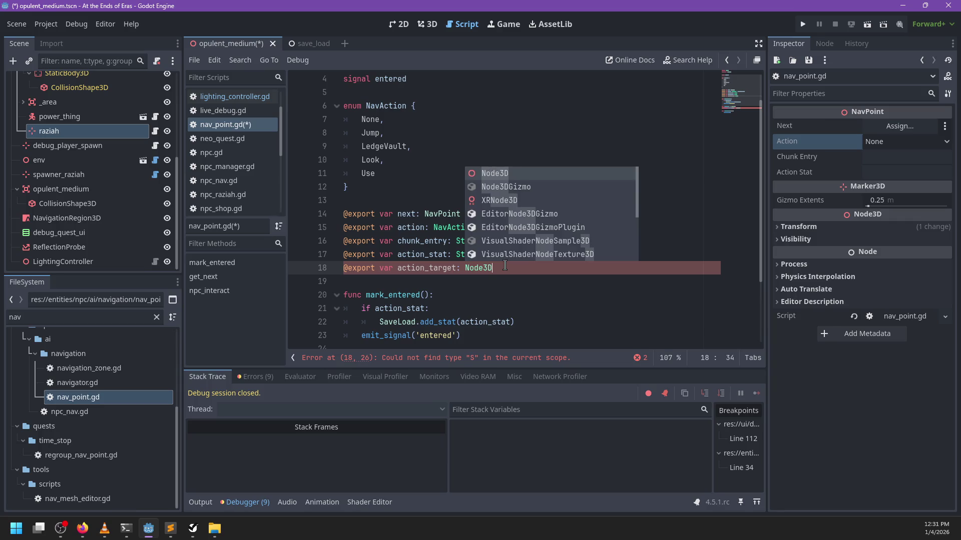
pyautogui.press('Return')
# Make get_next simply 'return next' instead of get_node(next), and save.
pyautogui.scroll(-3, 472, 204)
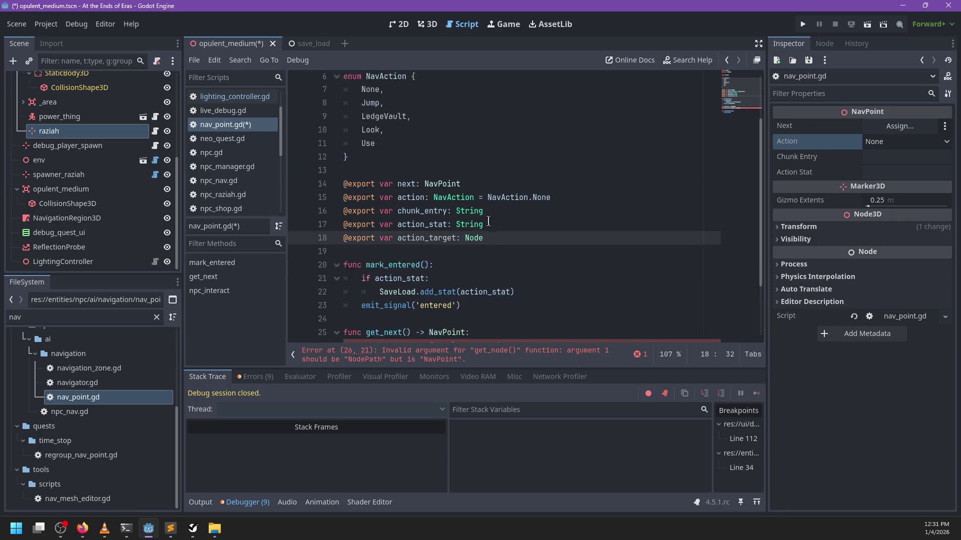
pyautogui.click(419, 269)
pyautogui.doubleClick(401, 267)
pyautogui.click(549, 262)
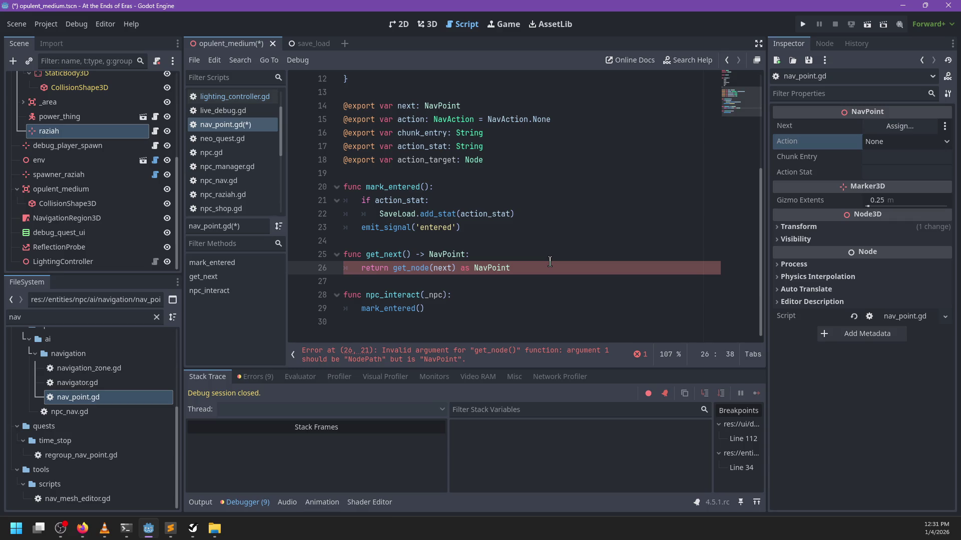
pyautogui.hotkey('ctrl', 'shift', 'Left')
pyautogui.hotkey('ctrl', 'shift', 'Left')
pyautogui.hotkey('ctrl', 'shift', 'Left')
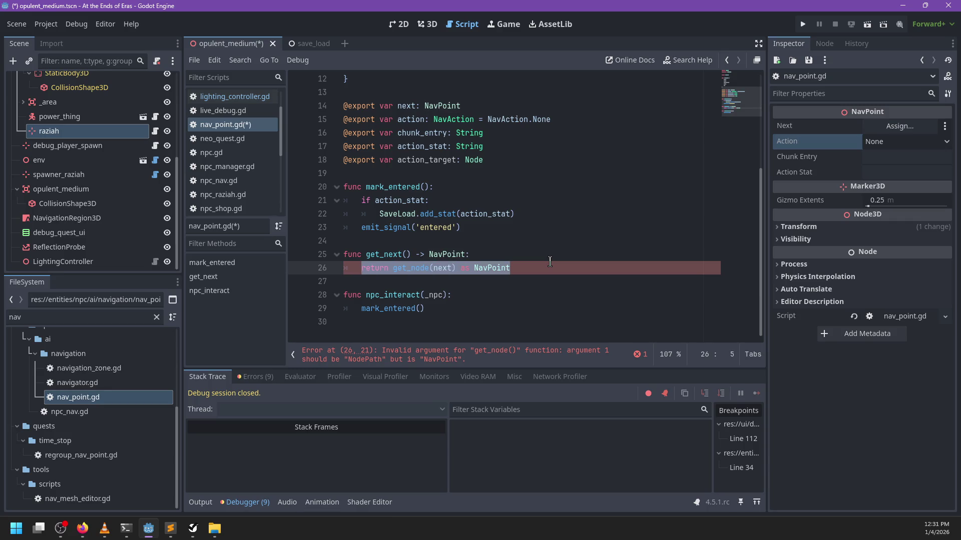
pyautogui.hotkey('shift', 'Up')
pyautogui.hotkey('shift', 'Up')
pyautogui.hotkey('shift', 'Down')
pyautogui.hotkey('shift', 'Down')
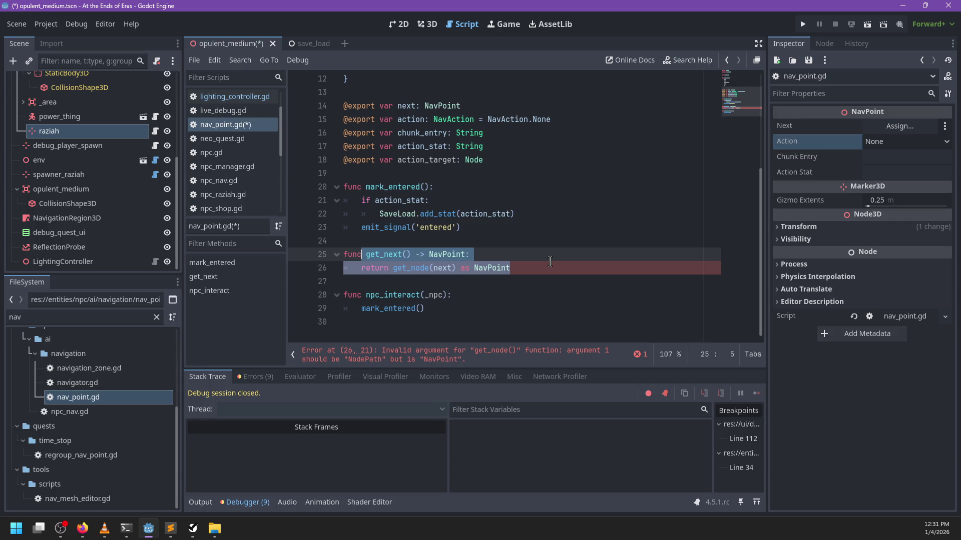
pyautogui.hotkey('ctrl', 'shift', 'Right')
pyautogui.write('nex')
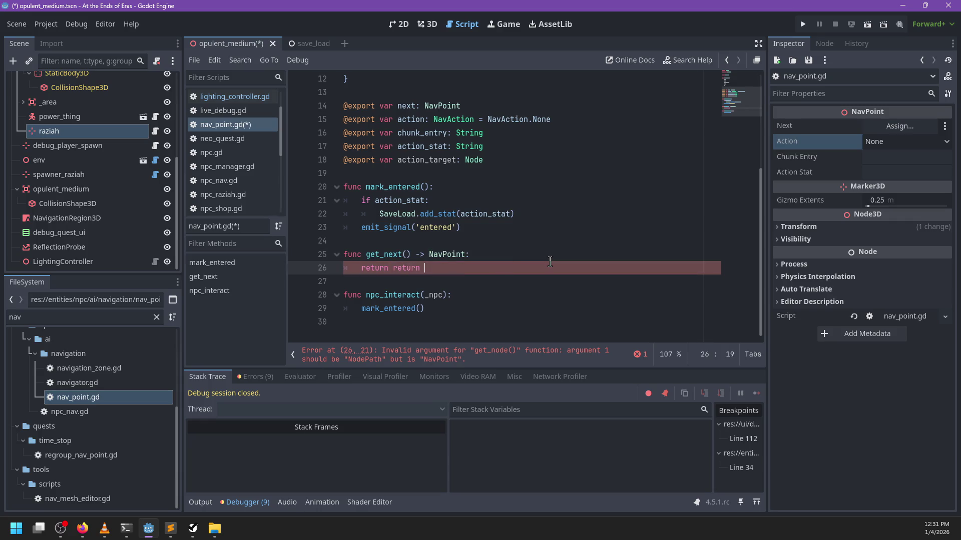
pyautogui.press('BackSpace')
pyautogui.press('BackSpace')
pyautogui.press('BackSpace')
pyautogui.write('next')
pyautogui.scroll(4, 461, 248)
pyautogui.scroll(-2, 461, 249)
pyautogui.hotkey('ctrl', 's')
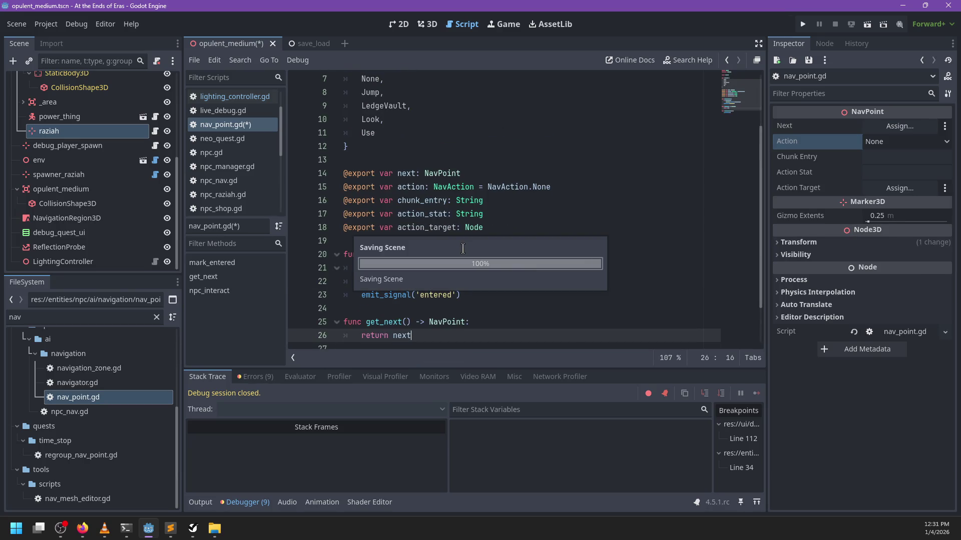
# Set the raziah nav point's Action to Use.
pyautogui.scroll(2, 465, 247)
pyautogui.scroll(-3, 466, 247)
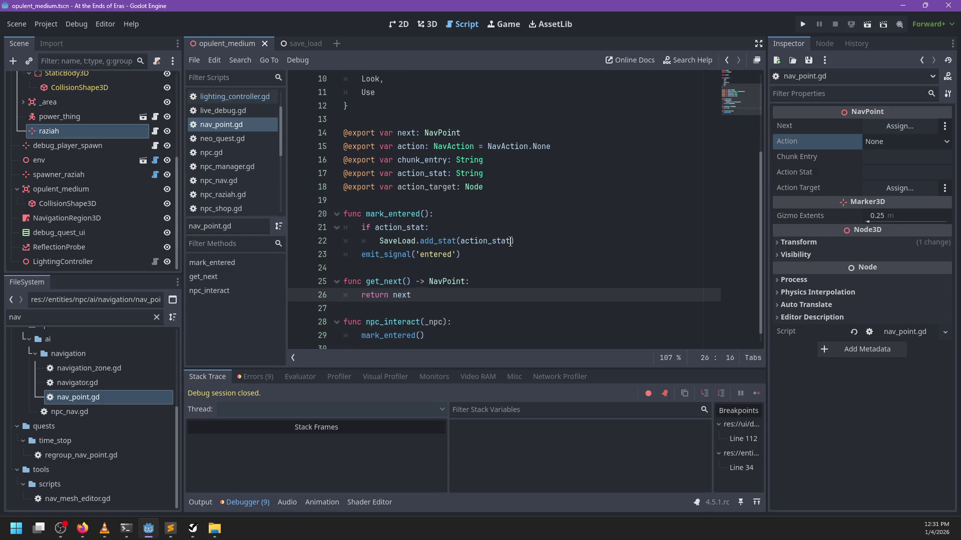
pyautogui.scroll(3, 511, 241)
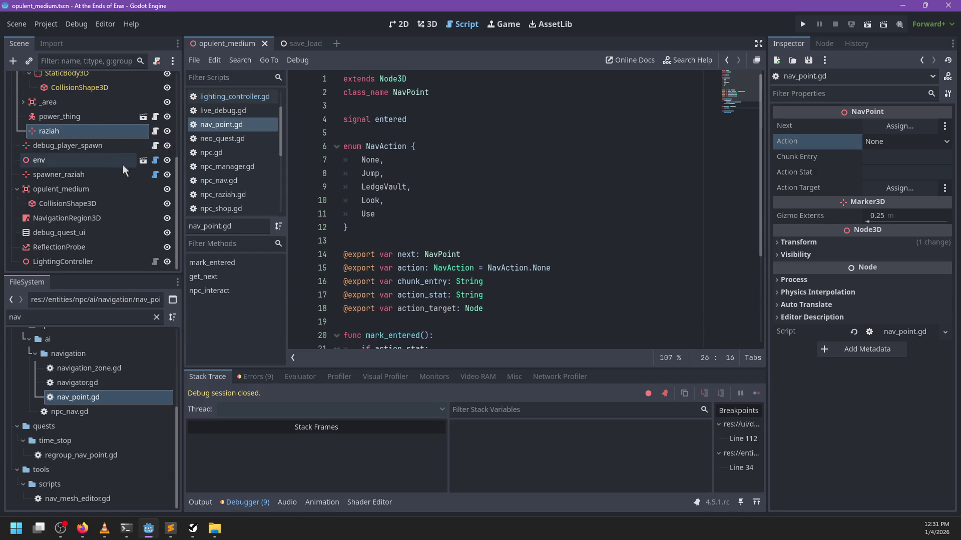
pyautogui.scroll(3, 125, 173)
pyautogui.scroll(-3, 139, 186)
pyautogui.scroll(-1, 139, 193)
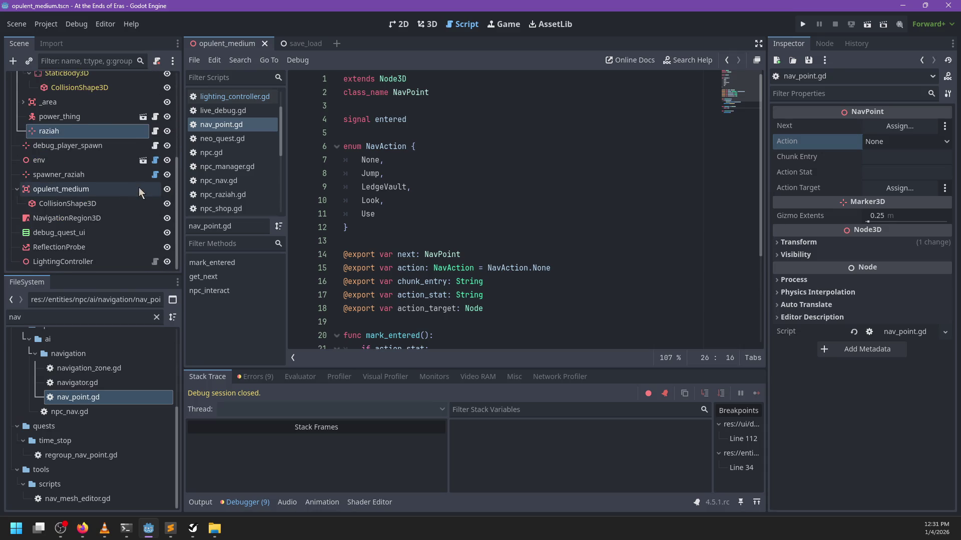
pyautogui.scroll(5, 140, 196)
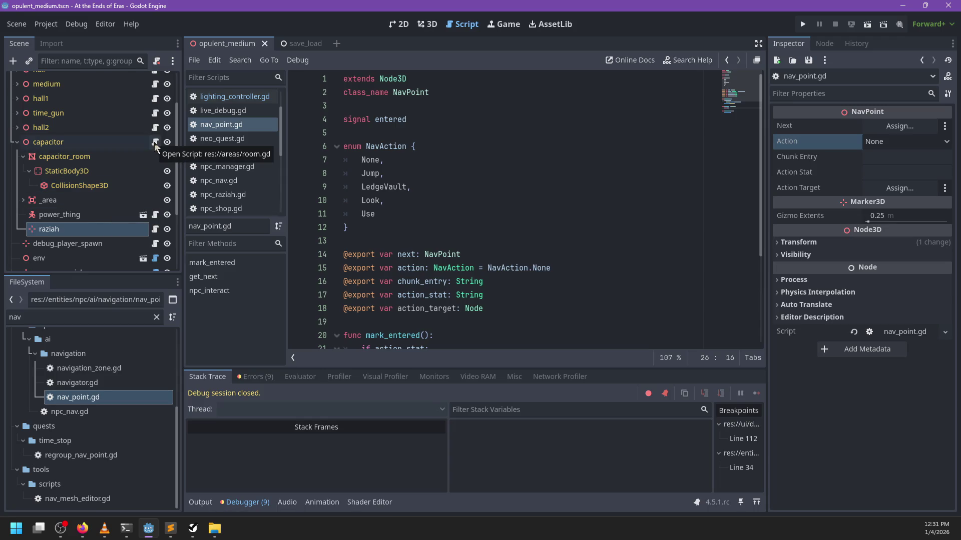
pyautogui.scroll(-3, 443, 278)
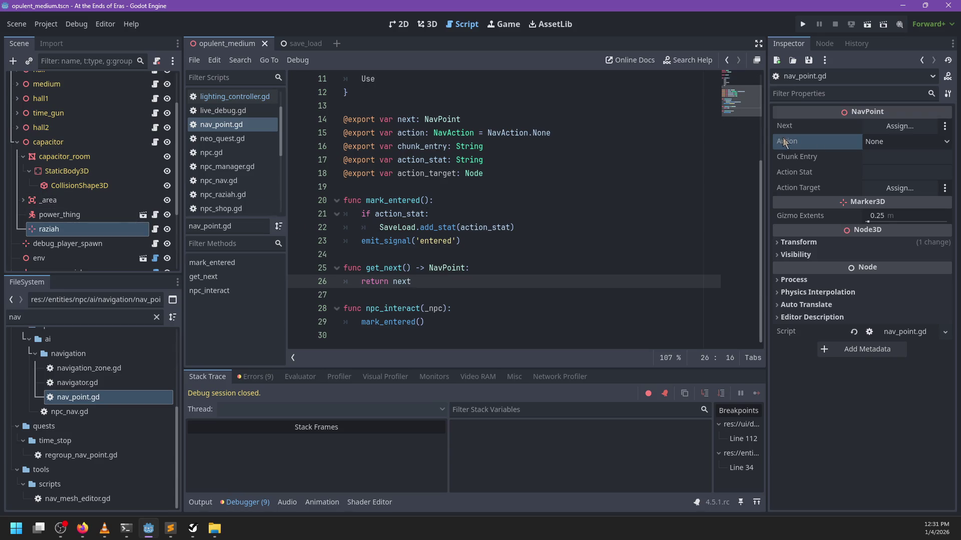
pyautogui.click(906, 142)
pyautogui.click(901, 172)
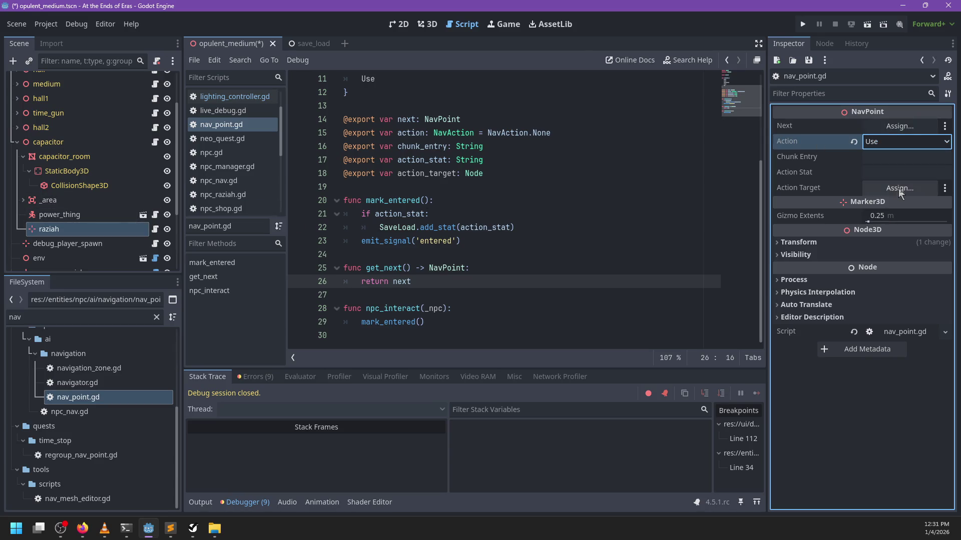
# Assign power_thing as the Action Target using the 'power' filter, and save the scene.
pyautogui.click(899, 189)
pyautogui.write('capac')
pyautogui.hotkey('ctrl', 'a')
pyautogui.press('BackSpace')
pyautogui.write('power')
pyautogui.doubleClick(470, 178)
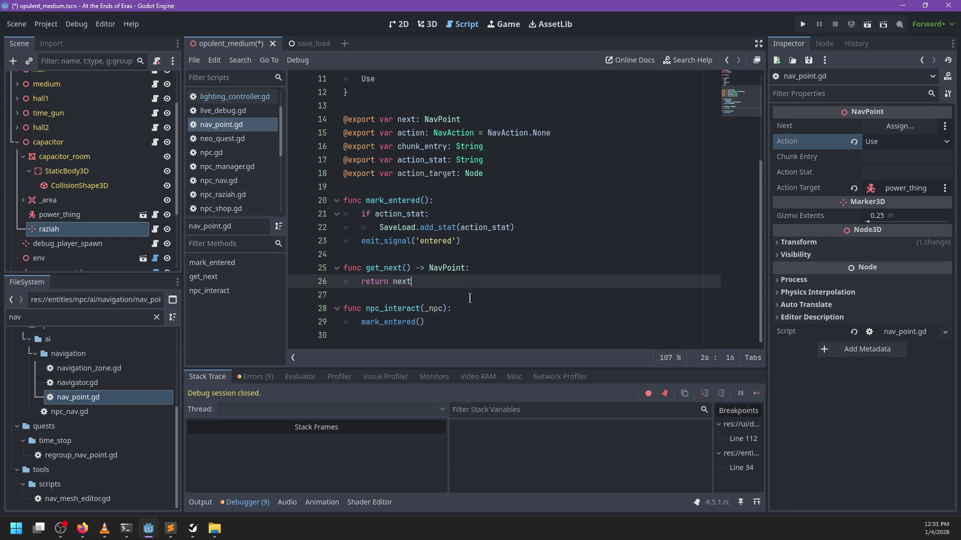
pyautogui.click(462, 320)
pyautogui.hotkey('ctrl', 's')
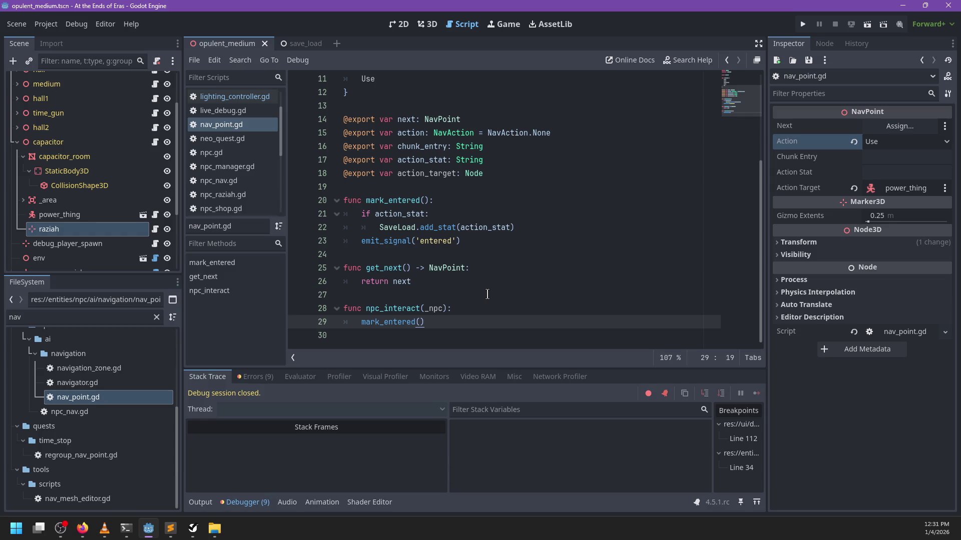
pyautogui.doubleClick(110, 324)
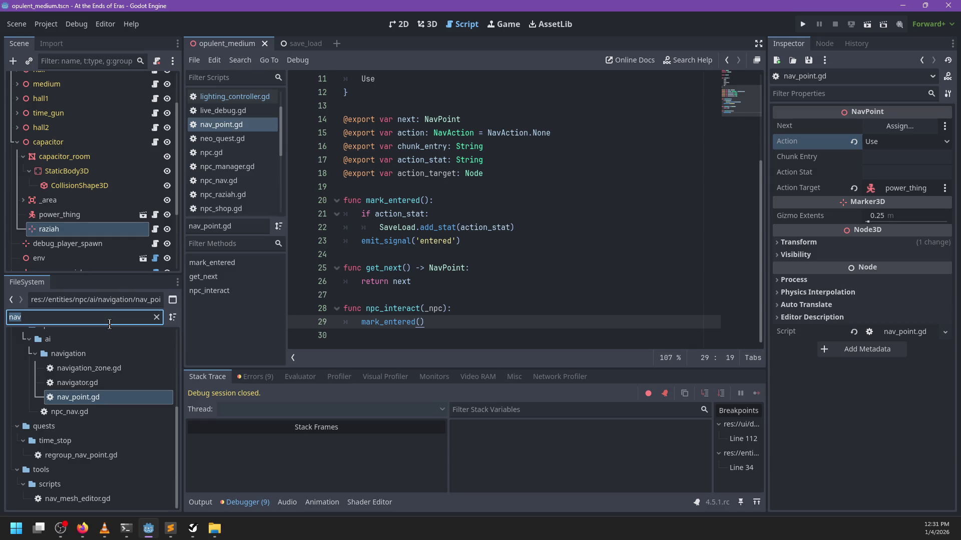
# Filter the FileSystem for npc_nav and open npc_nav.gd.
pyautogui.write('npc_nav')
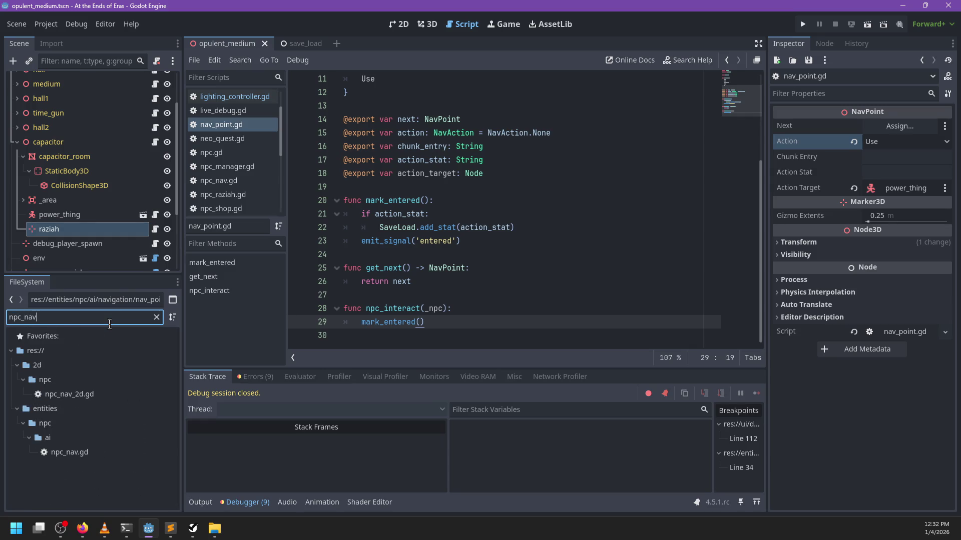
pyautogui.doubleClick(79, 452)
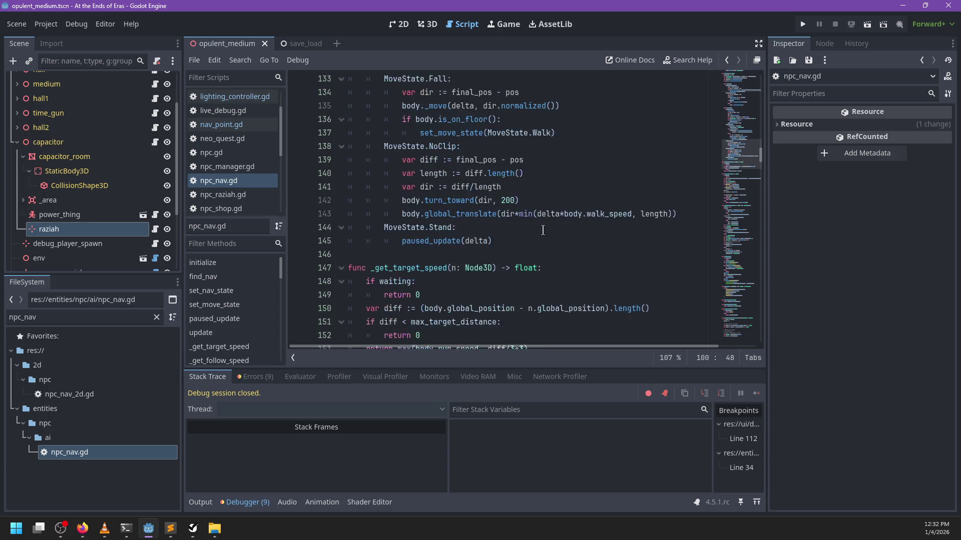
pyautogui.scroll(-1, 542, 230)
# Open the power_thing scene and its script, then select the interact function.
pyautogui.click(90, 323)
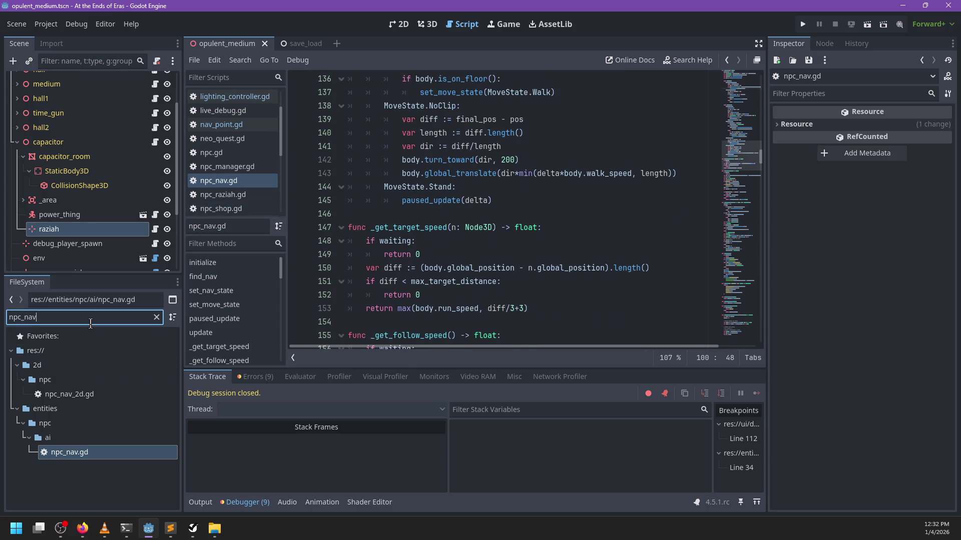
pyautogui.scroll(-1, 104, 230)
pyautogui.click(144, 190)
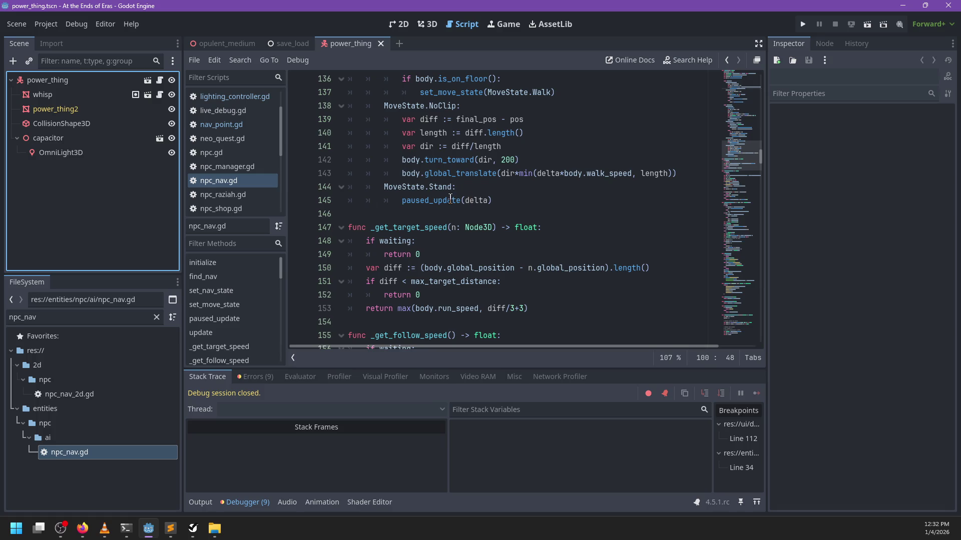
pyautogui.click(160, 80)
pyautogui.scroll(-2, 515, 185)
pyautogui.doubleClick(384, 200)
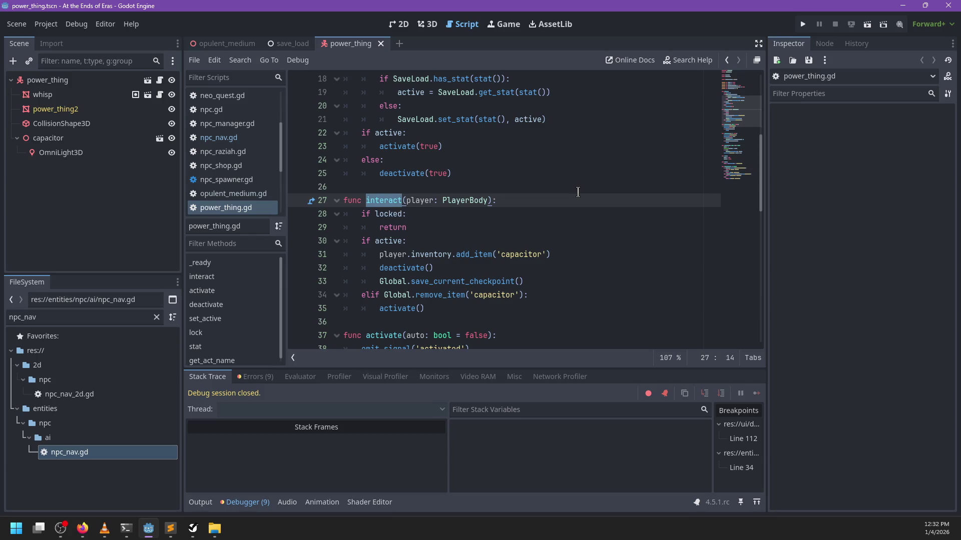
# In power_thing.gd, rename interact's player parameter on line 27 to agent and remove its ': PlayerBody' type hint.
pyautogui.hotkey('ctrl', 'Right')
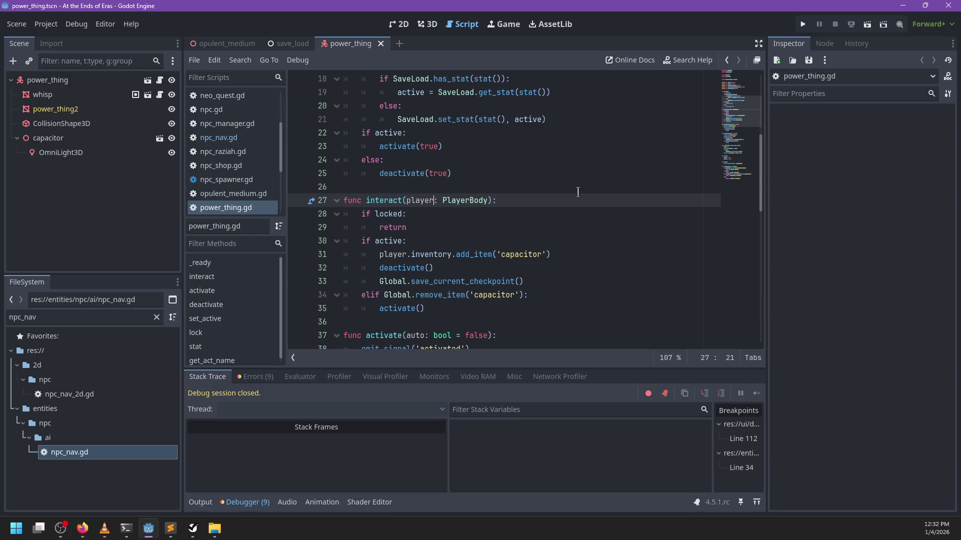
pyautogui.hotkey('ctrl', 'shift', 'Left')
pyautogui.doubleClick(387, 255)
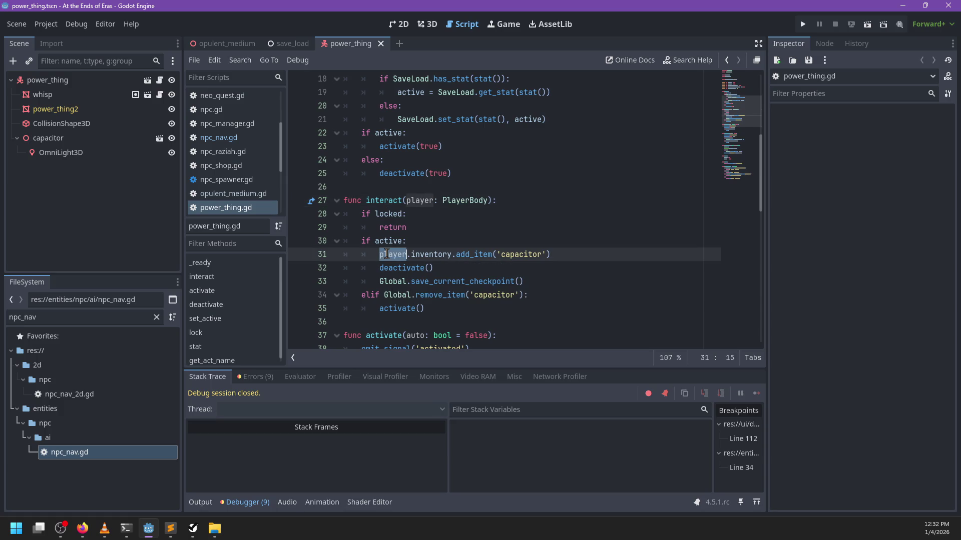
pyautogui.doubleClick(429, 255)
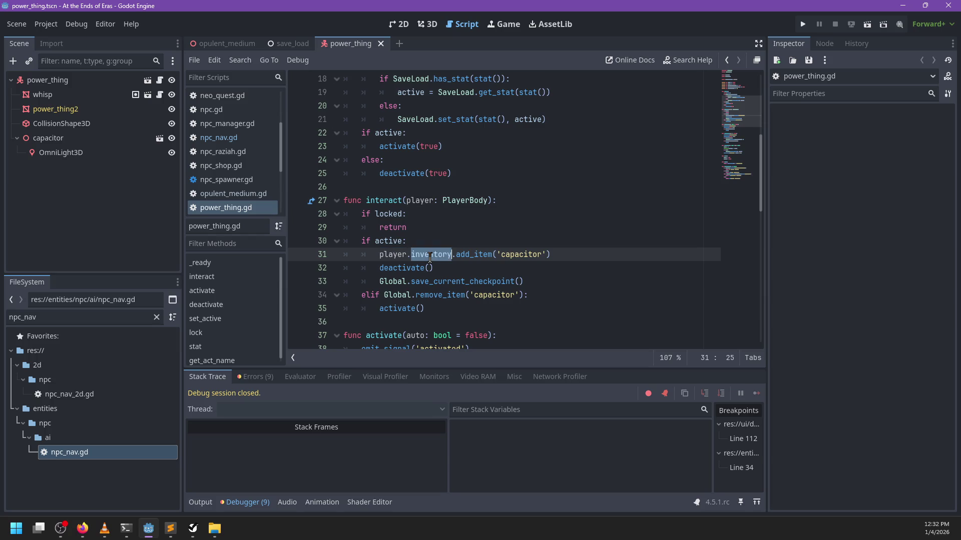
pyautogui.click(447, 270)
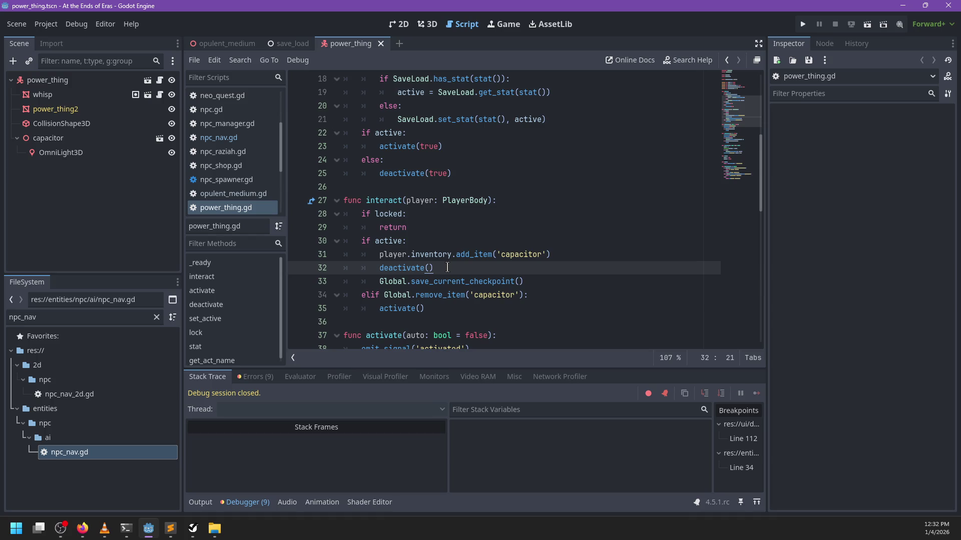
pyautogui.doubleClick(419, 200)
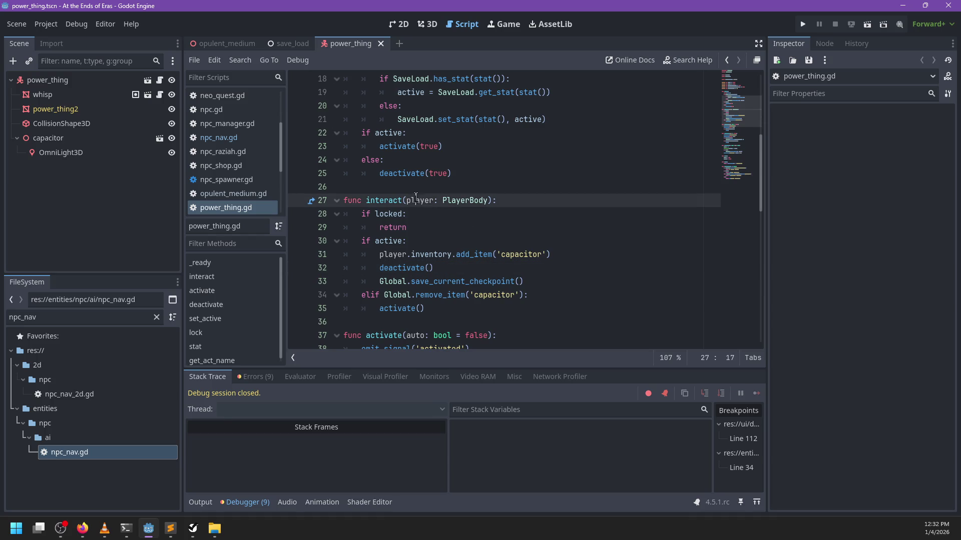
pyautogui.write('agent')
pyautogui.keyDown('shift'); pyautogui.click(477, 200); pyautogui.keyUp('shift')
pyautogui.press('Delete')
pyautogui.scroll(1, 541, 204)
pyautogui.scroll(5, 541, 204)
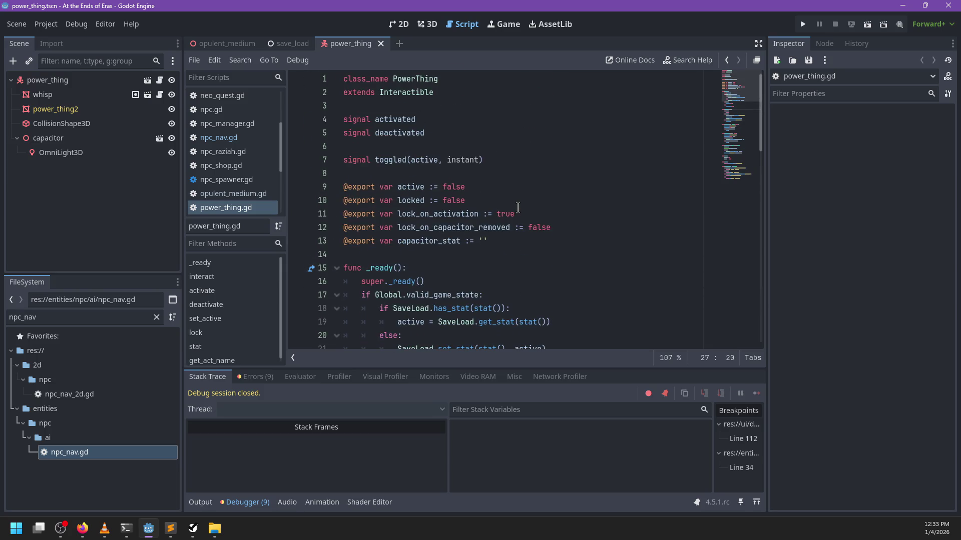
# In generic_interactive.gd, change interact(player: PlayerBody) to interact(agent).
pyautogui.keyDown('ctrl'); pyautogui.click(407, 103); pyautogui.keyUp('ctrl')
pyautogui.scroll(5, 473, 219)
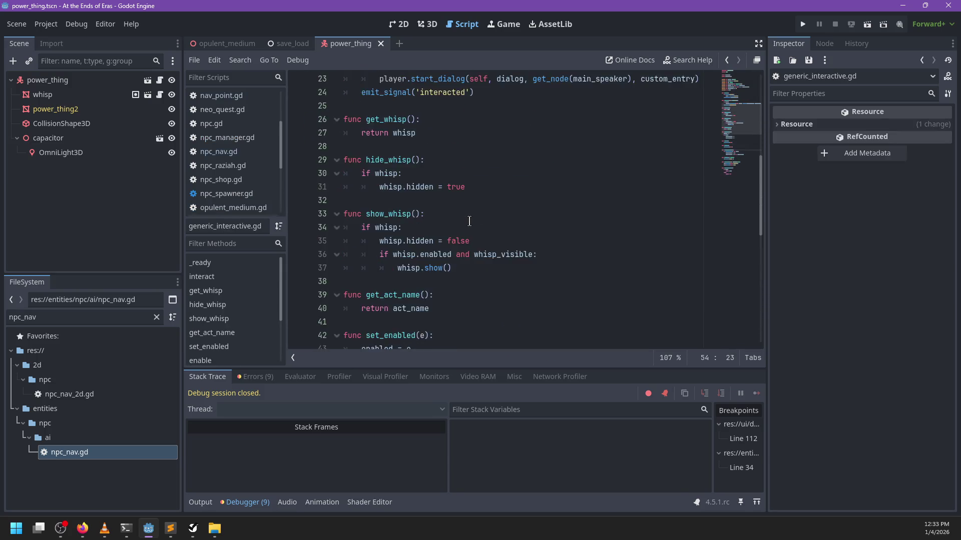
pyautogui.scroll(-10, 471, 222)
pyautogui.scroll(15, 470, 222)
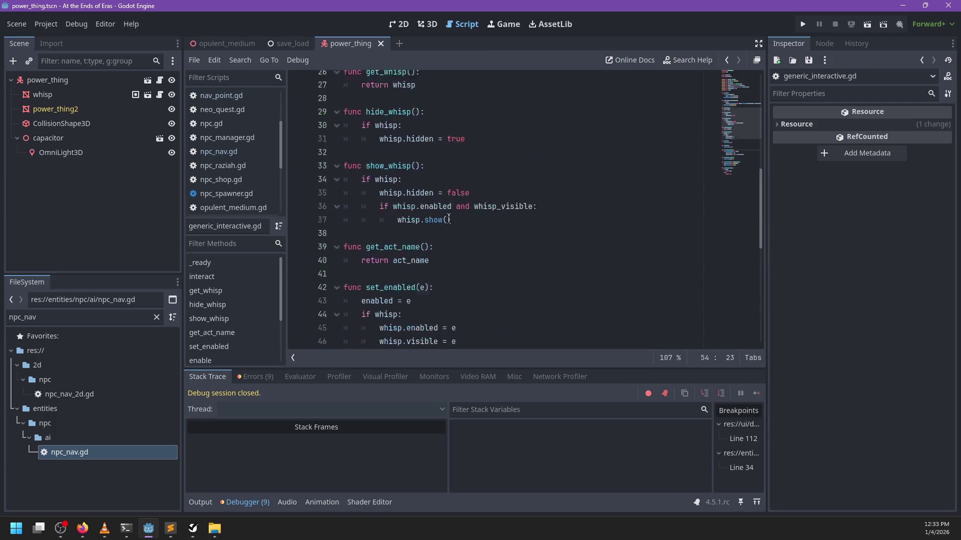
pyautogui.doubleClick(453, 268)
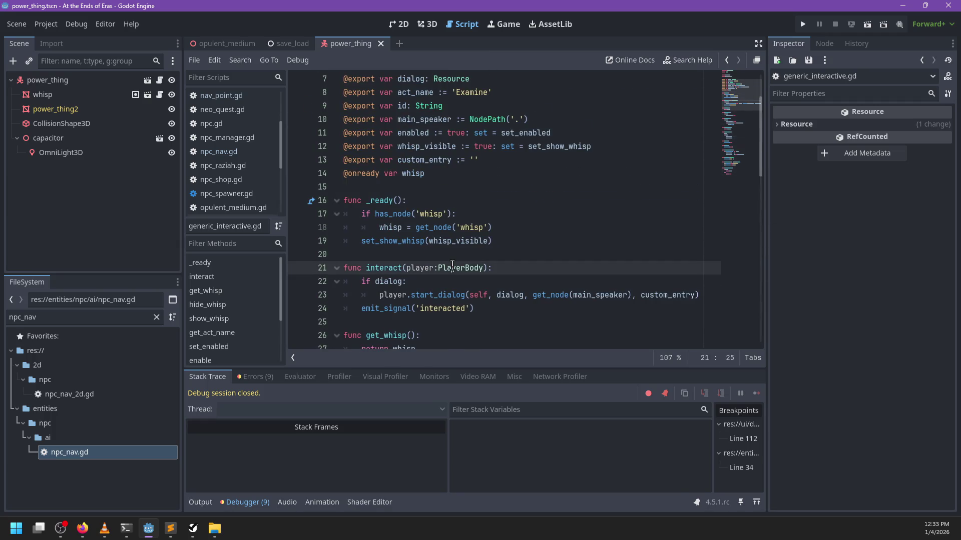
pyautogui.press('BackSpace')
pyautogui.press('BackSpace')
pyautogui.hotkey('ctrl', 'z')
pyautogui.hotkey('ctrl', 'BackSpace')
pyautogui.write('agent')
# Add an 'agent is PlayerBody' check to the dialog condition and call start_dialog on agent.
pyautogui.press('Down')
pyautogui.press('Left')
pyautogui.write('and angent is Player')
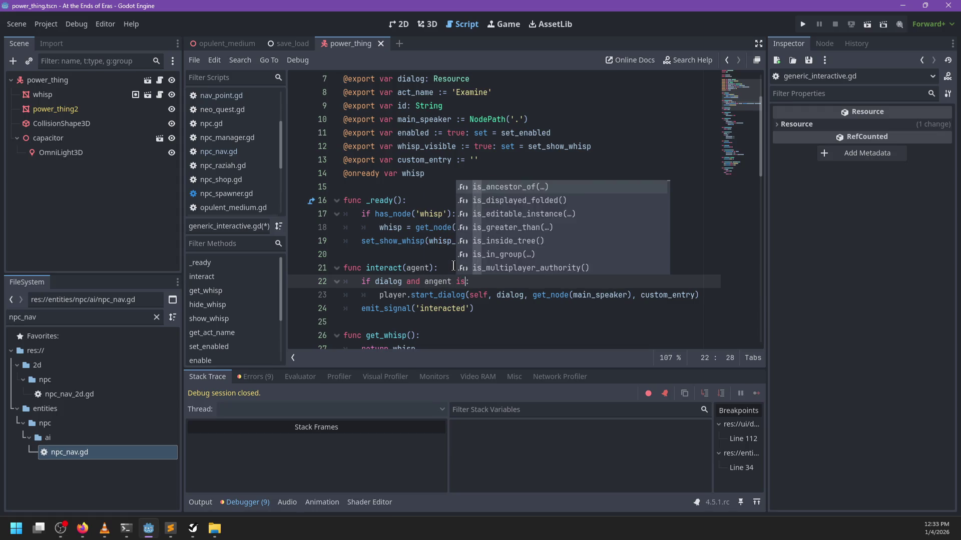
pyautogui.press('Down')
pyautogui.press('Down')
pyautogui.press('Return')
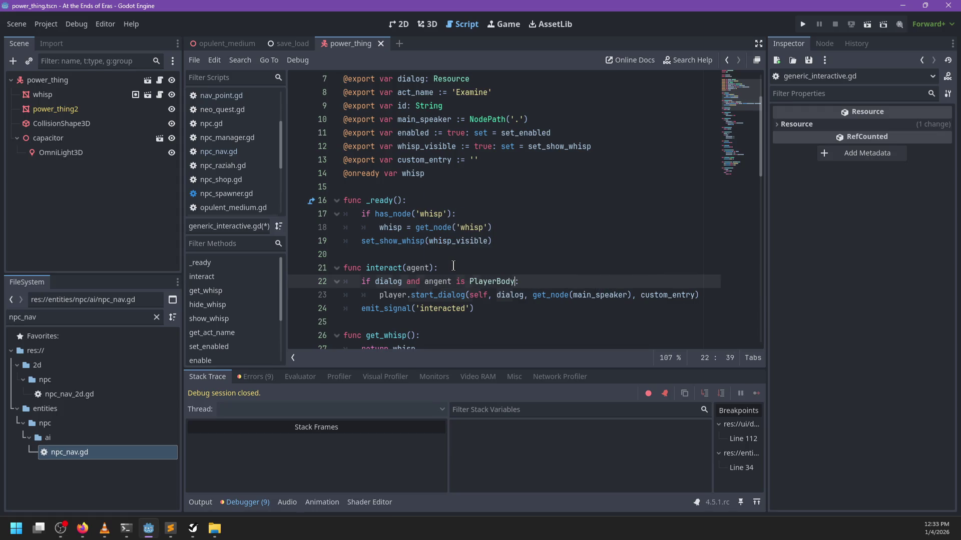
pyautogui.press('Down')
pyautogui.hotkey('ctrl', 'BackSpace')
pyautogui.write('agent')
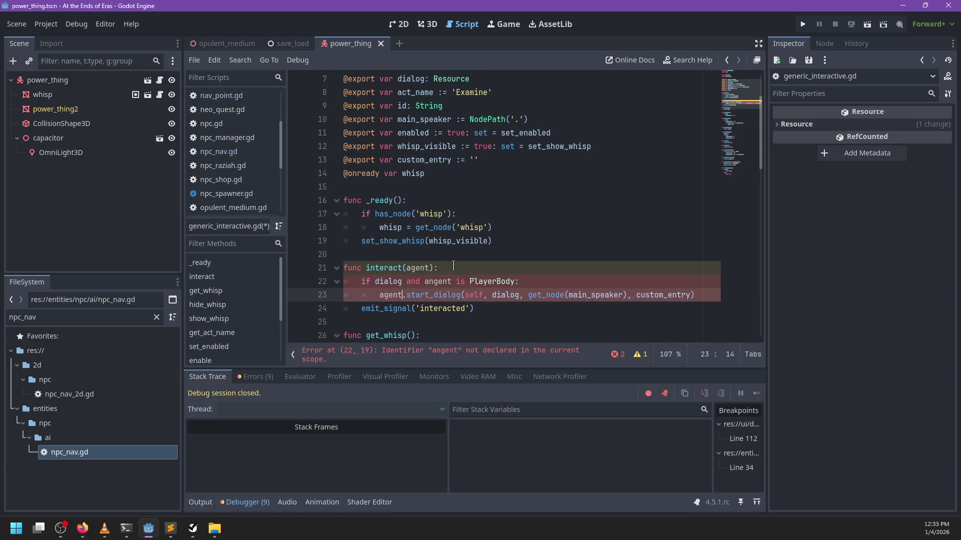
pyautogui.doubleClick(443, 282)
pyautogui.write('agent')
# Remove the extra condition, call Global.get_player().start_dialog, and jump to get_player's definition.
pyautogui.scroll(-2, 472, 203)
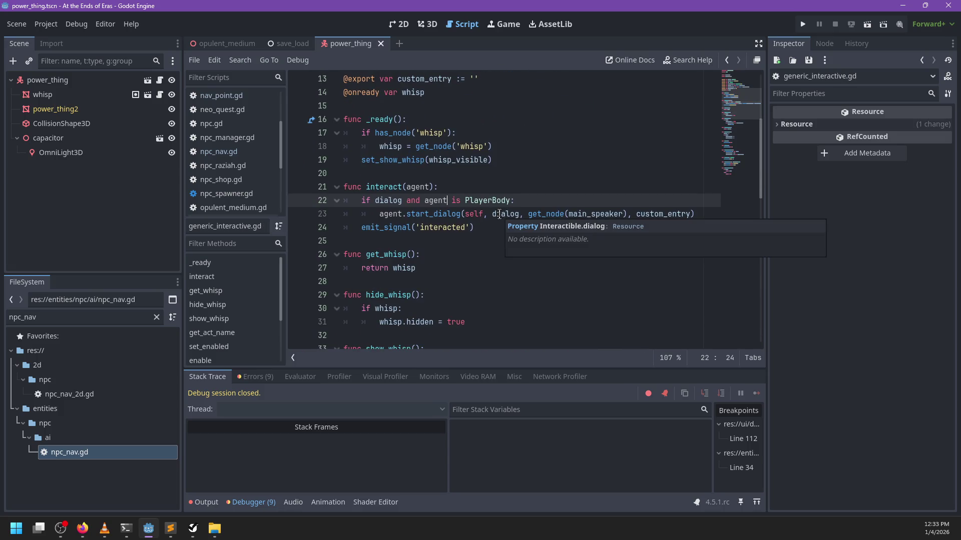
pyautogui.moveTo(402, 200); pyautogui.dragTo(510, 200)
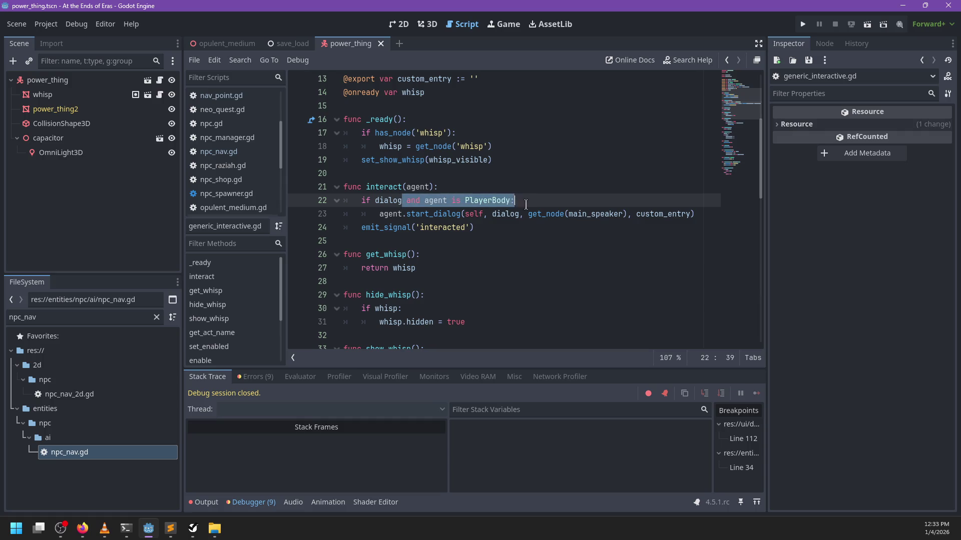
pyautogui.press('BackSpace')
pyautogui.press('Down')
pyautogui.press('Home')
pyautogui.hotkey('ctrl', 'shift', 'Right')
pyautogui.write('Global.get_player()')
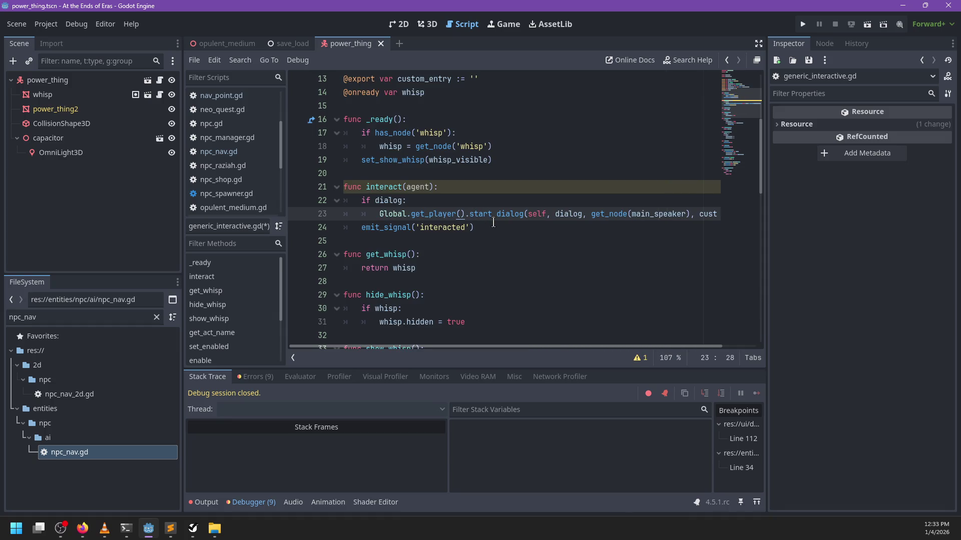
pyautogui.keyDown('ctrl'); pyautogui.click(438, 219); pyautogui.keyUp('ctrl')
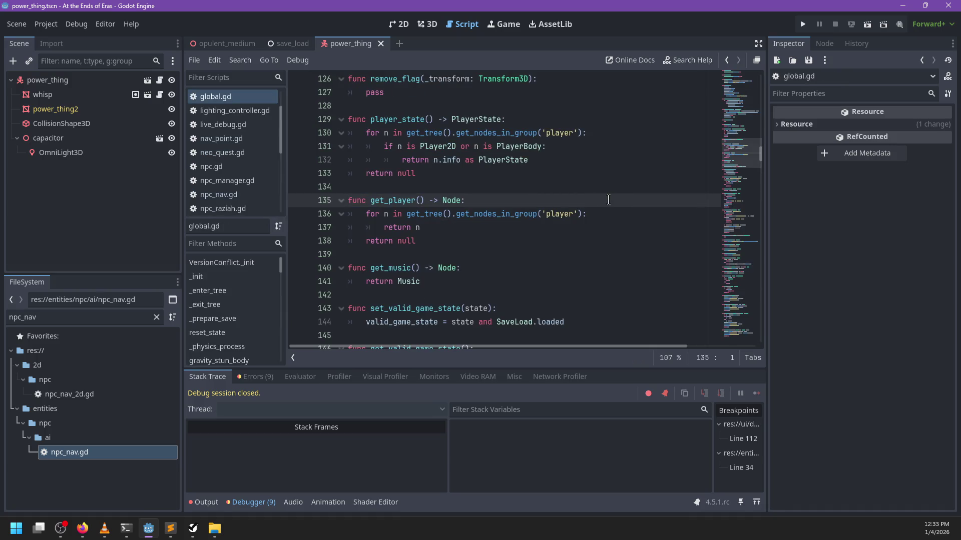
# Make get_player return get_tree().get_first_node_in_group('player') directly, removing the loop and return lines.
pyautogui.doubleClick(492, 216)
pyautogui.press('BackSpace')
pyautogui.write('first')
pyautogui.press('Return')
pyautogui.click(439, 228)
pyautogui.click(407, 219)
pyautogui.hotkey('ctrl', 'BackSpace')
pyautogui.hotkey('ctrl', 'BackSpace')
pyautogui.hotkey('ctrl', 'BackSpace')
pyautogui.write('retur')
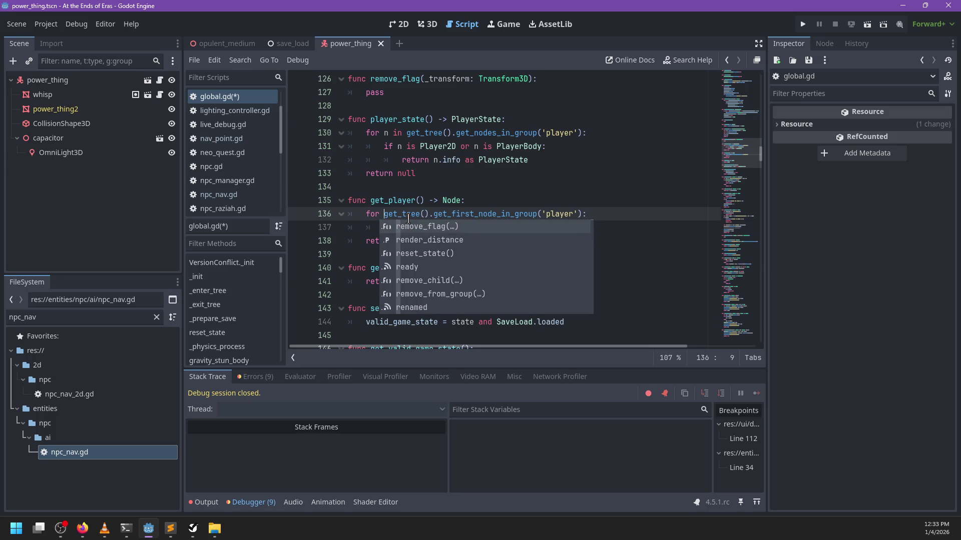
pyautogui.write('n')
pyautogui.moveTo(546, 231); pyautogui.dragTo(639, 215)
pyautogui.press('Delete')
pyautogui.hotkey('shift', 'Down')
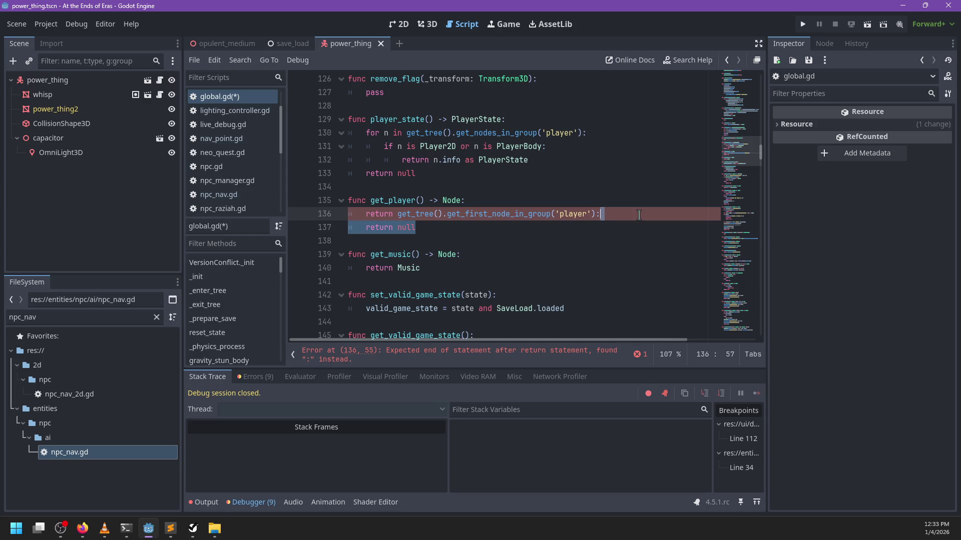
pyautogui.press('Delete')
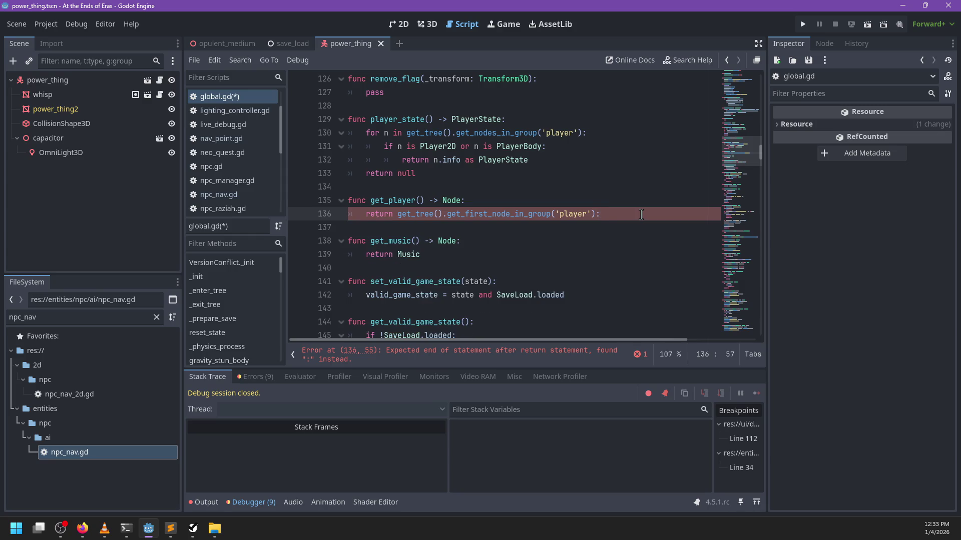
# In player_state, set var n = get_tree().get_first_node_in_group('player'), dedent the if block, add else: return null, and save.
pyautogui.click(405, 132)
pyautogui.press('BackSpace')
pyautogui.press('BackSpace')
pyautogui.press('BackSpace')
pyautogui.write('var n =')
pyautogui.hotkey('ctrl', 'Right')
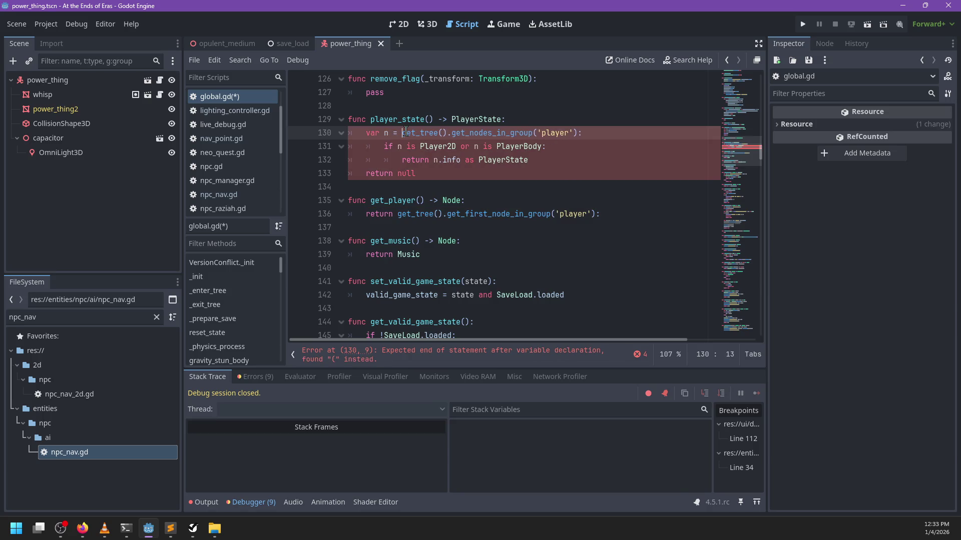
pyautogui.hotkey('ctrl', 'Right')
pyautogui.press('BackSpace')
pyautogui.press('BackSpace')
pyautogui.press('BackSpace')
pyautogui.write('first')
pyautogui.press('Return')
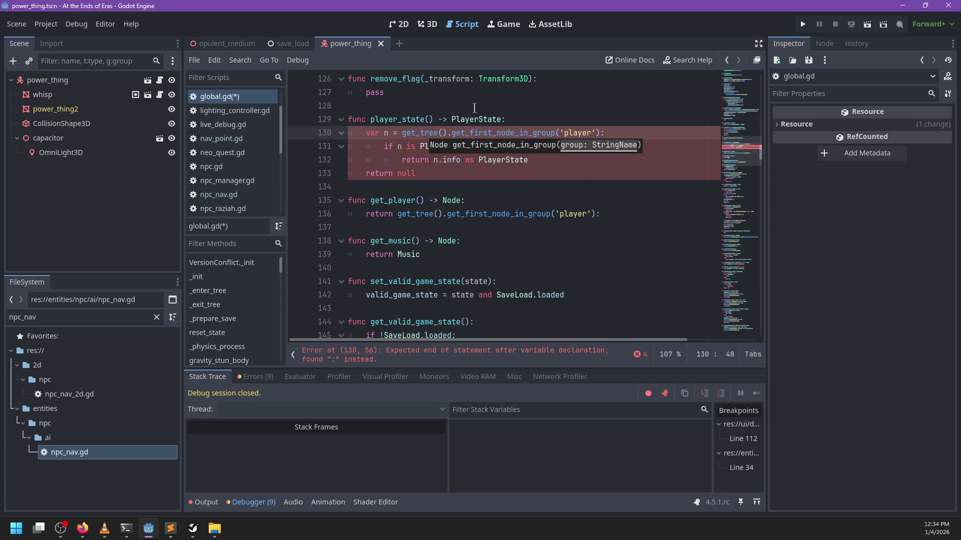
pyautogui.moveTo(369, 146)
pyautogui.mouseDown()
pyautogui.moveTo(528, 160)
pyautogui.moveTo(511, 161)
pyautogui.mouseUp()
pyautogui.hotkey('shift', 'Tab')
pyautogui.click(362, 173)
pyautogui.write('else:')
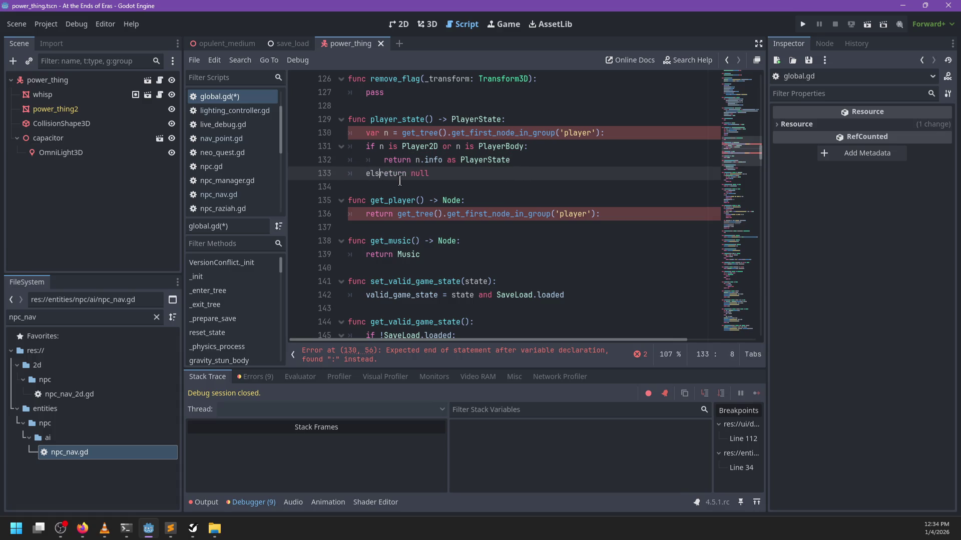
pyautogui.press('Return')
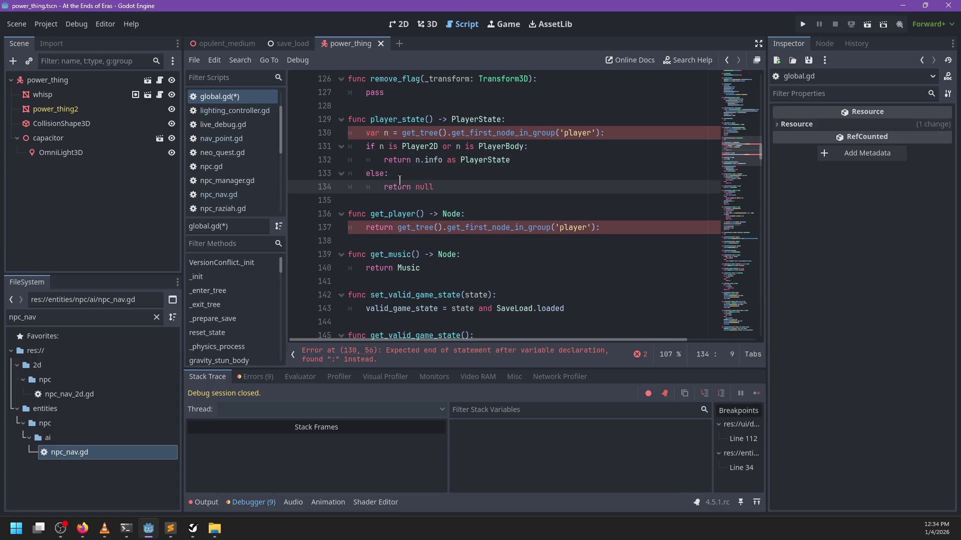
pyautogui.hotkey('ctrl', 's')
# Fix the colon after var n on line 130 and save global.gd again.
pyautogui.click(609, 227)
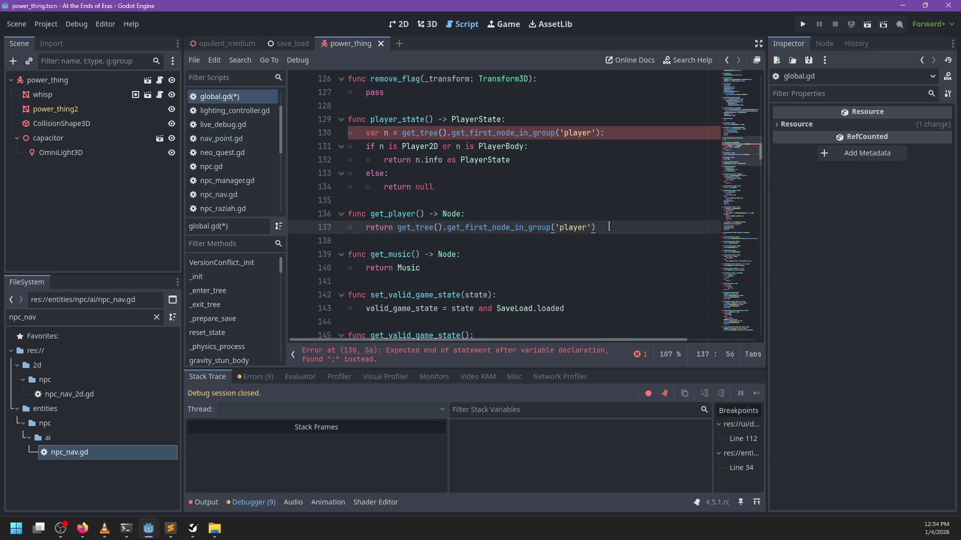
pyautogui.click(392, 133)
pyautogui.write(':')
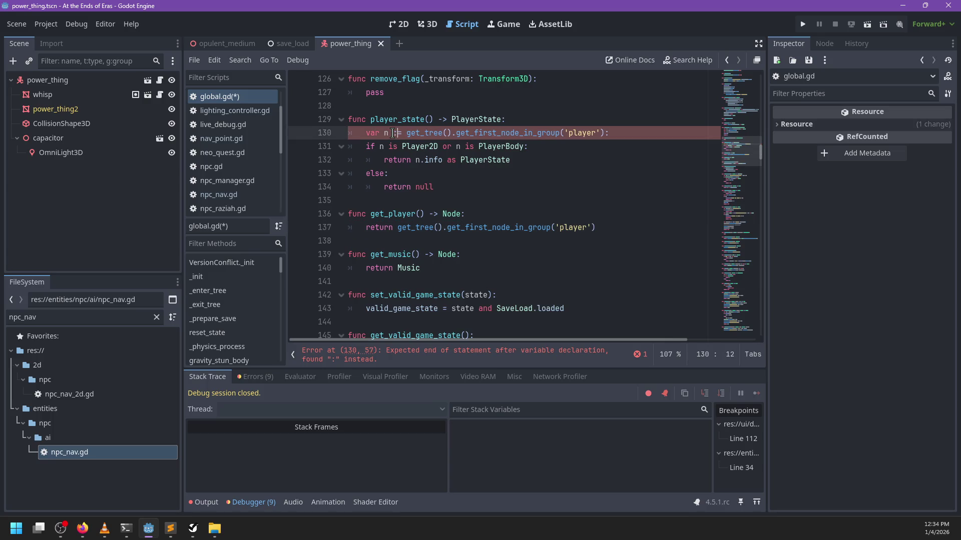
pyautogui.click(648, 130)
pyautogui.hotkey('ctrl', 's')
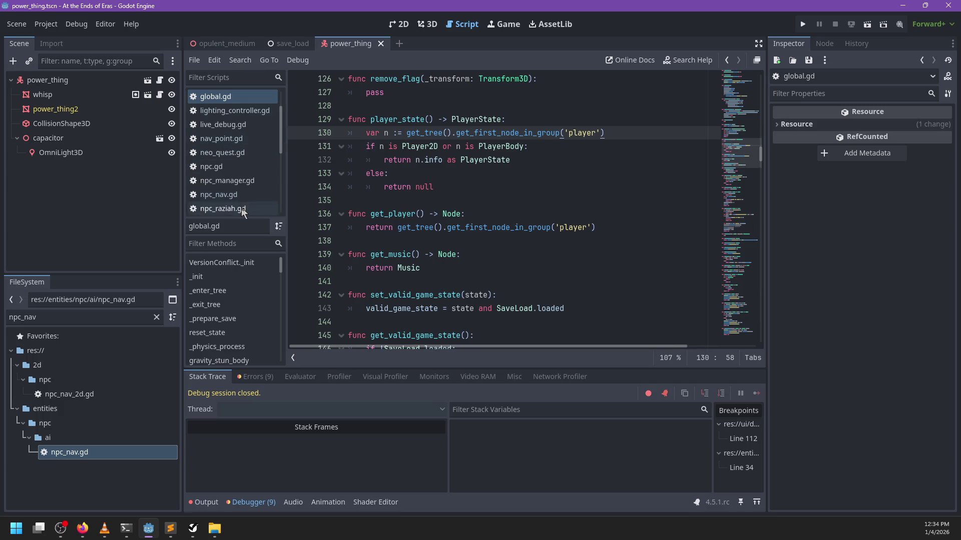
# Open npc_nav.gd and search for moveToPoints to reach the MoveToPoints branch at line 100.
pyautogui.click(218, 194)
pyautogui.click(520, 203)
pyautogui.scroll(14, 520, 204)
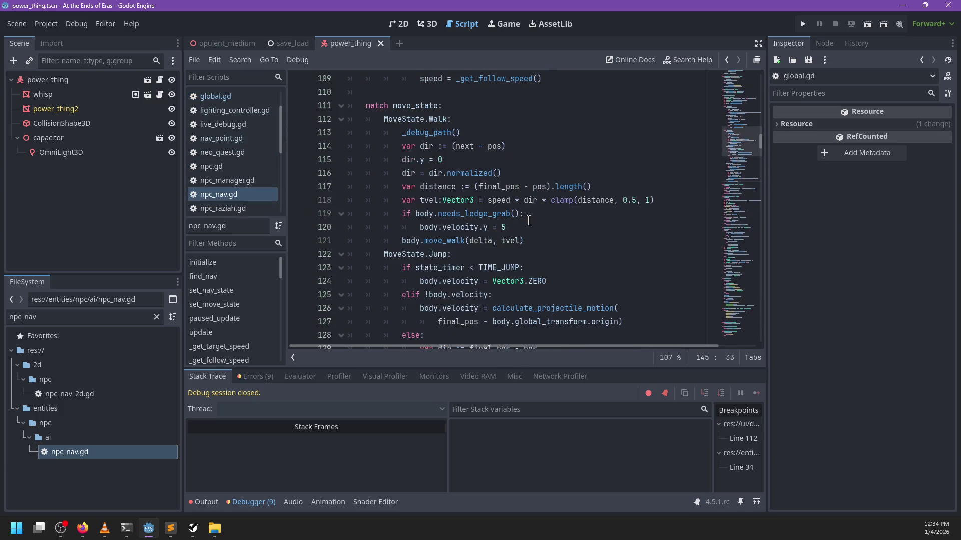
pyautogui.scroll(-3, 528, 220)
pyautogui.scroll(4, 527, 220)
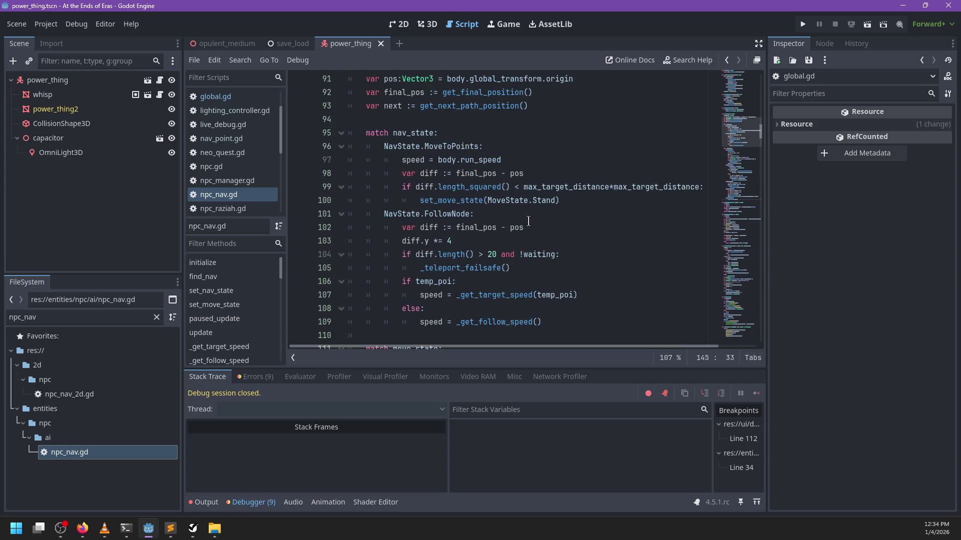
pyautogui.scroll(11, 528, 221)
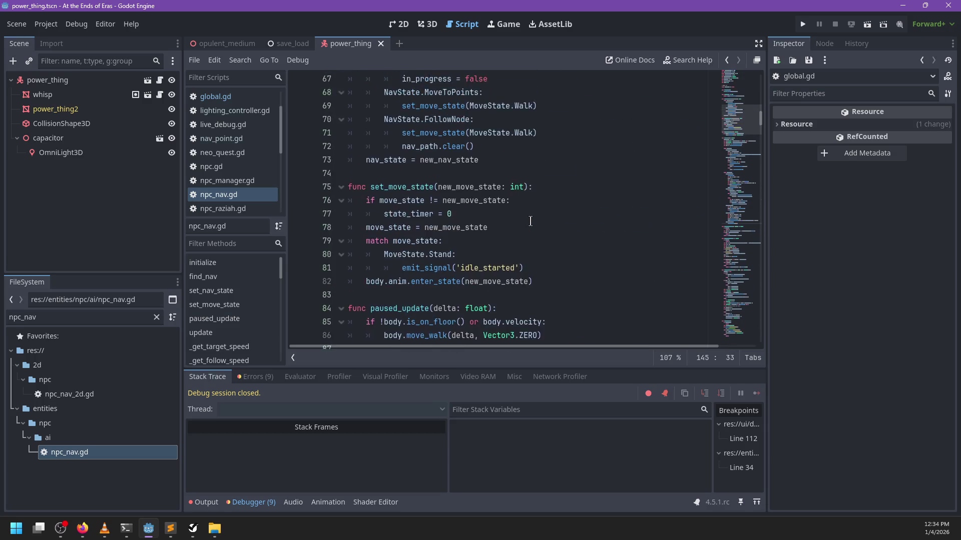
pyautogui.scroll(2, 530, 221)
pyautogui.scroll(-2, 530, 220)
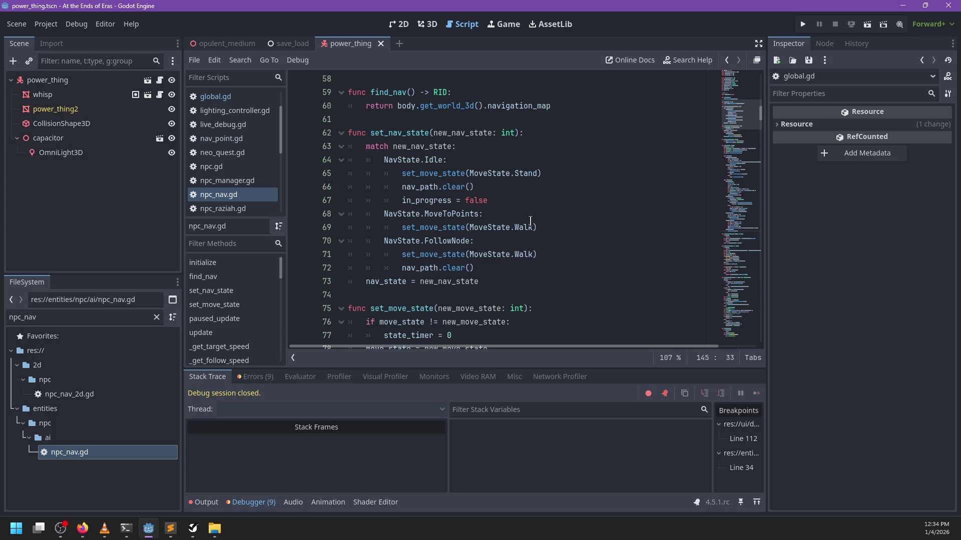
pyautogui.hotkey('ctrl', 'f')
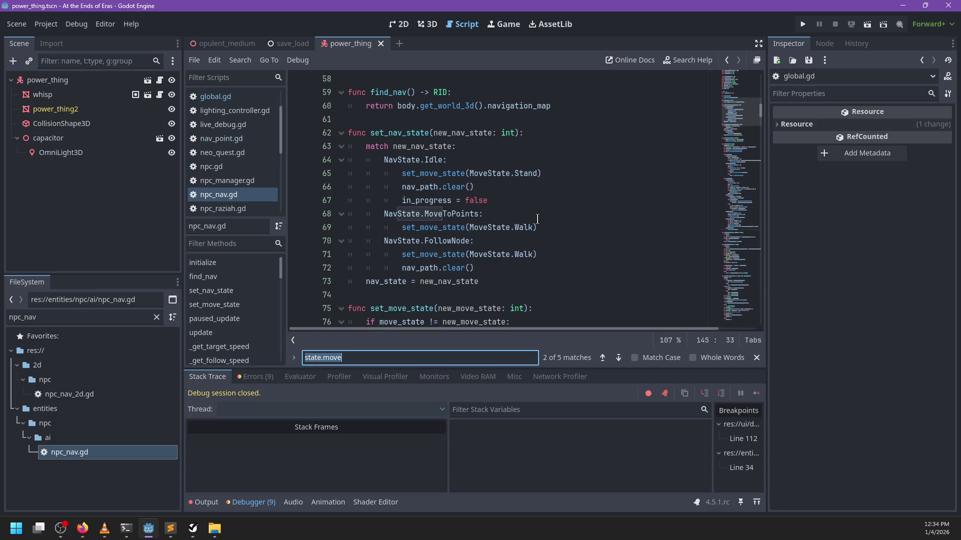
pyautogui.write('moveT')
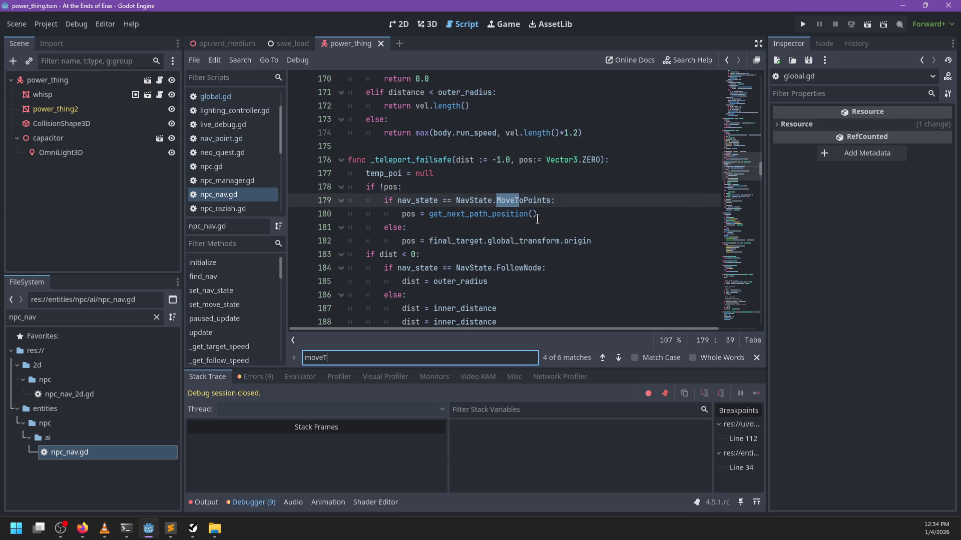
pyautogui.write('oPoints\\')
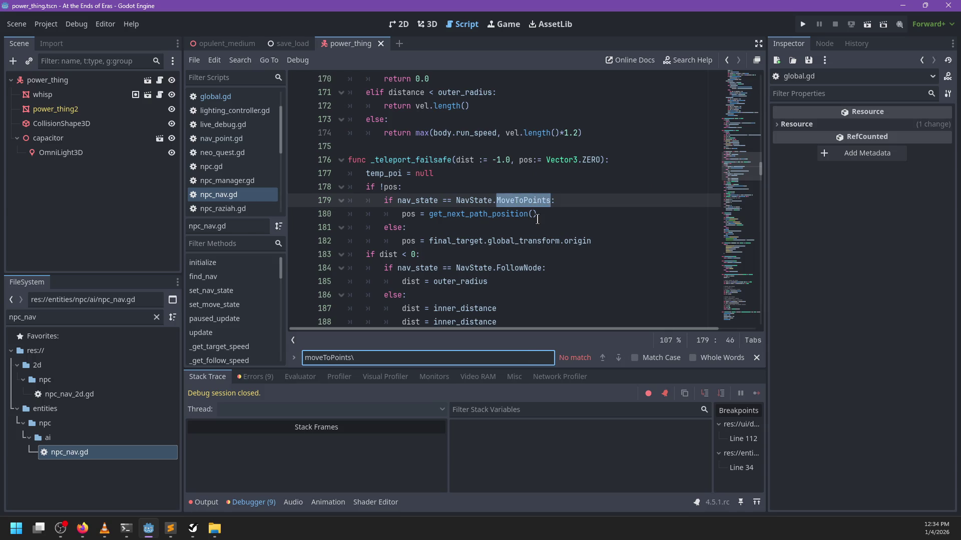
pyautogui.press('BackSpace')
pyautogui.press('Return')
pyautogui.press('Return')
pyautogui.press('Return')
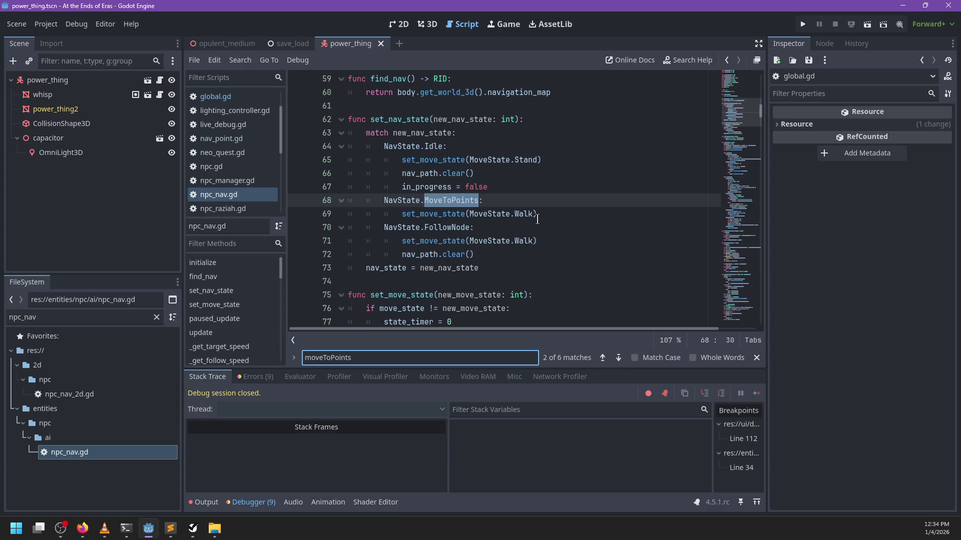
pyautogui.press('Return')
pyautogui.press('Escape')
# Replace set_move_state(MoveState.Stand) on line 100 with complete_nav(final_target).
pyautogui.moveTo(559, 254)
pyautogui.mouseDown()
pyautogui.moveTo(452, 247)
pyautogui.moveTo(595, 253)
pyautogui.moveTo(412, 254)
pyautogui.mouseUp()
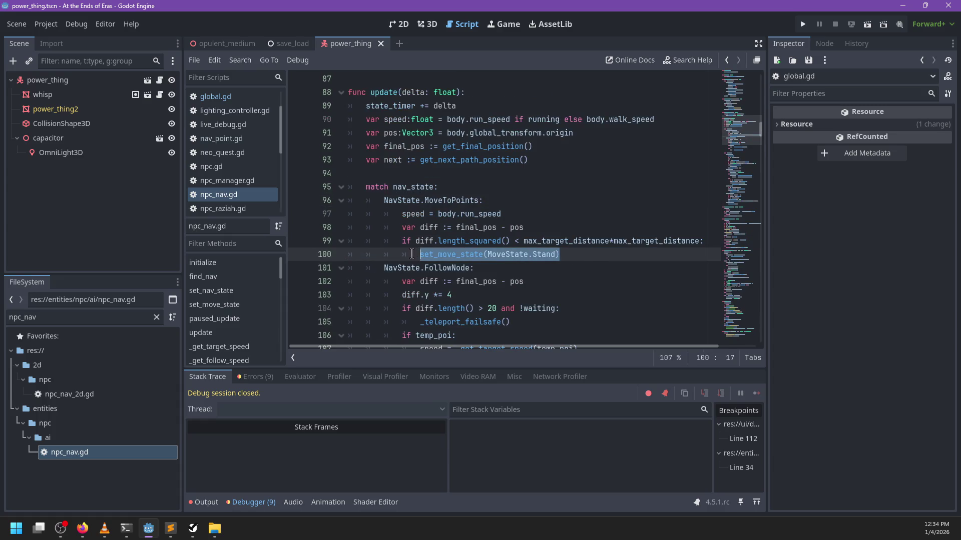
pyautogui.write('complete')
pyautogui.press('Return')
pyautogui.hotkey('ctrl', 'BackSpace')
pyautogui.write('complete_nav(')
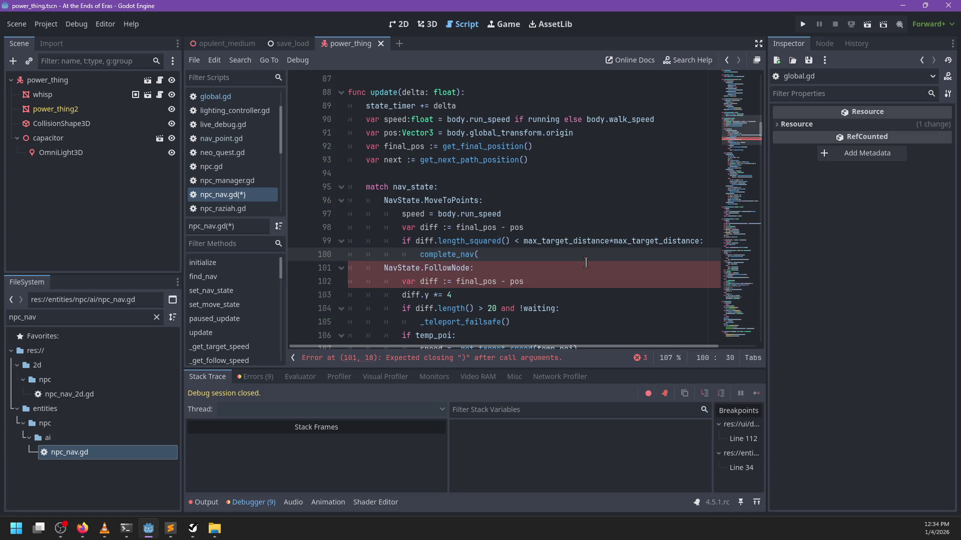
pyautogui.write('target')
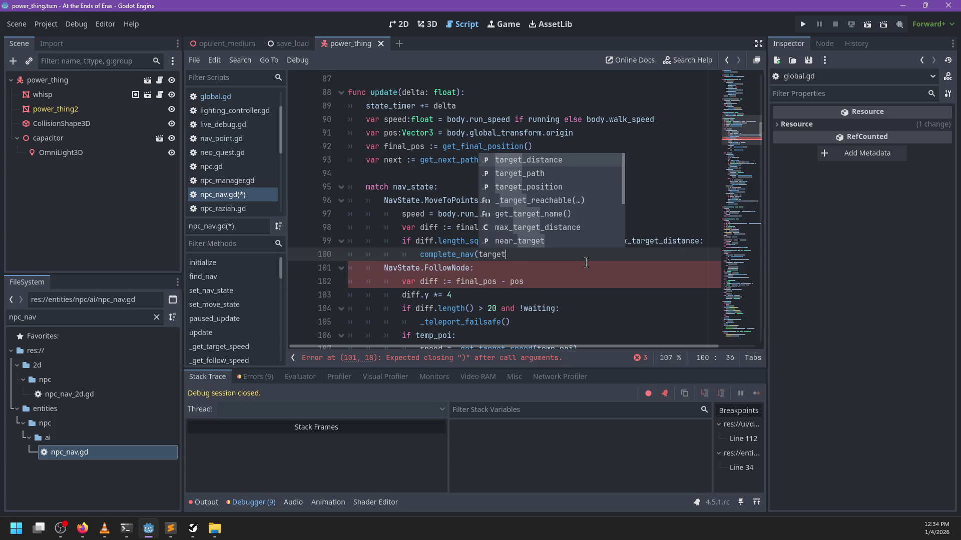
pyautogui.press('BackSpace')
pyautogui.press('BackSpace')
pyautogui.press('BackSpace')
pyautogui.write('fina')
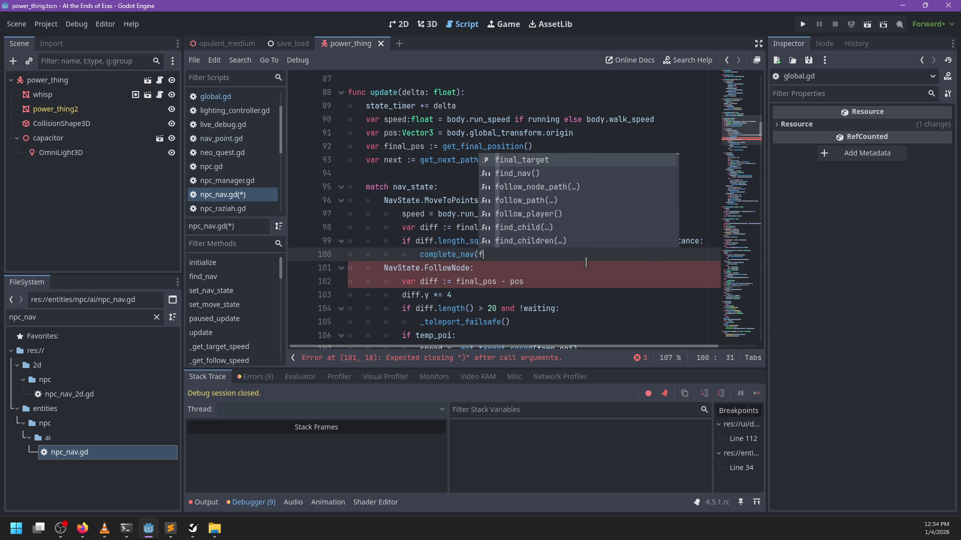
pyautogui.press('Return')
pyautogui.write(')')
pyautogui.scroll(-5, 482, 196)
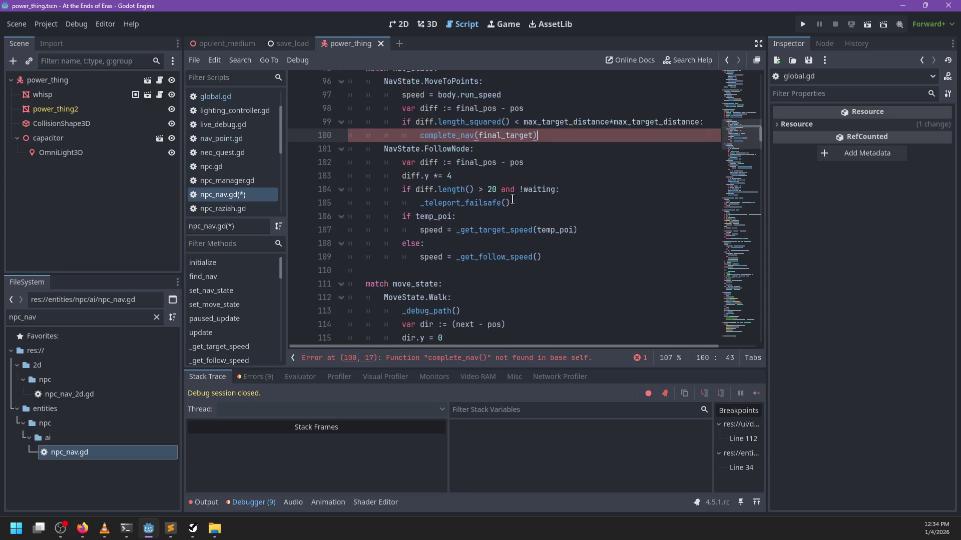
pyautogui.scroll(-15, 476, 197)
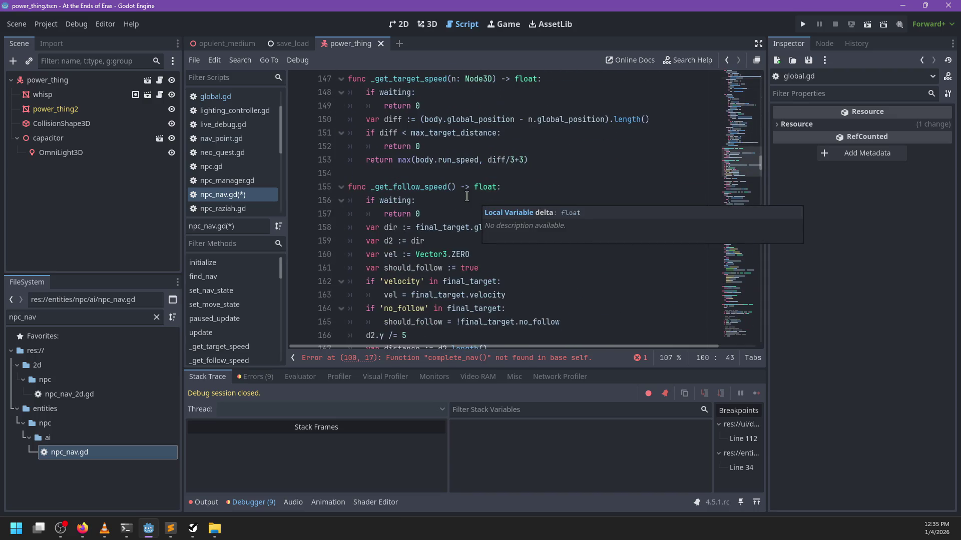
pyautogui.scroll(-20, 465, 198)
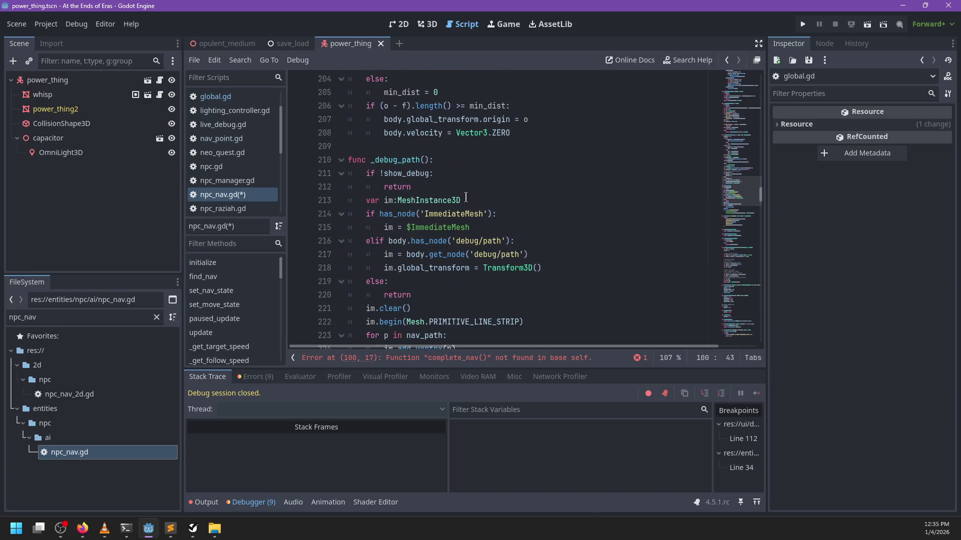
pyautogui.scroll(-10, 466, 197)
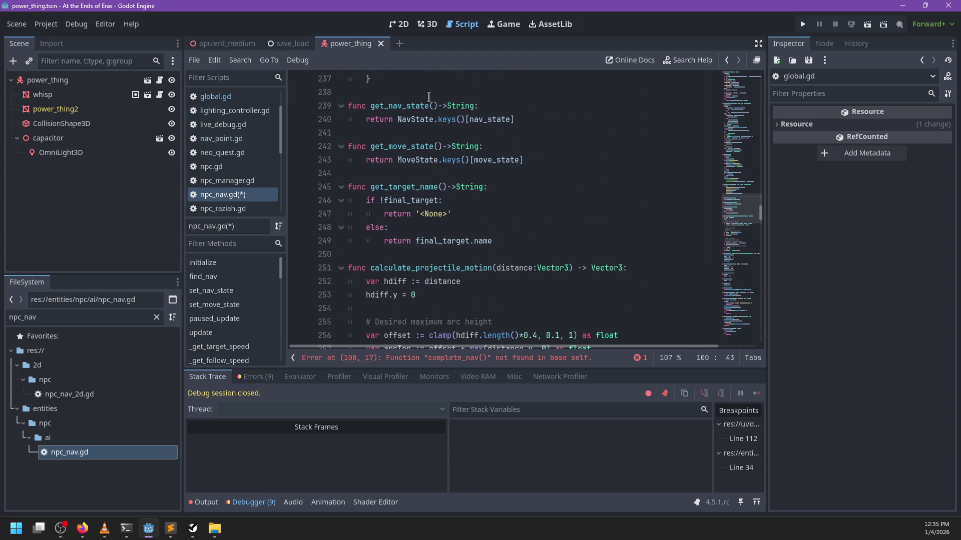
# Add func complete_nav(target: Node): whose body calls set_nav_state(NavState.Idle).
pyautogui.click(429, 96)
pyautogui.press('Return')
pyautogui.press('Return')
pyautogui.press('Up')
pyautogui.write('func complete_nav(target: N')
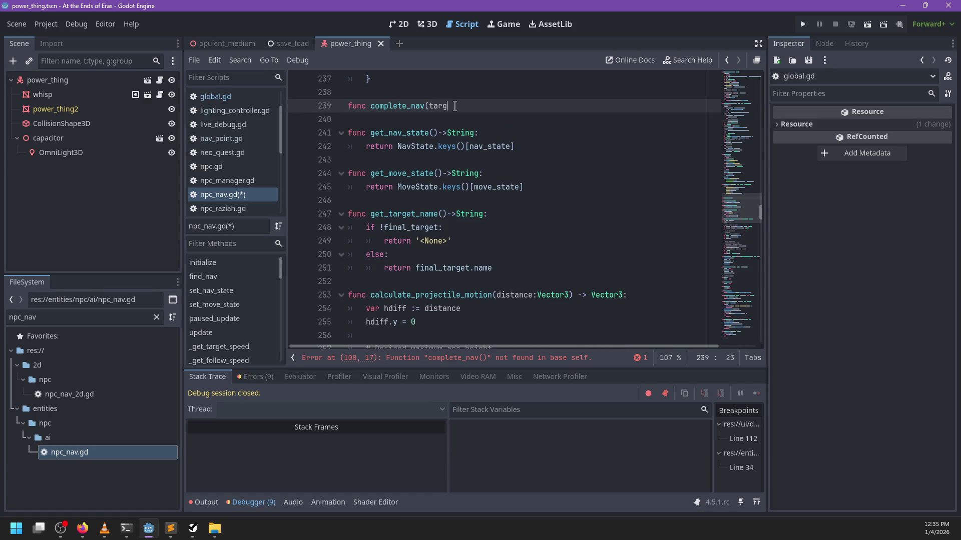
pyautogui.write('ode):')
pyautogui.press('Return')
pyautogui.write('set_move_state(MoveState.Stand)')
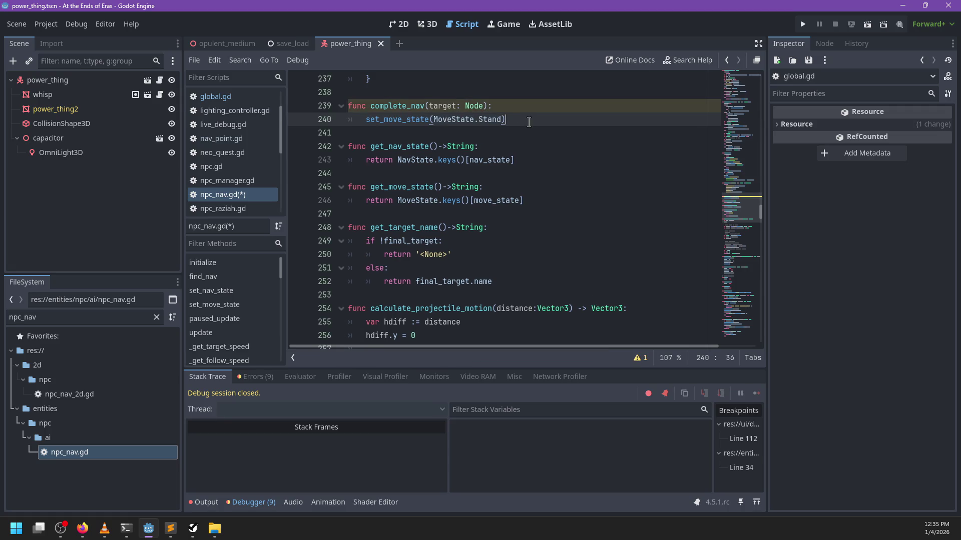
pyautogui.press('Up')
pyautogui.press('Down')
pyautogui.press('BackSpace')
pyautogui.press('BackSpace')
pyautogui.press('BackSpace')
pyautogui.write('et_nav')
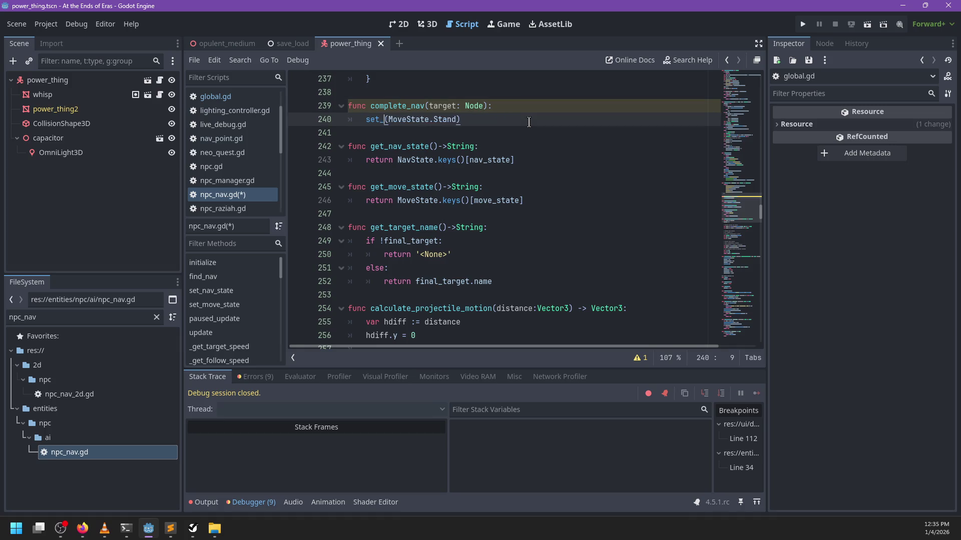
pyautogui.hotkey('ctrl', 'z')
pyautogui.hotkey('ctrl', 'z')
pyautogui.hotkey('ctrl', 'z')
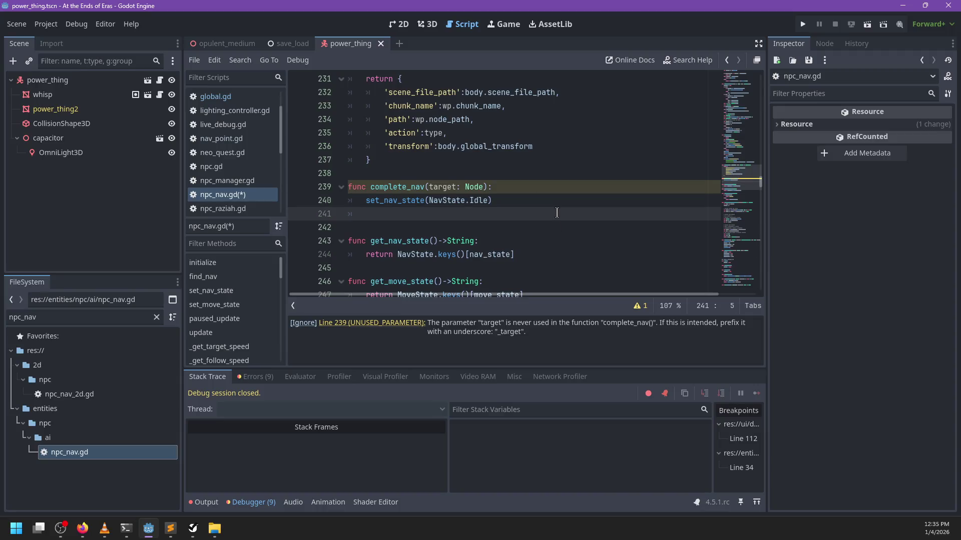
# Emit the nav_completed signal with nav_completed.emit() in complete_nav.
pyautogui.write('complete_nav(')
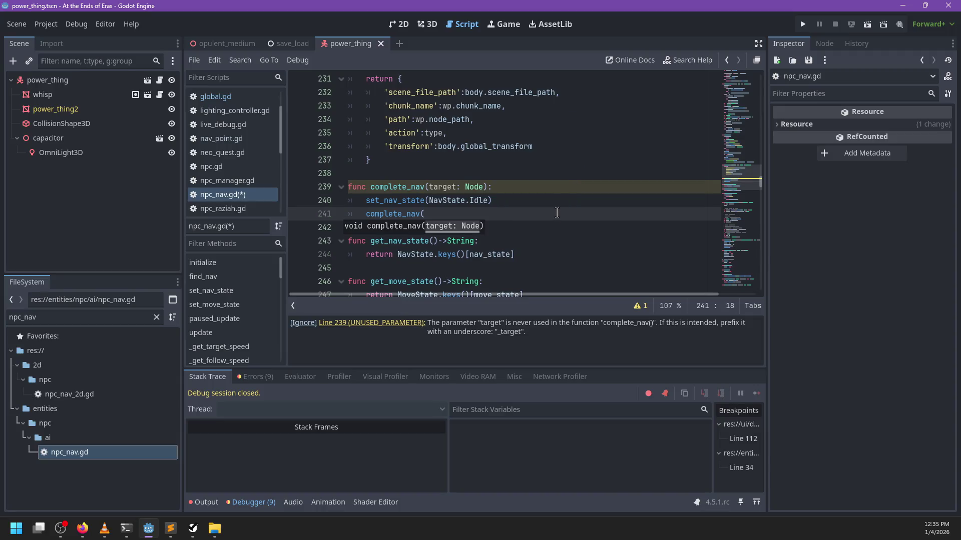
pyautogui.hotkey('ctrl', 'z')
pyautogui.write('nav_c')
pyautogui.press('Return')
pyautogui.write('.emi')
pyautogui.press('Return')
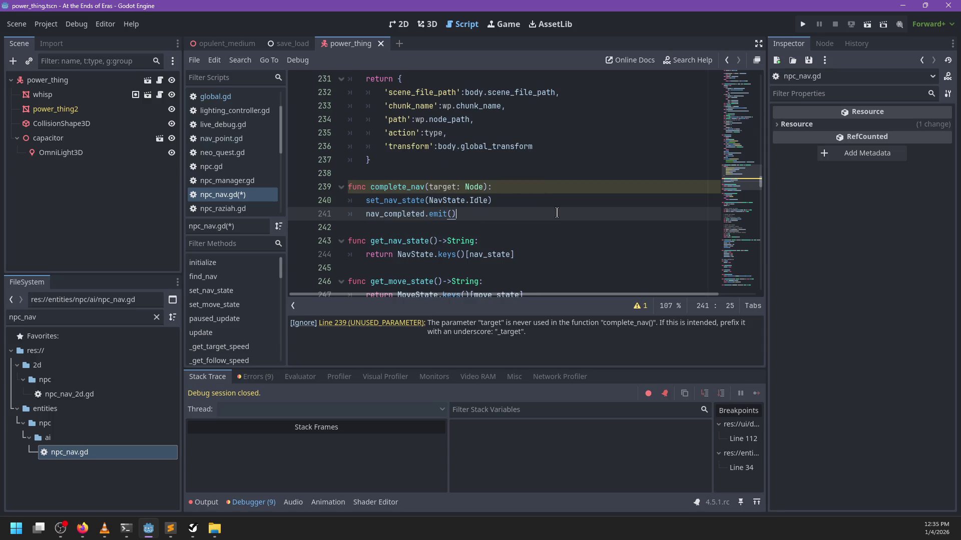
# Insert an 'if target is NavPoint:' check after the set_nav_state line.
pyautogui.press('Up')
pyautogui.hotkey('ctrl', 'Right')
pyautogui.press('Return')
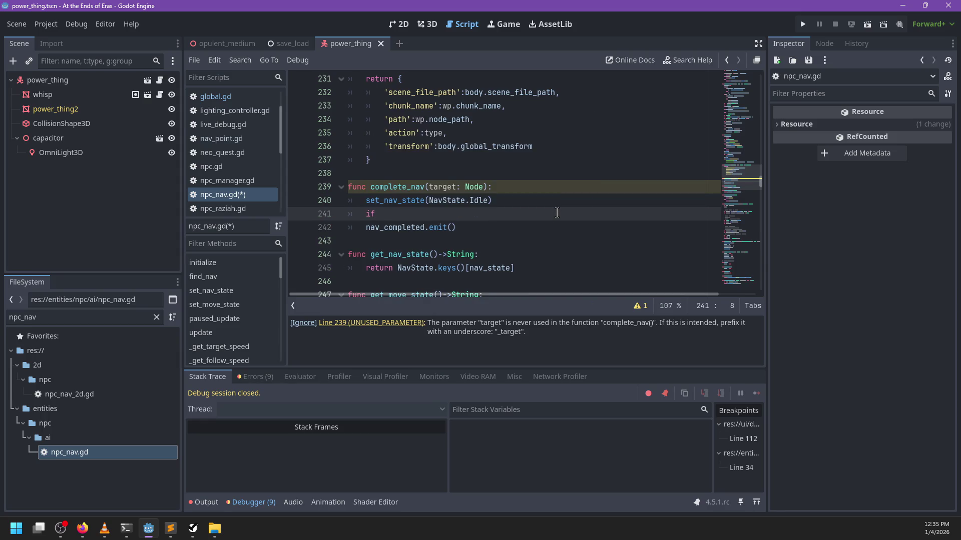
pyautogui.write('target is ')
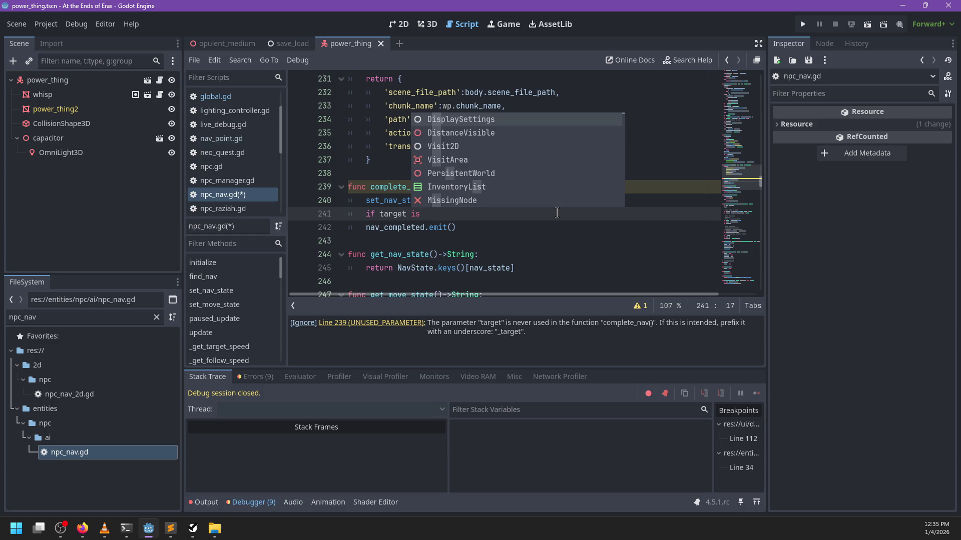
pyautogui.write('NavP')
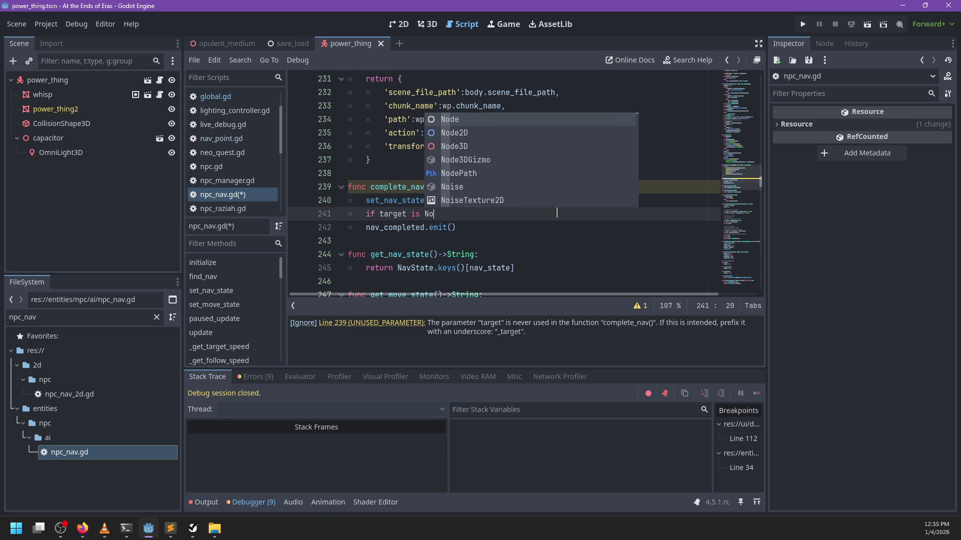
pyautogui.press('Return')
pyautogui.write(':')
pyautogui.press('Return')
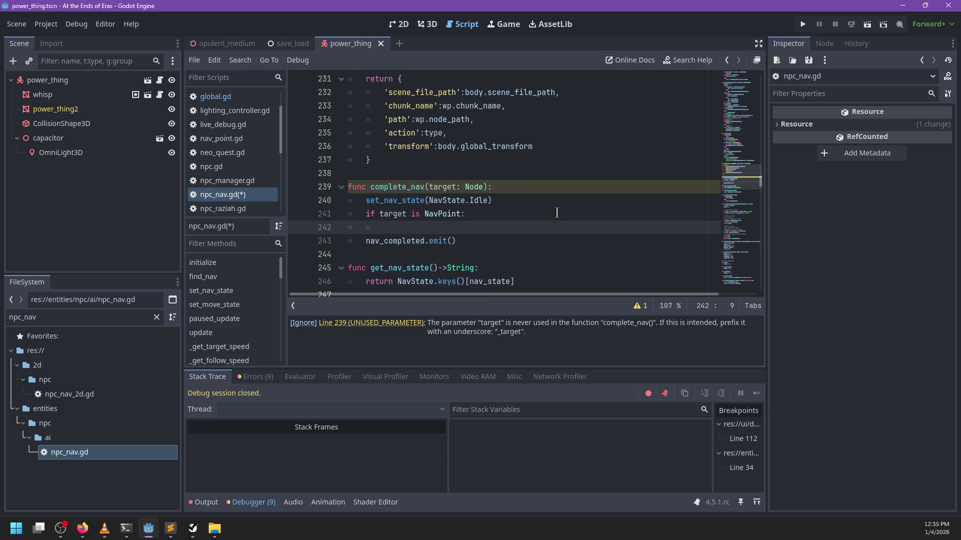
# Move the set_nav_state line below the if block.
pyautogui.click(499, 200)
pyautogui.hotkey('ctrl', 'x')
pyautogui.hotkey('ctrl', 'v')
pyautogui.click(415, 216)
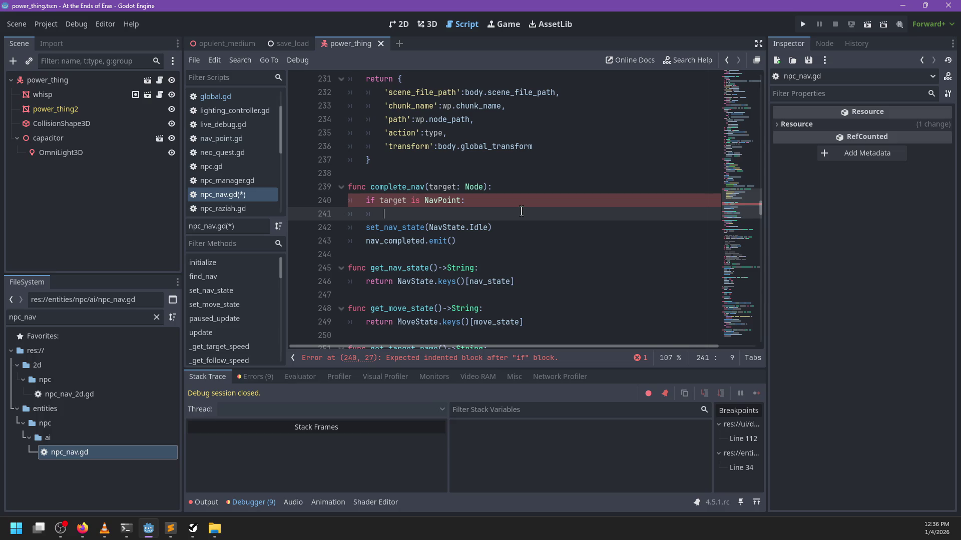
# Add 'match target.action:' under the NavPoint check.
pyautogui.write('match target.')
pyautogui.write('ac')
pyautogui.press('Return')
pyautogui.write(':')
pyautogui.press('Return')
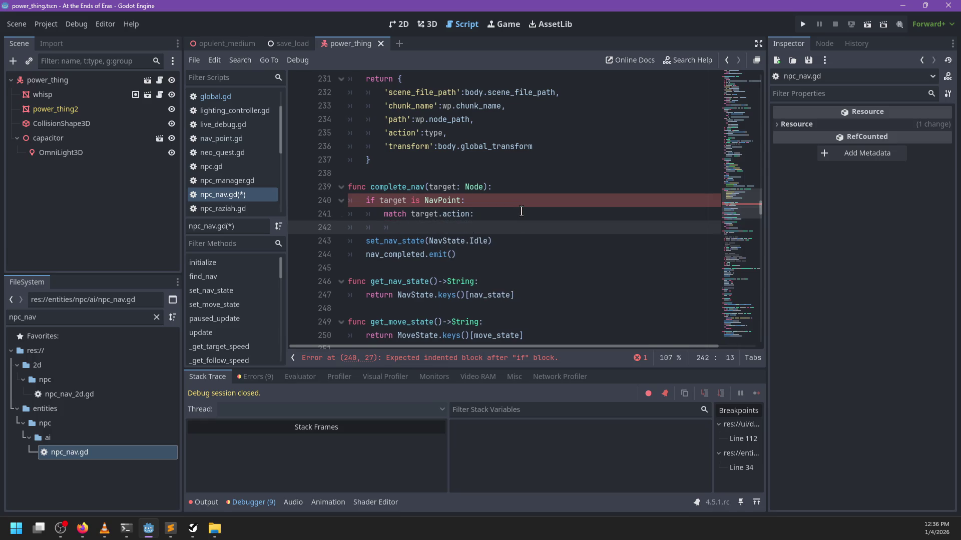
pyautogui.write('a')
pyautogui.press('BackSpace')
pyautogui.write('target.')
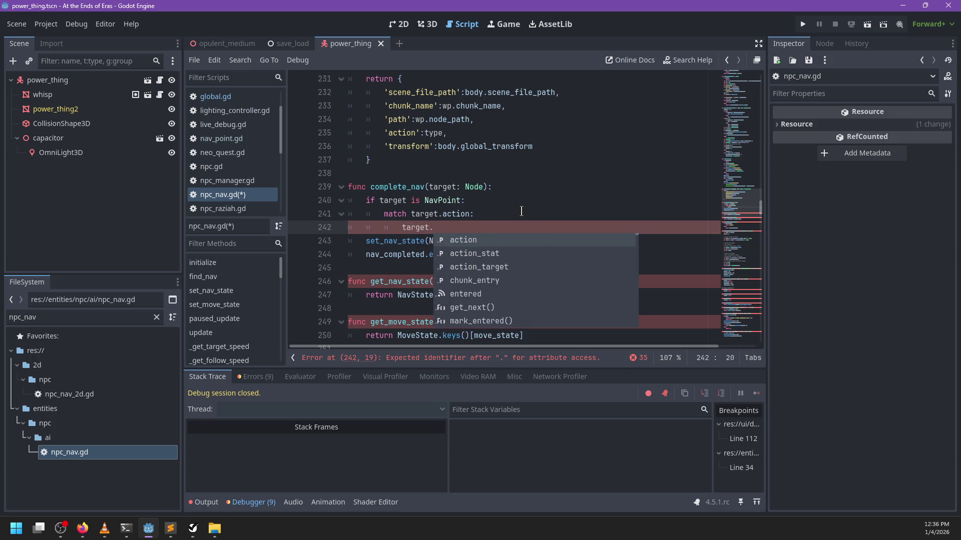
pyautogui.press('BackSpace')
pyautogui.press('BackSpace')
pyautogui.press('BackSpace')
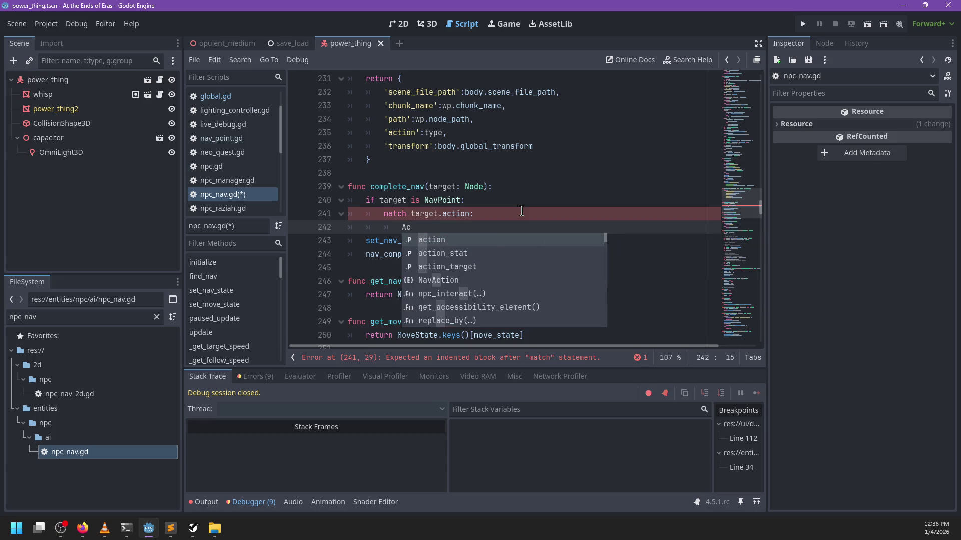
# Add a NavPoint.NavAction.Use: branch whose body begins 'var n :='.
pyautogui.write('NavPoint.A')
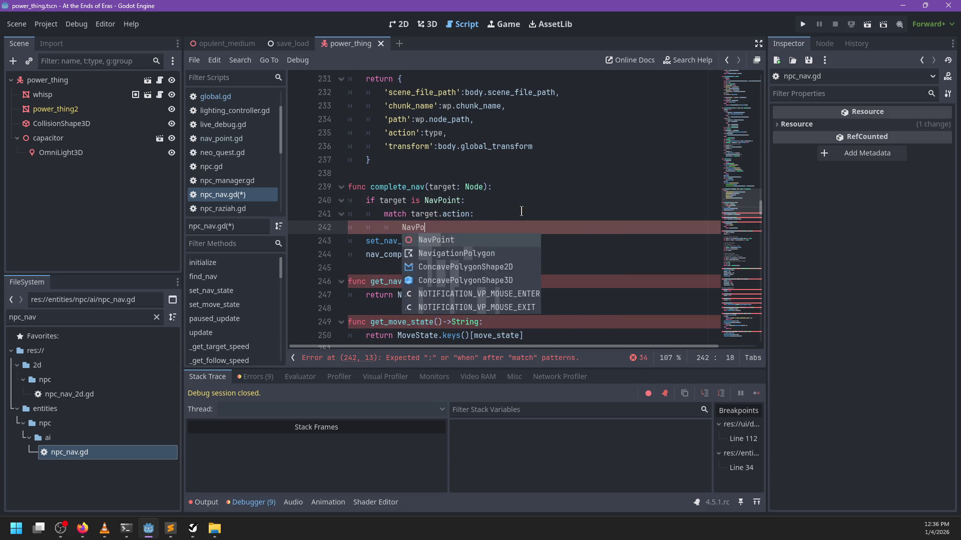
pyautogui.press('BackSpace')
pyautogui.write('Na')
pyautogui.press('Return')
pyautogui.write('.')
pyautogui.press('Down')
pyautogui.press('Down')
pyautogui.press('Down')
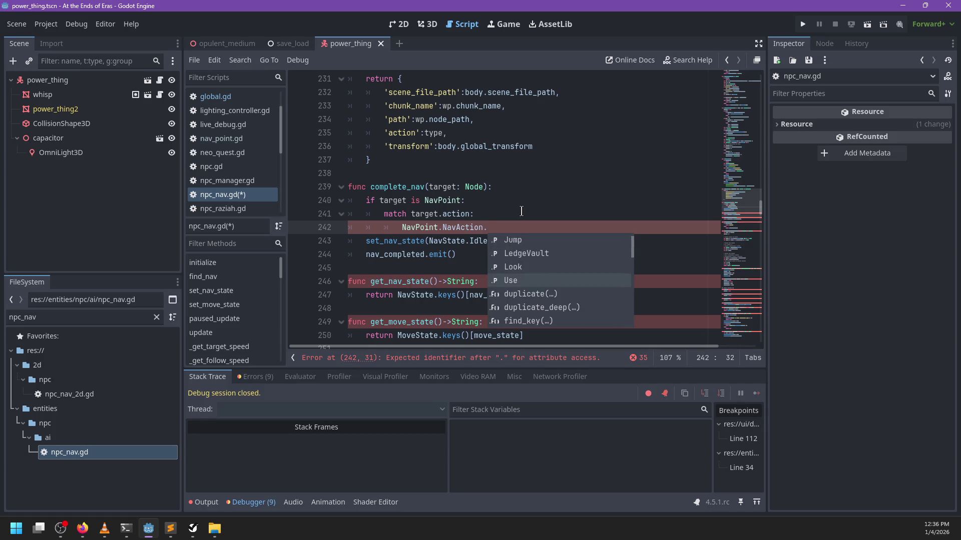
pyautogui.press('Return')
pyautogui.write('?')
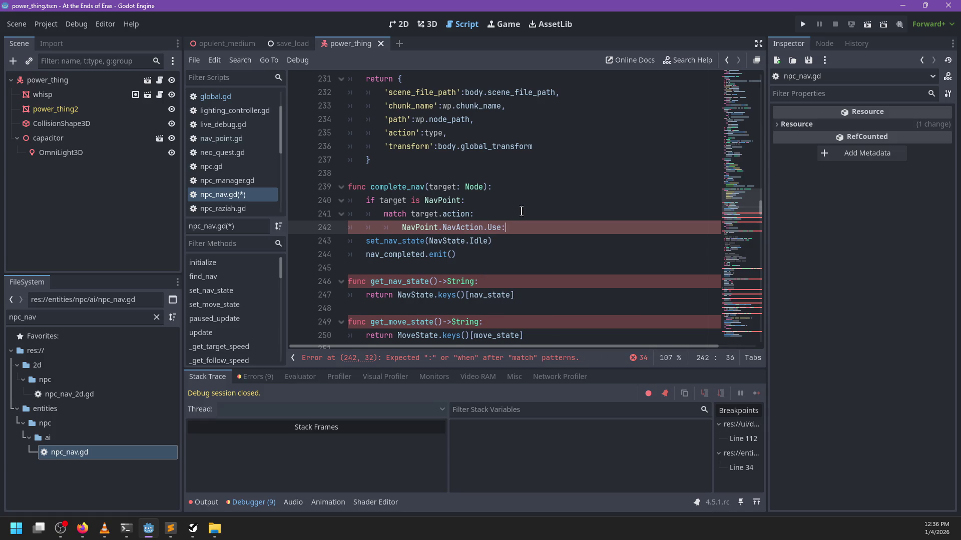
pyautogui.press('Return')
pyautogui.write('var n :=')
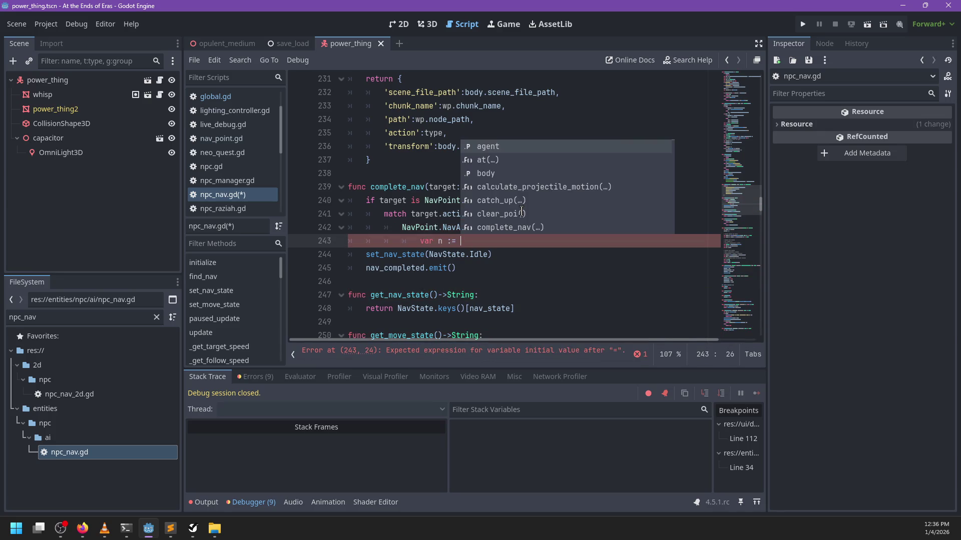
pyautogui.press('Escape')
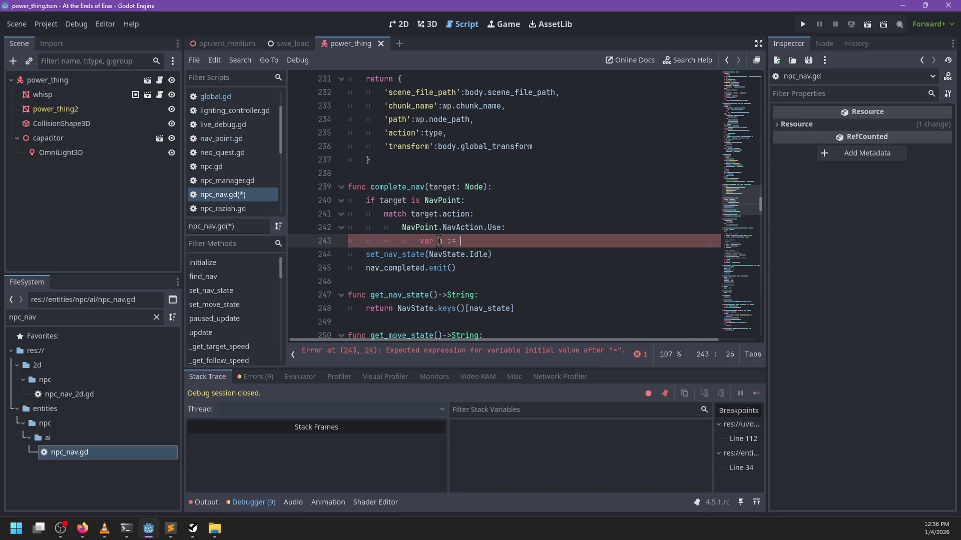
pyautogui.scroll(-3, 231, 150)
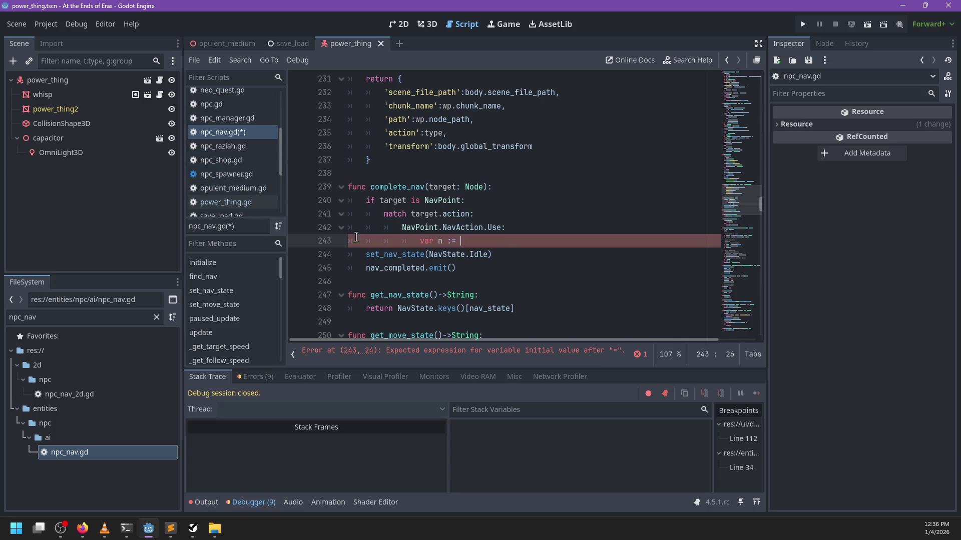
# Retype nav_point.gd's exported action_target from Node to Interactible and save it.
pyautogui.click(226, 202)
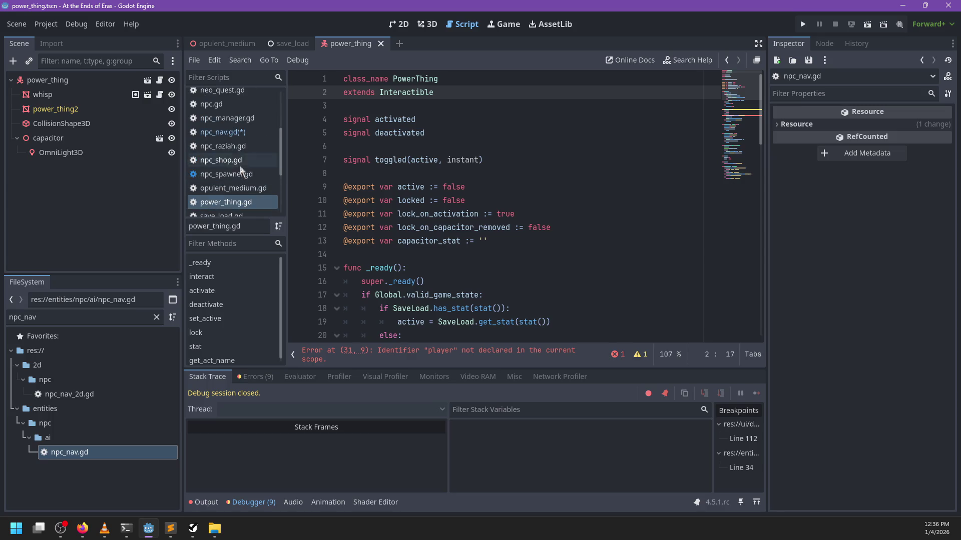
pyautogui.scroll(2, 236, 133)
pyautogui.click(233, 126)
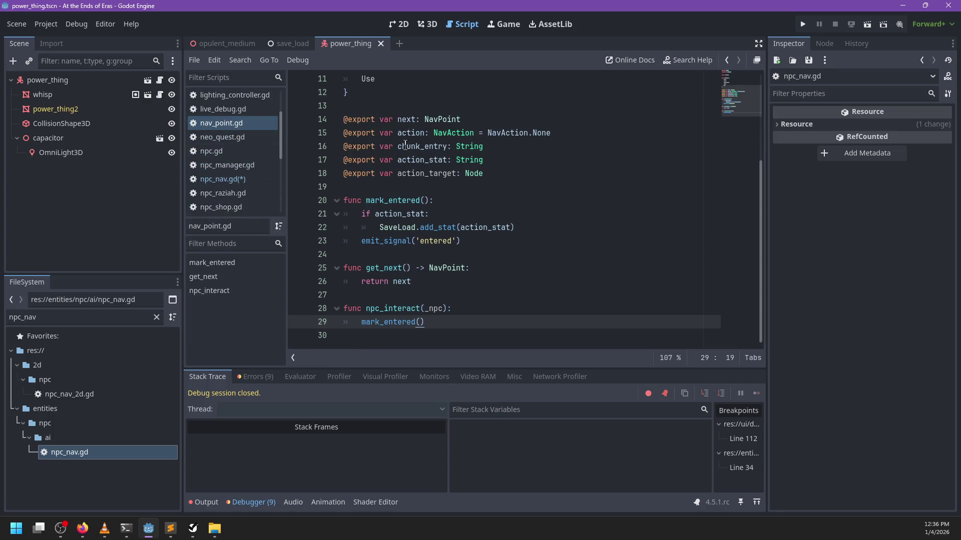
pyautogui.doubleClick(501, 169)
pyautogui.write('Inter')
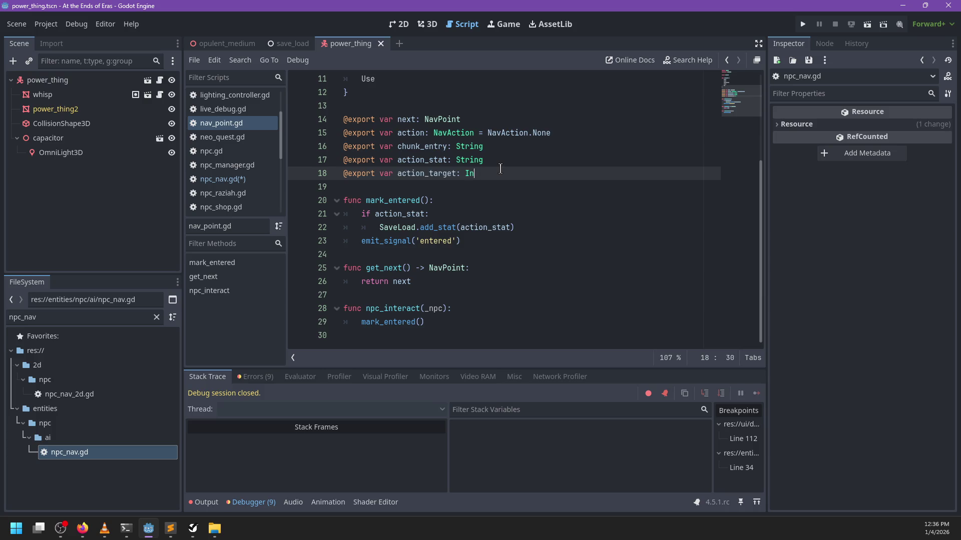
pyautogui.press('Return')
pyautogui.hotkey('ctrl', 's')
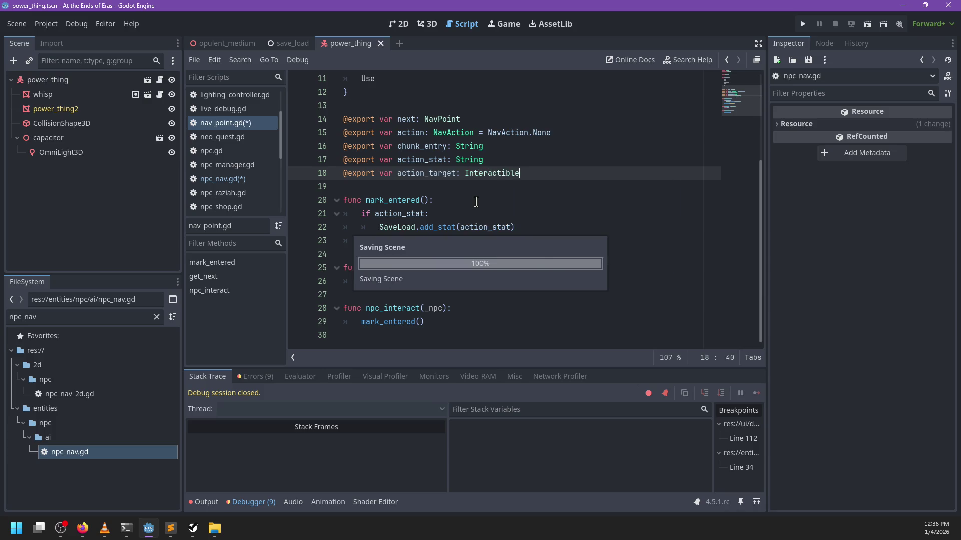
pyautogui.click(243, 179)
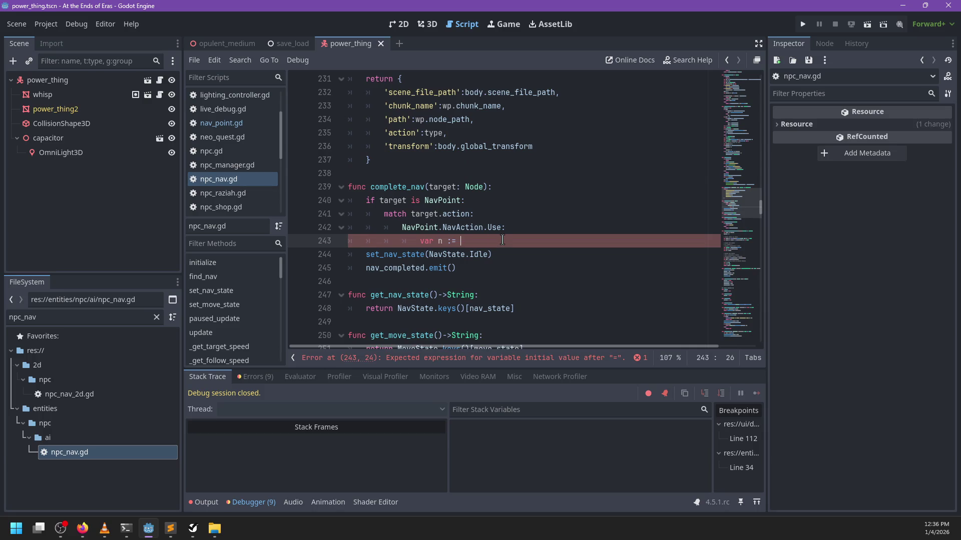
# Set line 243 to 'var n := target.action_target', using the name copied from nav_point.gd.
pyautogui.write('Interact')
pyautogui.press('Return')
pyautogui.hotkey('ctrl', 'BackSpace')
pyautogui.hotkey('ctrl', 'BackSpace')
pyautogui.hotkey('ctrl', 'BackSpace')
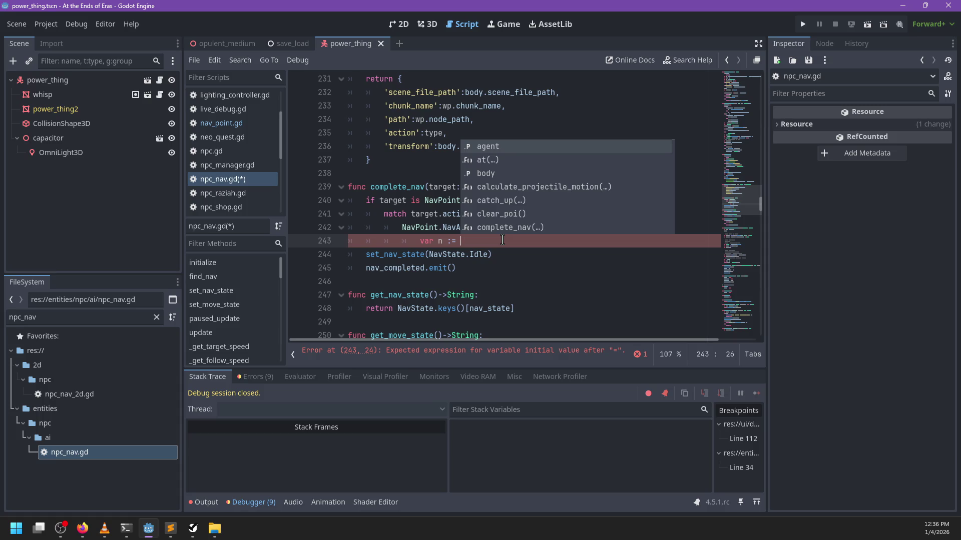
pyautogui.write('target.')
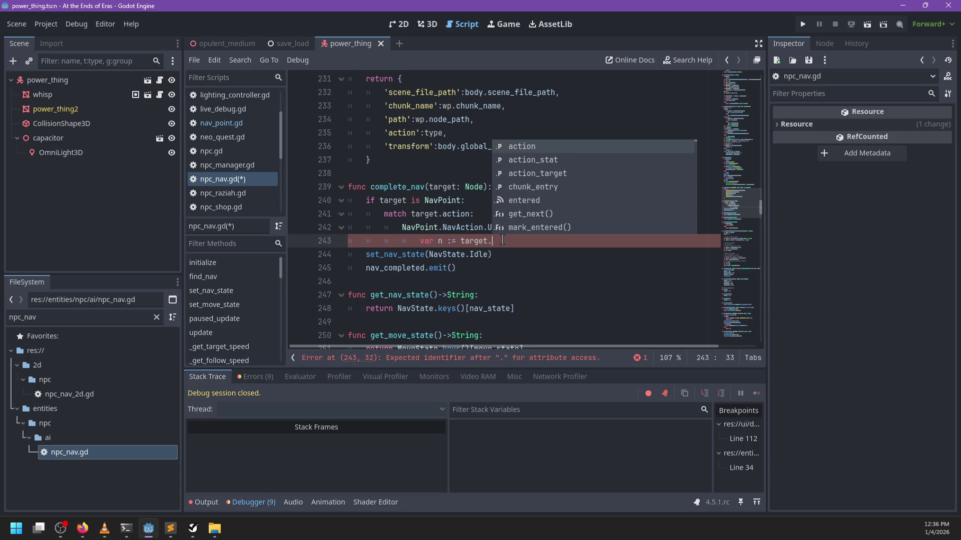
pyautogui.write('use_target')
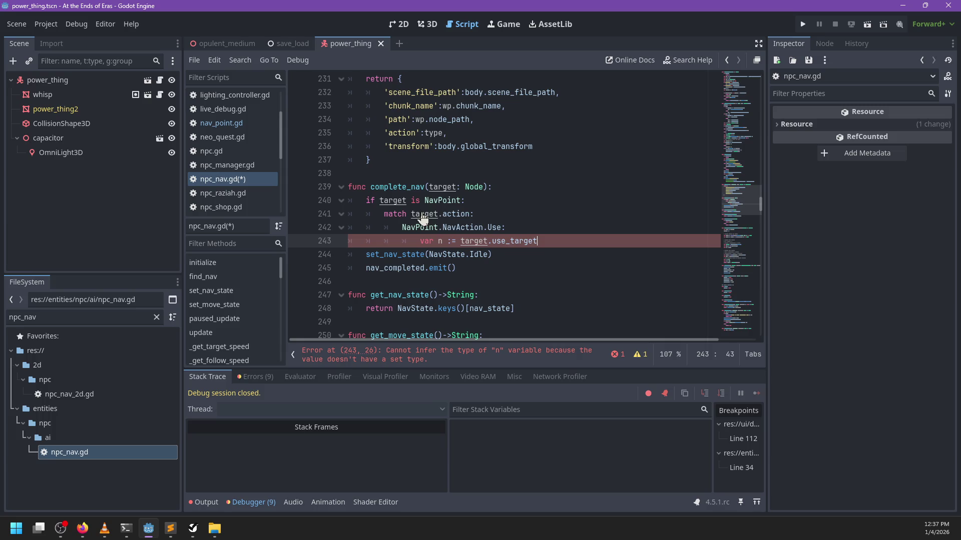
pyautogui.keyDown('ctrl'); pyautogui.click(443, 210); pyautogui.keyUp('ctrl')
pyautogui.doubleClick(426, 173)
pyautogui.hotkey('ctrl', 'c')
pyautogui.click(223, 178)
pyautogui.doubleClick(494, 242)
pyautogui.hotkey('ctrl', 'v')
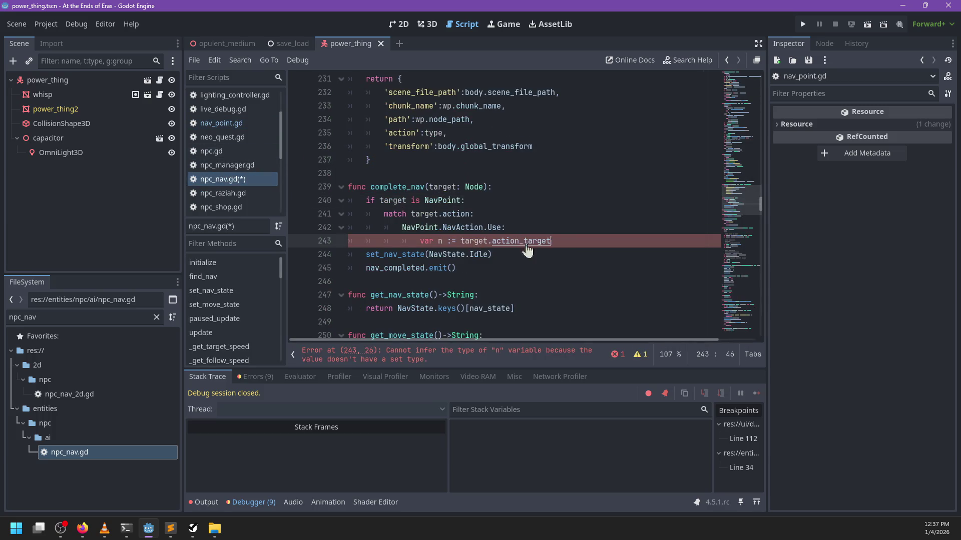
# Cast it 'as Interactible' and add an 'if n:' block calling interact().
pyautogui.press('Return')
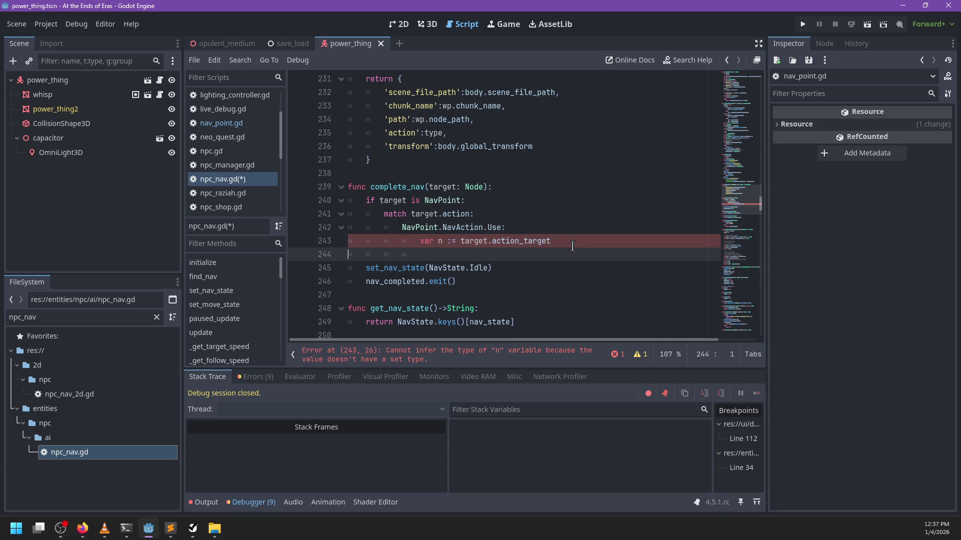
pyautogui.hotkey('ctrl', 'Left')
pyautogui.hotkey('ctrl', 'Left')
pyautogui.write('as Int')
pyautogui.press('Return')
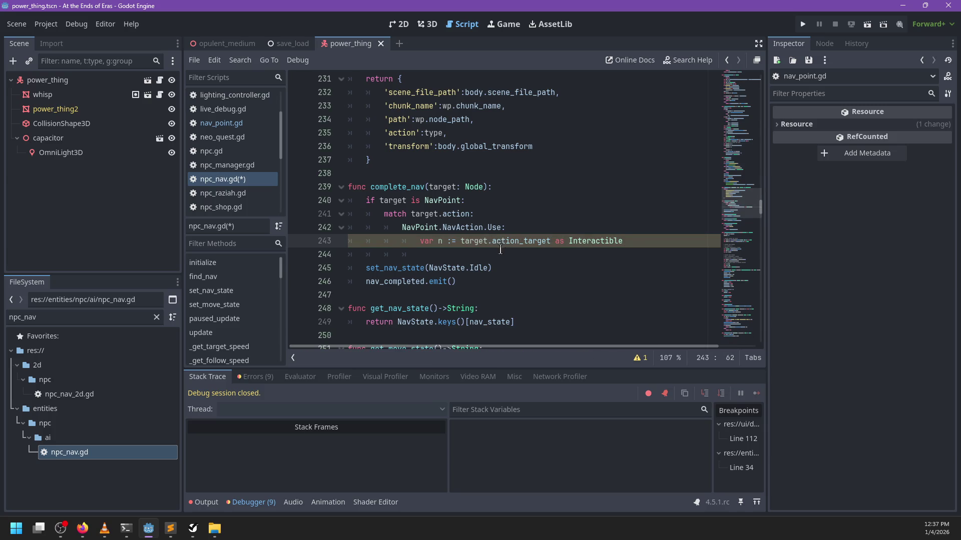
pyautogui.press('Down')
pyautogui.press('BackSpace')
pyautogui.write('if n')
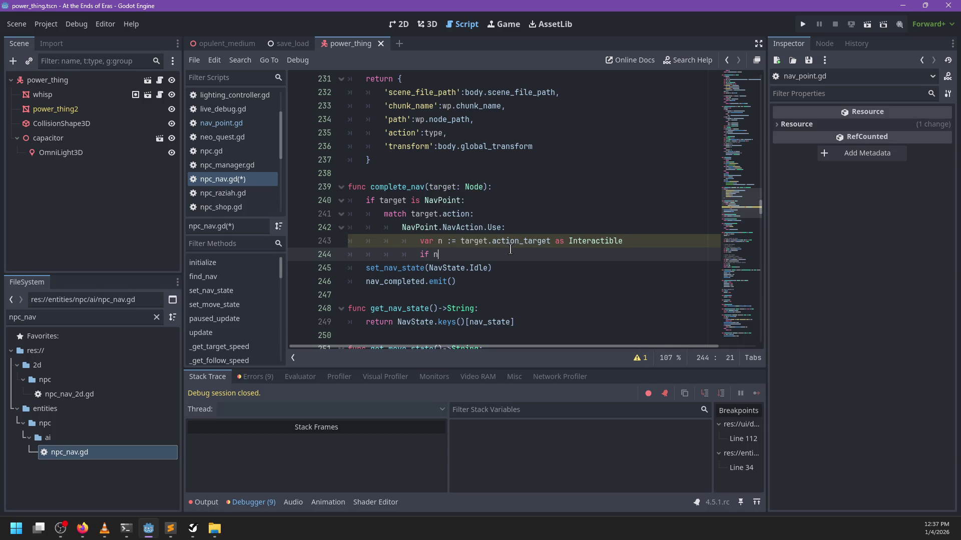
pyautogui.write(':')
pyautogui.press('Return')
pyautogui.write('ar')
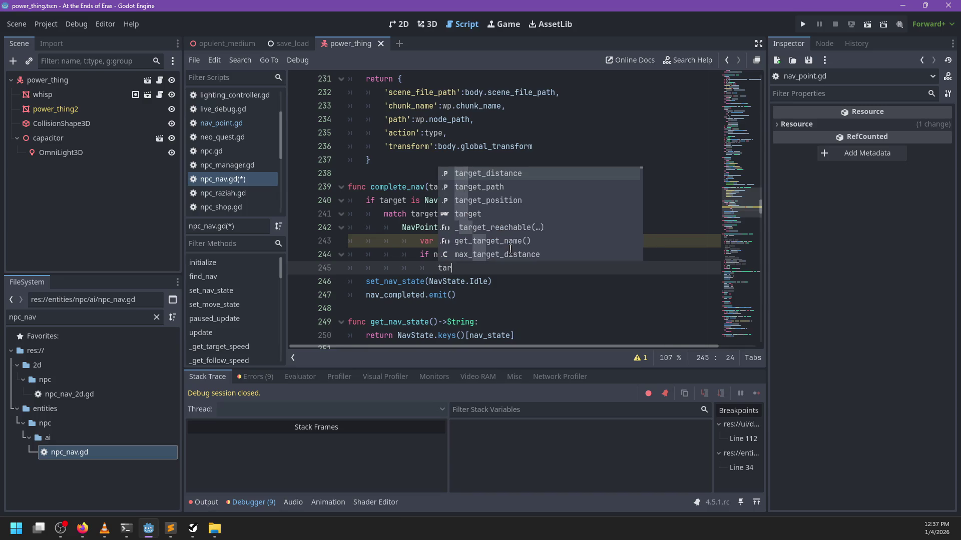
pyautogui.write('get/.interac')
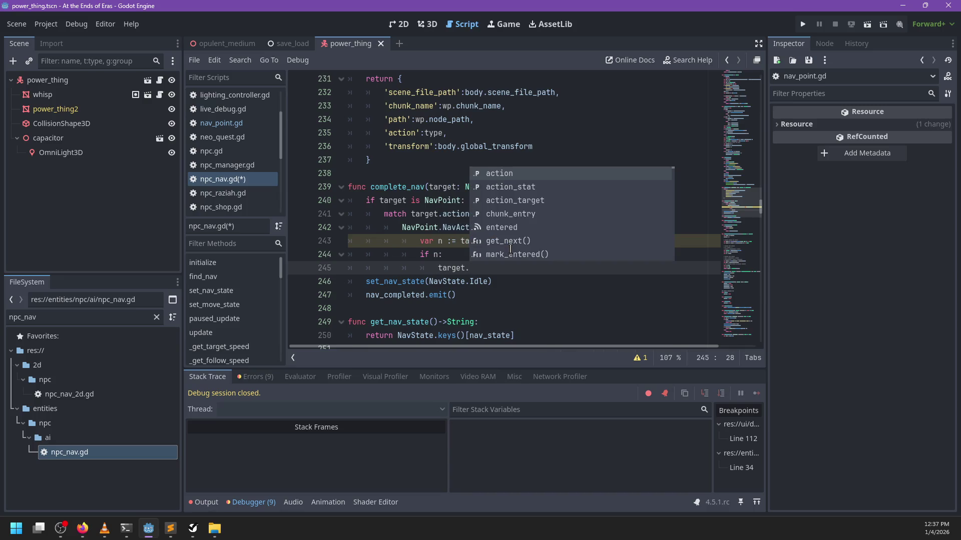
pyautogui.write('t(body')
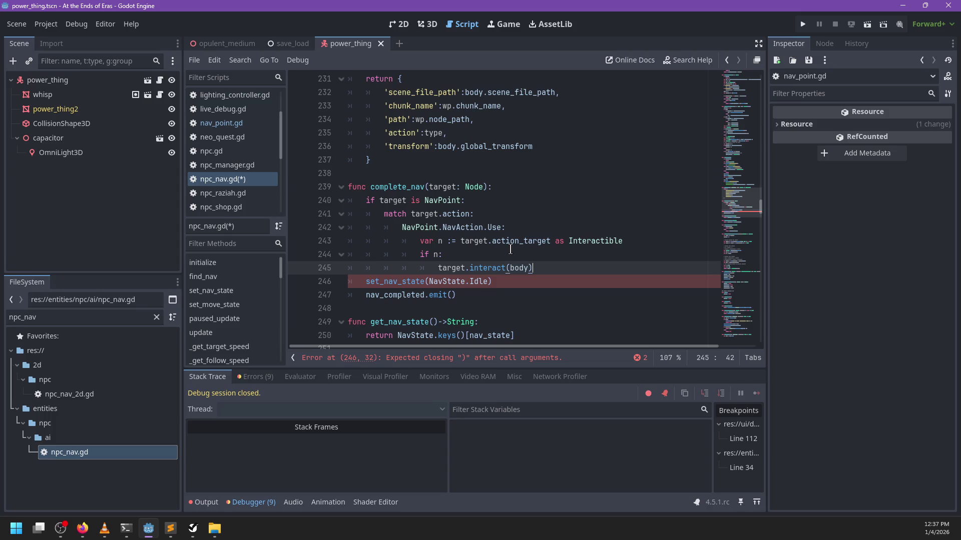
pyautogui.doubleClick(453, 268)
# Call n's interact, add an else push_error with target.get_path(), and save npc_nav.gd.
pyautogui.write('n')
pyautogui.click(542, 264)
pyautogui.press('Return')
pyautogui.write('else:')
pyautogui.press('Return')
pyautogui.write('pr')
pyautogui.write("ush_error('")
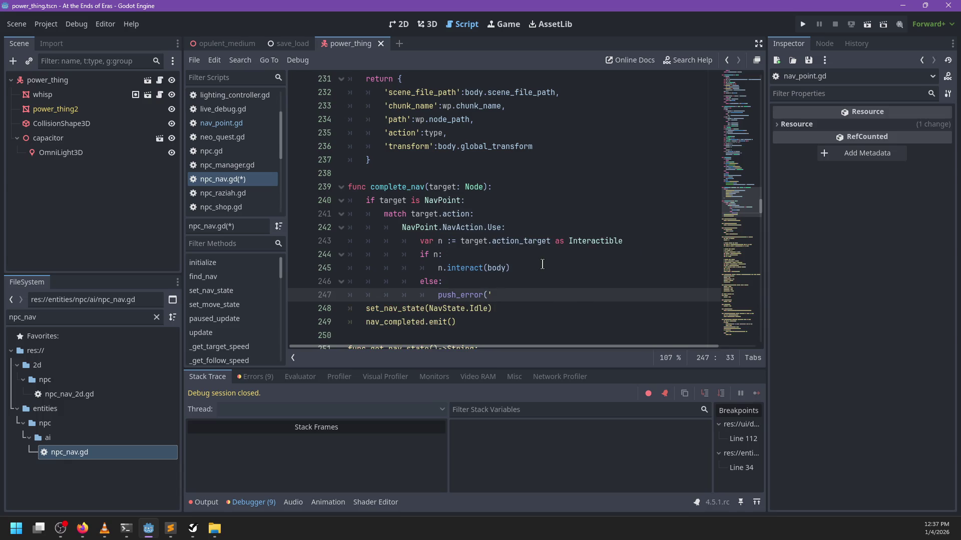
pyautogui.write('vpoint does not ha')
pyautogui.write('ve a valid ')
pyautogui.write("action target: ',")
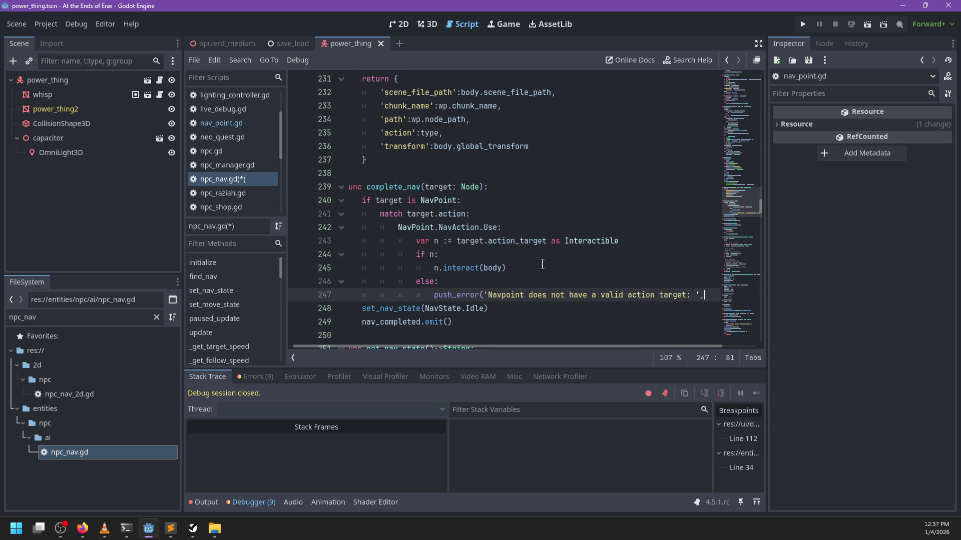
pyautogui.write(' target')
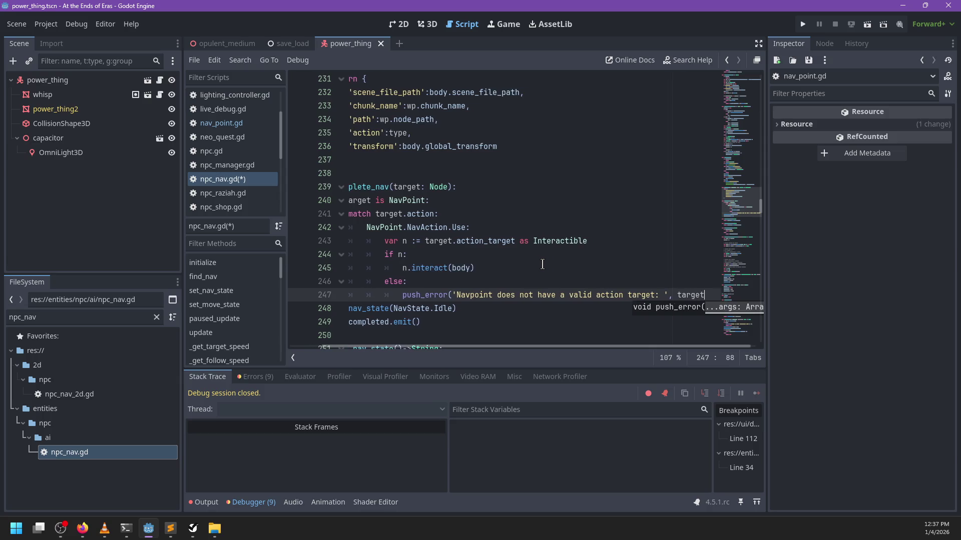
pyautogui.write('.get_path())')
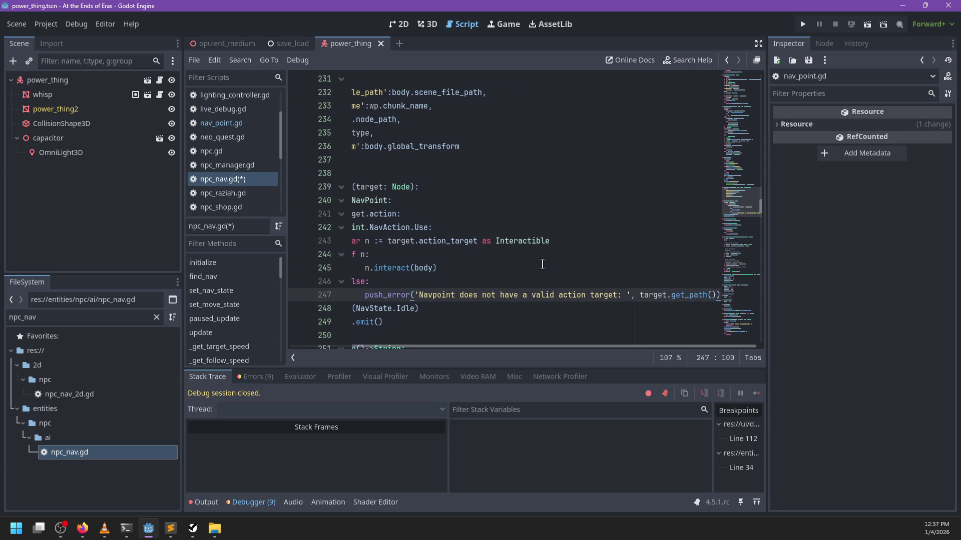
pyautogui.hotkey('ctrl', 's')
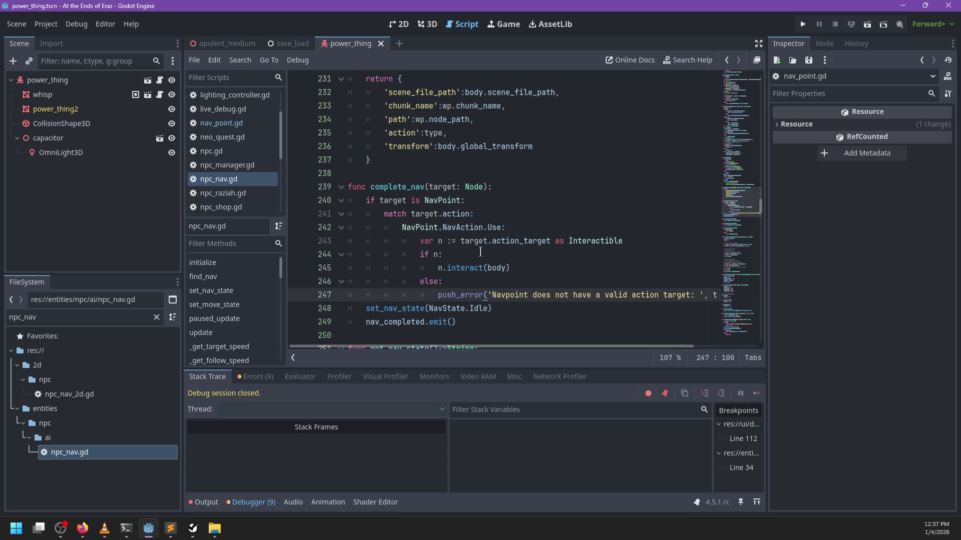
# Briefly view the 3D scene, then open the npc.gd script.
pyautogui.scroll(-2, 480, 252)
pyautogui.scroll(5, 480, 251)
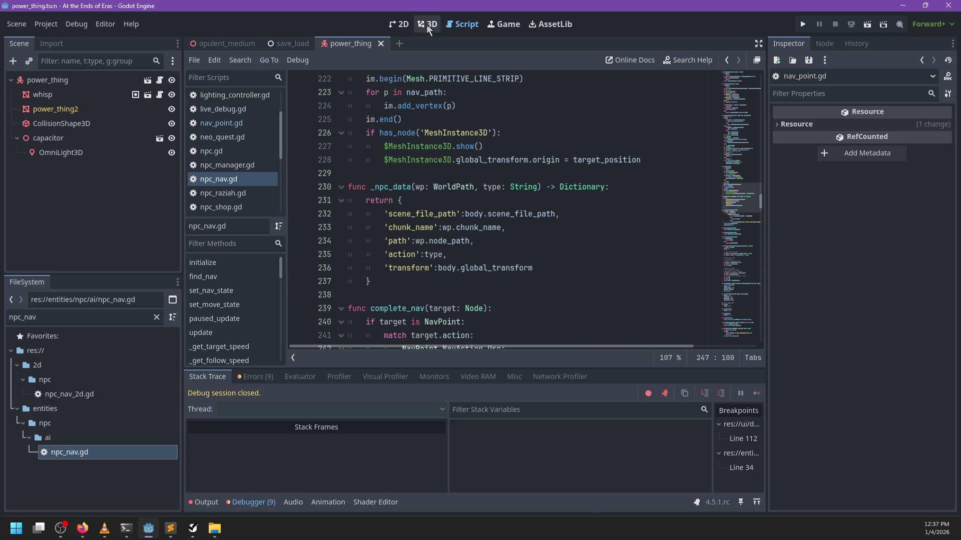
pyautogui.click(427, 24)
pyautogui.scroll(-3, 533, 232)
pyautogui.click(462, 24)
pyautogui.scroll(-5, 457, 272)
pyautogui.scroll(1, 483, 264)
pyautogui.hscroll(-3, 483, 264)
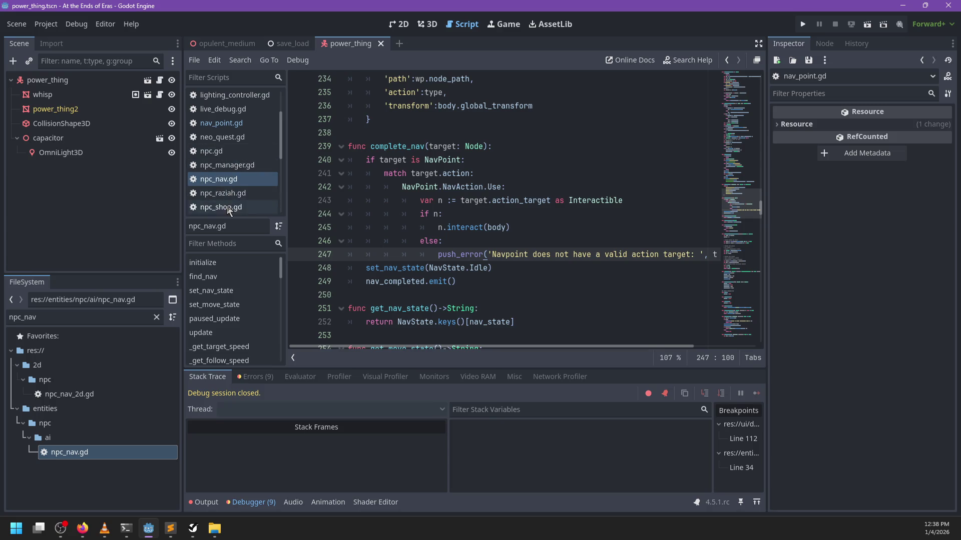
pyautogui.click(215, 150)
pyautogui.scroll(10, 741, 200)
pyautogui.moveTo(756, 185)
pyautogui.mouseDown()
pyautogui.moveTo(749, 76)
pyautogui.moveTo(745, 86)
pyautogui.mouseUp()
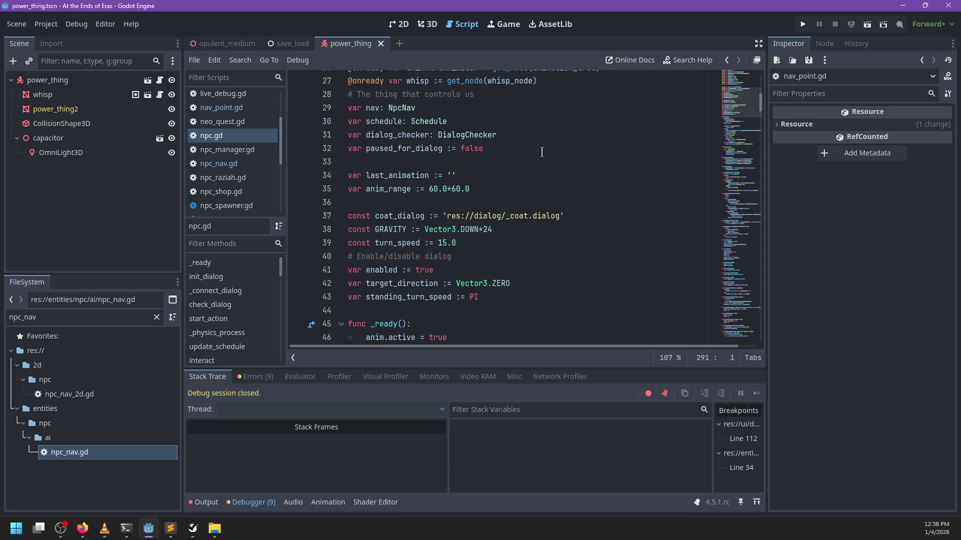
# Declare 'var inventory: Inventory' after the paused_for_dialog declaration in npc.gd.
pyautogui.click(544, 150)
pyautogui.scroll(1, 543, 153)
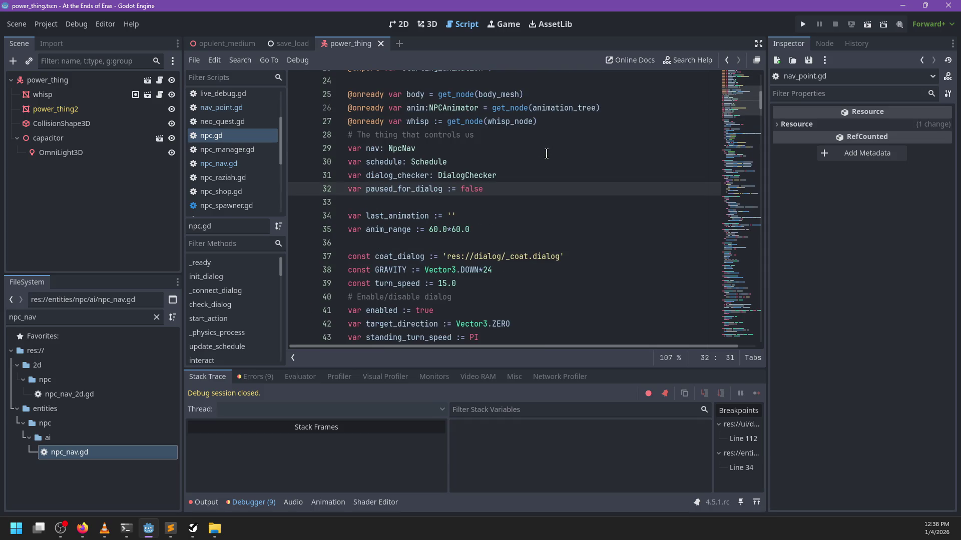
pyautogui.press('Return')
pyautogui.write('var inventory: ')
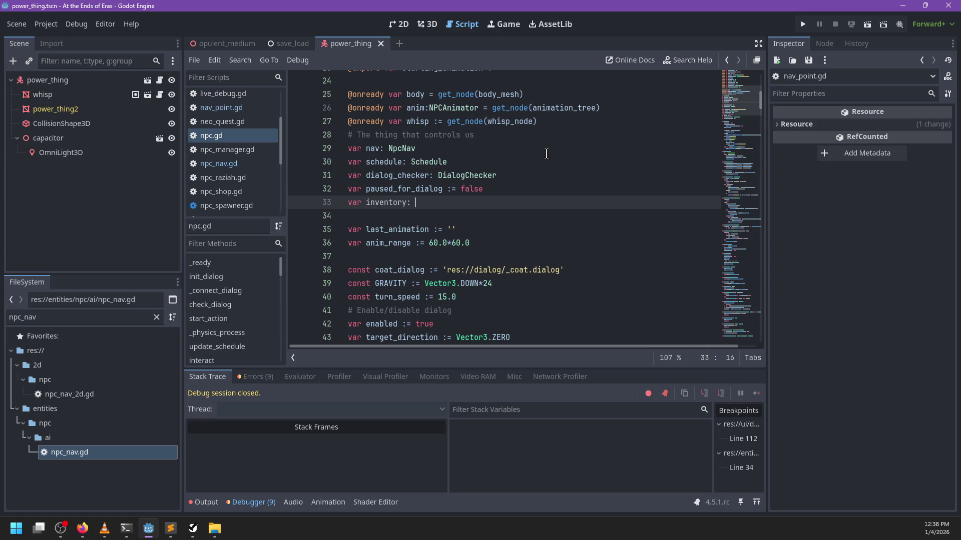
pyautogui.write('Inventory')
pyautogui.scroll(-6, 546, 154)
pyautogui.scroll(-4, 509, 165)
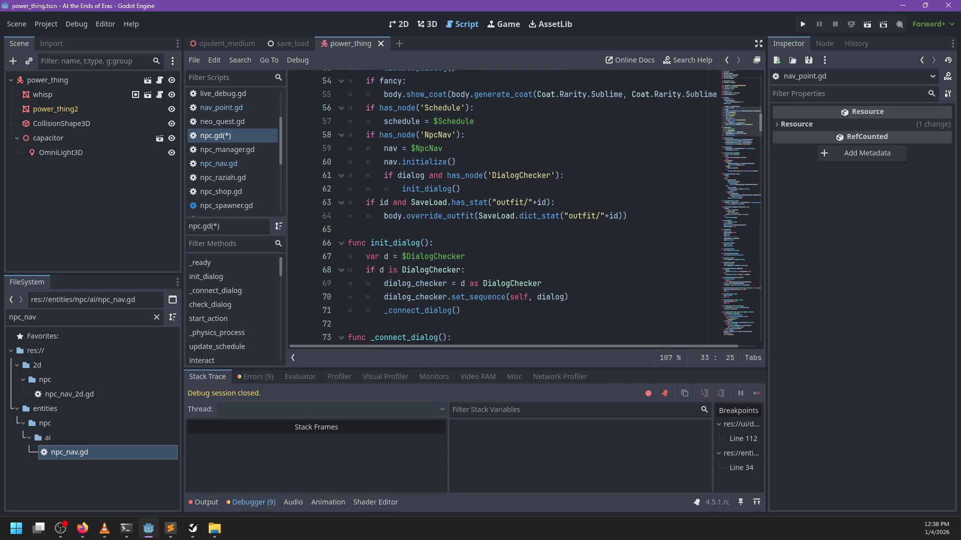
# Save npc.gd after a brief text search for 'pre'.
pyautogui.hotkey('alt', 'Tab')
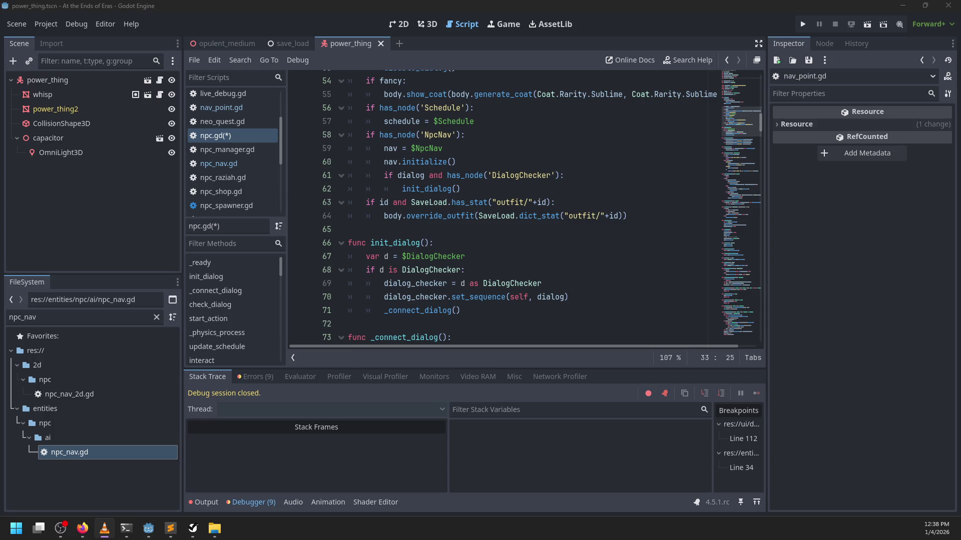
pyautogui.click(473, 215)
pyautogui.scroll(-4, 473, 198)
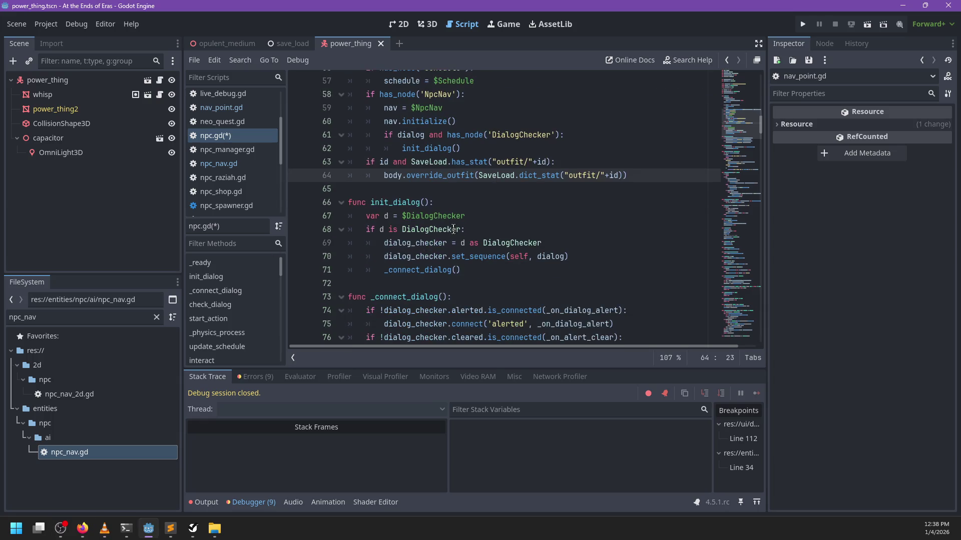
pyautogui.click(546, 188)
pyautogui.write('pre')
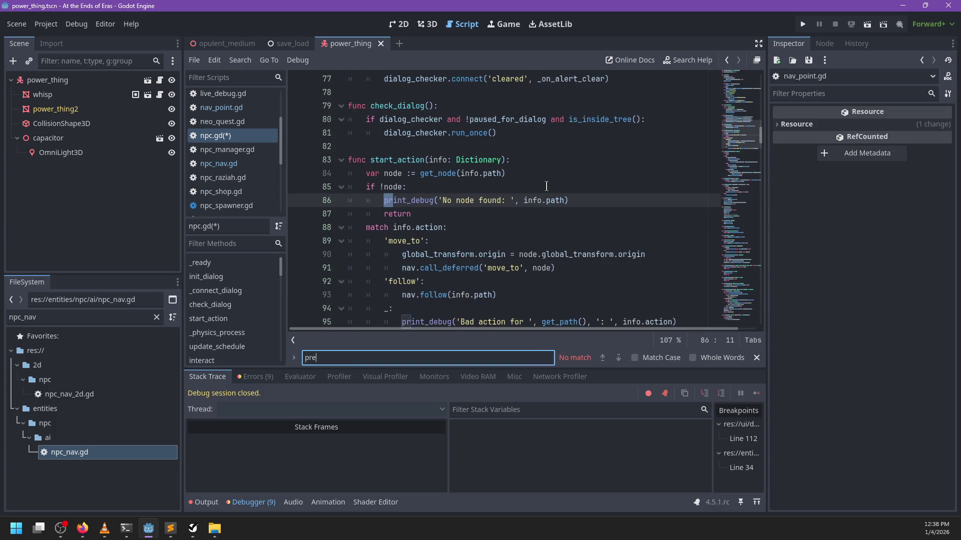
pyautogui.press('Escape')
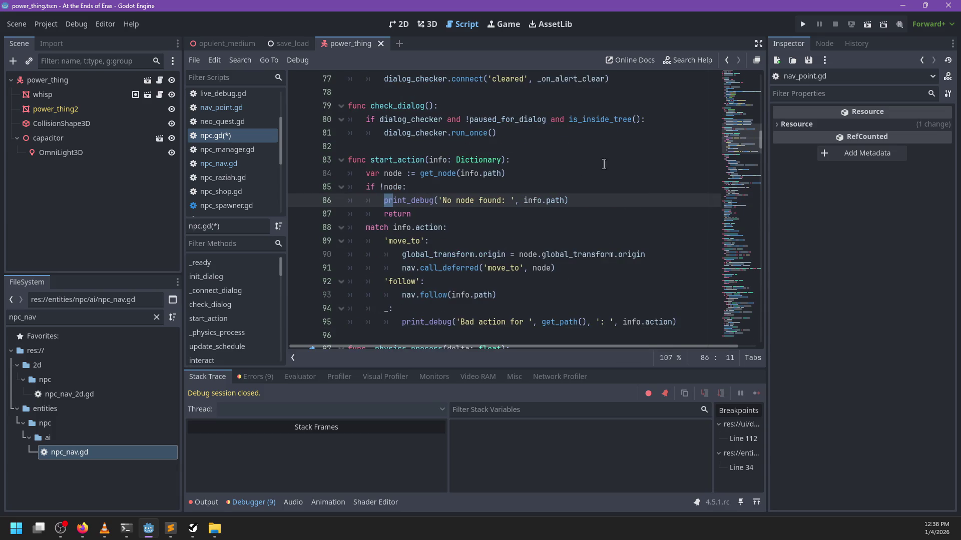
pyautogui.scroll(20, 599, 168)
pyautogui.scroll(1, 534, 175)
pyautogui.hotkey('ctrl', 's')
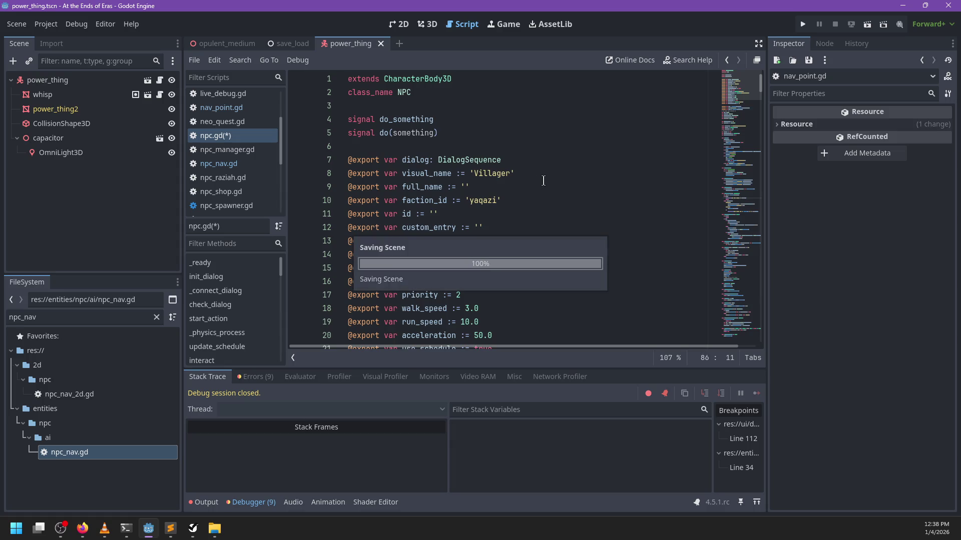
# Filter the FileSystem panel by 'raziah'.
pyautogui.scroll(-3, 534, 176)
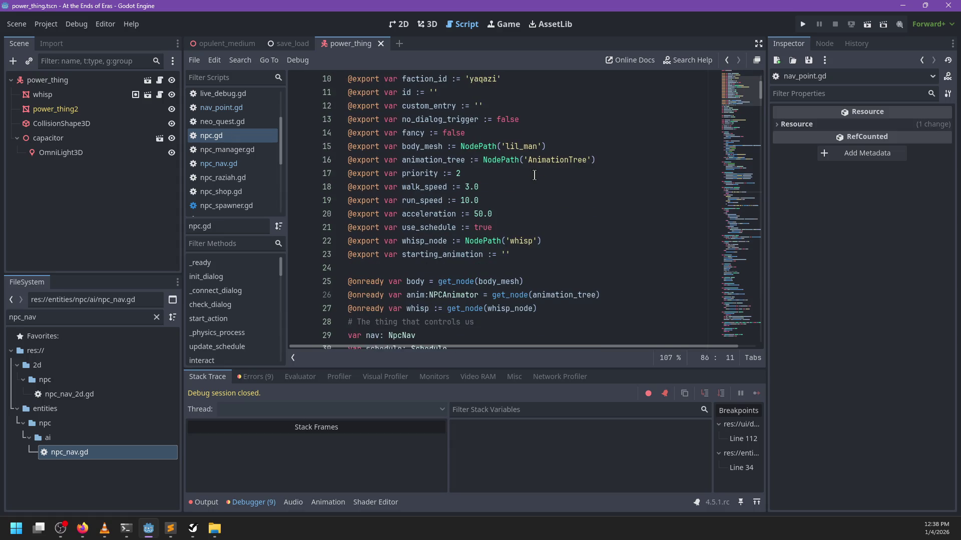
pyautogui.click(138, 317)
pyautogui.write('raziah')
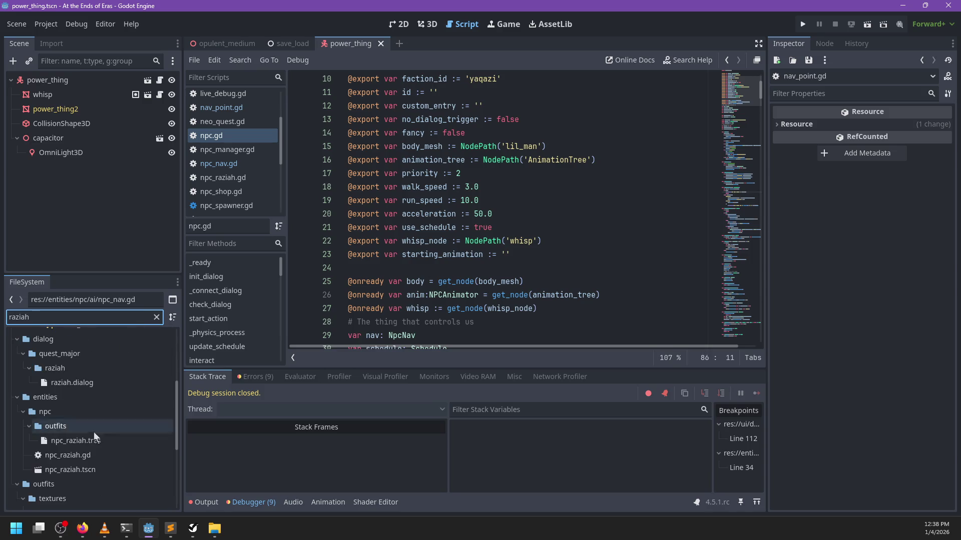
# Open npc_raziah.tscn and tick the 'persist' group for its root node.
pyautogui.doubleClick(66, 469)
pyautogui.click(53, 82)
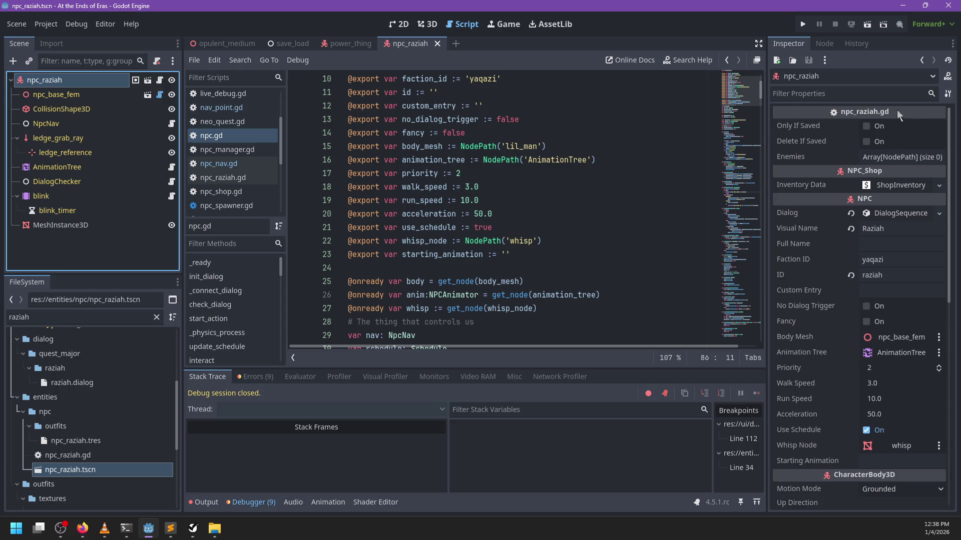
pyautogui.click(827, 44)
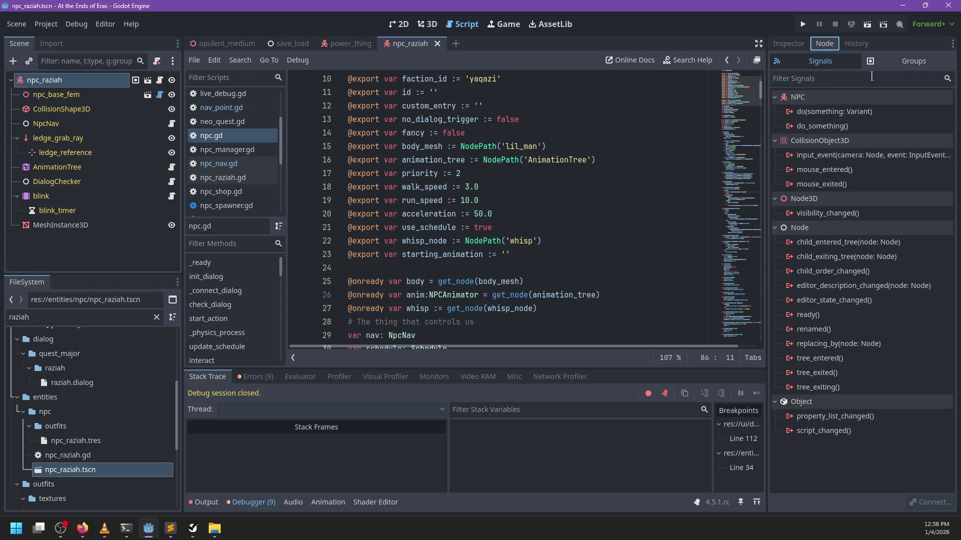
pyautogui.click(913, 62)
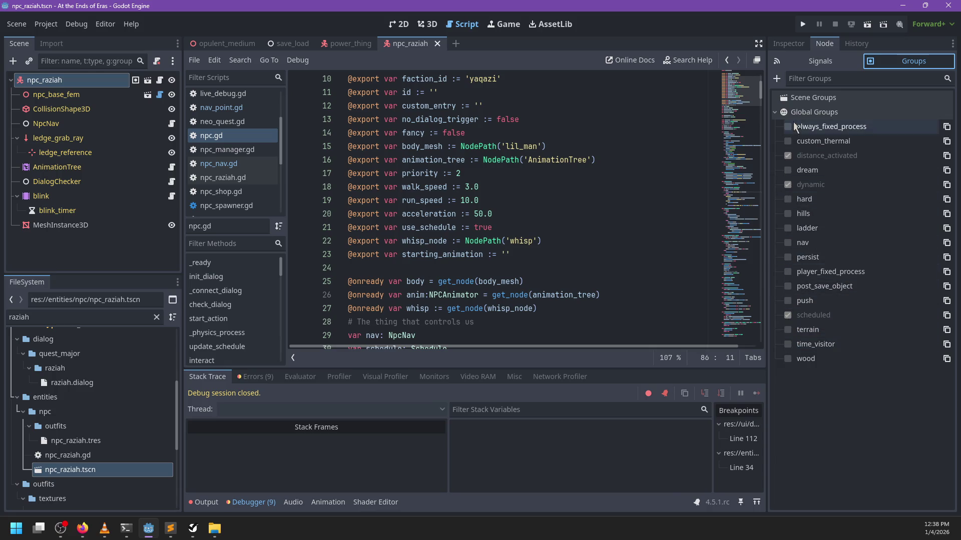
pyautogui.click(787, 257)
pyautogui.click(548, 254)
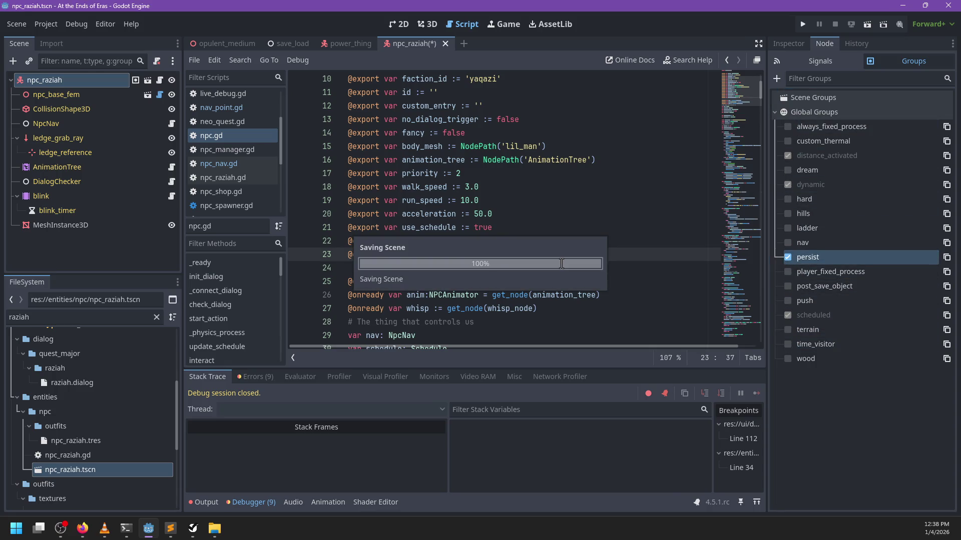
pyautogui.scroll(-20, 573, 250)
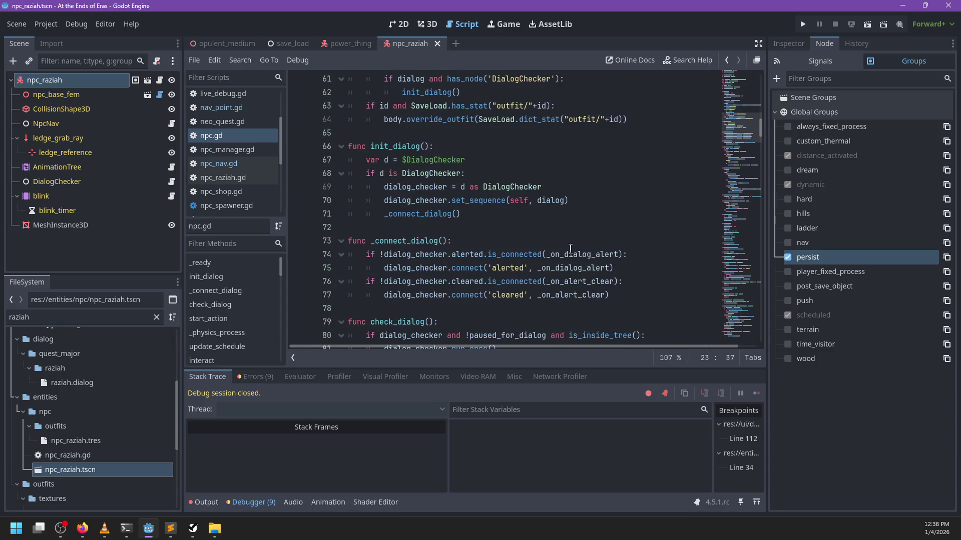
pyautogui.scroll(2, 570, 249)
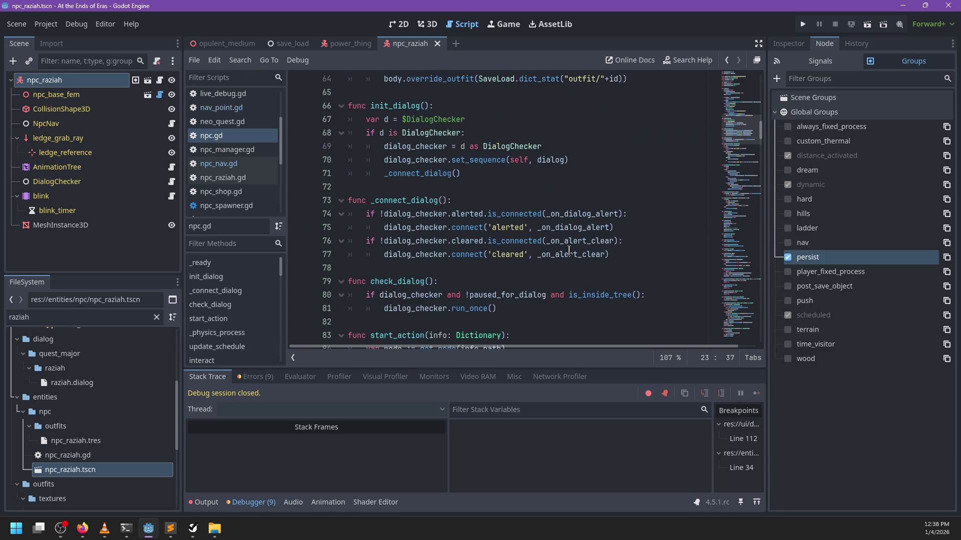
pyautogui.scroll(-2, 569, 250)
pyautogui.click(429, 187)
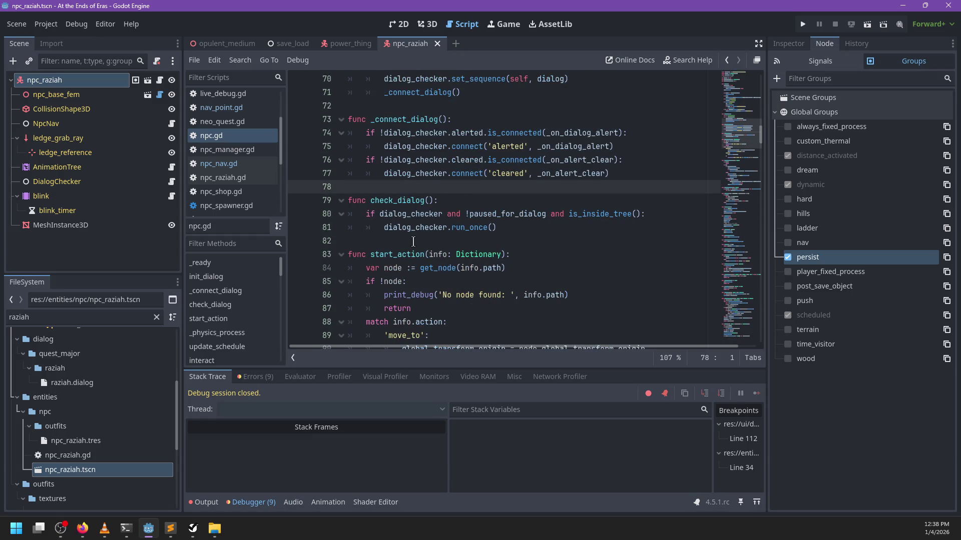
# Add a new 'func _prepare_save():' below _connect_dialog.
pyautogui.press('Down')
pyautogui.press('Down')
pyautogui.press('Down')
pyautogui.press('Return')
pyautogui.press('Up')
pyautogui.press('Return')
pyautogui.write('func _prepare_save():')
pyautogui.press('Return')
# Start its body with SaveLoad.set_stat(id + '/inventory', inventory.encode.
pyautogui.write('SaveLoad.')
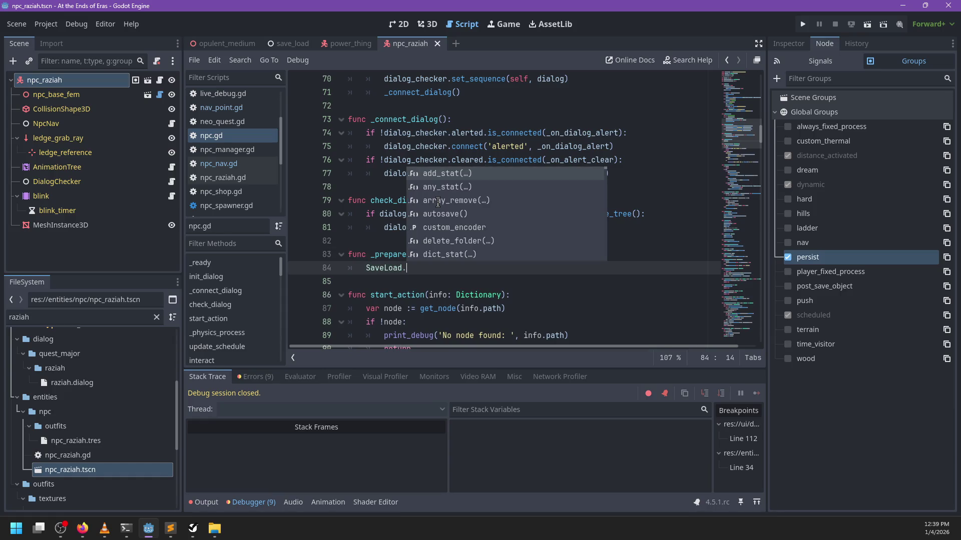
pyautogui.write('set_st')
pyautogui.press('Return')
pyautogui.write('id')
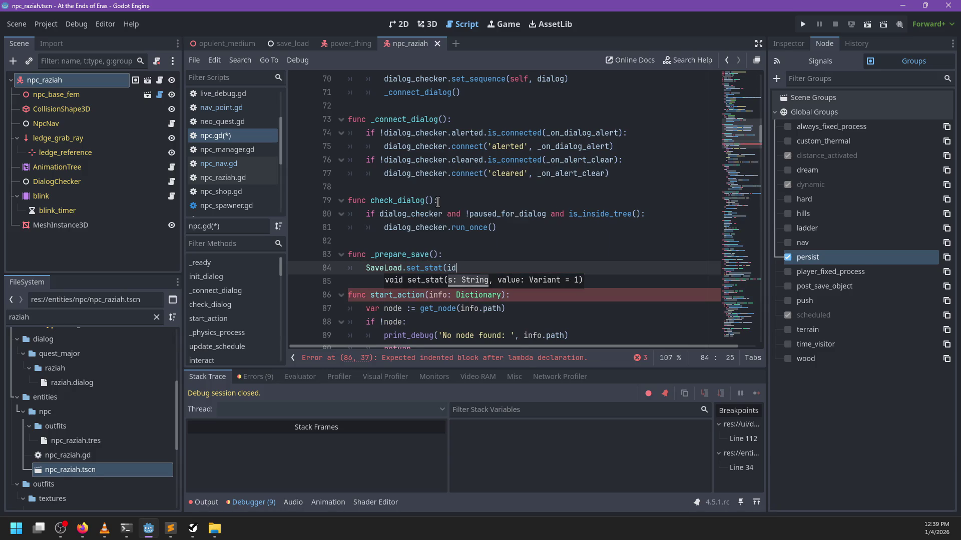
pyautogui.write(" + '/inventory', i")
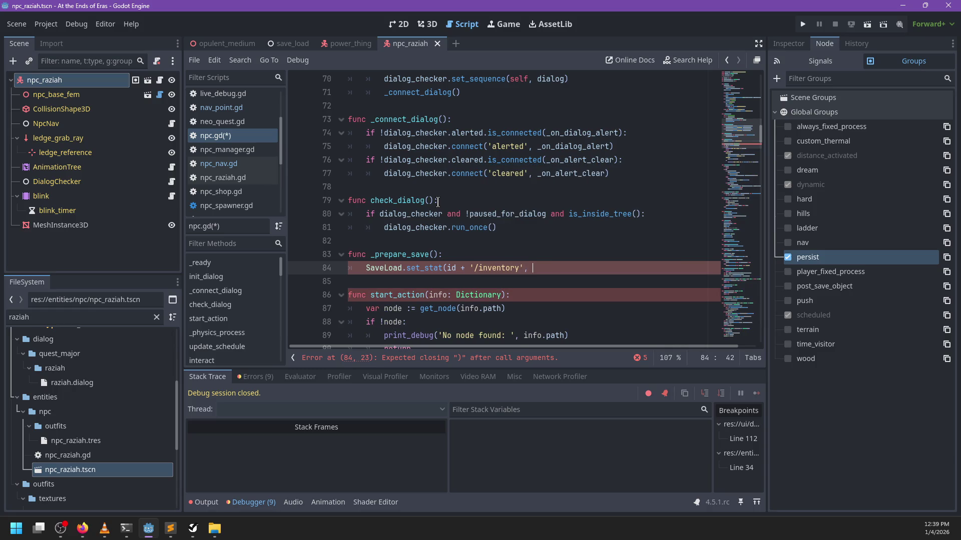
pyautogui.write('nventory.')
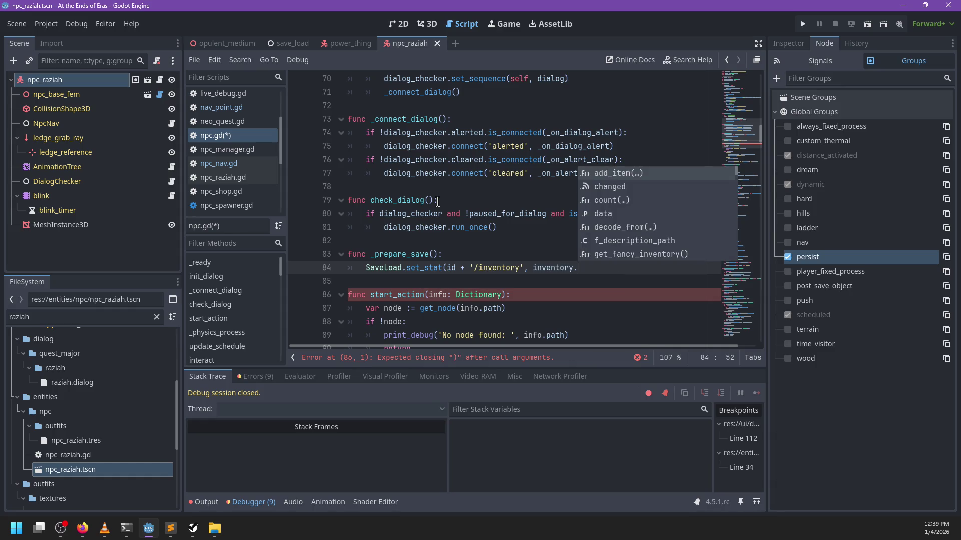
pyautogui.write('env')
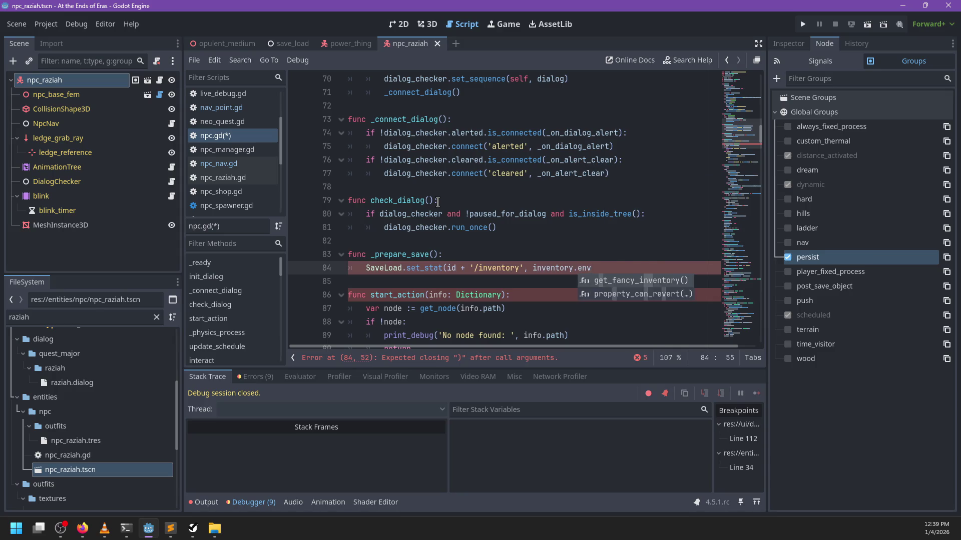
pyautogui.press('BackSpace')
pyautogui.write('code')
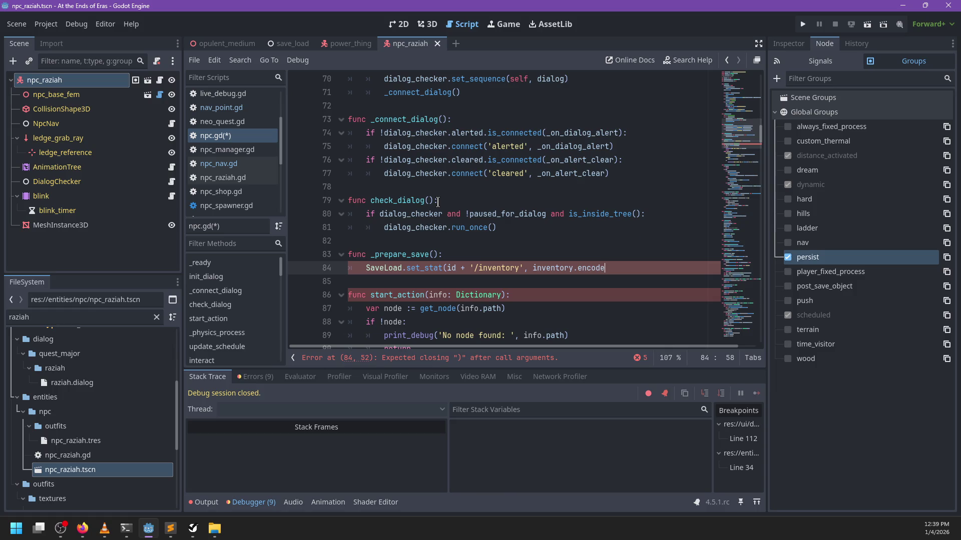
pyautogui.moveTo(728, 98); pyautogui.dragTo(727, 165)
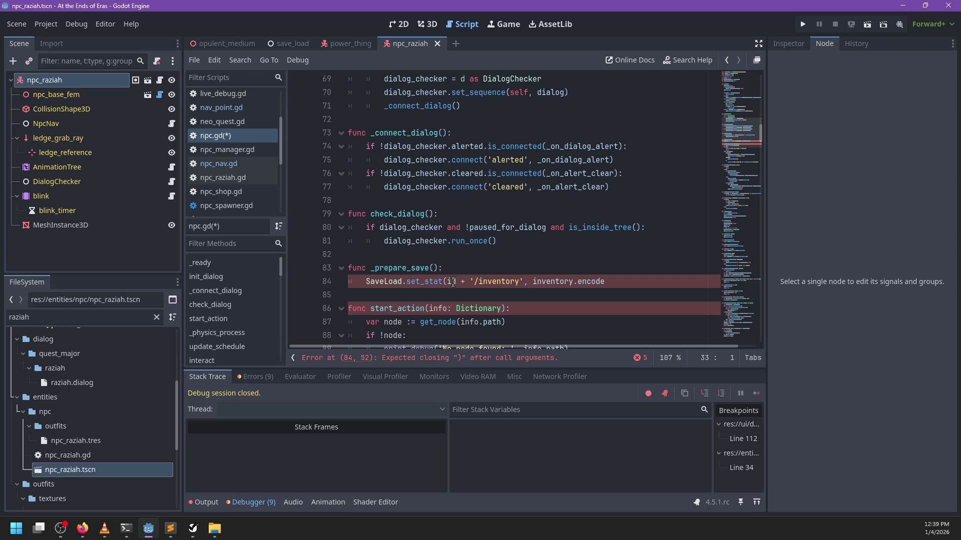
pyautogui.scroll(13, 459, 283)
pyautogui.scroll(-12, 459, 283)
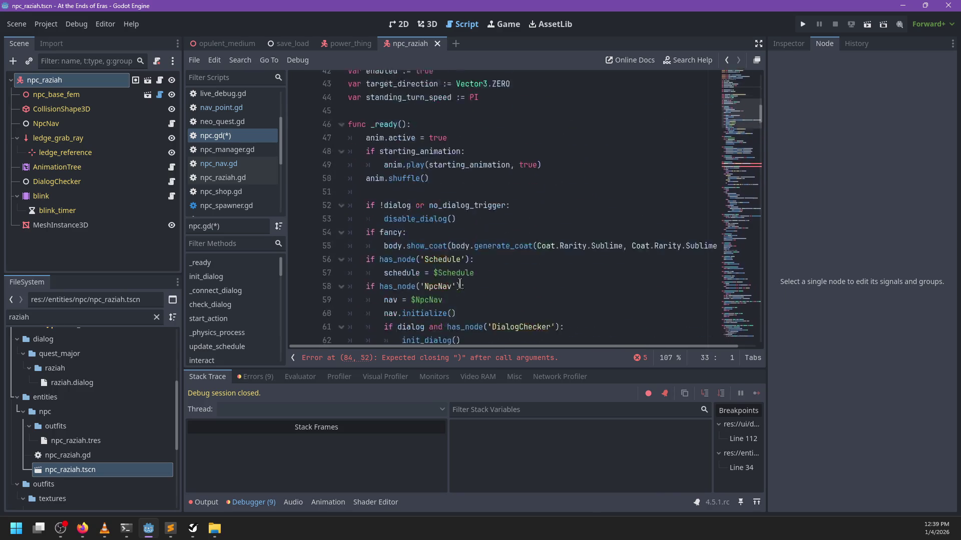
pyautogui.scroll(14, 528, 258)
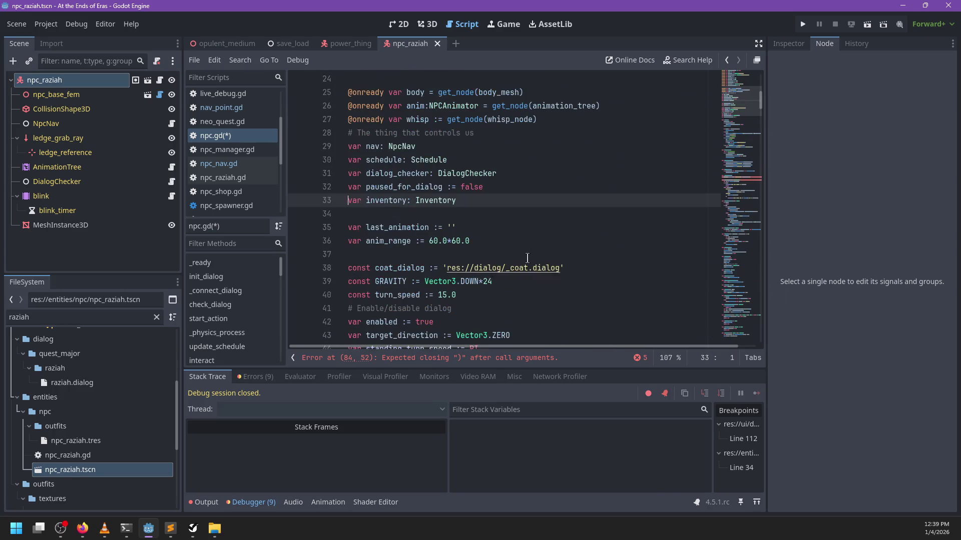
pyautogui.keyDown('ctrl'); pyautogui.click(436, 201); pyautogui.keyUp('ctrl')
pyautogui.scroll(-5, 550, 226)
pyautogui.scroll(-6, 559, 228)
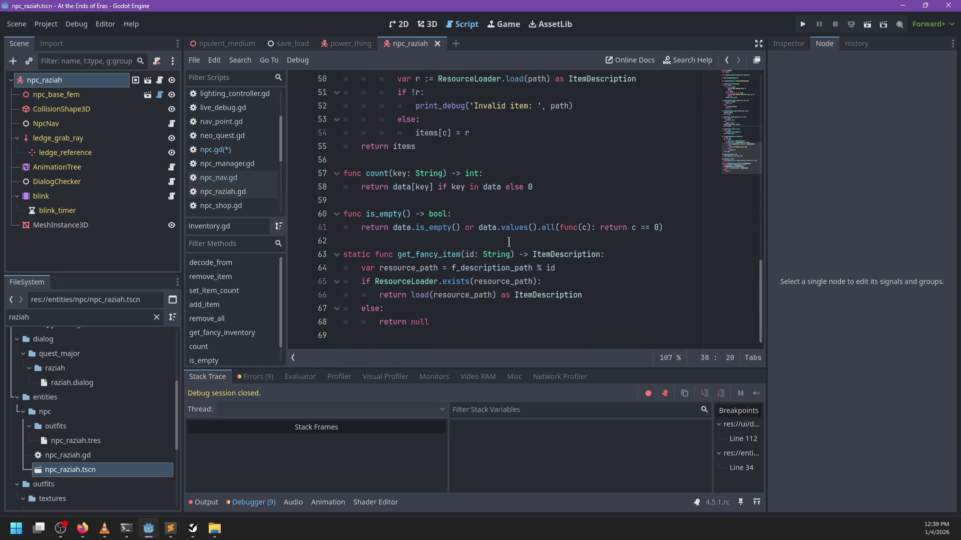
pyautogui.scroll(6, 620, 207)
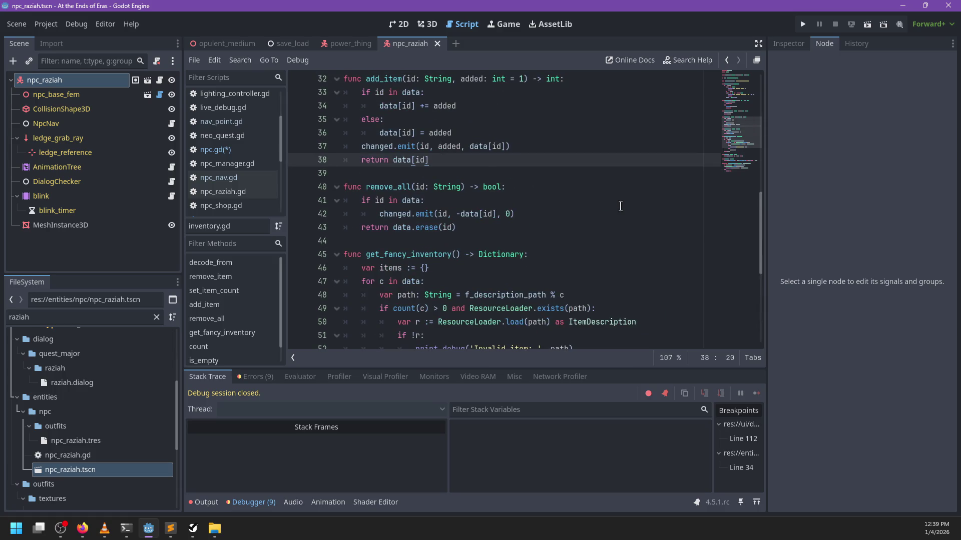
pyautogui.scroll(-3, 620, 206)
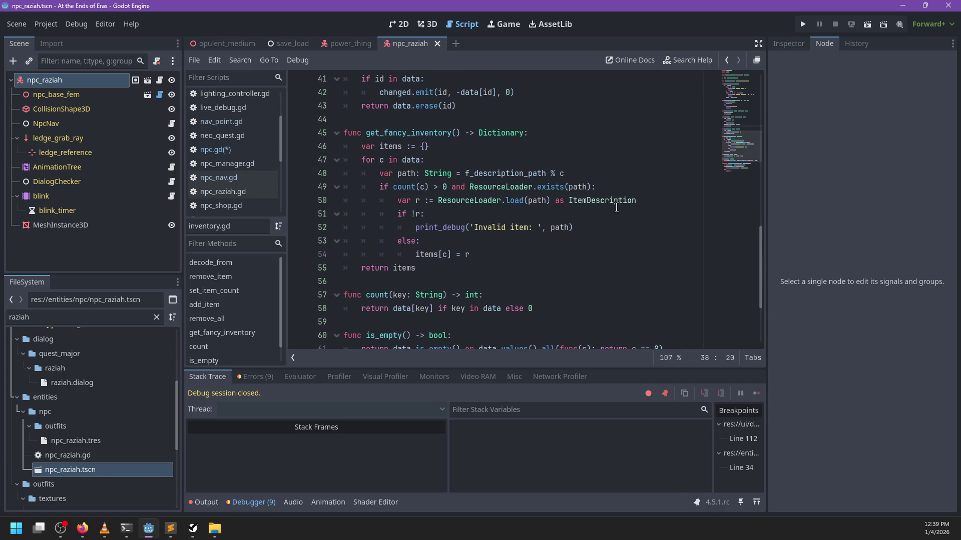
pyautogui.scroll(11, 616, 207)
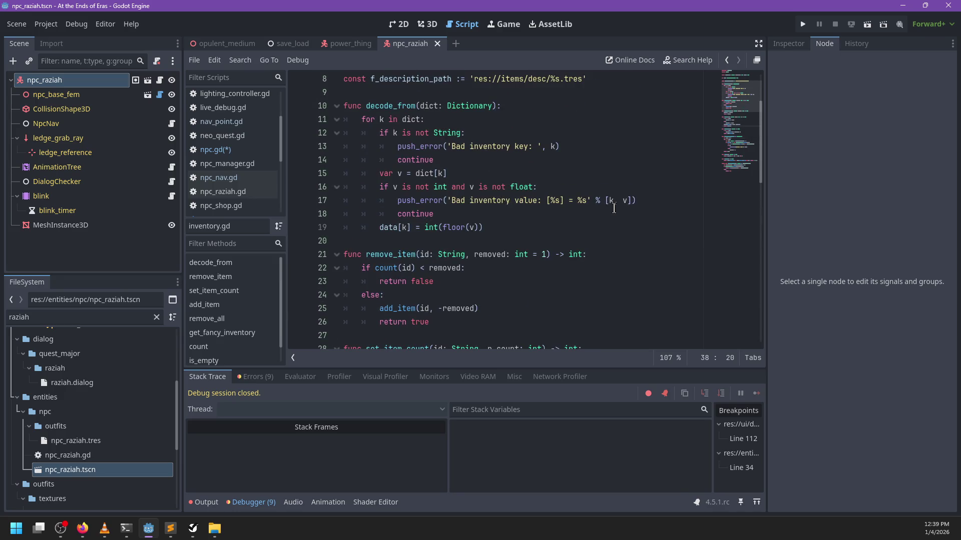
pyautogui.scroll(3, 614, 208)
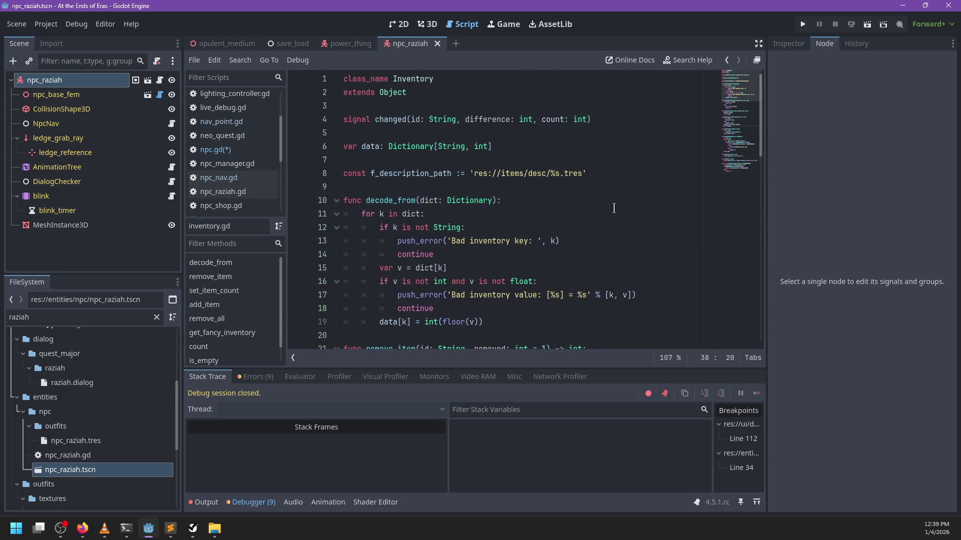
pyautogui.click(244, 151)
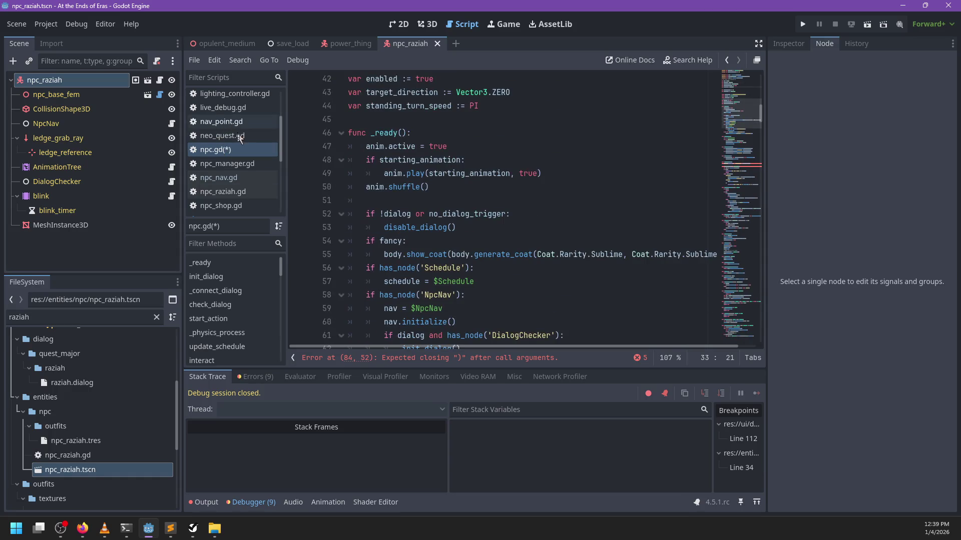
# Filter the FileSystem for 'player' and open player.gd in the script editor.
pyautogui.scroll(-4, 241, 180)
pyautogui.scroll(7, 245, 187)
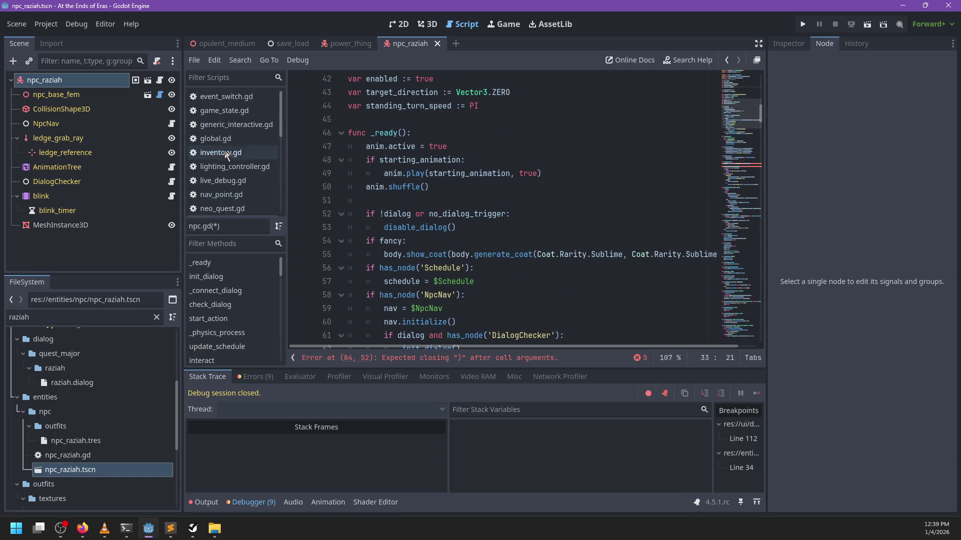
pyautogui.click(108, 319)
pyautogui.hotkey('ctrl', 'a')
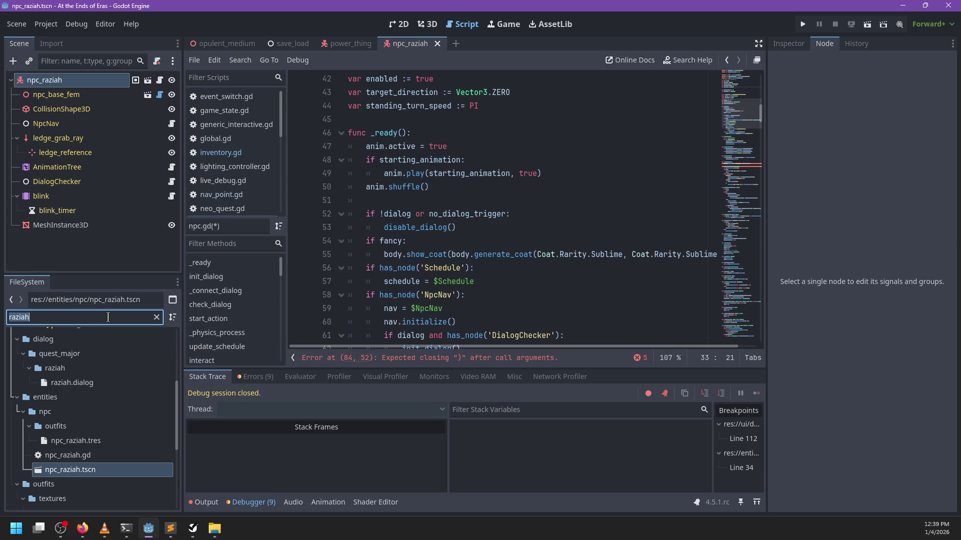
pyautogui.write('player')
pyautogui.scroll(-2, 111, 431)
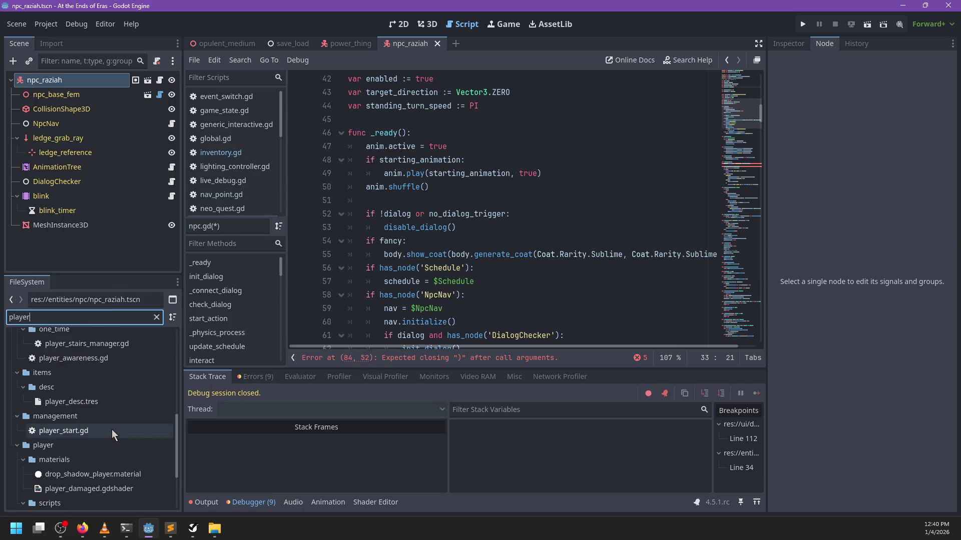
pyautogui.hotkey('ctrl', 'a')
pyautogui.press('BackSpace')
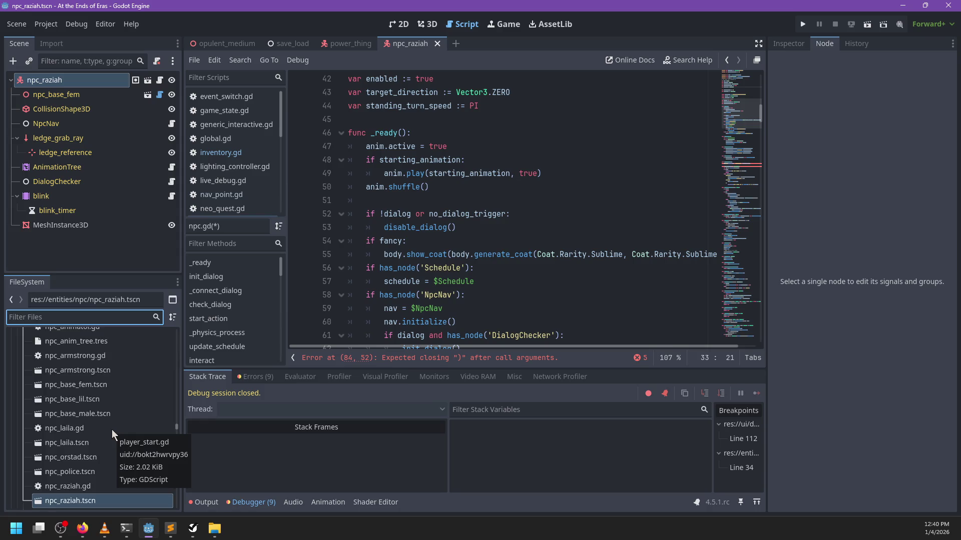
pyautogui.write('persiste')
pyautogui.hotkey('ctrl', 'a')
pyautogui.write('player')
pyautogui.scroll(-2, 112, 430)
pyautogui.click(81, 441)
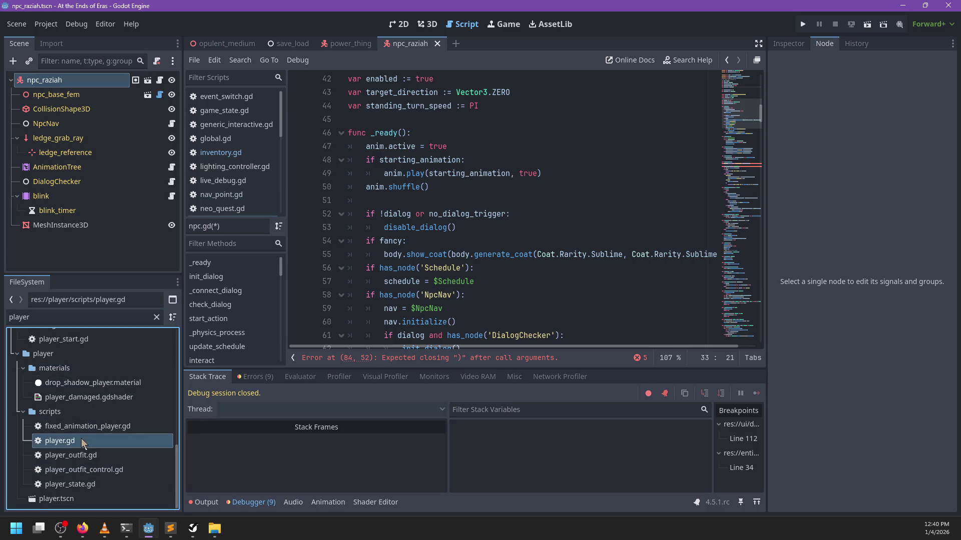
pyautogui.click(496, 210)
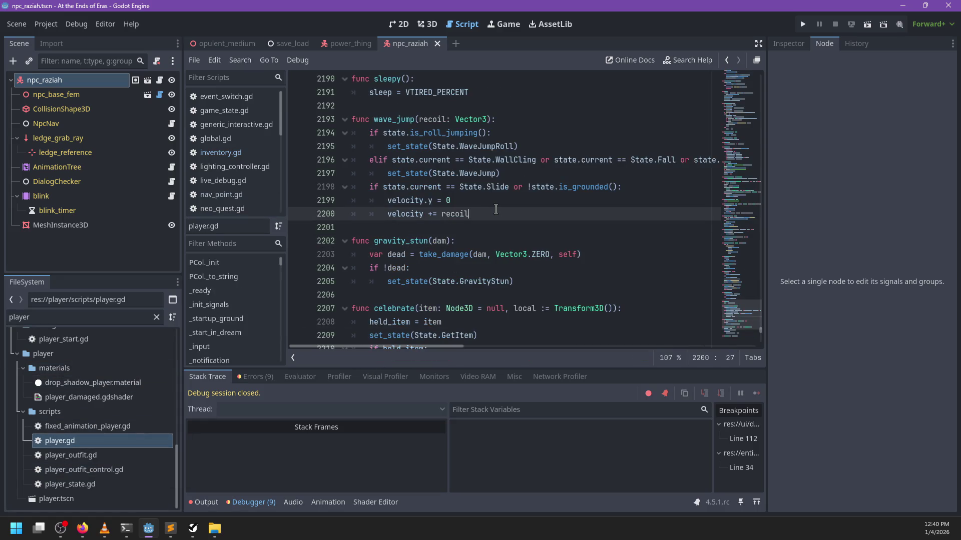
# Search player.gd for the _prepare_save function.
pyautogui.hotkey('ctrl', 'f')
pyautogui.write('inventory.')
pyautogui.hotkey('ctrl', 'a')
pyautogui.press('BackSpace')
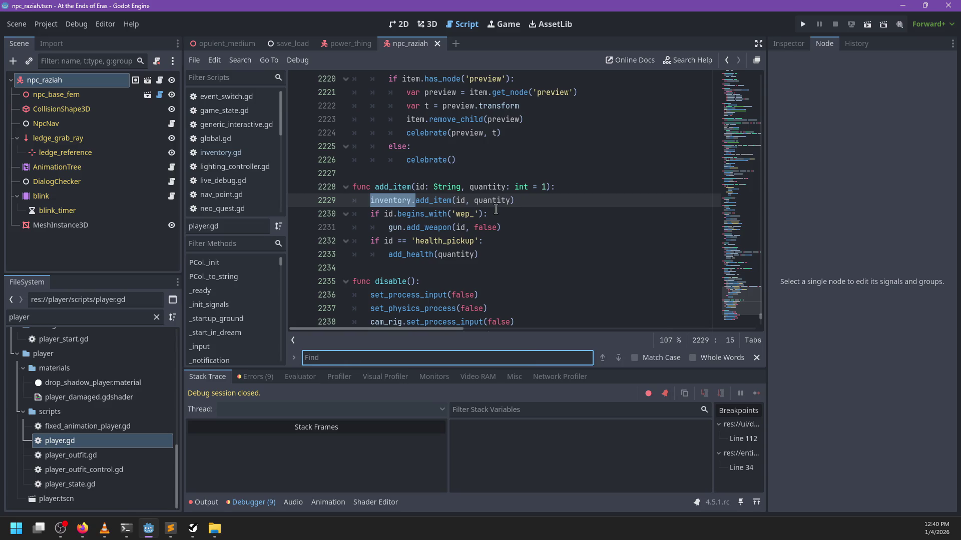
pyautogui.write('_prepare_save')
pyautogui.press('Escape')
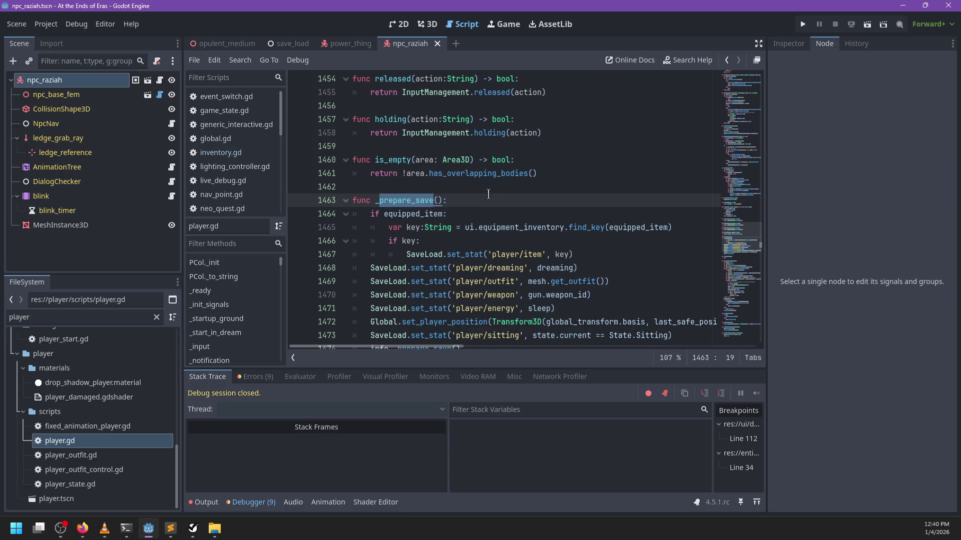
pyautogui.scroll(-2, 489, 194)
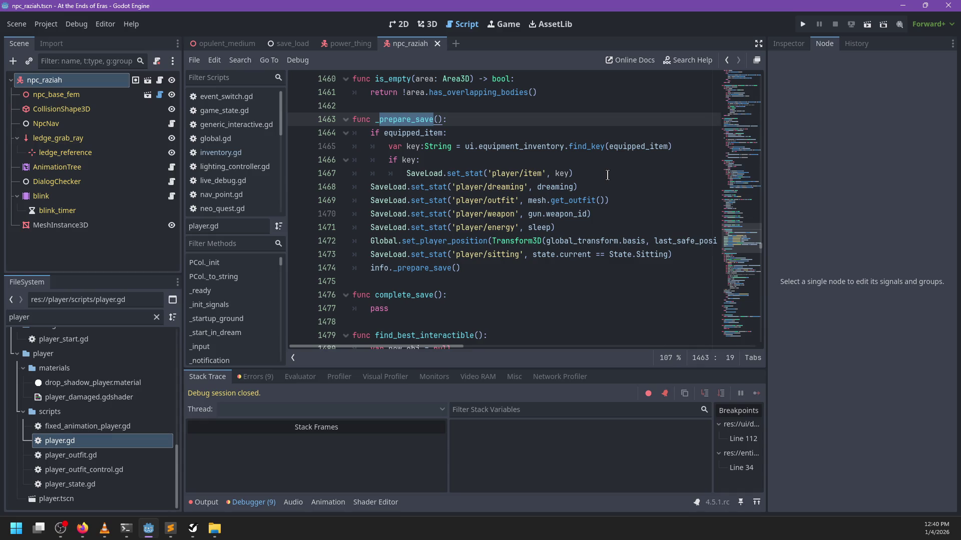
pyautogui.hotkey('ctrl', 'z')
pyautogui.hotkey('ctrl', 'y')
# Follow the info._prepare_save call into player_state.gd, then go back to npc.gd.
pyautogui.click(373, 270)
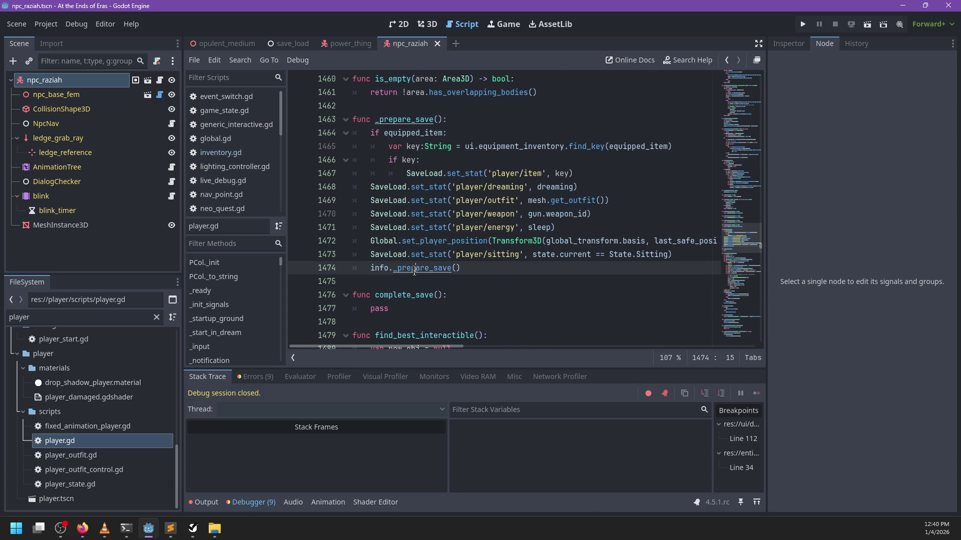
pyautogui.keyDown('ctrl'); pyautogui.click(425, 268); pyautogui.keyUp('ctrl')
pyautogui.scroll(1, 517, 216)
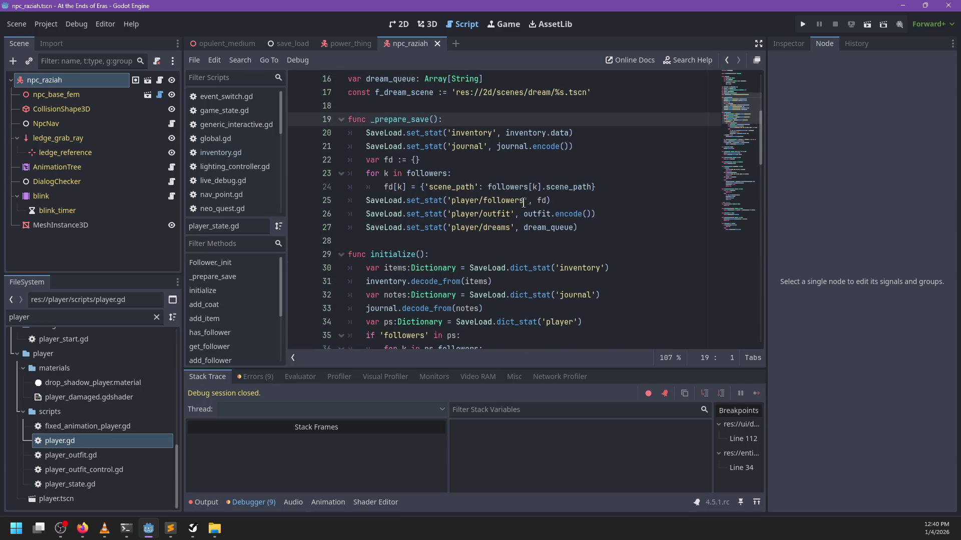
pyautogui.scroll(-3, 270, 185)
pyautogui.scroll(-3, 269, 181)
pyautogui.scroll(3, 263, 160)
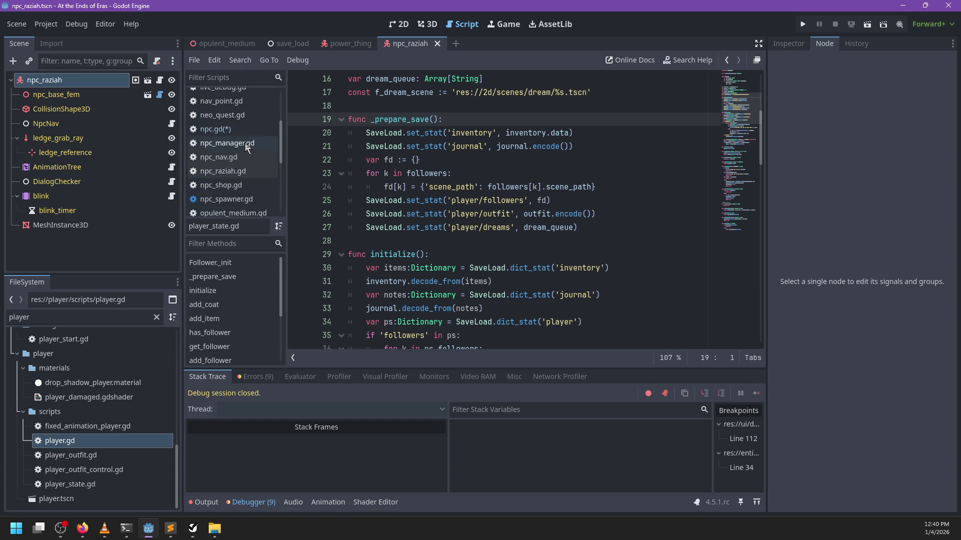
pyautogui.click(234, 129)
pyautogui.scroll(-2, 508, 255)
pyautogui.scroll(-8, 508, 254)
# Change line 84's set_stat argument from inventory.encode to inventory.data and save npc.gd.
pyautogui.click(621, 199)
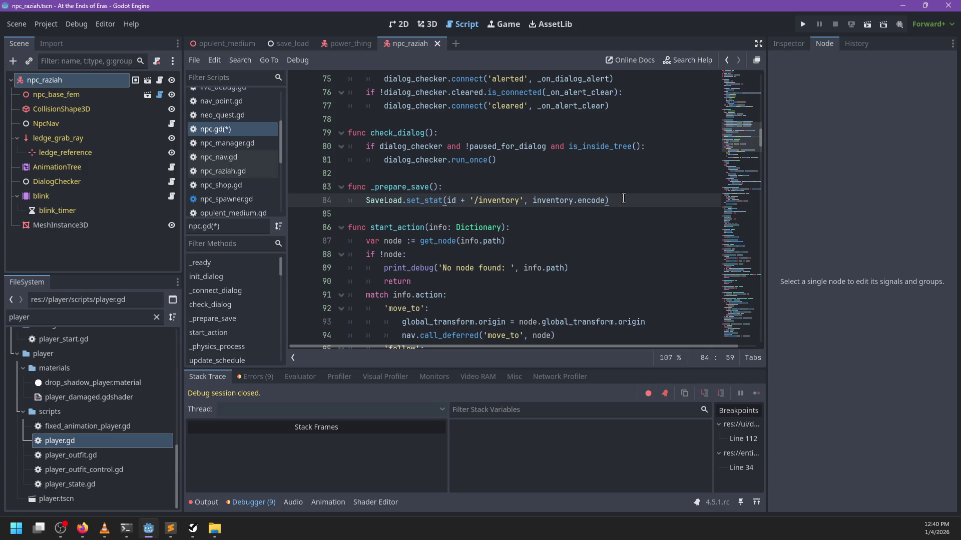
pyautogui.hotkey('ctrl', 'BackSpace')
pyautogui.write('data')
pyautogui.click(492, 194)
pyautogui.click(627, 205)
pyautogui.hotkey('ctrl', 's')
pyautogui.scroll(5, 607, 192)
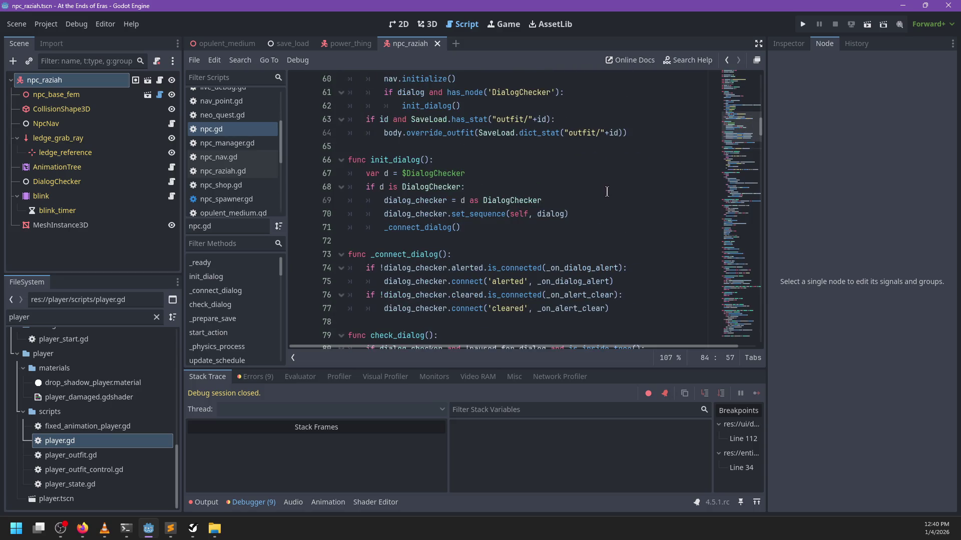
pyautogui.scroll(5, 606, 192)
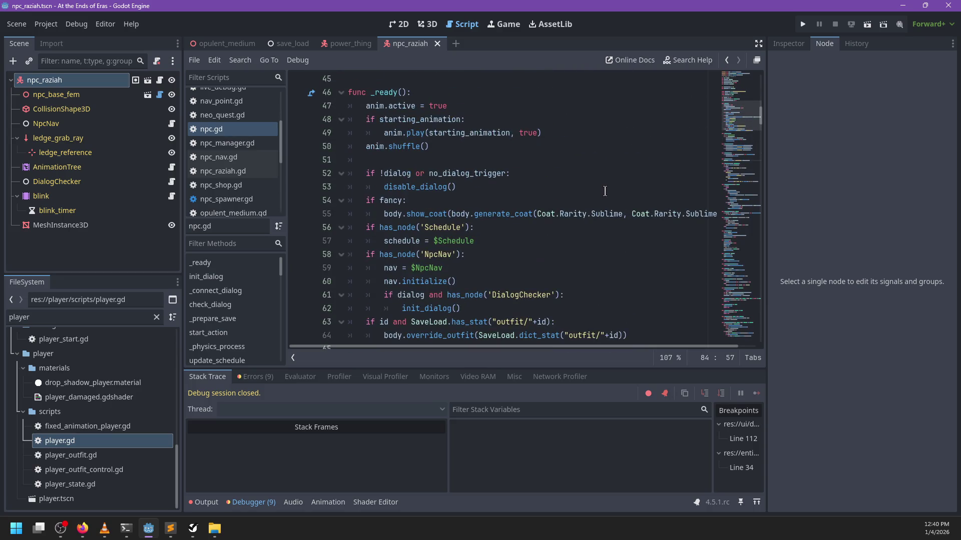
pyautogui.scroll(-3, 593, 191)
pyautogui.click(631, 213)
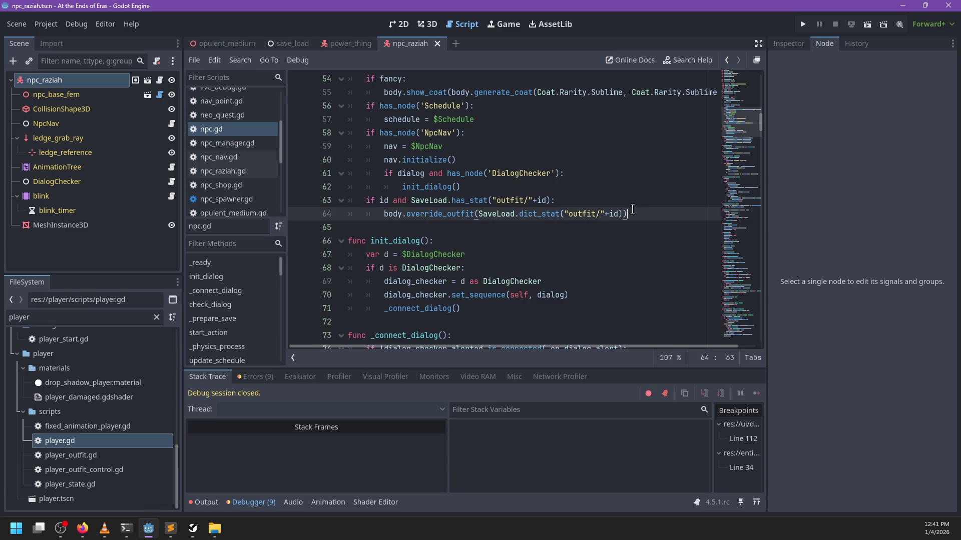
# Add a new line in _ready starting 'if id and SaveLoad.has_stat'.
pyautogui.scroll(-2, 641, 205)
pyautogui.press('Return')
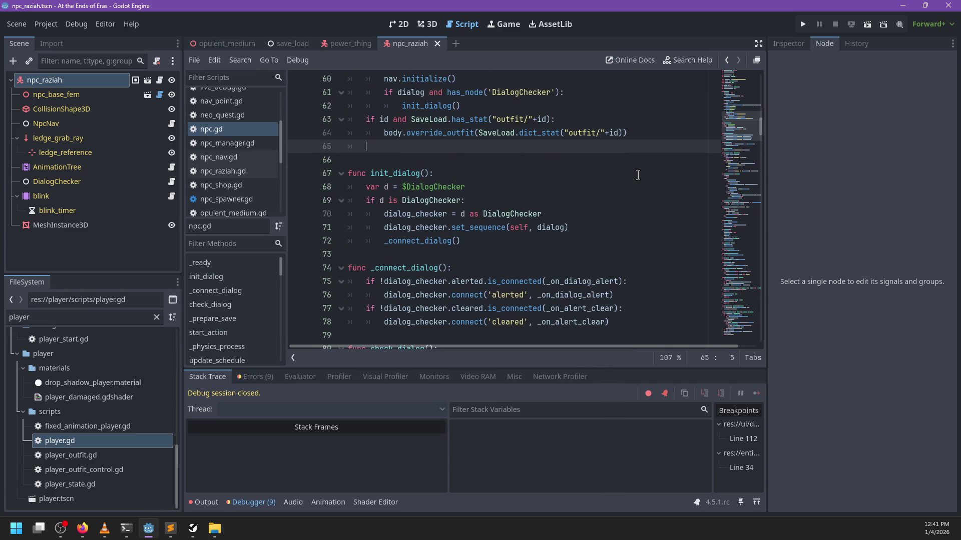
pyautogui.write('if')
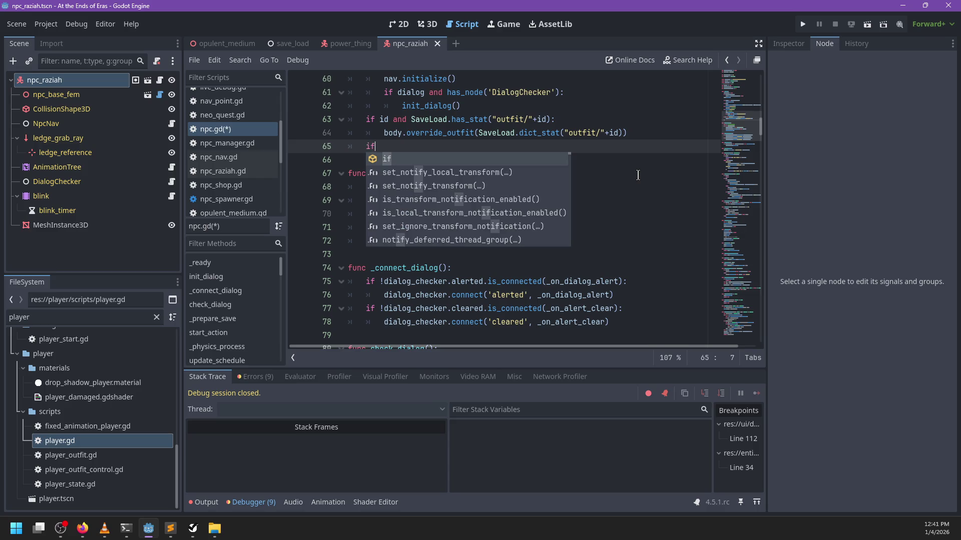
pyautogui.write(' id and')
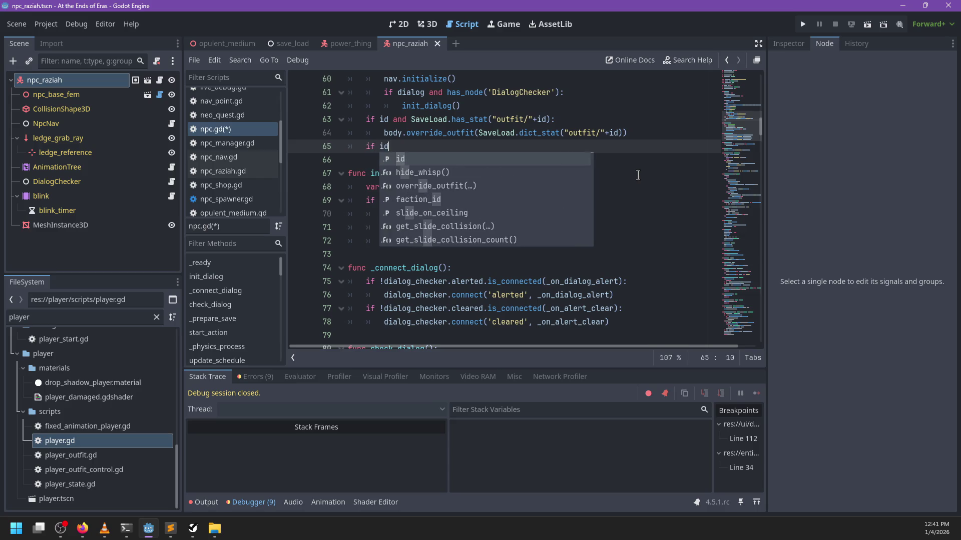
pyautogui.scroll(-5, 632, 176)
pyautogui.scroll(5, 600, 211)
pyautogui.write(' SaveL')
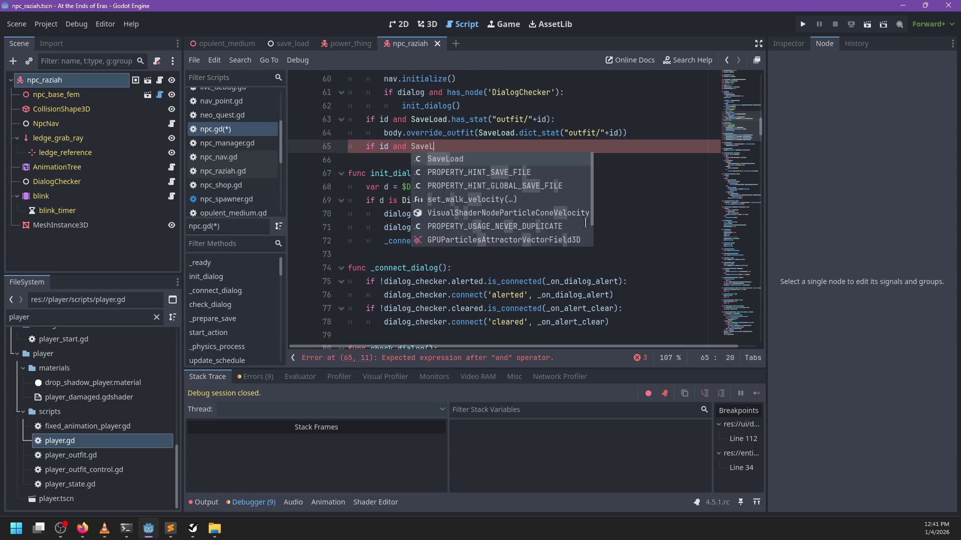
pyautogui.press('Return')
pyautogui.write('.has_stat')
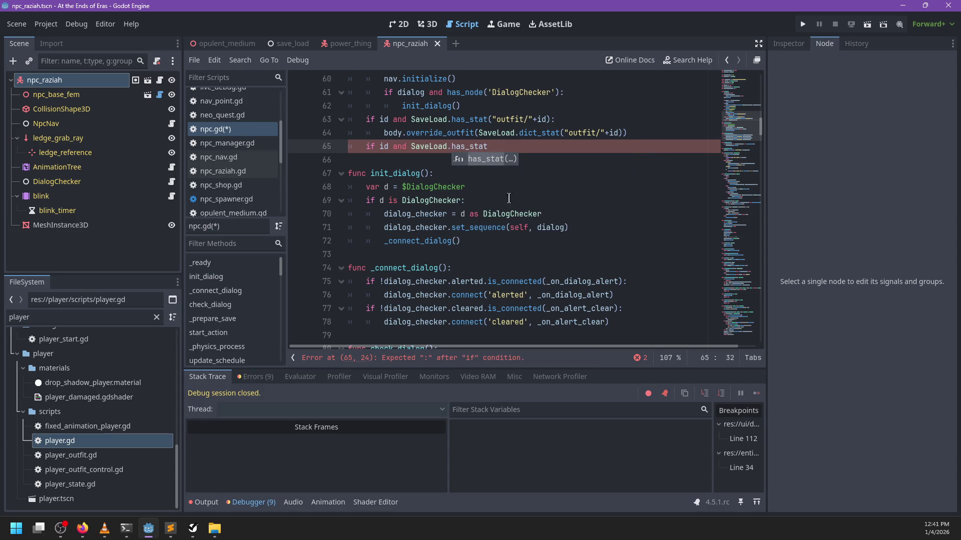
# Split the outfit condition into 'if id:' with a nested if and indent the outfit override.
pyautogui.click(411, 120)
pyautogui.press('BackSpace')
pyautogui.press('BackSpace')
pyautogui.press('BackSpace')
pyautogui.press('BackSpace')
pyautogui.write(':')
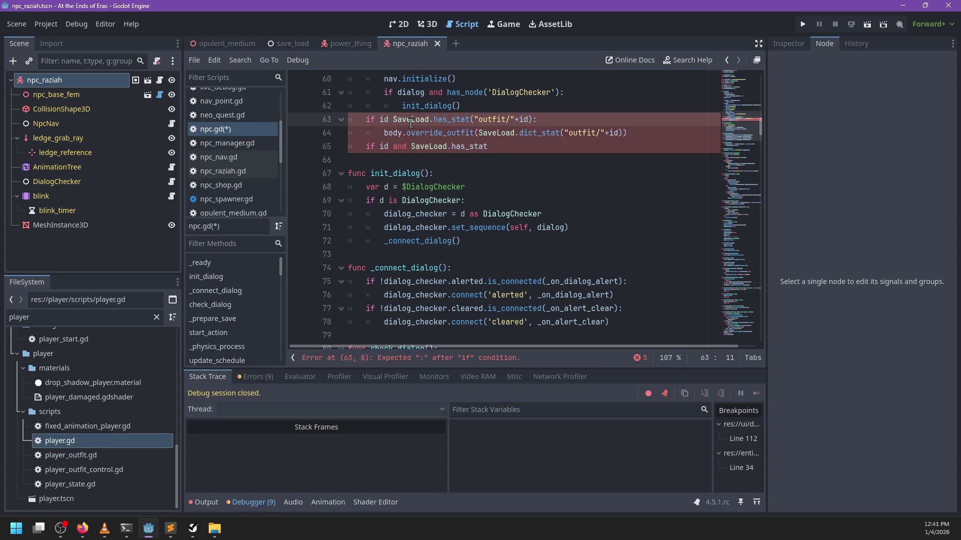
pyautogui.press('Return')
pyautogui.write('if')
pyautogui.click(384, 146)
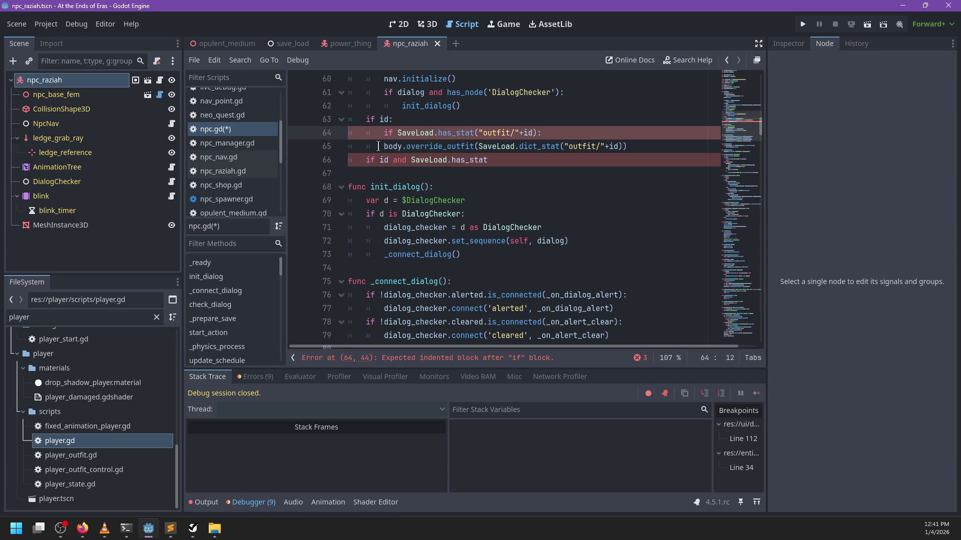
pyautogui.press('Tab')
# Indent the new check under 'if id:' as SaveLoad.has_stat(id+'/inventory').
pyautogui.click(408, 160)
pyautogui.press('BackSpace')
pyautogui.press('BackSpace')
pyautogui.press('BackSpace')
pyautogui.press('Home')
pyautogui.press('Tab')
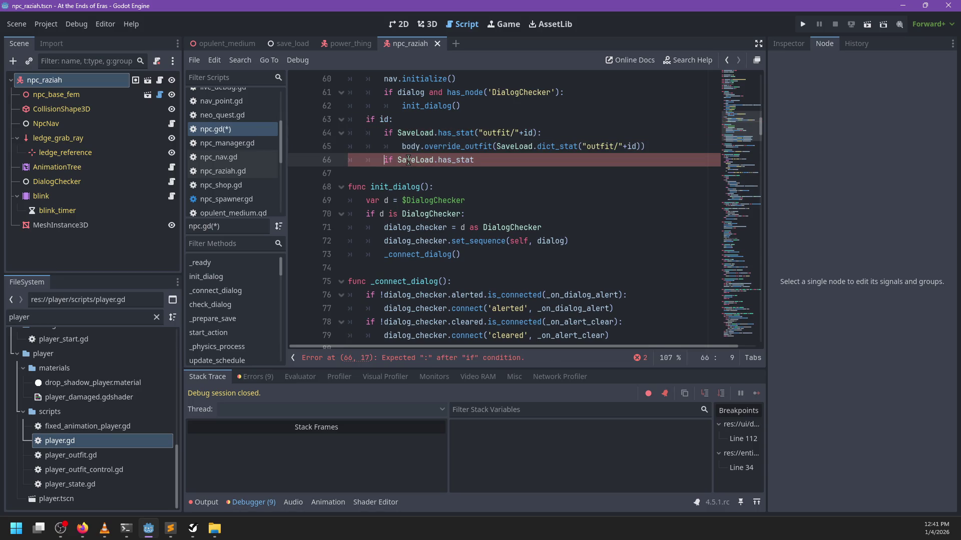
pyautogui.press('End')
pyautogui.write("(id+'/")
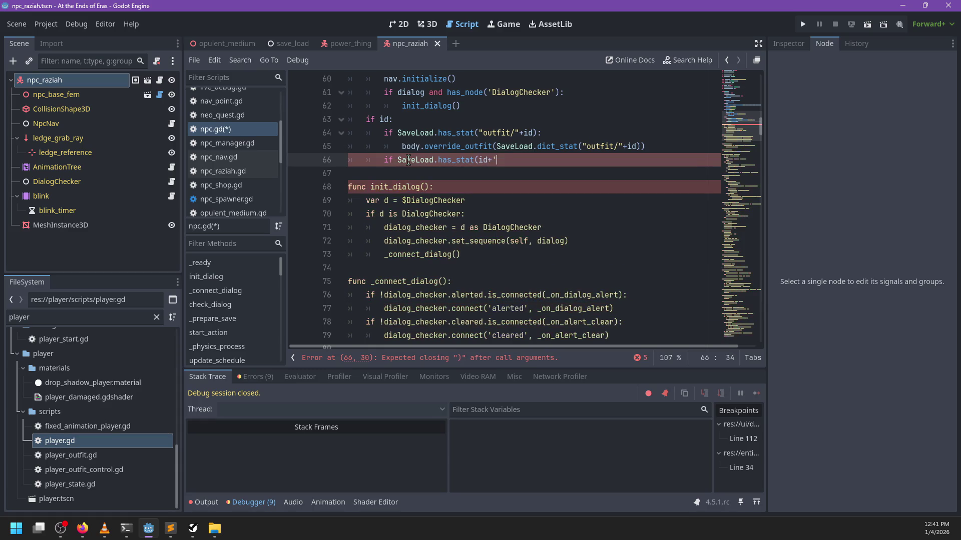
pyautogui.write("inventory'")
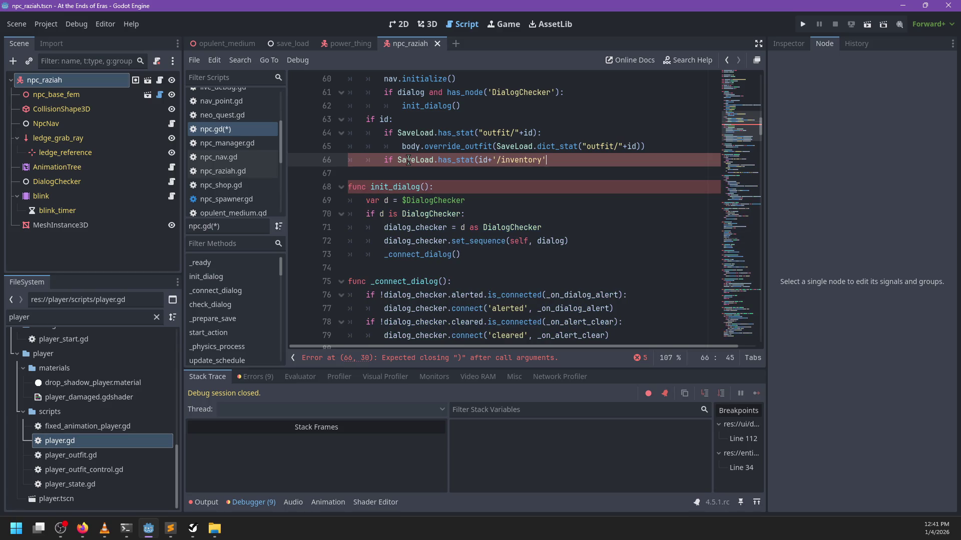
# Review the nested if id: block and place the cursor at the inventory check's end.
pyautogui.scroll(1, 409, 160)
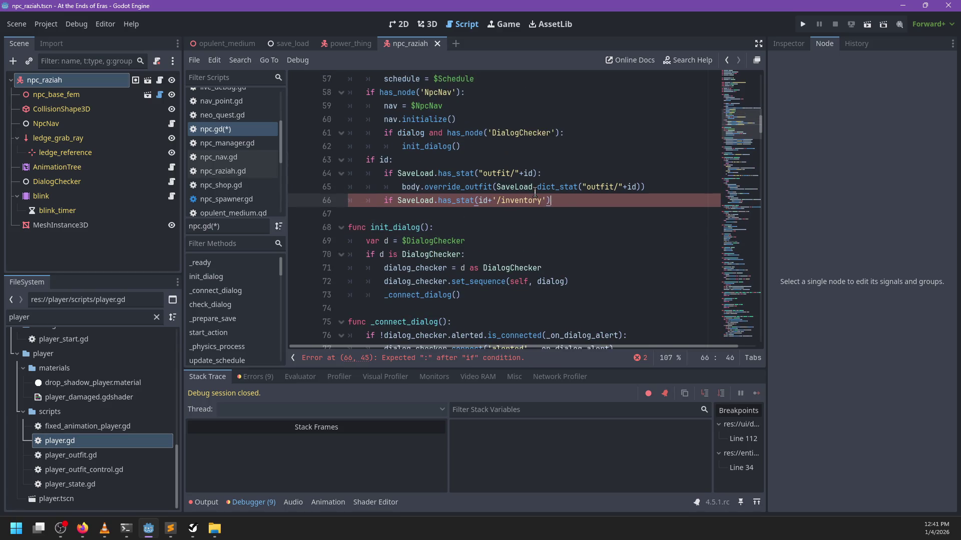
pyautogui.moveTo(523, 173); pyautogui.dragTo(476, 176)
pyautogui.scroll(4, 538, 200)
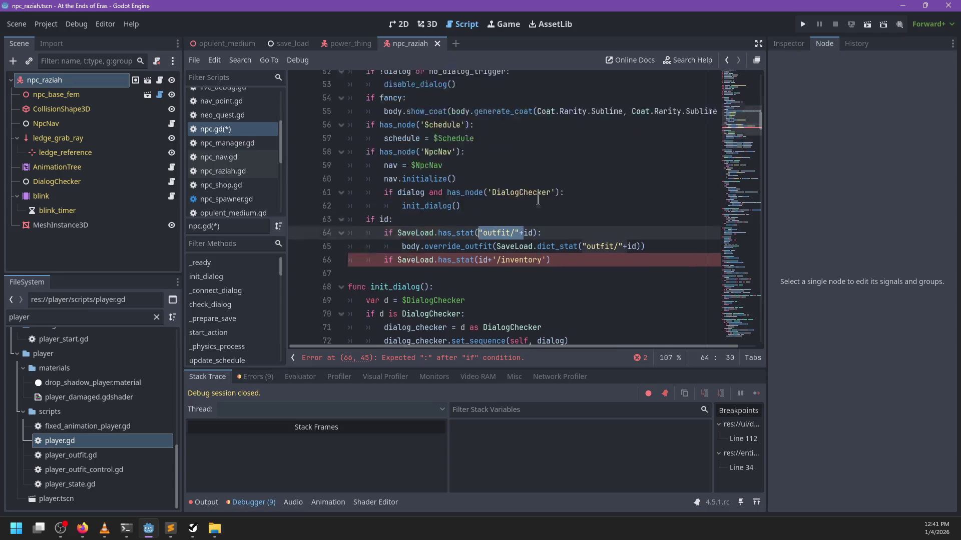
pyautogui.scroll(-5, 538, 199)
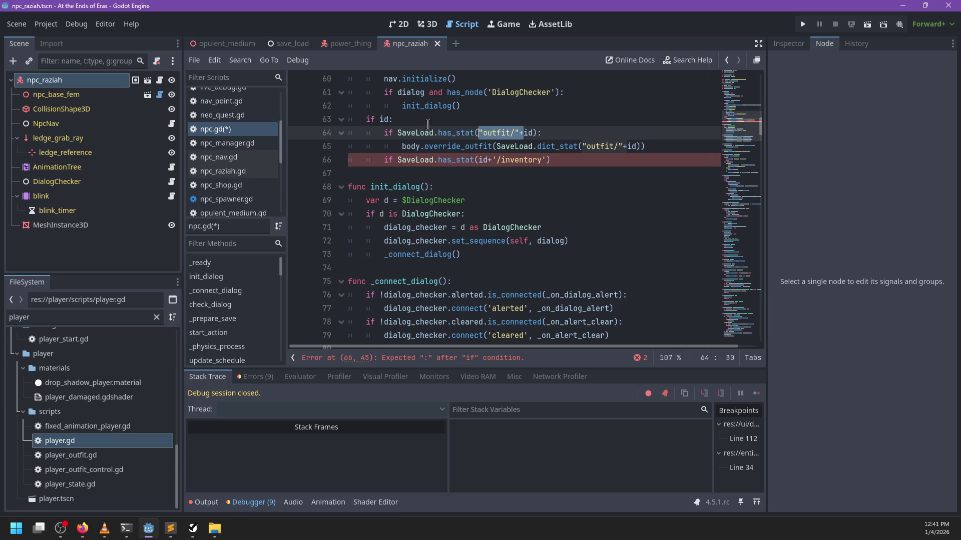
pyautogui.click(426, 120)
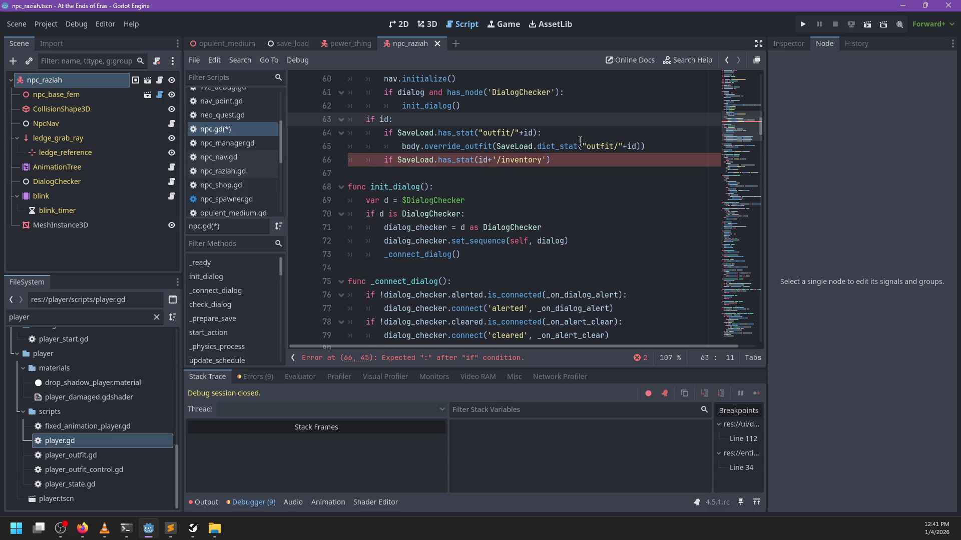
pyautogui.scroll(-2, 581, 141)
pyautogui.scroll(4, 564, 148)
pyautogui.click(568, 241)
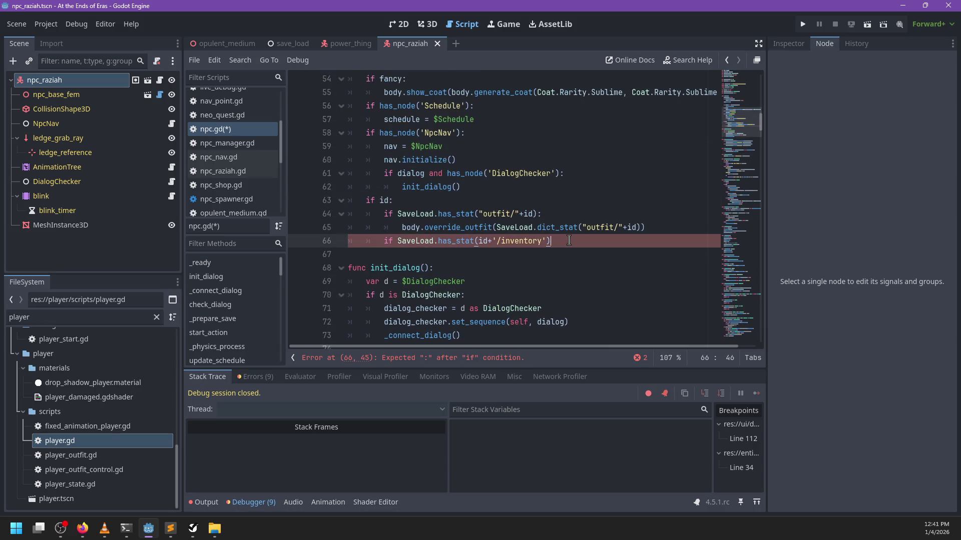
pyautogui.write(':')
# Add ', true' to both the inventory and outfit has_stat calls.
pyautogui.press('Return')
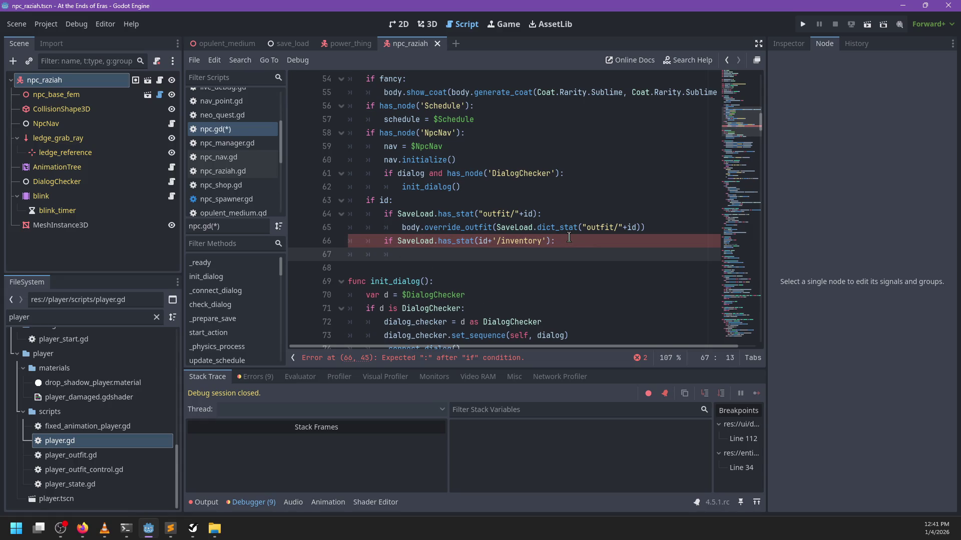
pyautogui.write('body.')
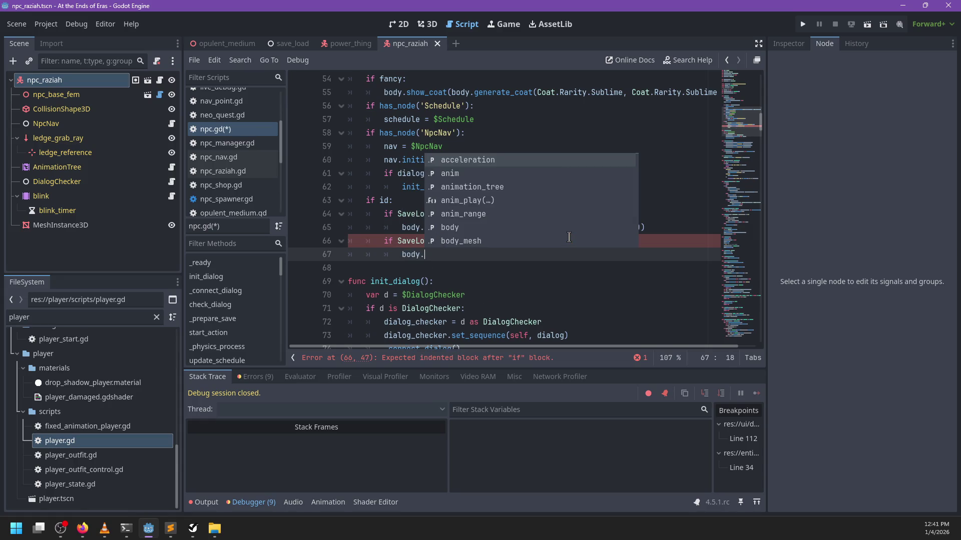
pyautogui.press('Escape')
pyautogui.write('get_')
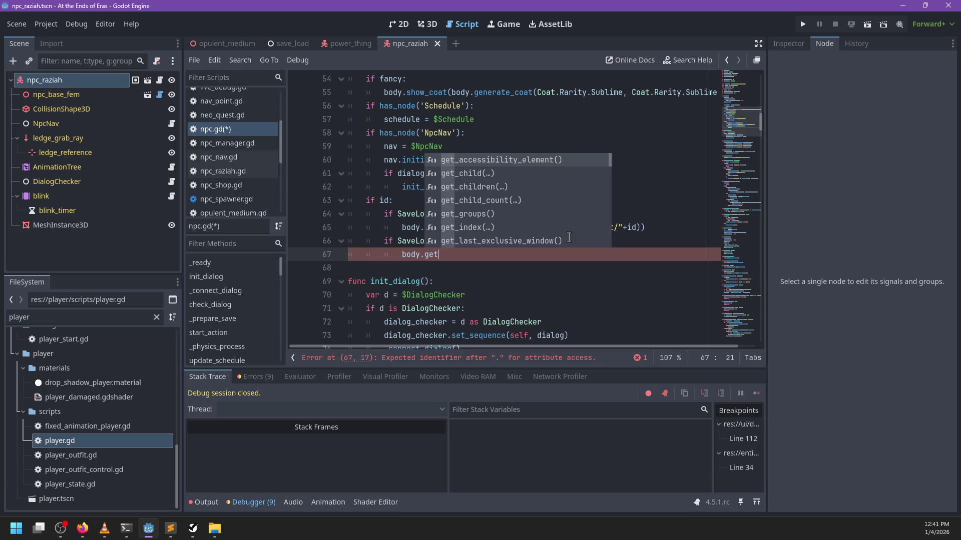
pyautogui.press('Escape')
pyautogui.press('Up')
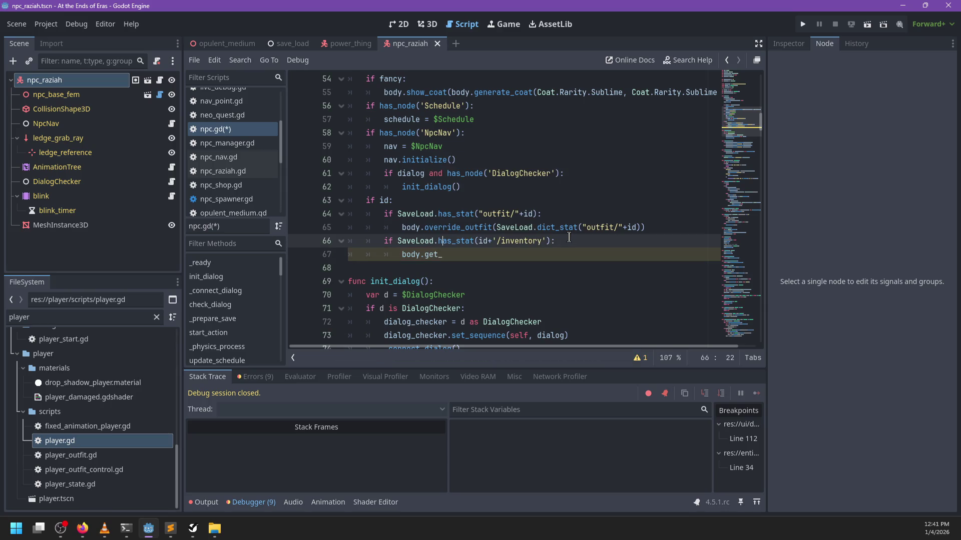
pyautogui.write(', true')
pyautogui.press('Up')
pyautogui.press('Up')
pyautogui.press('Left')
pyautogui.press('Left')
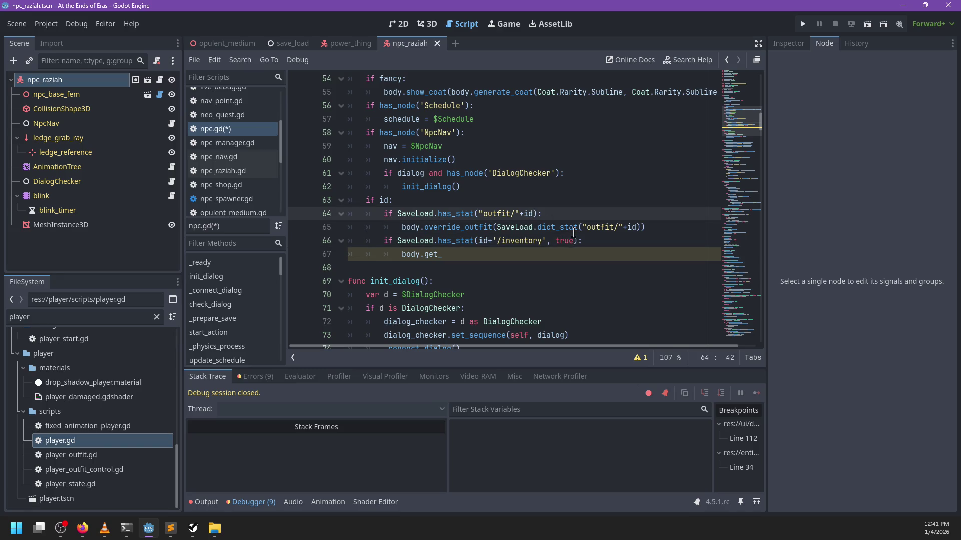
pyautogui.write(', true')
pyautogui.press('Down')
pyautogui.press('Down')
pyautogui.press('Down')
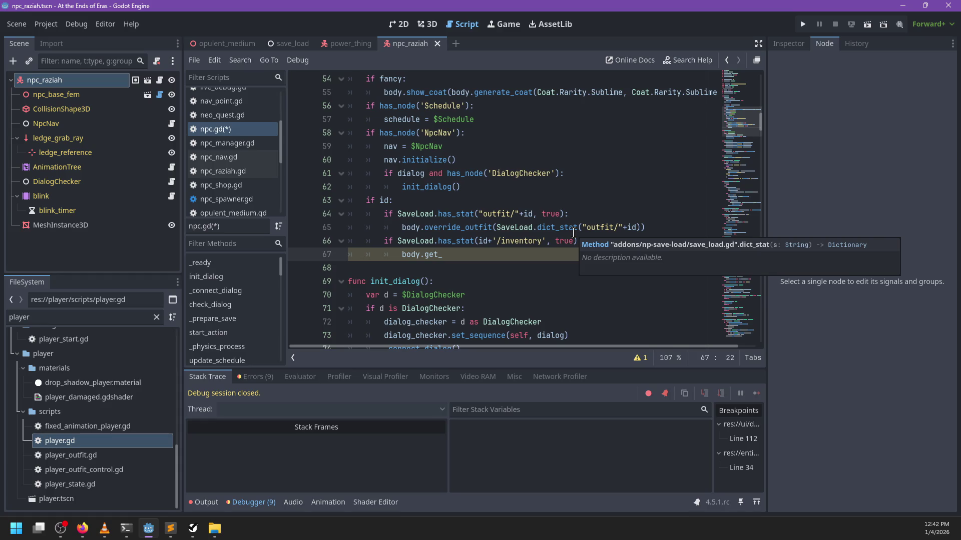
# Write inventory.decode_from(SaveLoad.get_stat(id+'/inventory')) as the body on line 67.
pyautogui.hotkey('ctrl', 'BackSpace')
pyautogui.hotkey('ctrl', 'BackSpace')
pyautogui.hotkey('ctrl', 'BackSpace')
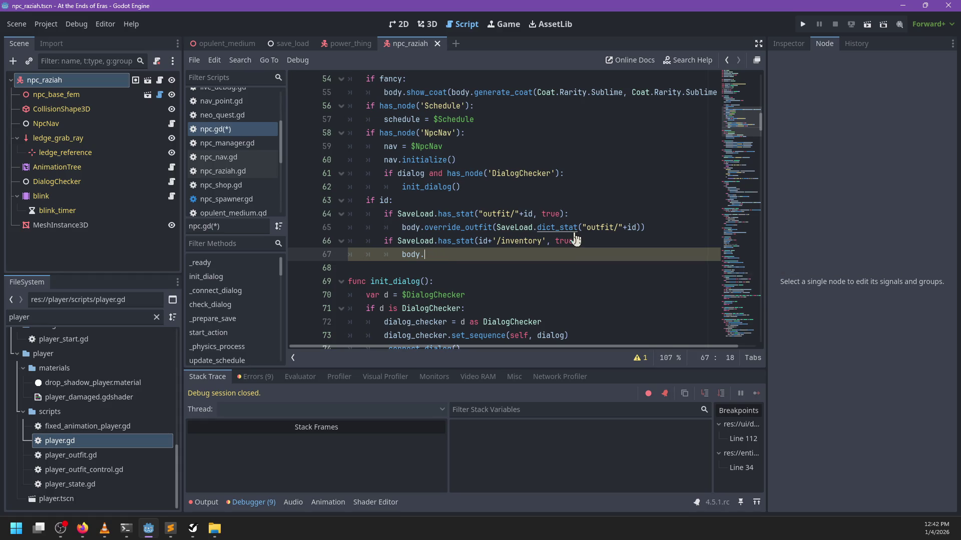
pyautogui.write('inventory.de')
pyautogui.press('Return')
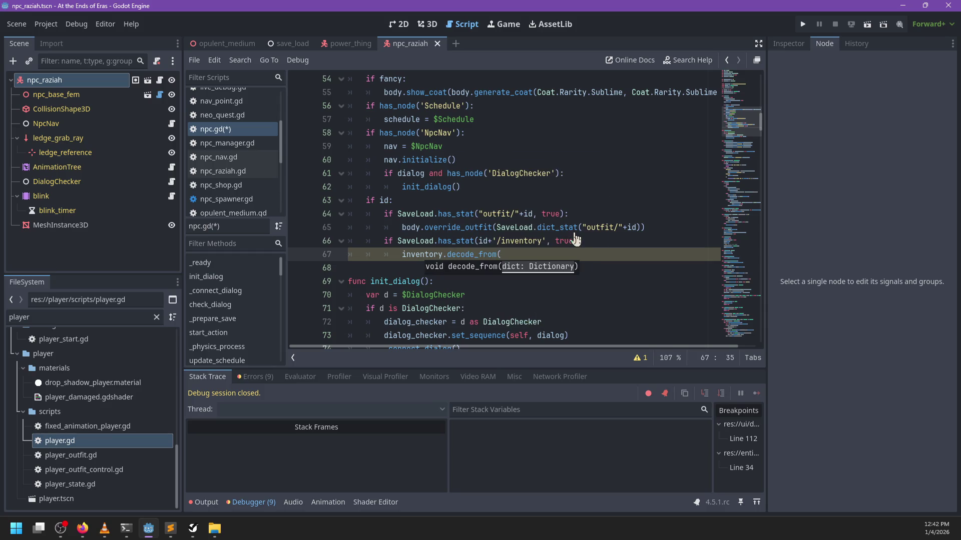
pyautogui.write('SaveLoad.get')
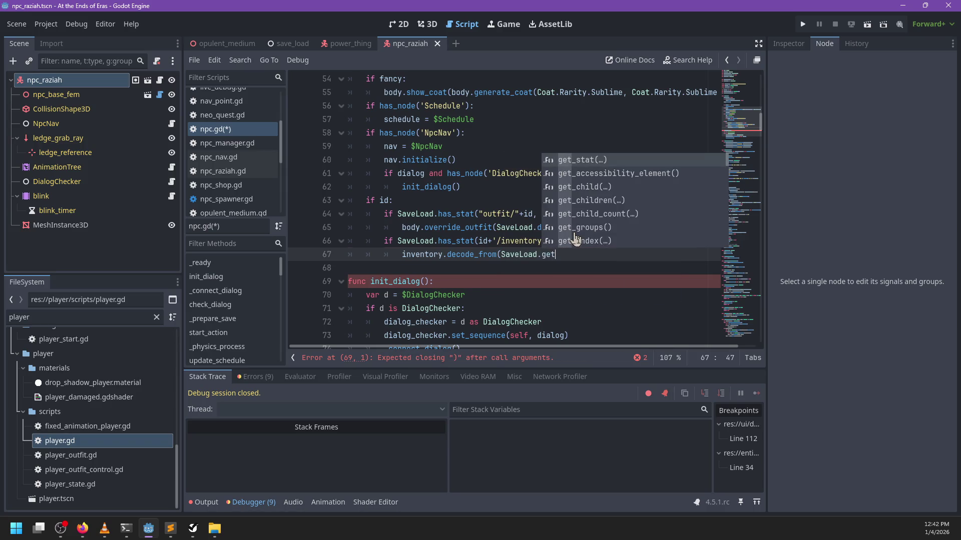
pyautogui.press('Return')
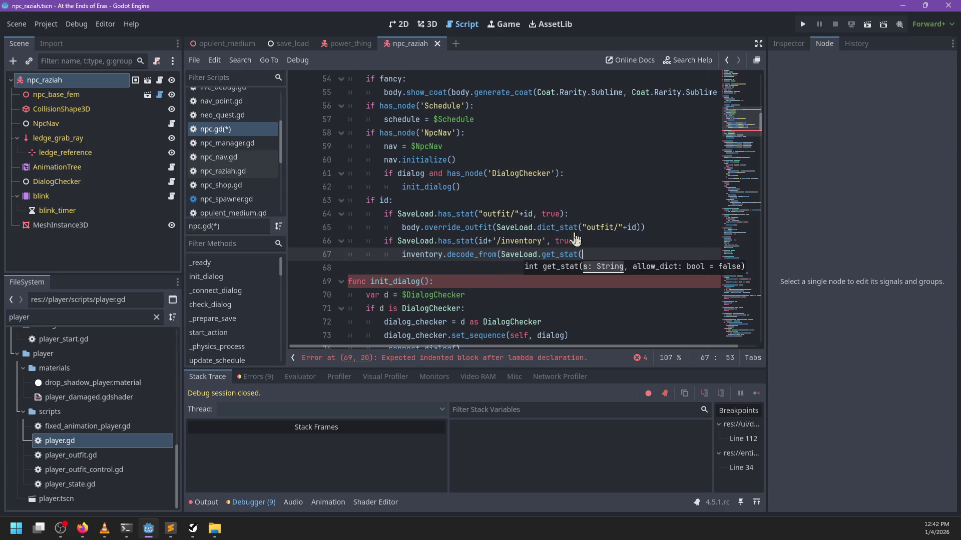
pyautogui.press('BackSpace')
pyautogui.write("+'/.")
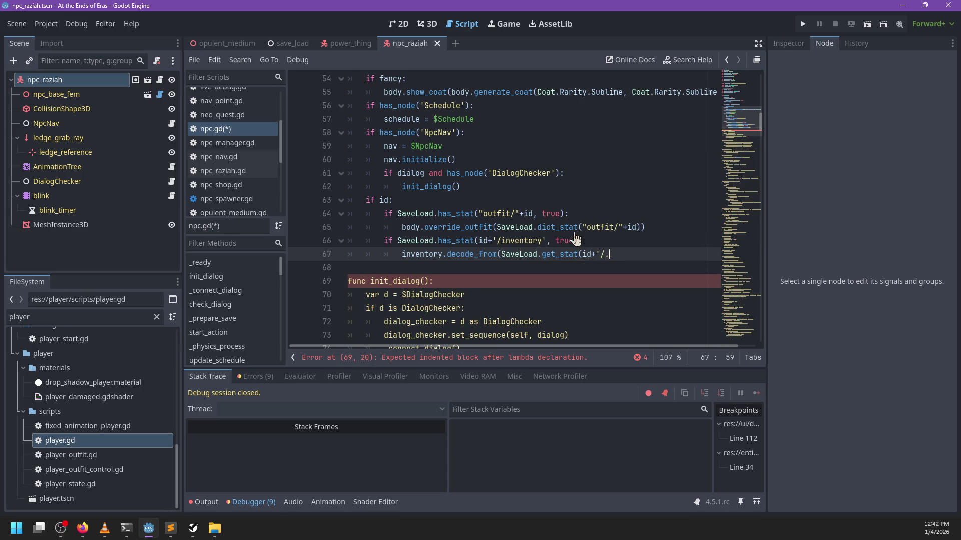
pyautogui.press('BackSpace')
pyautogui.write("inventory')")
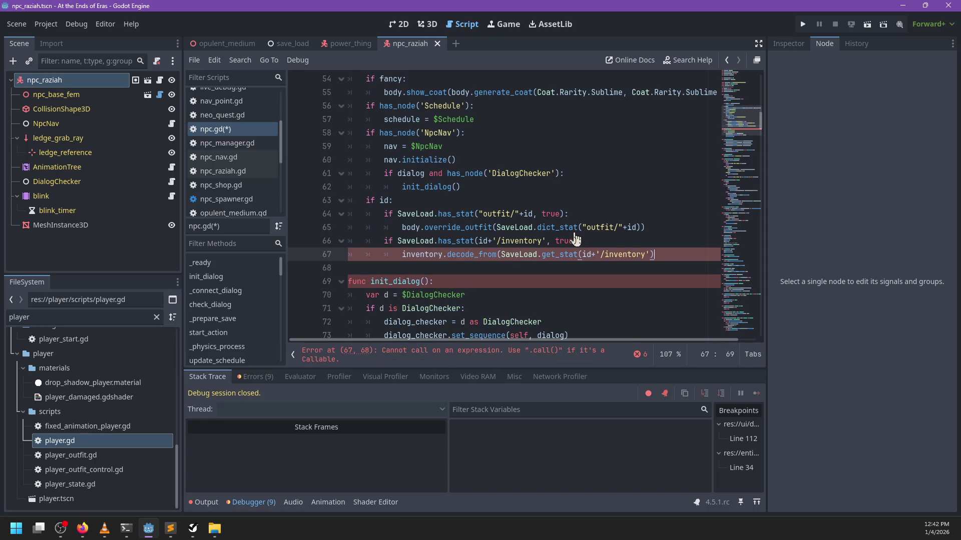
pyautogui.write(',')
pyautogui.press('BackSpace')
pyautogui.press('BackSpace')
pyautogui.press('BackSpace')
pyautogui.write(')')
# Replace get_stat with dict_stat and open the decode_from definition.
pyautogui.press('Left')
pyautogui.press('Left')
pyautogui.press('Left')
pyautogui.press('BackSpace')
pyautogui.press('BackSpace')
pyautogui.press('BackSpace')
pyautogui.write('dict_stat')
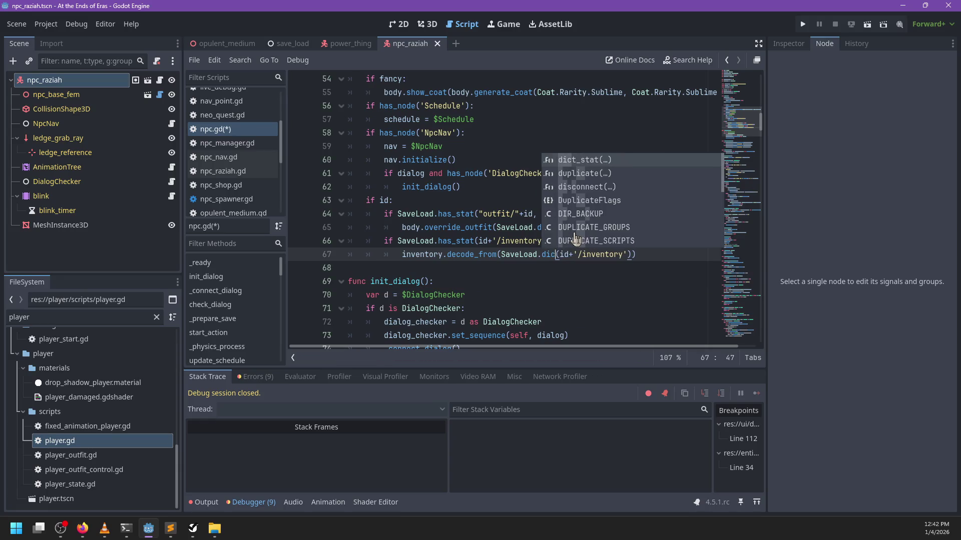
pyautogui.keyDown('ctrl'); pyautogui.click(485, 255); pyautogui.keyUp('ctrl')
# Save the edited scripts and open lighting_controller.gd from the script list.
pyautogui.scroll(-1, 569, 200)
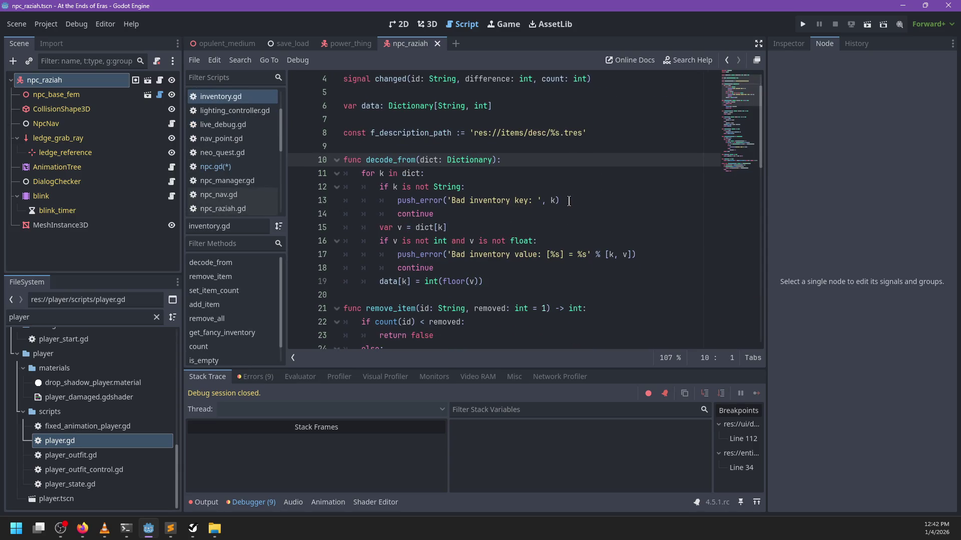
pyautogui.hotkey('ctrl', 's')
pyautogui.click(245, 110)
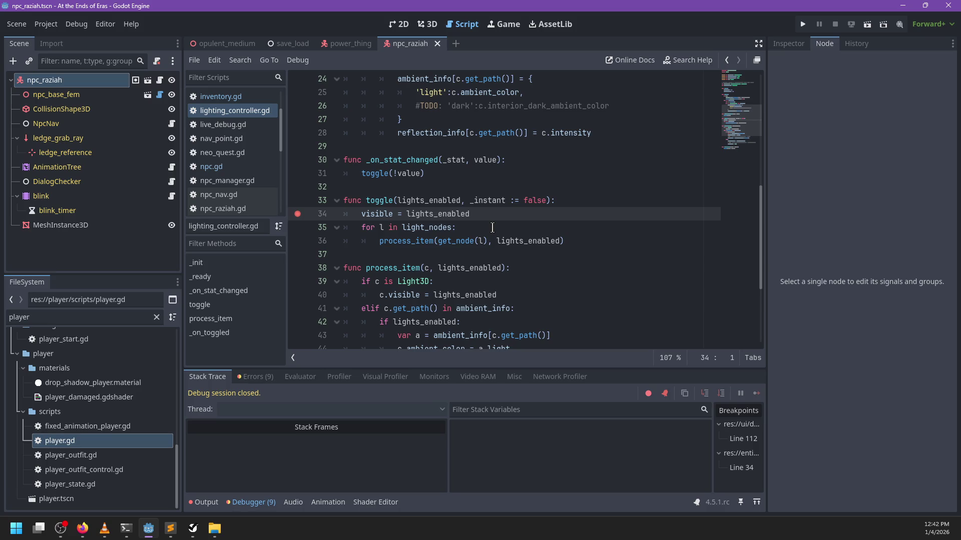
# Show the opulent_medium scene in the 3D view, focused on the raziah node.
pyautogui.click(427, 24)
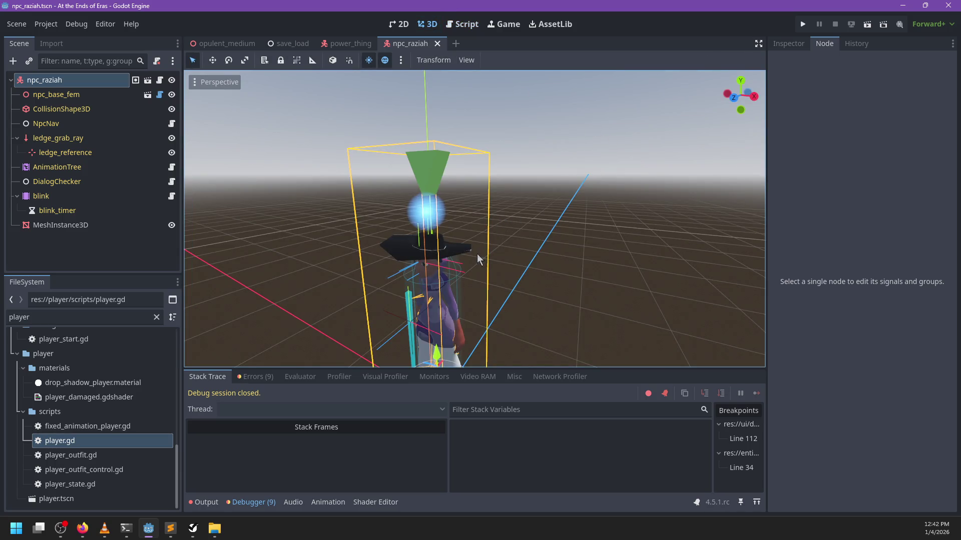
pyautogui.scroll(-5, 546, 244)
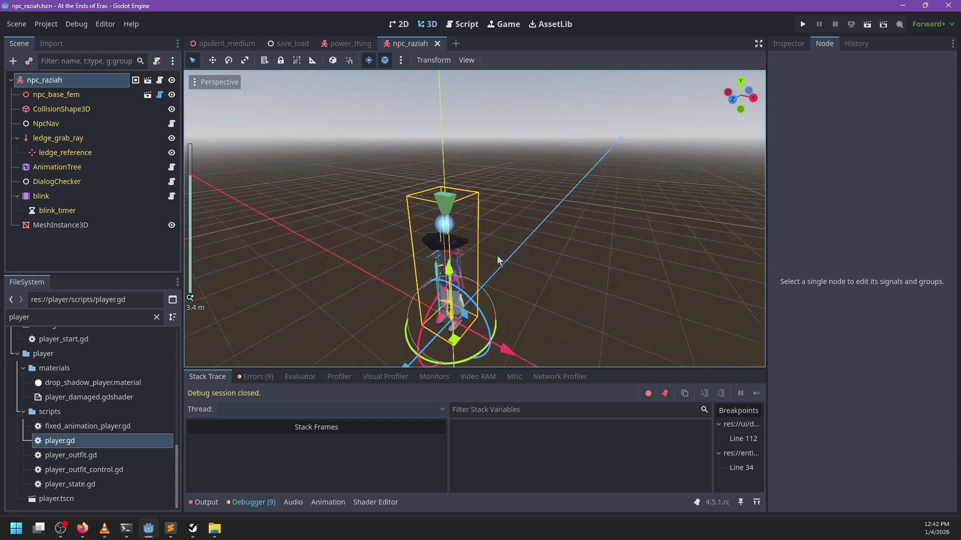
pyautogui.click(229, 46)
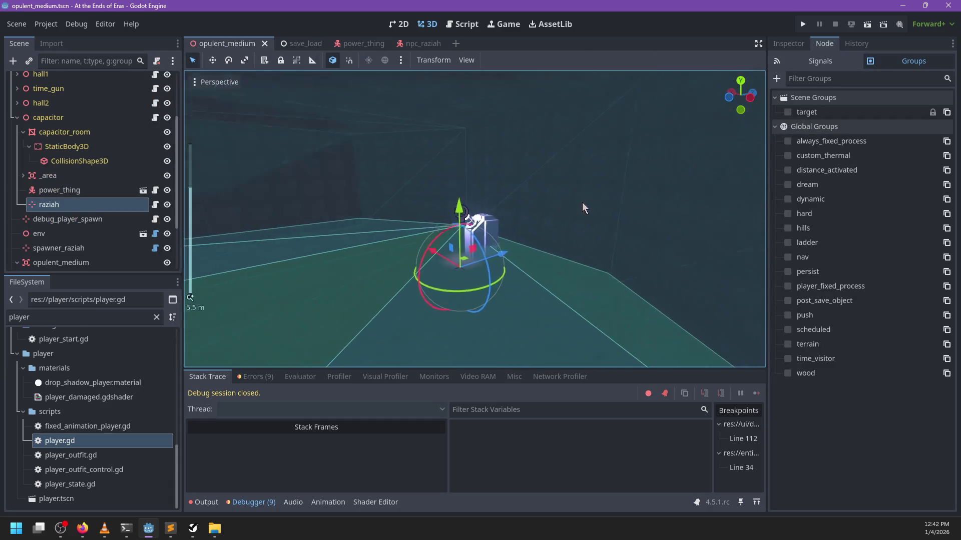
pyautogui.scroll(3, 581, 202)
pyautogui.moveTo(565, 243)
pyautogui.mouseDown()
pyautogui.moveTo(657, 276)
pyautogui.moveTo(582, 238)
pyautogui.moveTo(460, 240)
pyautogui.moveTo(499, 260)
pyautogui.mouseUp()
pyautogui.scroll(3, 365, 160)
pyautogui.press('f')
pyautogui.moveTo(365, 160)
pyautogui.mouseDown()
pyautogui.moveTo(504, 226)
pyautogui.moveTo(581, 245)
pyautogui.moveTo(633, 199)
pyautogui.moveTo(575, 277)
pyautogui.mouseUp()
pyautogui.scroll(-5, 594, 262)
# Clear the Errors list, then run the game with F5.
pyautogui.click(255, 379)
pyautogui.scroll(-3, 346, 424)
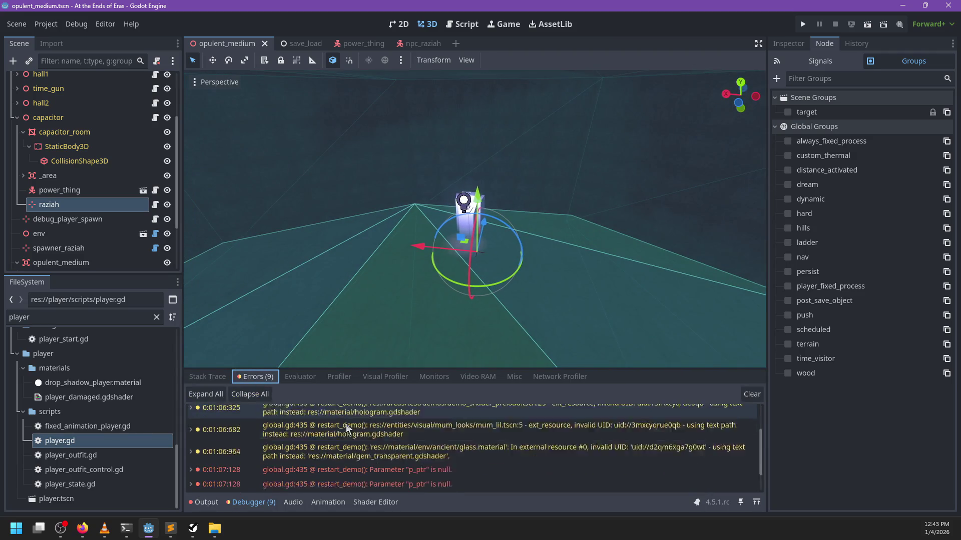
pyautogui.doubleClick(367, 425)
pyautogui.doubleClick(368, 427)
pyautogui.scroll(2, 299, 467)
pyautogui.scroll(3, 346, 477)
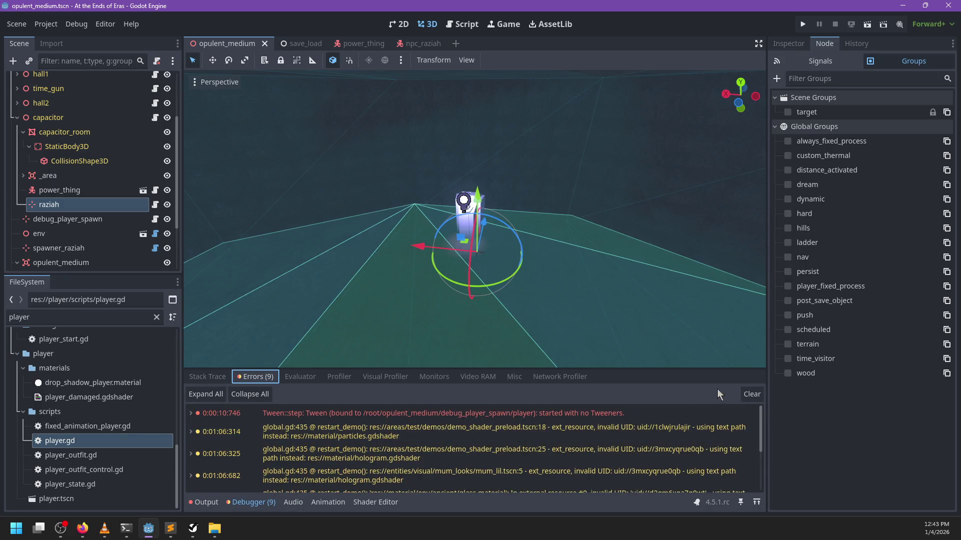
pyautogui.click(751, 394)
pyautogui.moveTo(489, 286)
pyautogui.mouseDown()
pyautogui.moveTo(494, 269)
pyautogui.moveTo(585, 257)
pyautogui.mouseUp()
pyautogui.scroll(2, 572, 251)
pyautogui.moveTo(439, 298); pyautogui.dragTo(401, 298)
pyautogui.press('F5')
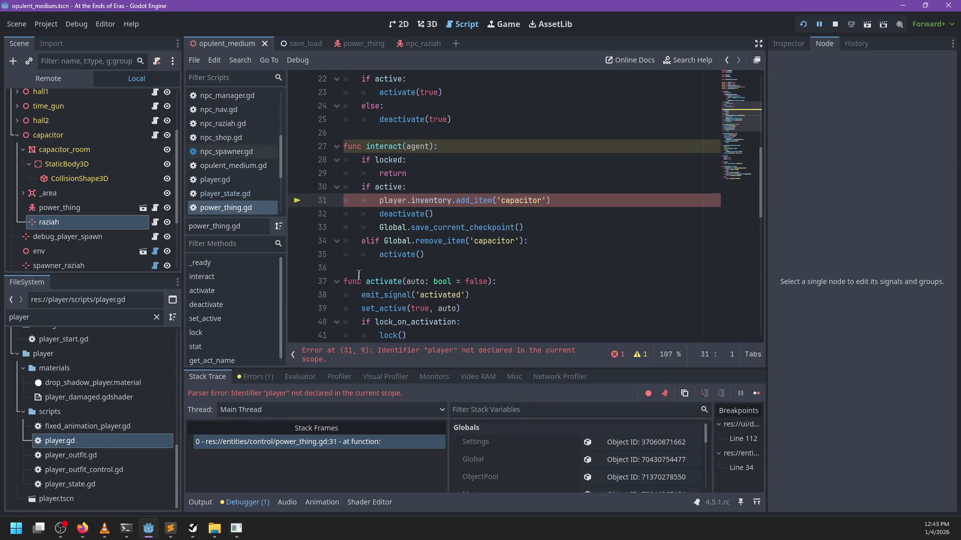
# Replace 'player' with 'agent' on power_thing.gd line 31, drop the line-34 breakpoint, and resume.
pyautogui.doubleClick(393, 200)
pyautogui.write('agent')
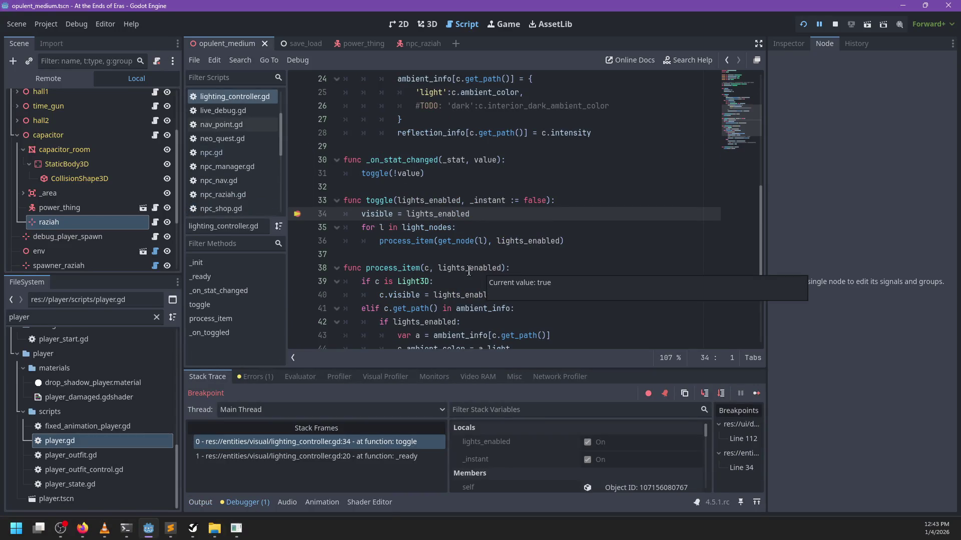
pyautogui.click(297, 214)
pyautogui.press('F12')
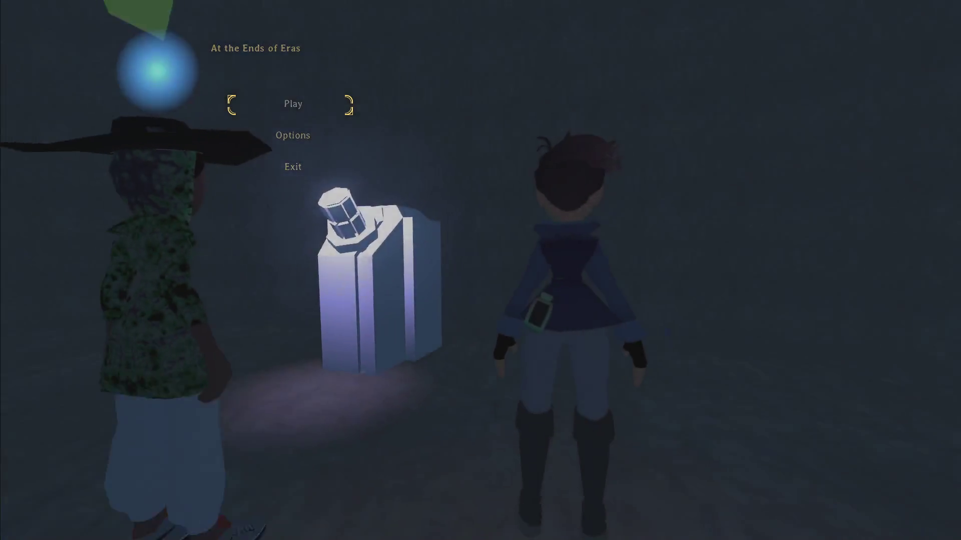
# Start playing, talk to Raziah, then quit the running game.
pyautogui.press('Return')
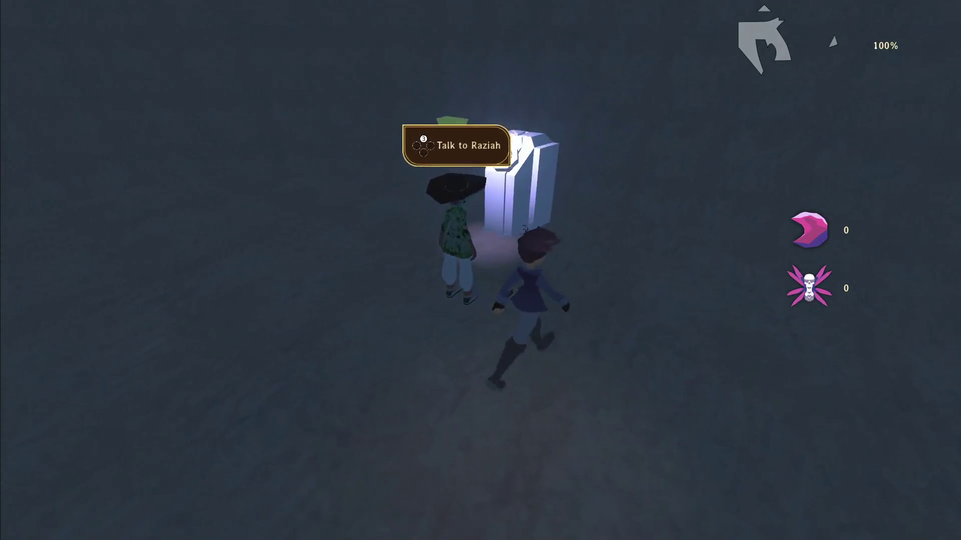
pyautogui.press('e')
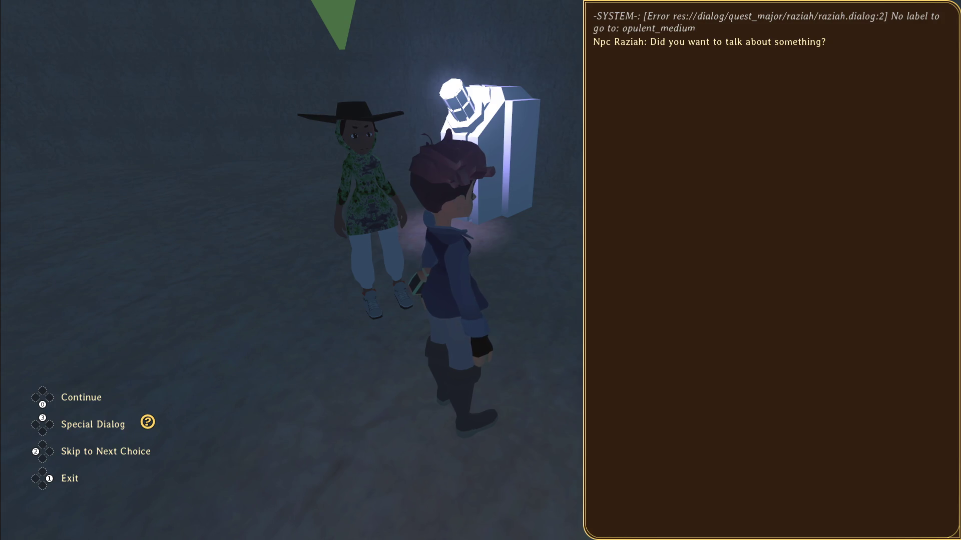
pyautogui.hotkey('alt', 'F4')
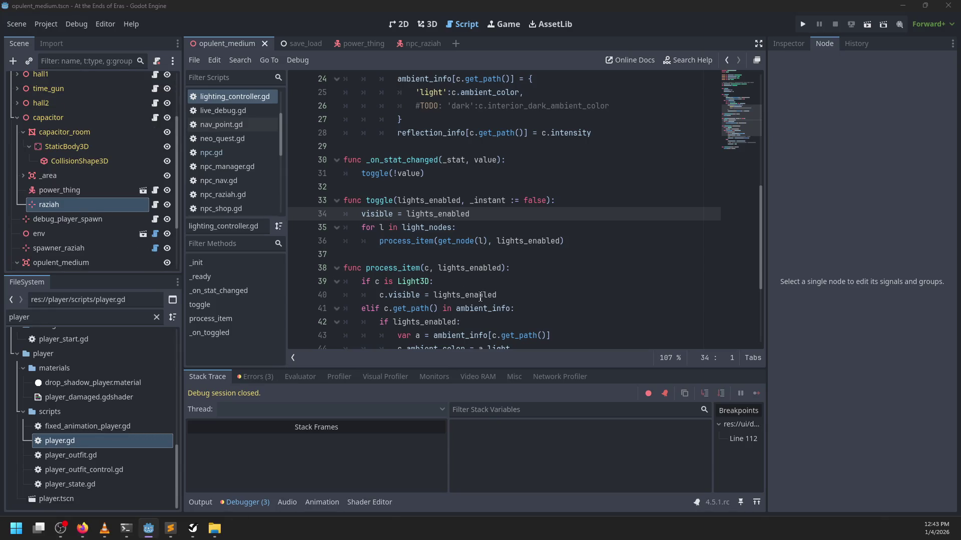
pyautogui.hotkey('alt', 'Tab')
# Add a new :opulent_medium(5) label after line 85 and begin a 'You' line beneath it.
pyautogui.scroll(-1, 290, 340)
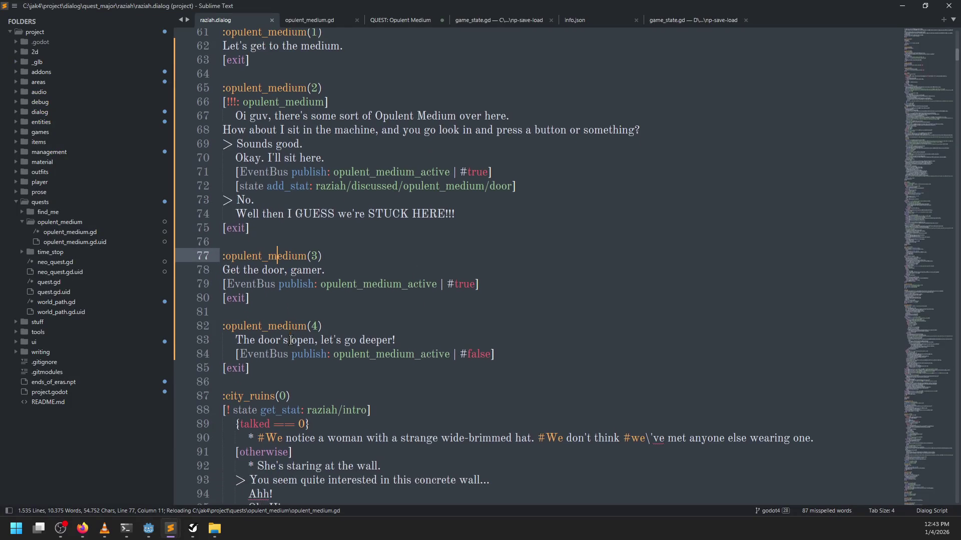
pyautogui.click(288, 367)
pyautogui.press('Return')
pyautogui.press('Return')
pyautogui.write(':')
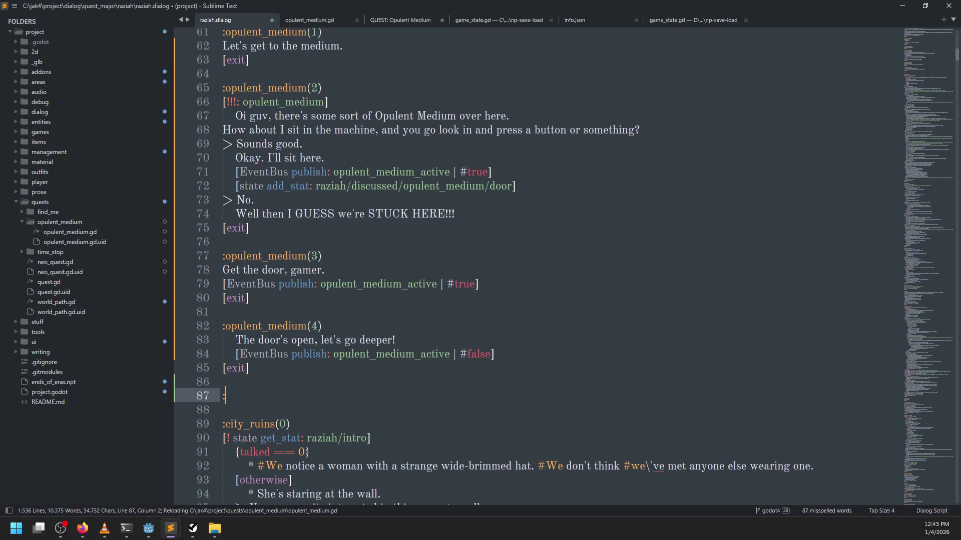
pyautogui.write('opulent')
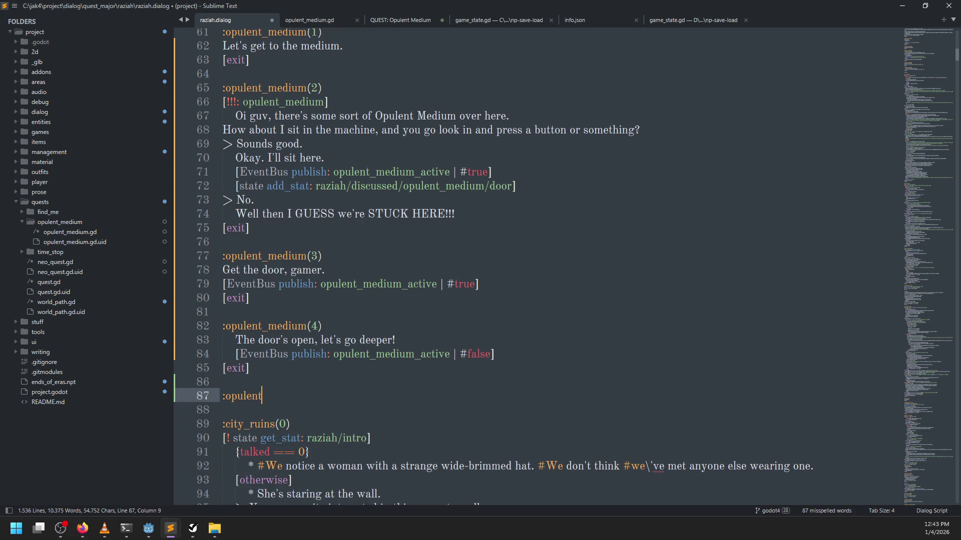
pyautogui.write('_medium(5)')
pyautogui.press('Return')
pyautogui.write('You')
# Unindent lines 83–84, then add '-- Where are you going?' and '* She doesn't respond.'.
pyautogui.moveTo(257, 352); pyautogui.dragTo(225, 339)
pyautogui.hotkey('shift', 'Tab')
pyautogui.click(271, 413)
pyautogui.write('-- Wh')
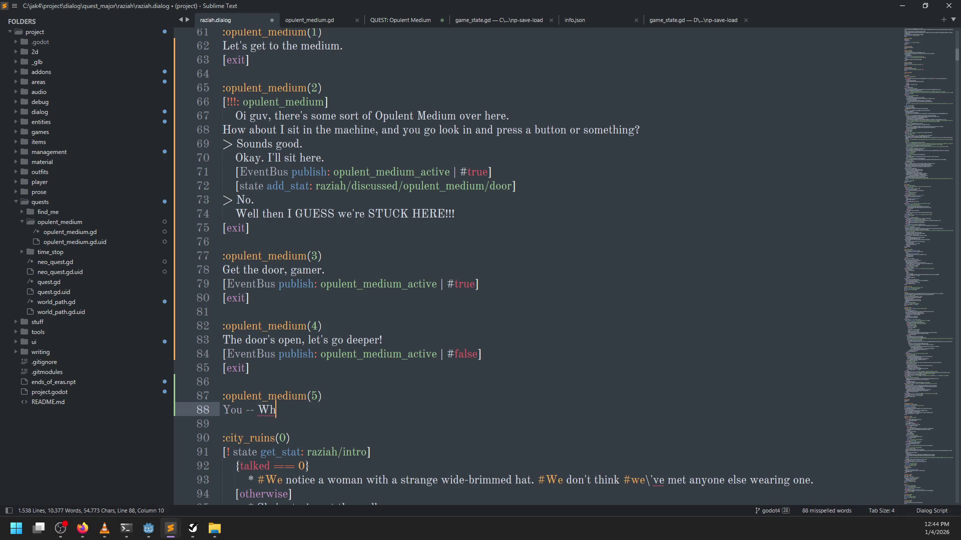
pyautogui.write('ere are you going?')
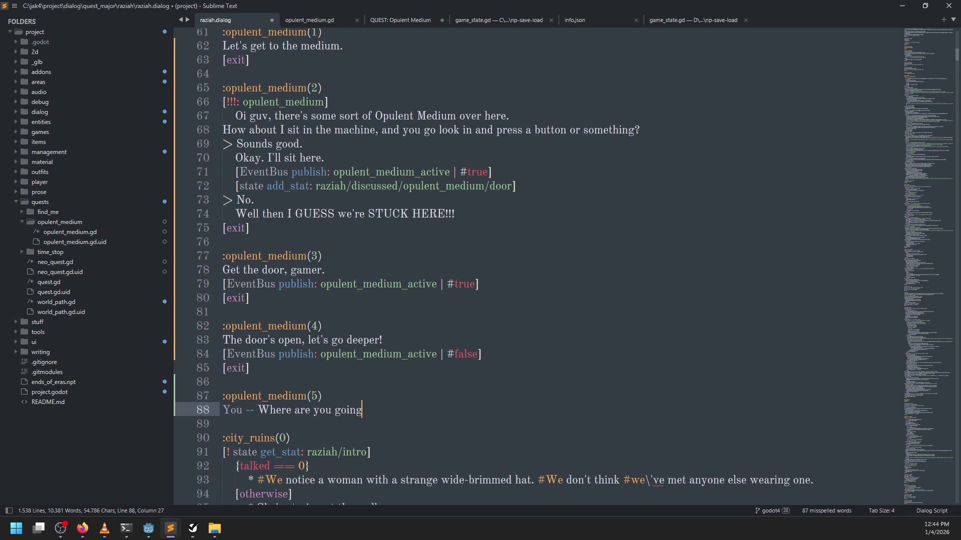
pyautogui.press('Return')
pyautogui.write('* She doe')
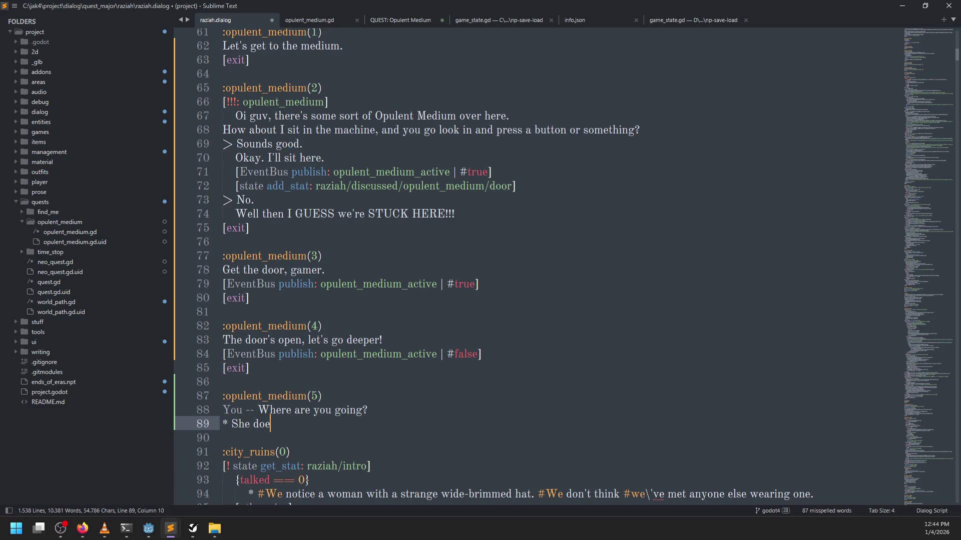
pyautogui.write("sn't respond.")
# End the label with an [exit] tag and save raziah.dialog.
pyautogui.press('Return')
pyautogui.write('[exuit')
pyautogui.press('BackSpace')
pyautogui.write('it]')
pyautogui.hotkey('ctrl', 's')
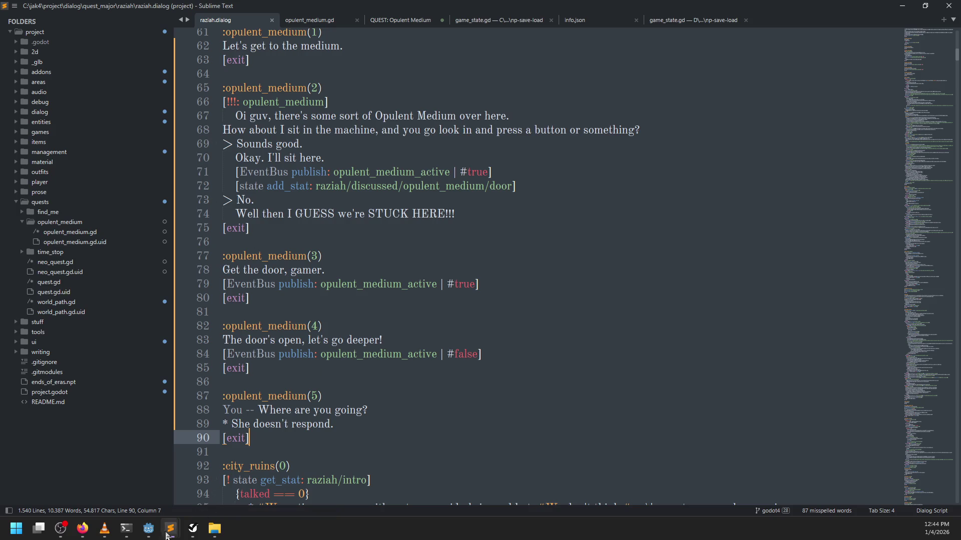
pyautogui.click(148, 534)
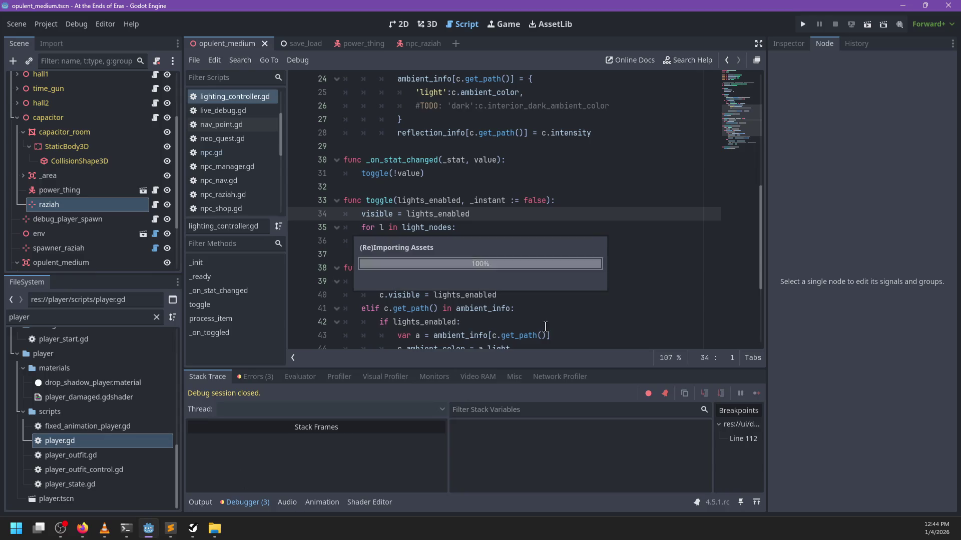
# Show the 3D scene zoomed around raziah with the debugger's Errors (3) list visible.
pyautogui.click(246, 502)
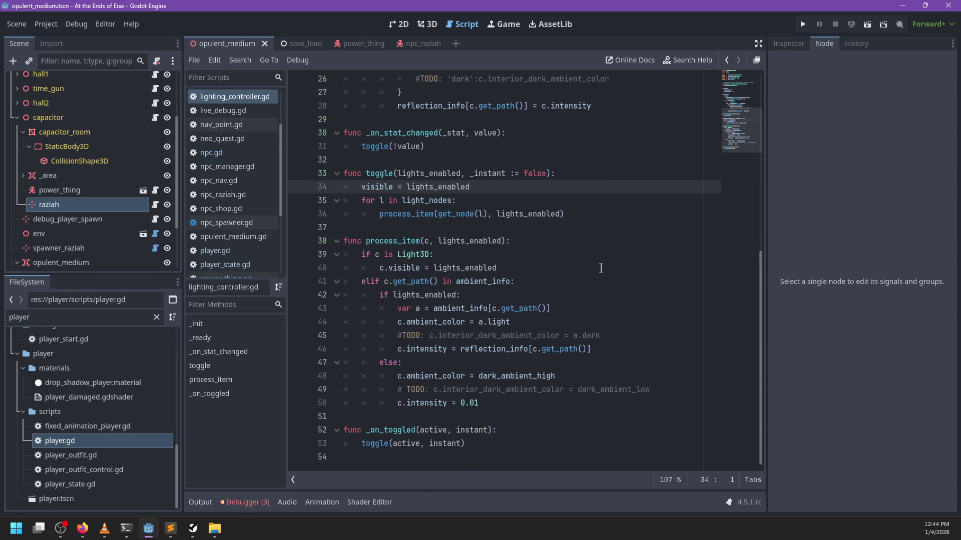
pyautogui.scroll(3, 596, 272)
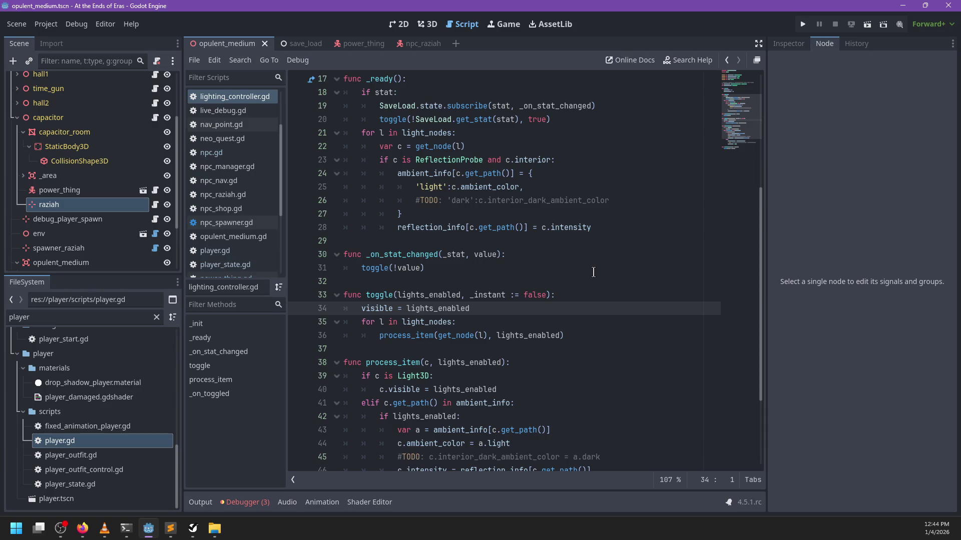
pyautogui.click(428, 24)
pyautogui.scroll(5, 476, 235)
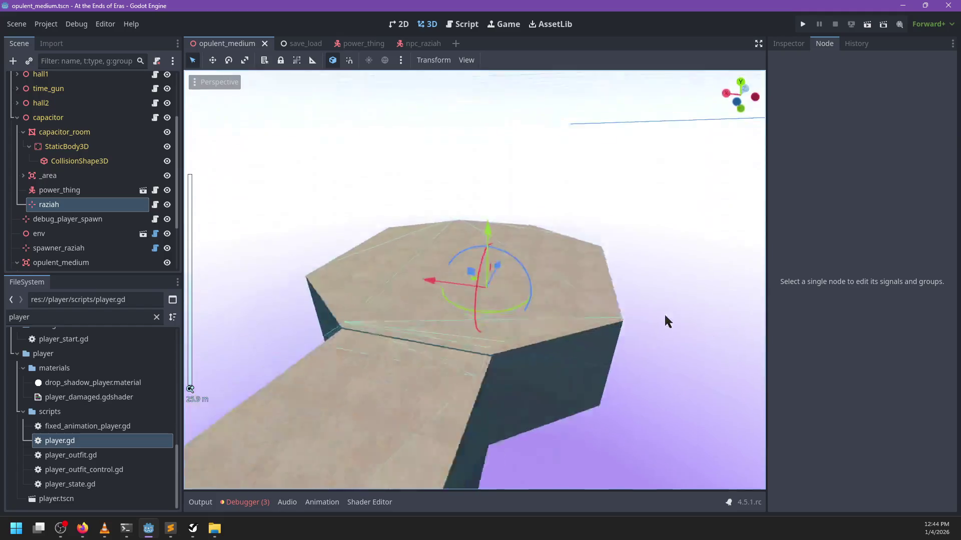
pyautogui.scroll(10, 635, 323)
pyautogui.scroll(-10, 643, 309)
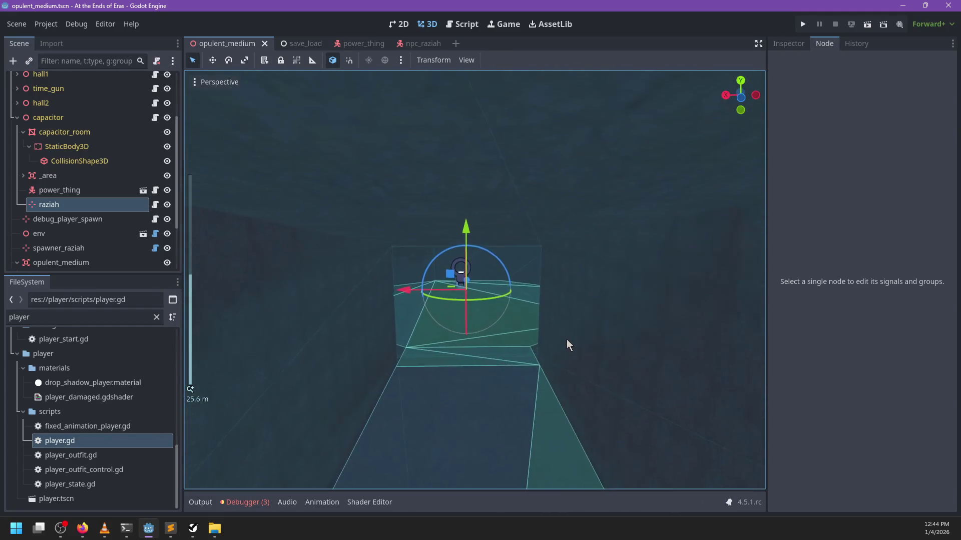
pyautogui.scroll(5, 568, 339)
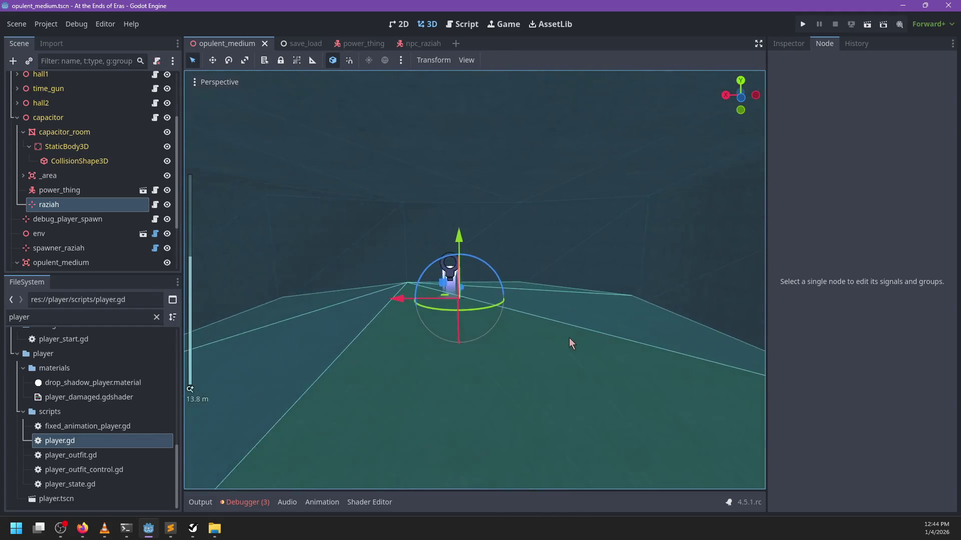
pyautogui.scroll(3, 573, 323)
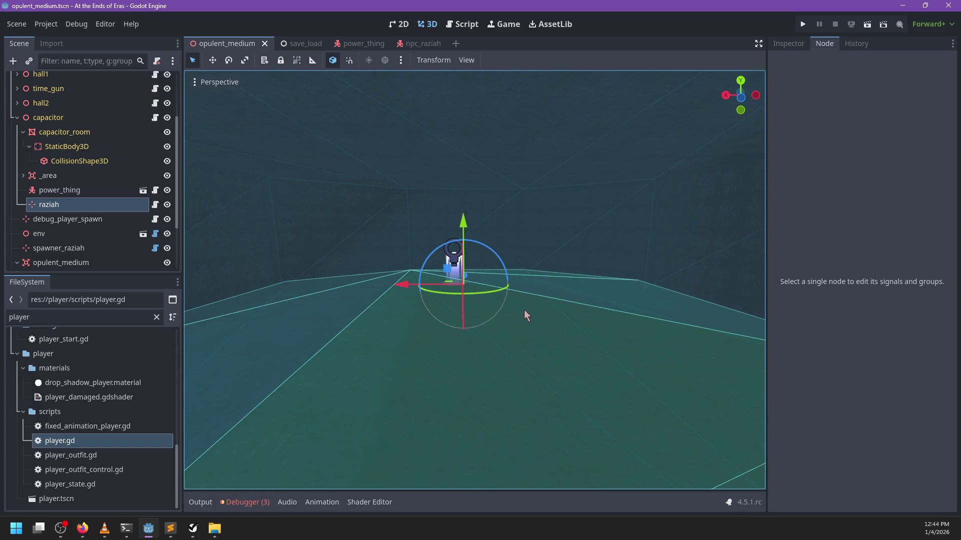
pyautogui.click(243, 501)
pyautogui.click(256, 378)
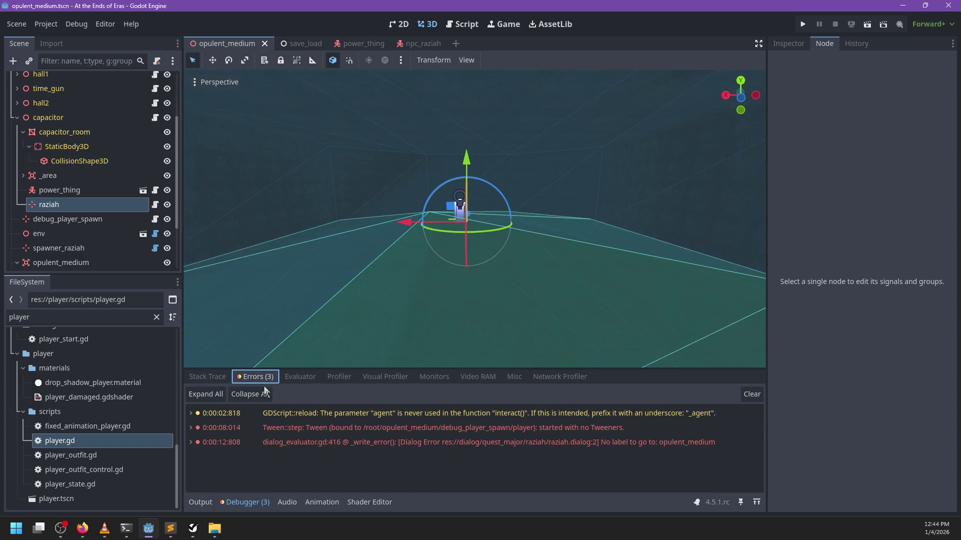
# Rename the unused agent parameter to _agent in generic_interactive.gd and save it.
pyautogui.doubleClick(405, 415)
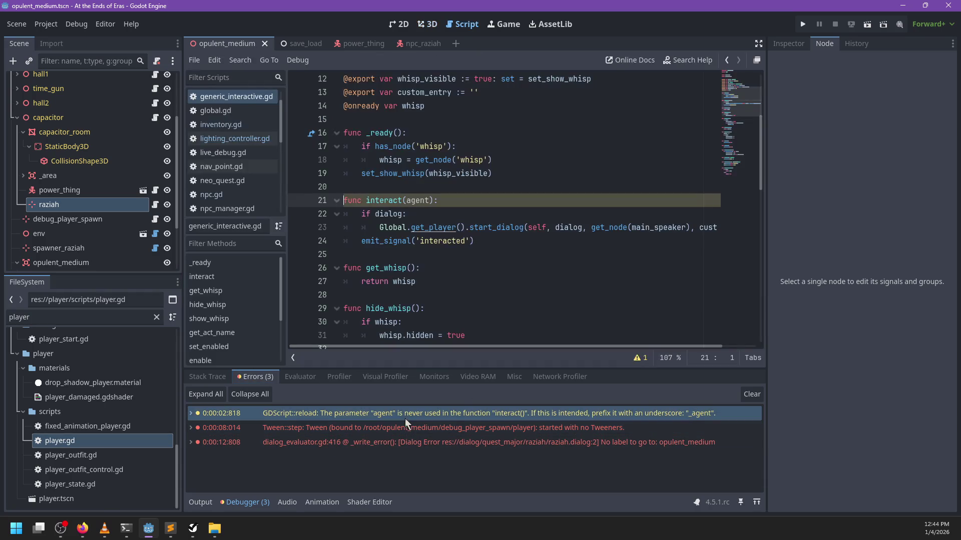
pyautogui.doubleClick(397, 217)
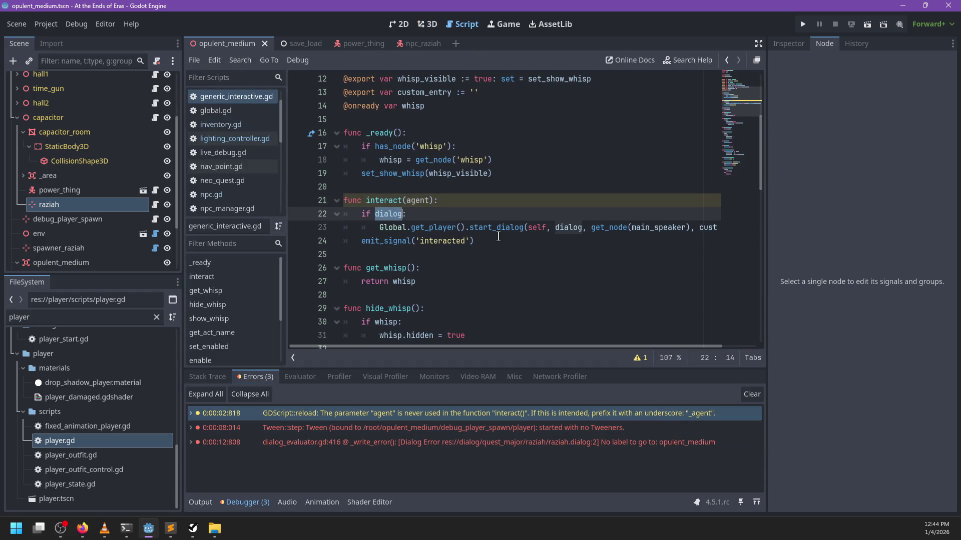
pyautogui.click(402, 201)
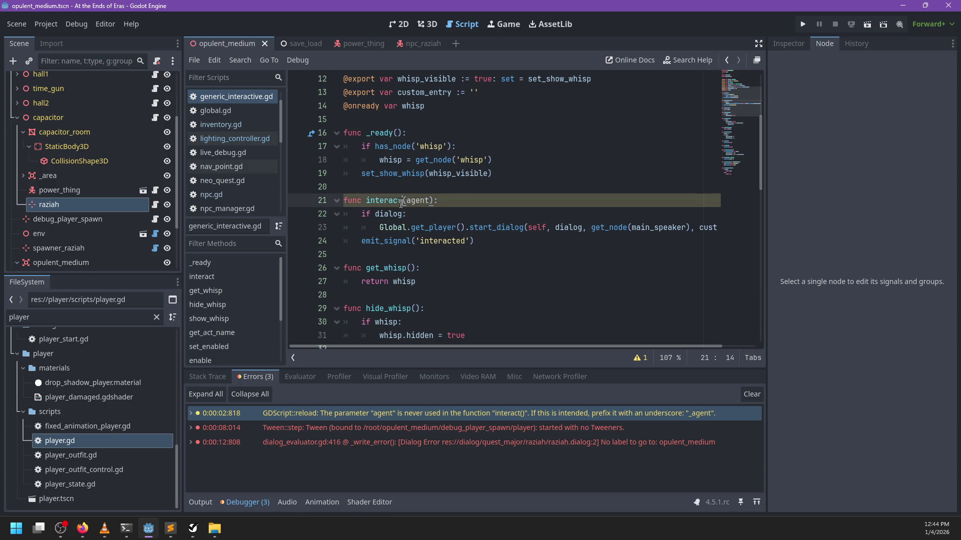
pyautogui.write('_')
pyautogui.hotkey('ctrl', 's')
pyautogui.hscroll(2, 526, 243)
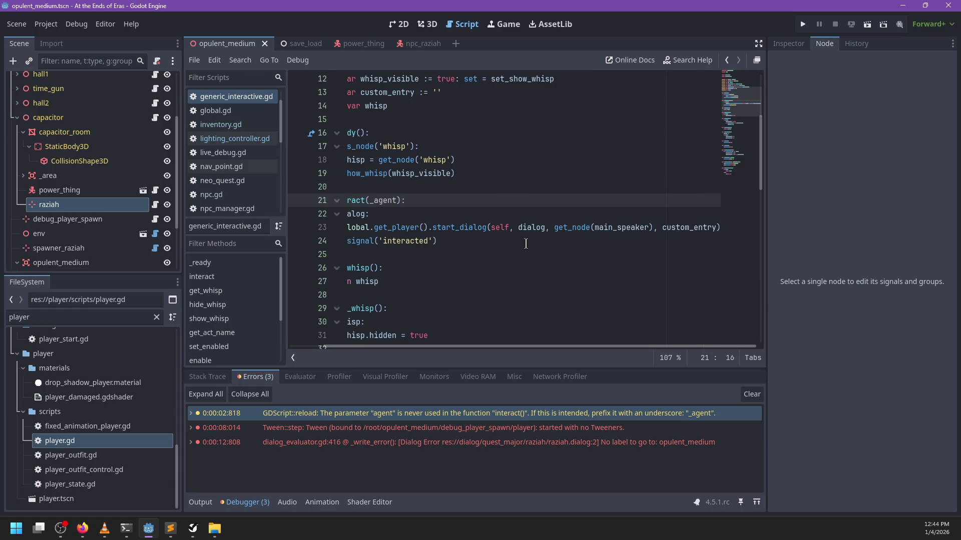
pyautogui.hscroll(-2, 526, 243)
pyautogui.scroll(-5, 235, 145)
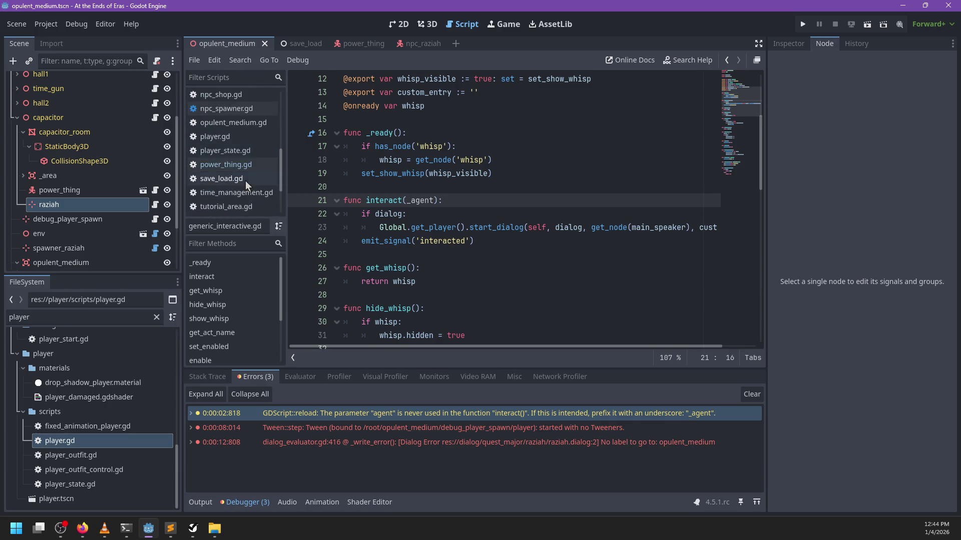
# Make line 34 of power_thing.gd call agent.inventory.remove_item('capacitor') instead of Global, and save.
pyautogui.click(248, 165)
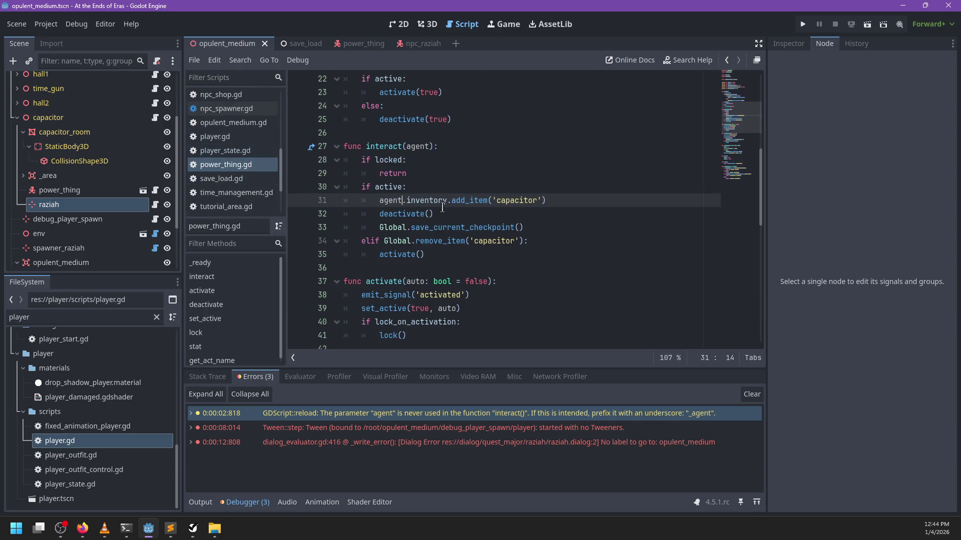
pyautogui.doubleClick(415, 200)
pyautogui.click(476, 212)
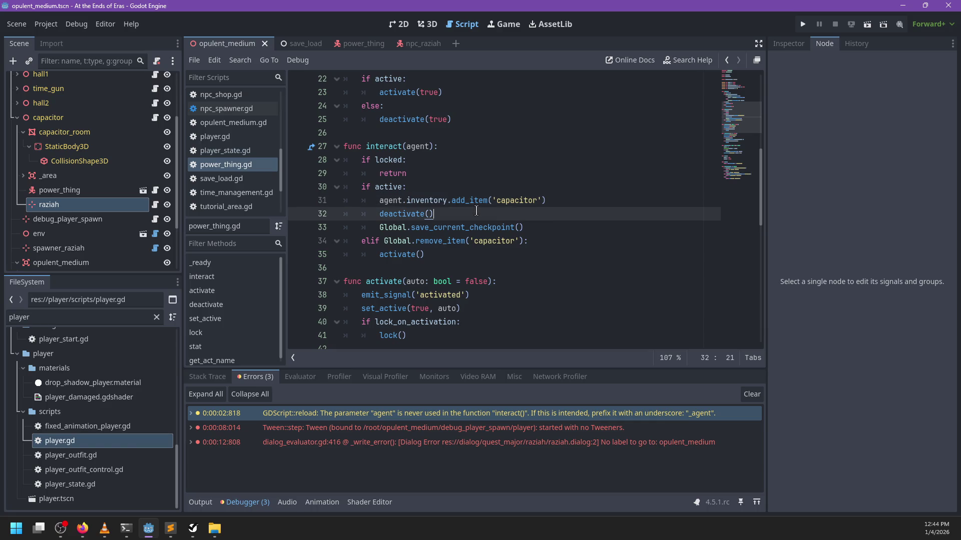
pyautogui.moveTo(524, 242); pyautogui.dragTo(392, 246)
pyautogui.doubleClick(391, 242)
pyautogui.write('agen')
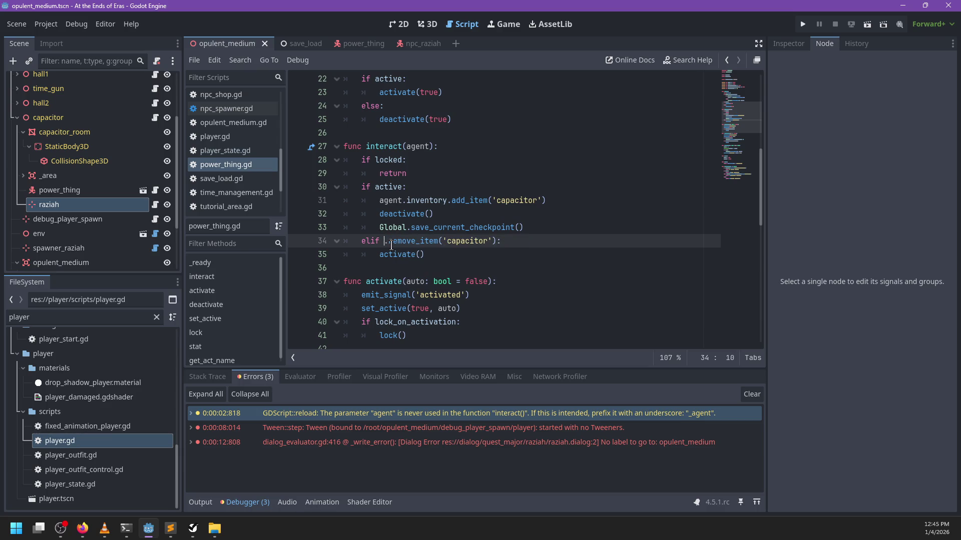
pyautogui.write('t.inventory')
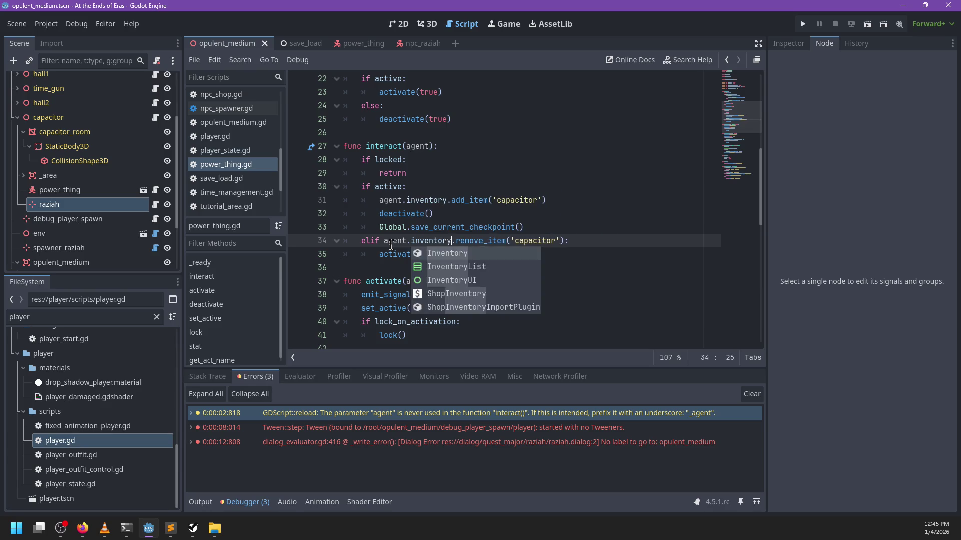
pyautogui.click(490, 242)
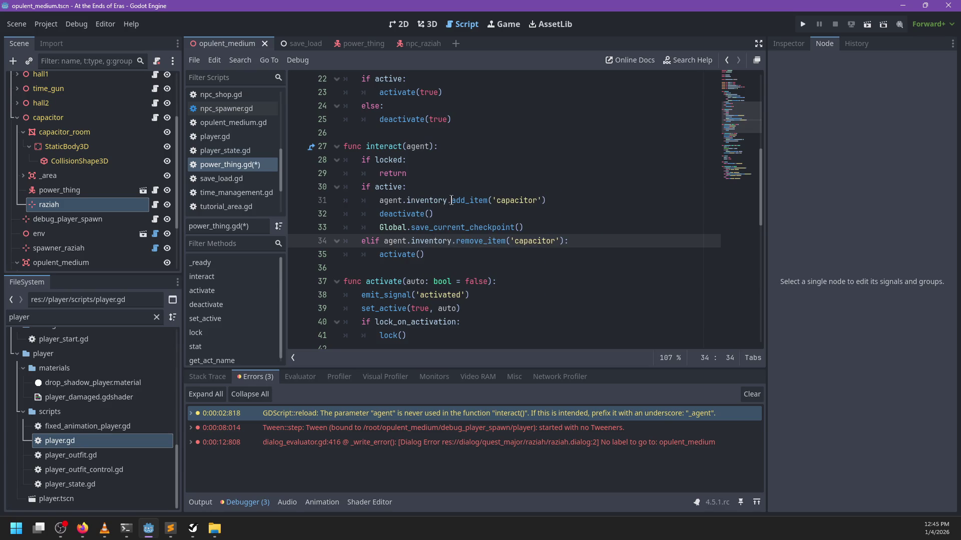
pyautogui.hotkey('ctrl', 's')
pyautogui.scroll(-3, 248, 170)
pyautogui.scroll(5, 250, 175)
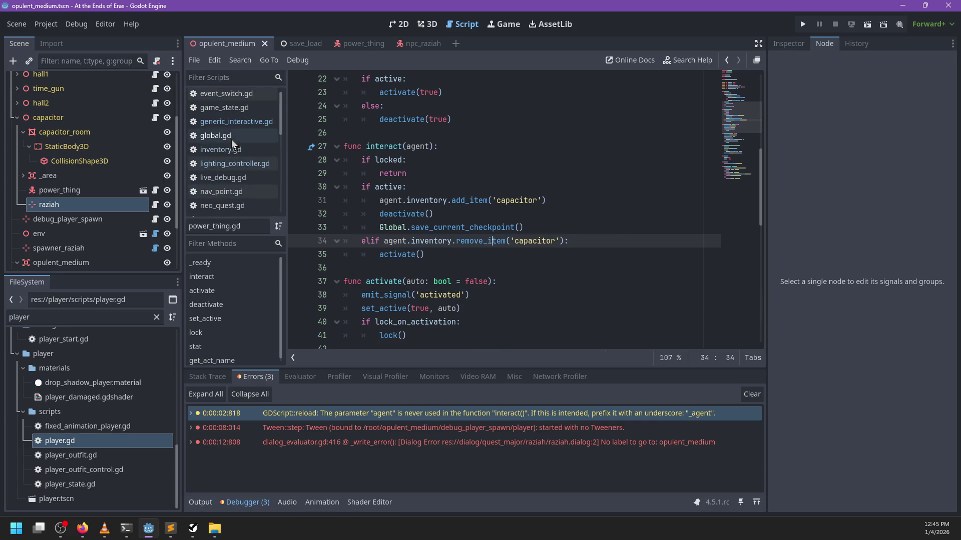
pyautogui.click(230, 149)
pyautogui.click(536, 222)
pyautogui.press('Escape')
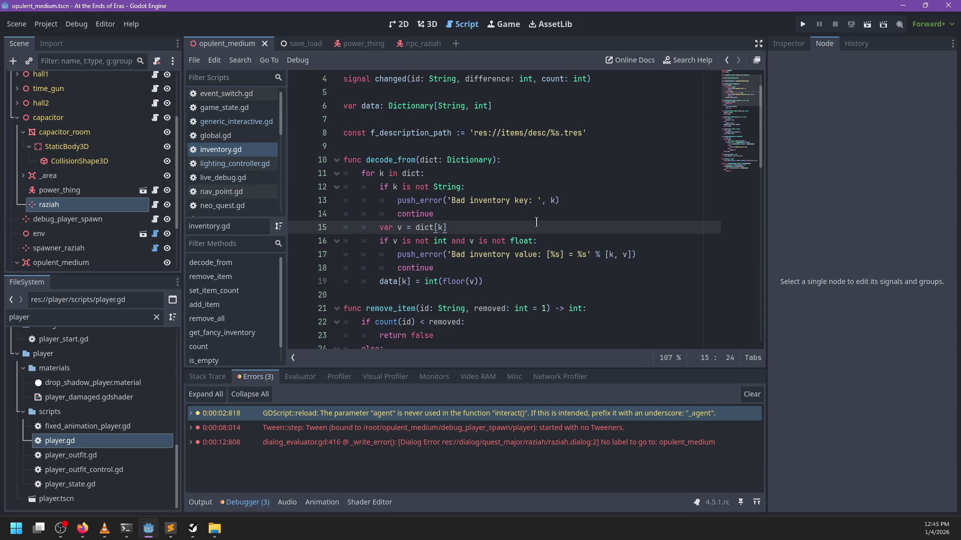
pyautogui.scroll(-3, 419, 258)
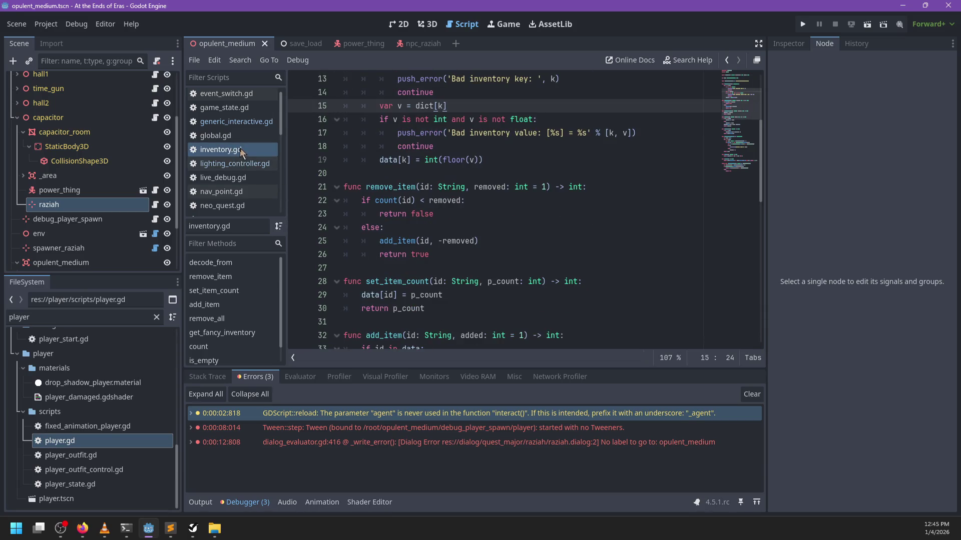
pyautogui.scroll(-4, 243, 157)
pyautogui.click(242, 181)
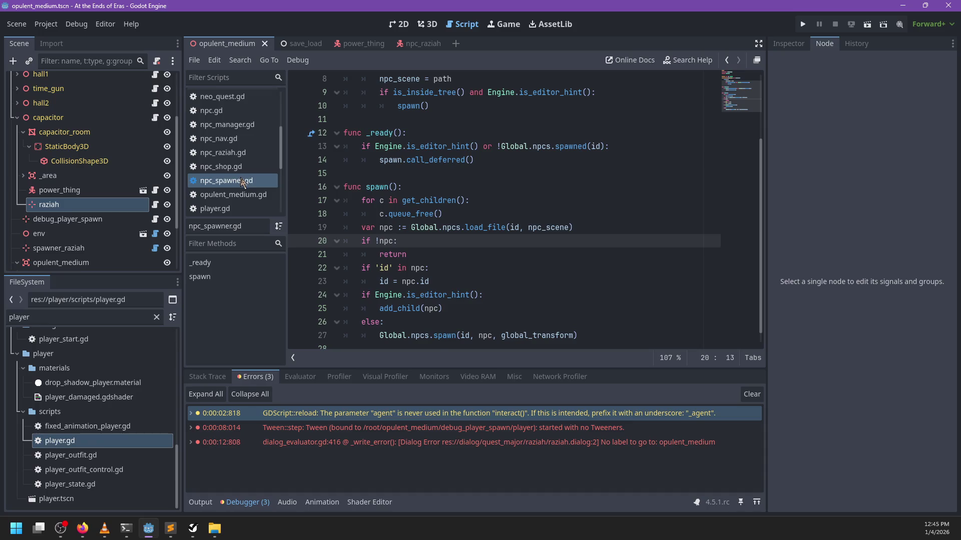
pyautogui.click(235, 167)
pyautogui.click(244, 196)
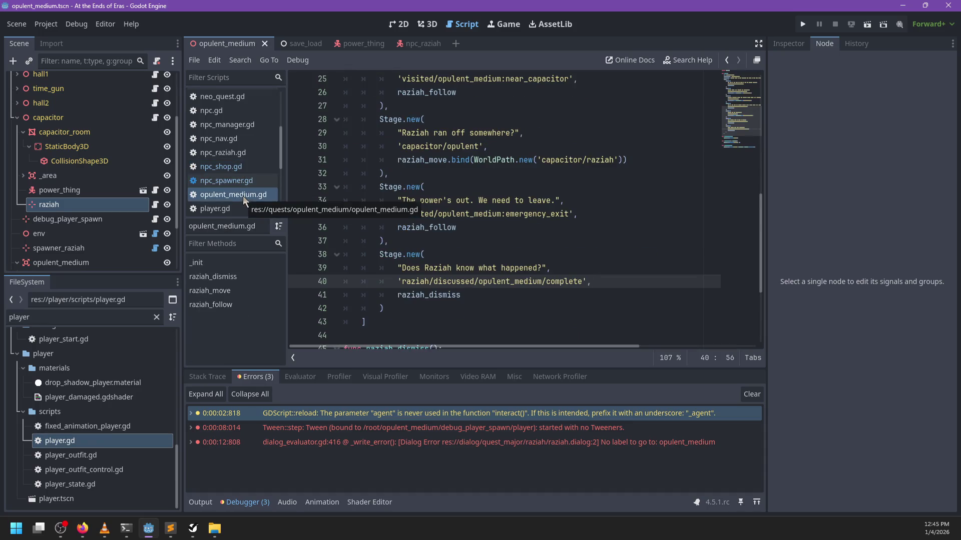
pyautogui.scroll(4, 235, 145)
pyautogui.scroll(-5, 240, 147)
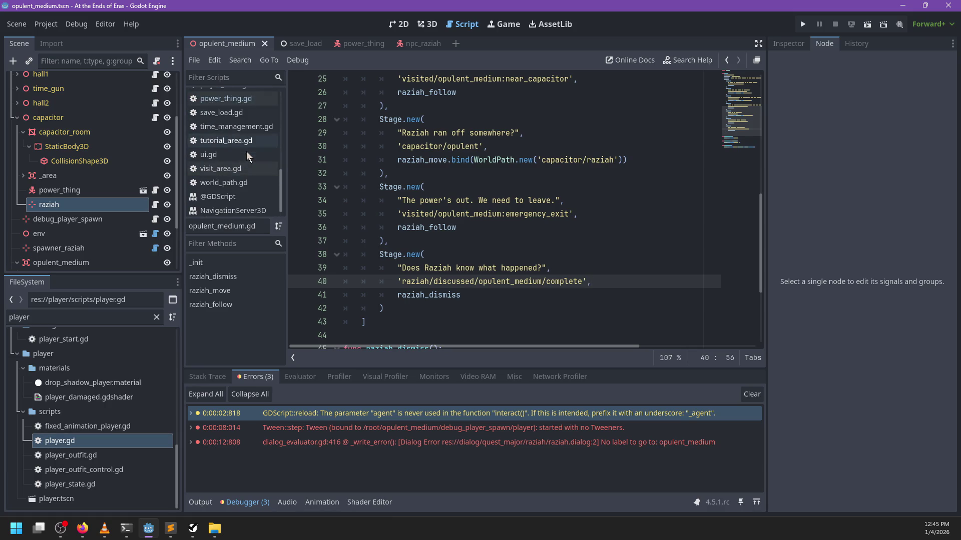
pyautogui.scroll(2, 249, 157)
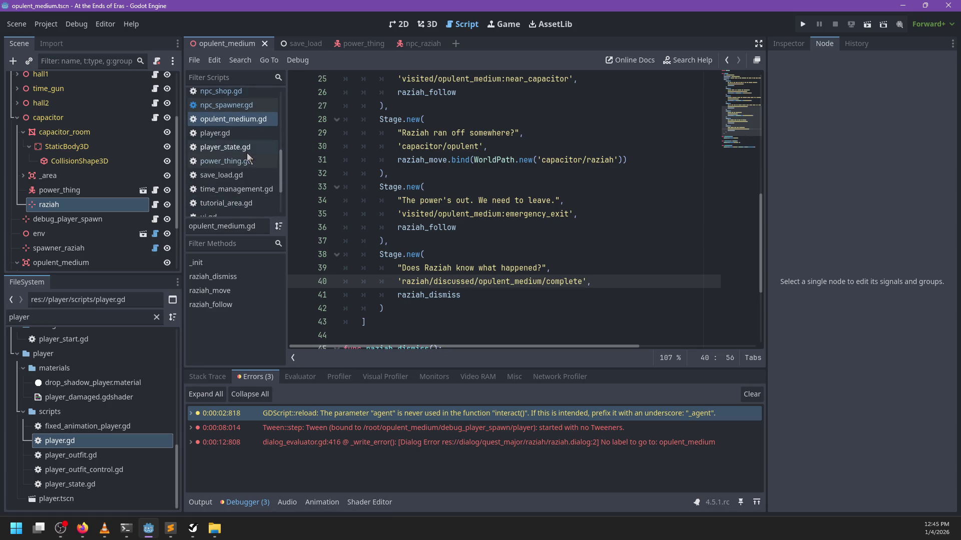
pyautogui.click(248, 161)
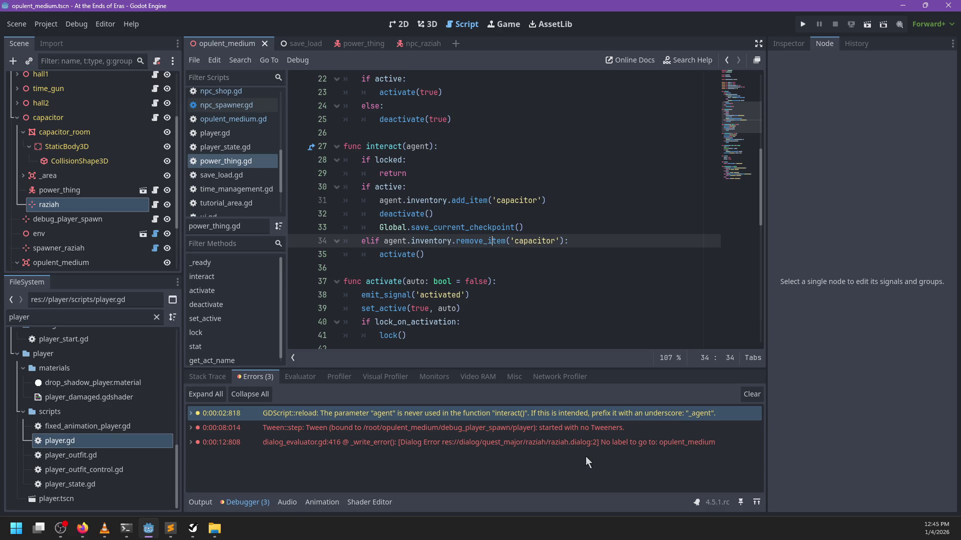
# Inspect line 419 of dialog_evaluator.gd from the dialog error, then run the game to its title menu.
pyautogui.doubleClick(523, 438)
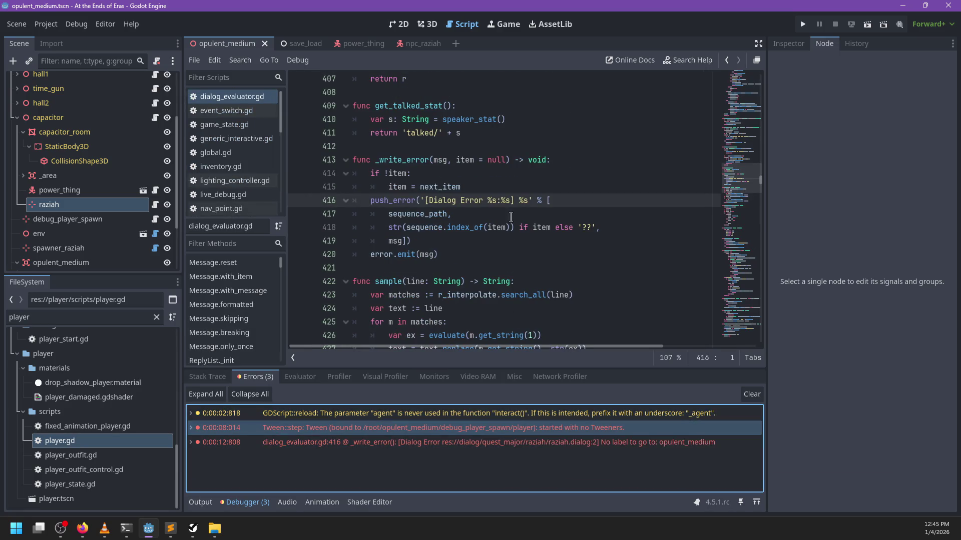
pyautogui.click(494, 240)
pyautogui.press('F5')
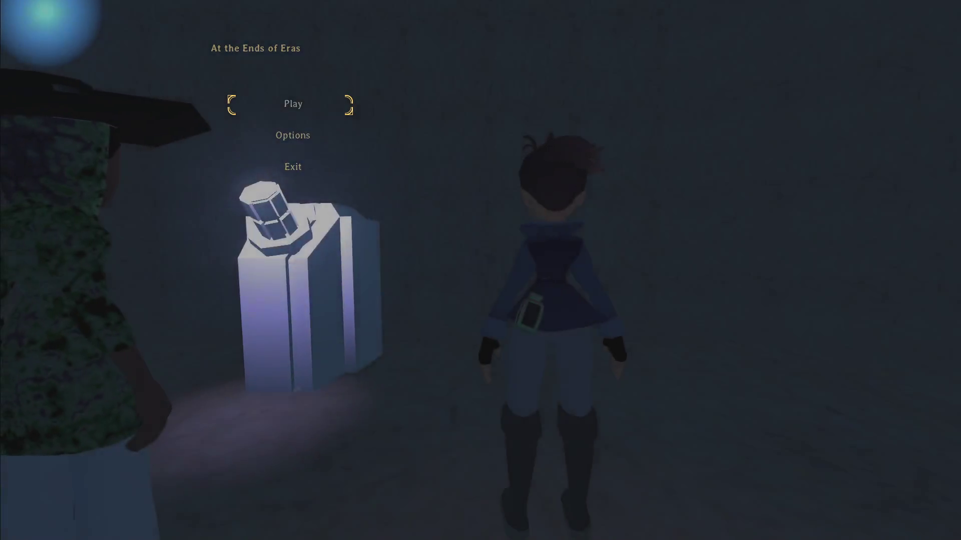
# Start playing, walk past the glowing Strange Machine to Raziah, and talk to her.
pyautogui.press('Return')
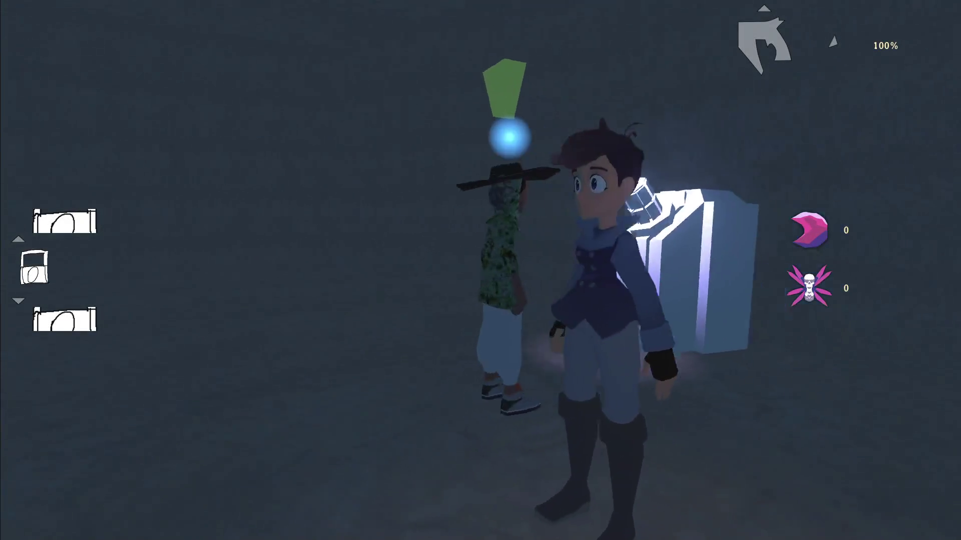
pyautogui.press('w')
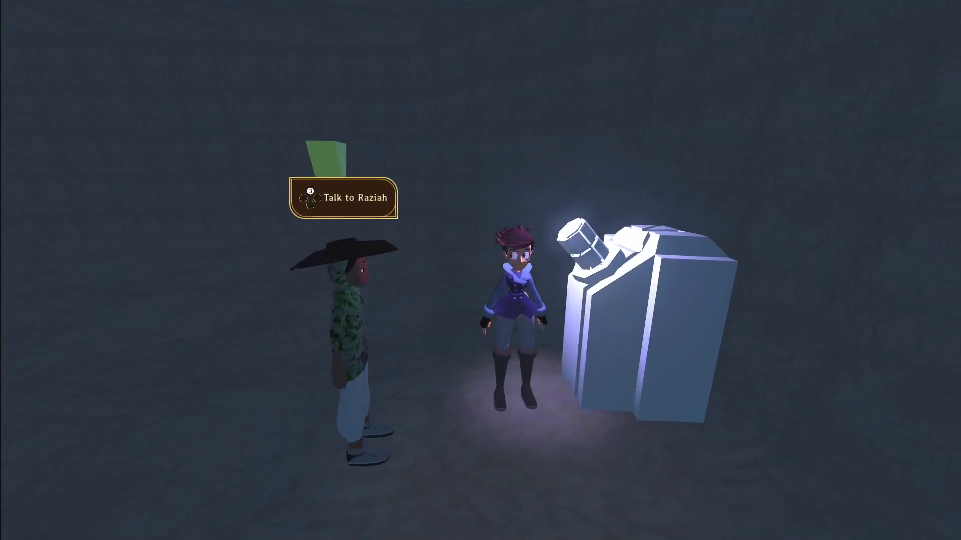
pyautogui.press('w')
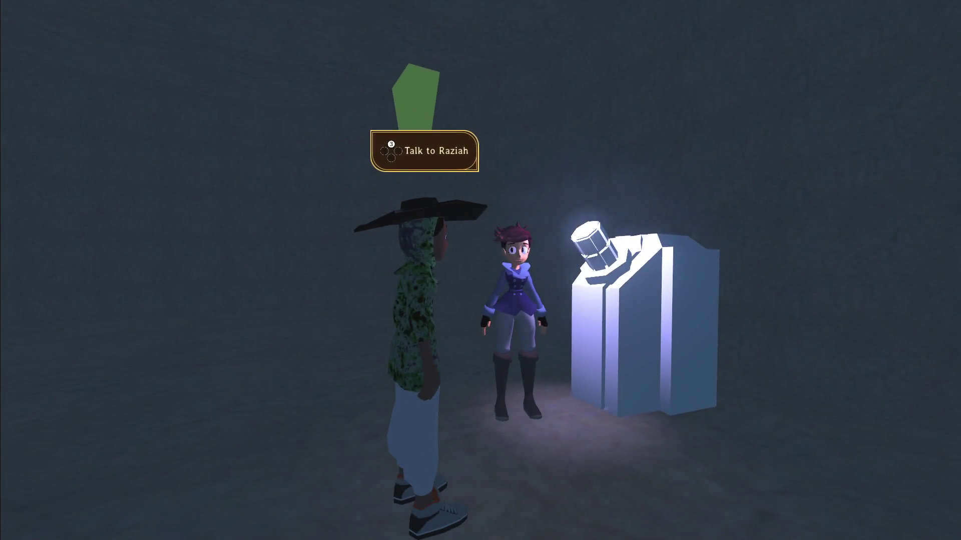
pyautogui.press('e')
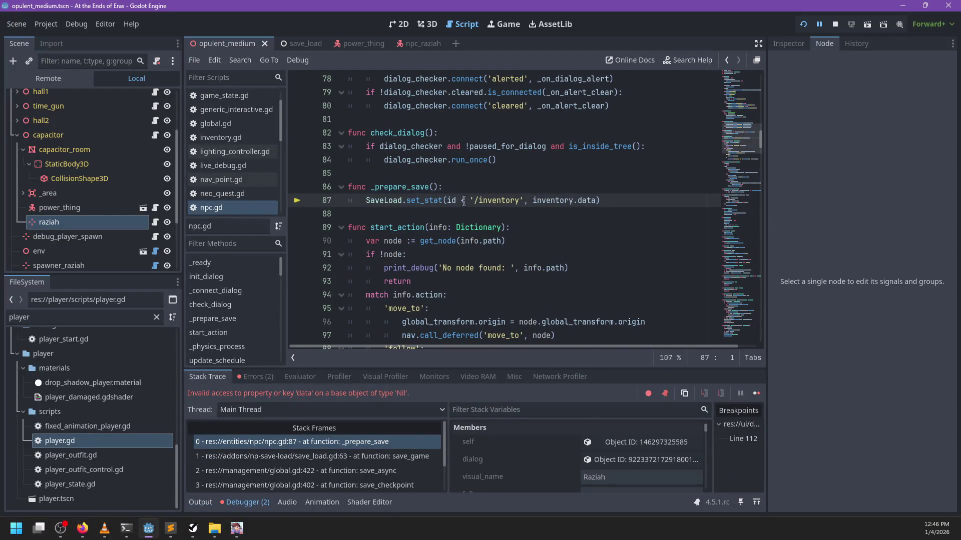
# Initialise inventory on npc.gd line 33 as Inventory.new() and relaunch the game.
pyautogui.moveTo(449, 200)
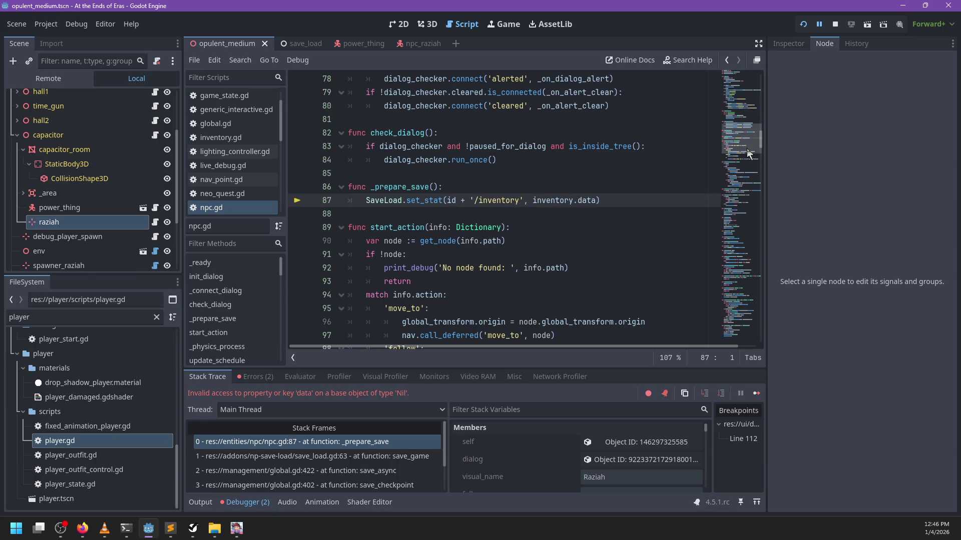
pyautogui.moveTo(747, 148); pyautogui.dragTo(746, 76)
pyautogui.scroll(-9, 524, 222)
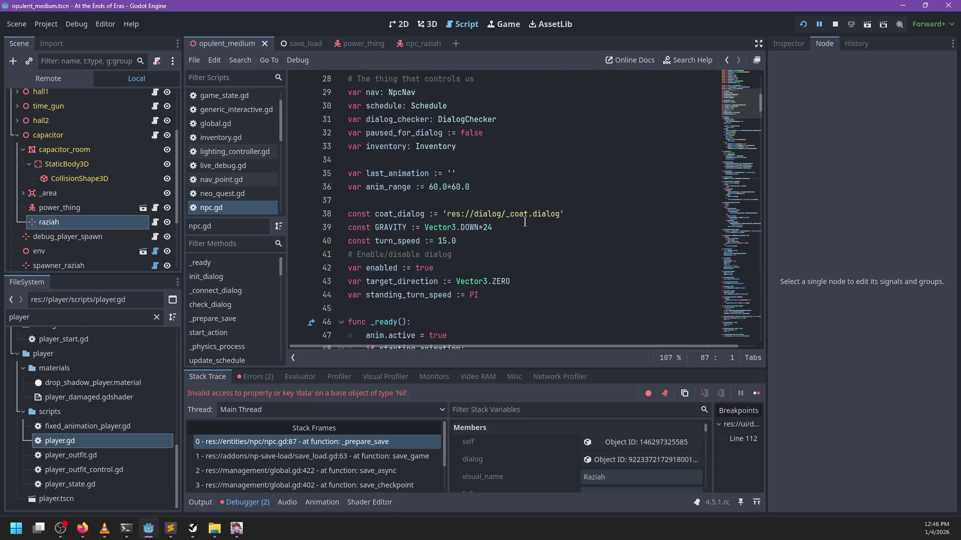
pyautogui.click(487, 144)
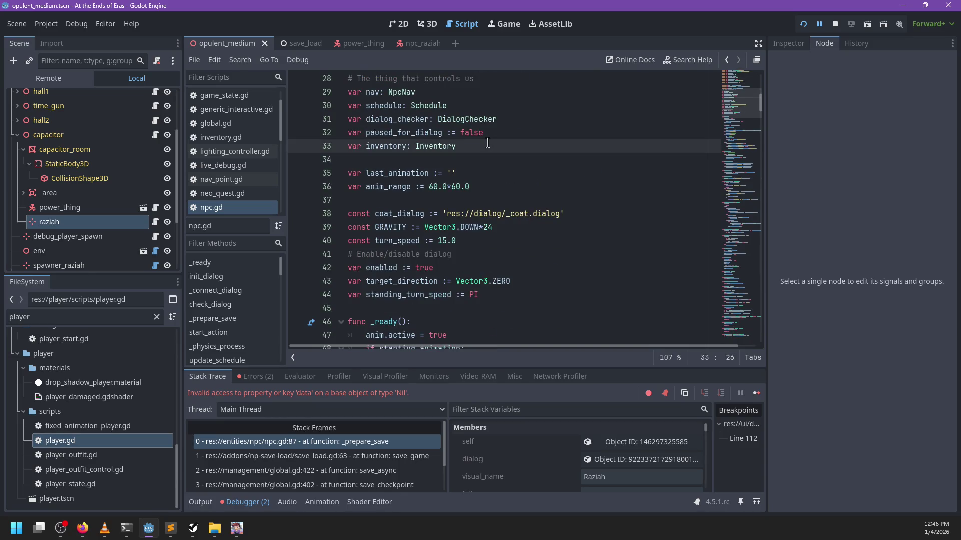
pyautogui.write('=Inve')
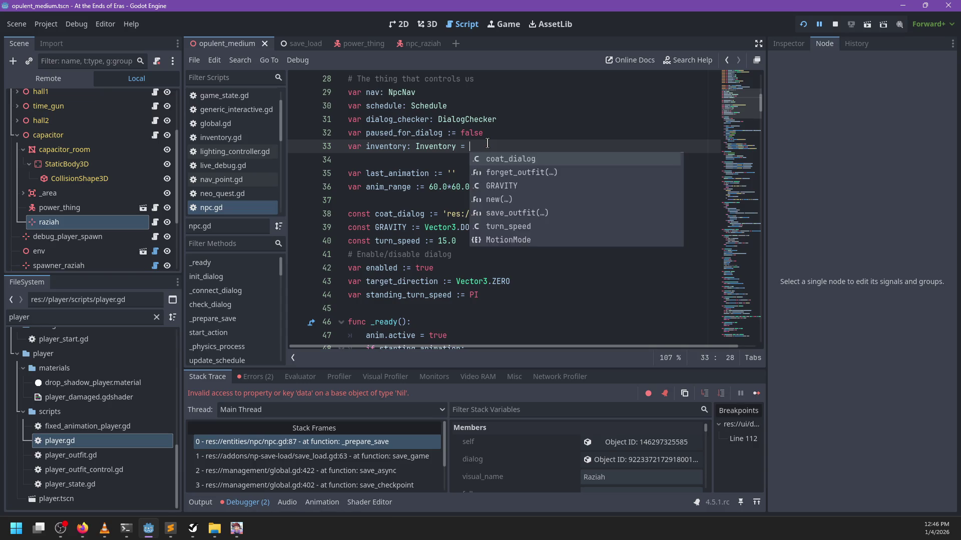
pyautogui.press('Return')
pyautogui.write('.nweqw')
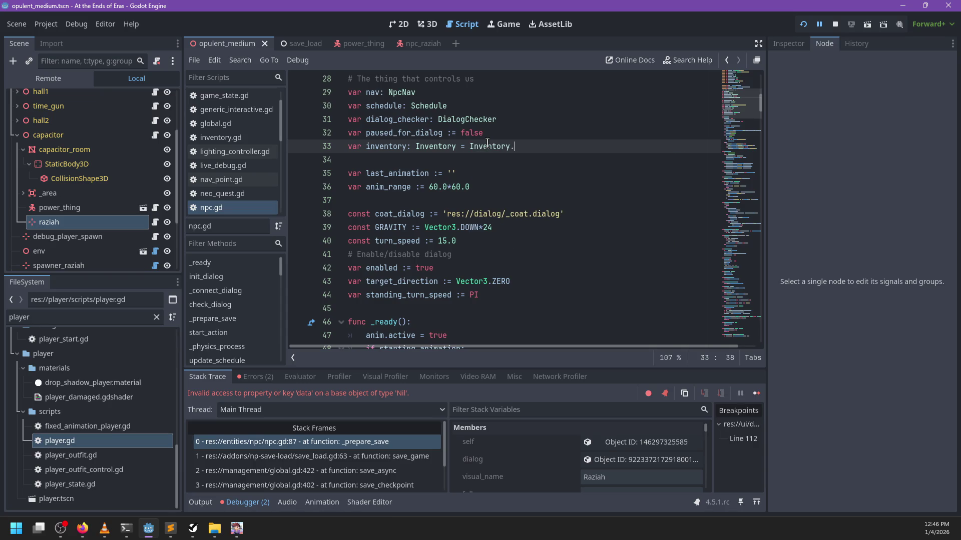
pyautogui.press('BackSpace')
pyautogui.press('BackSpace')
pyautogui.write('ew()')
pyautogui.press('F5')
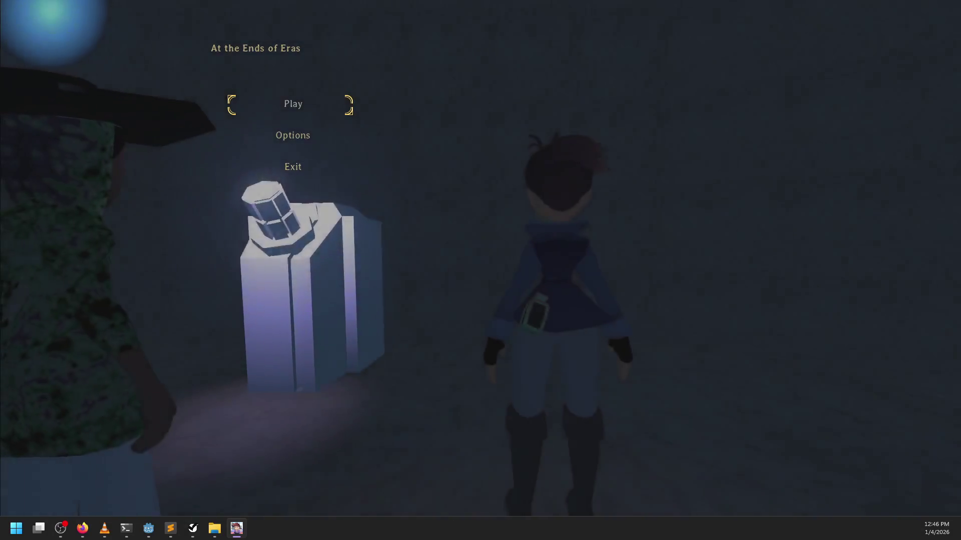
# Play again, talk to Raziah several times without a crash, and pause the game.
pyautogui.press('Return')
pyautogui.press('d')
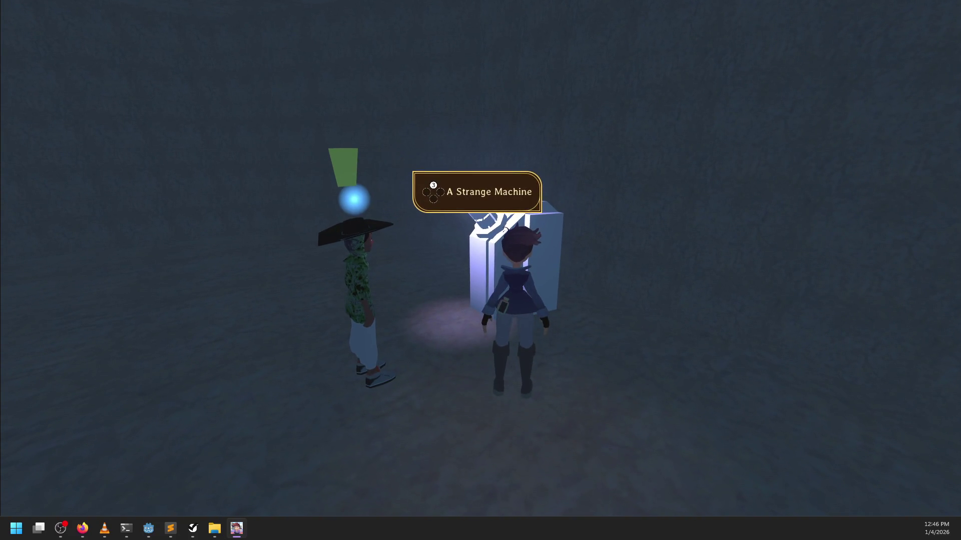
pyautogui.press('a')
pyautogui.press('e')
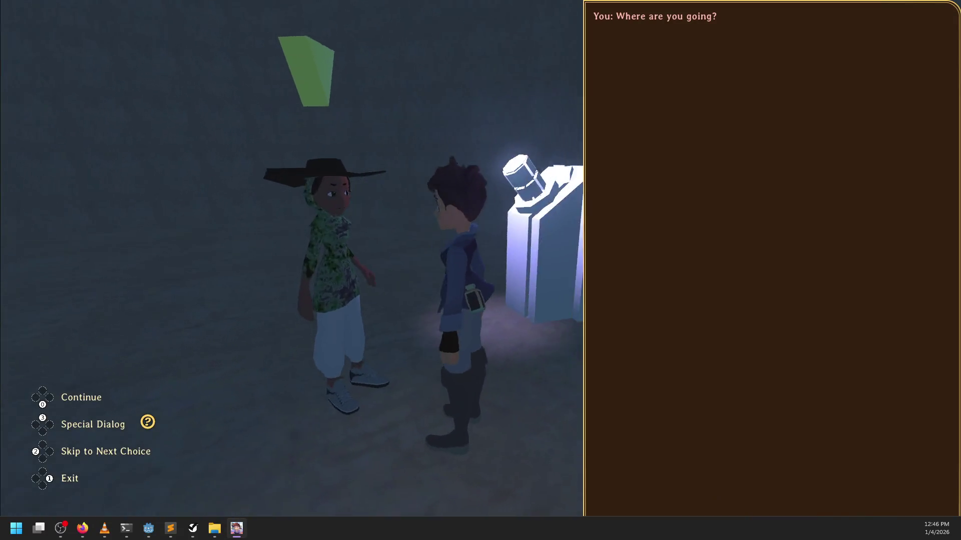
pyautogui.press('e')
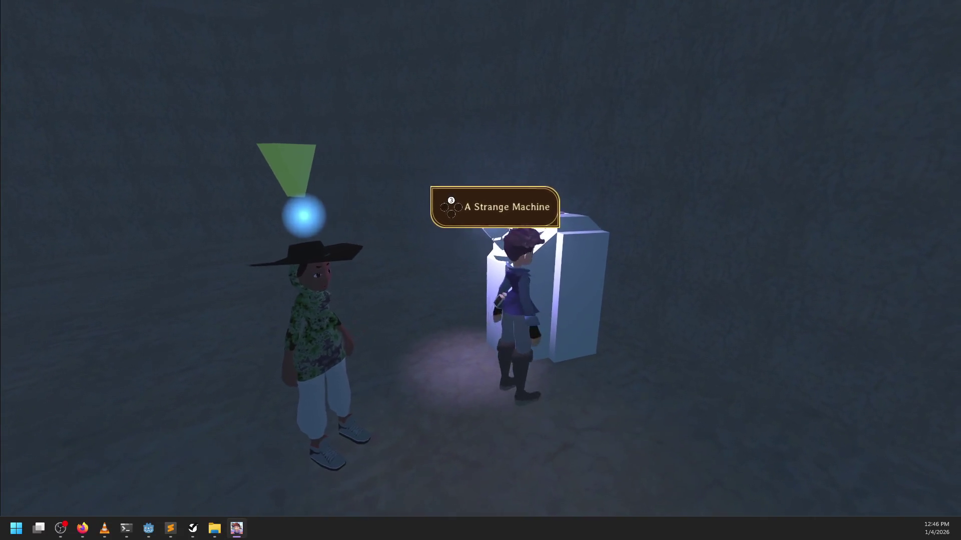
pyautogui.press('e')
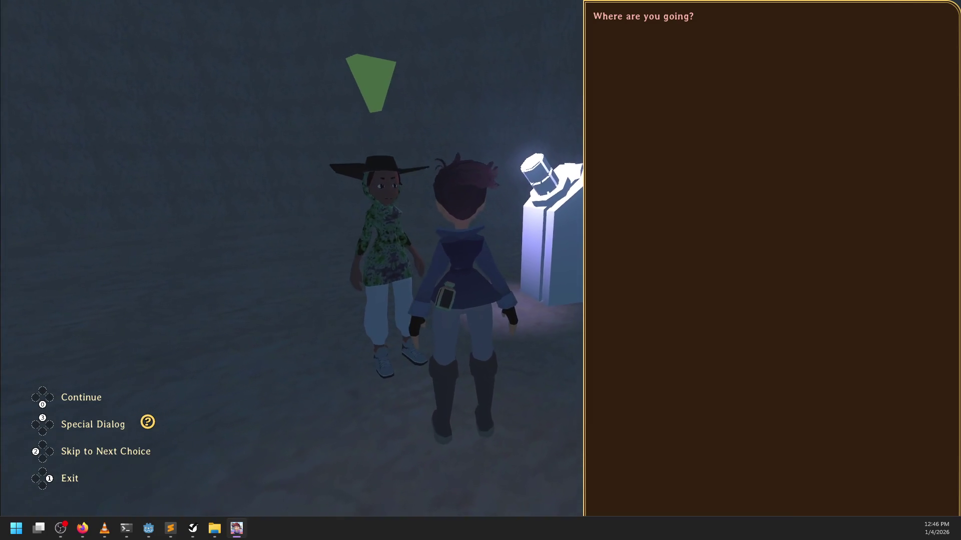
pyautogui.press('e')
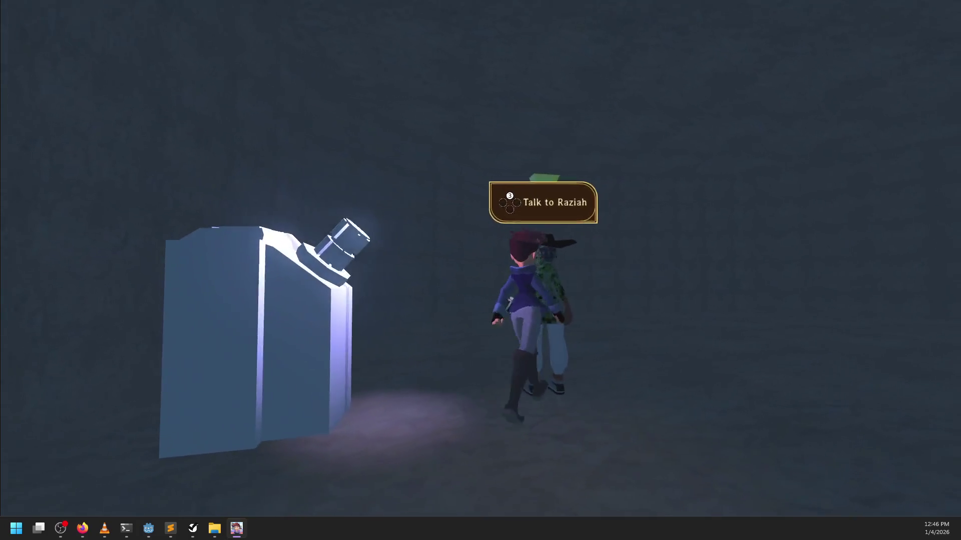
pyautogui.press('e')
pyautogui.press('e')
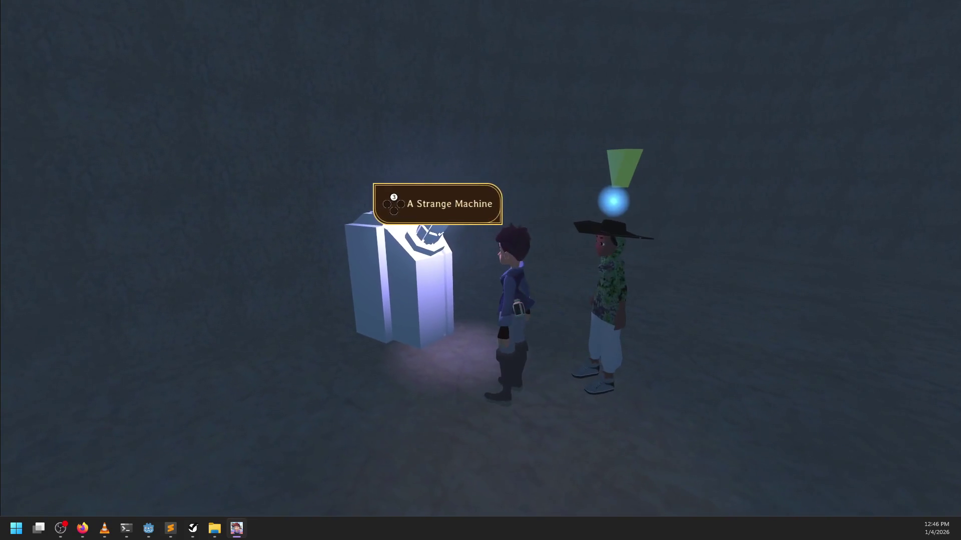
pyautogui.press('Escape')
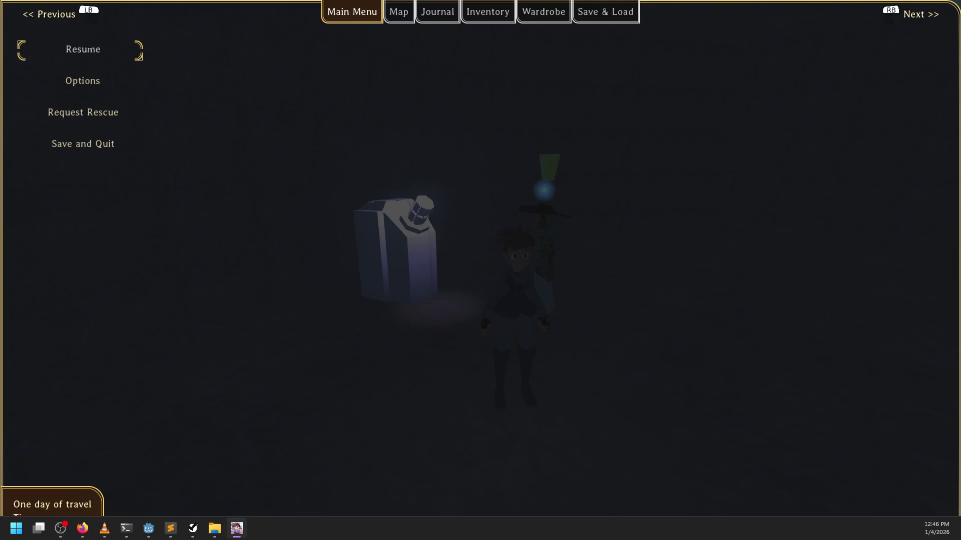
# Search opulent_medium.gd in Sublime for 'where are', then return to the Godot editor.
pyautogui.hotkey('alt', 'Tab')
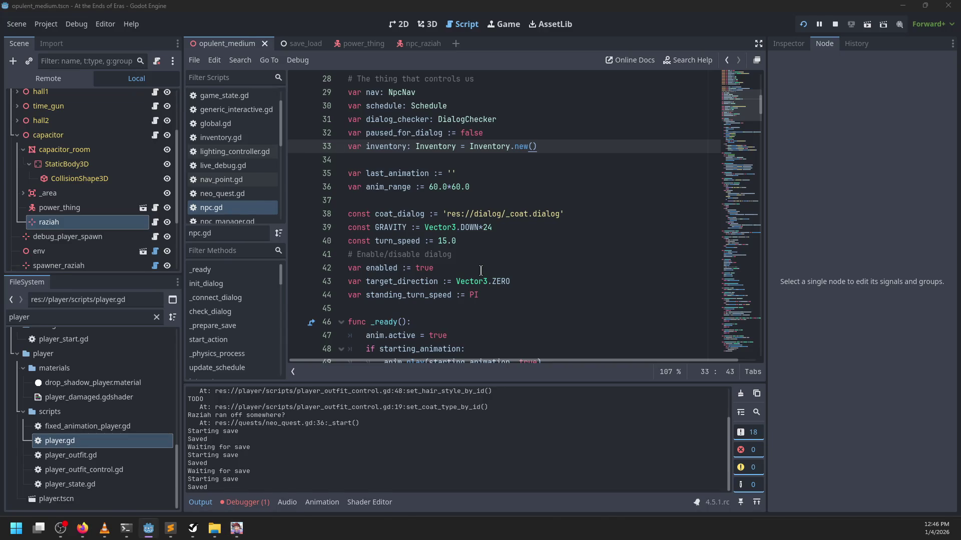
pyautogui.hotkey('alt', 'Tab')
pyautogui.click(315, 22)
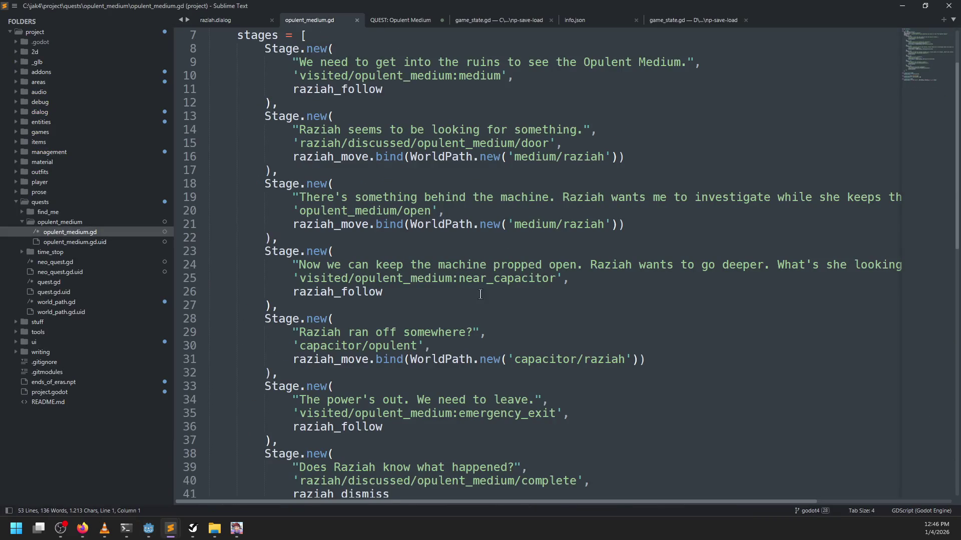
pyautogui.hotkey('ctrl', 'f')
pyautogui.write('where are')
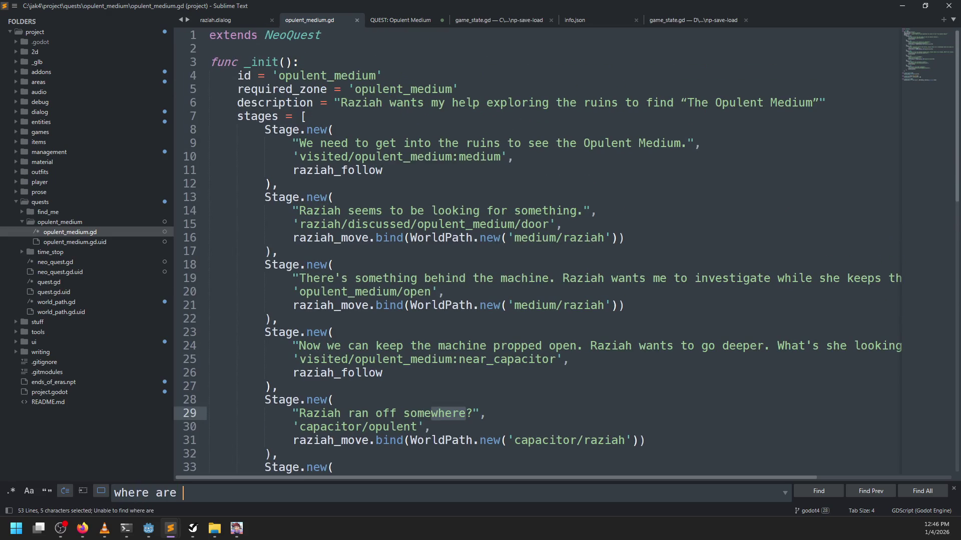
pyautogui.press('Escape')
pyautogui.hotkey('alt', 'Tab')
pyautogui.scroll(-5, 381, 275)
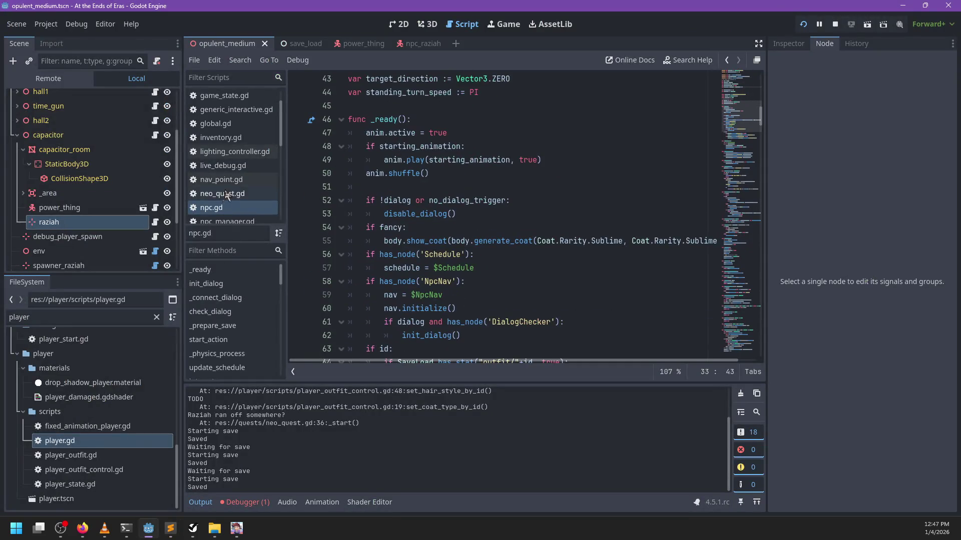
# Browse neo_quest.gd, nav_point.gd and npc_nav.gd, adding a breakpoint inside interact.
pyautogui.click(230, 192)
pyautogui.click(229, 179)
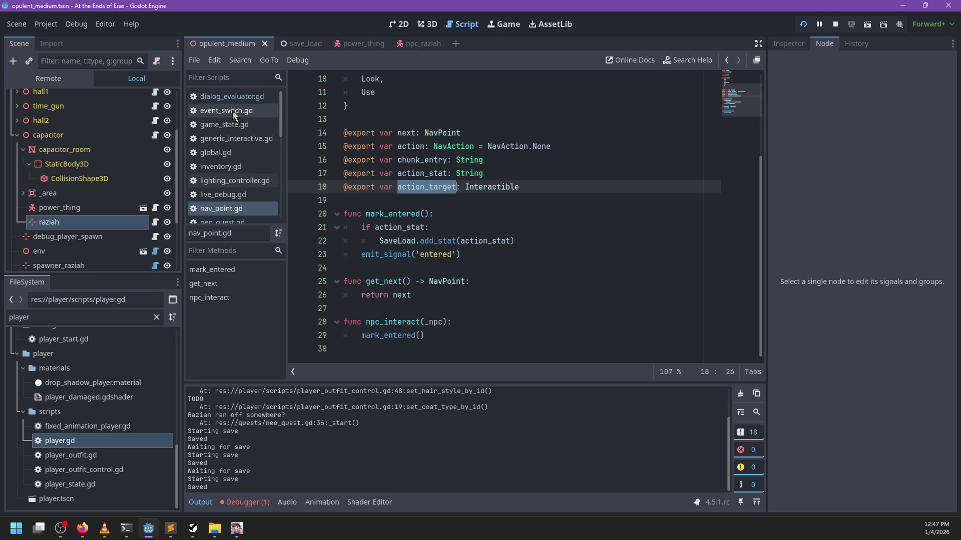
pyautogui.scroll(-3, 232, 110)
pyautogui.click(220, 182)
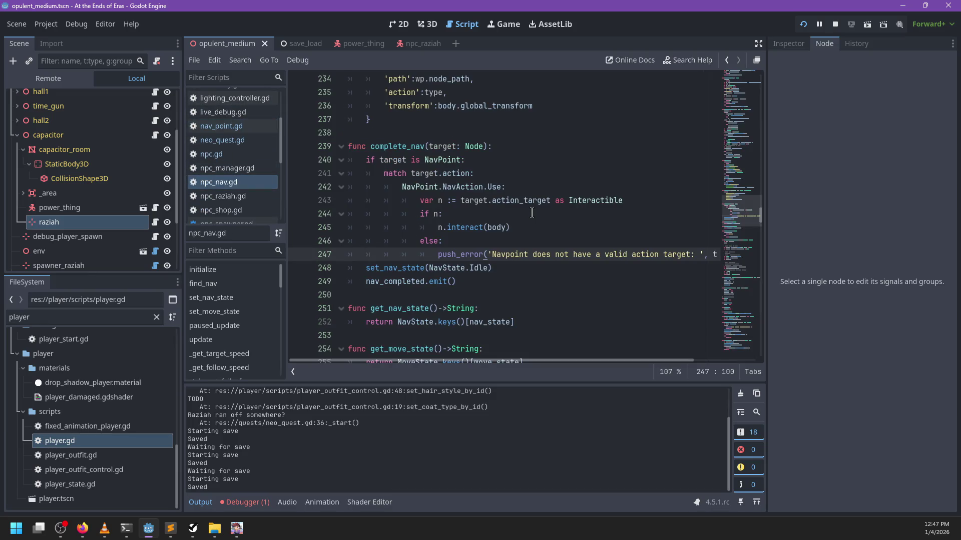
pyautogui.keyDown('ctrl'); pyautogui.click(465, 229); pyautogui.keyUp('ctrl')
pyautogui.click(308, 213)
pyautogui.click(504, 228)
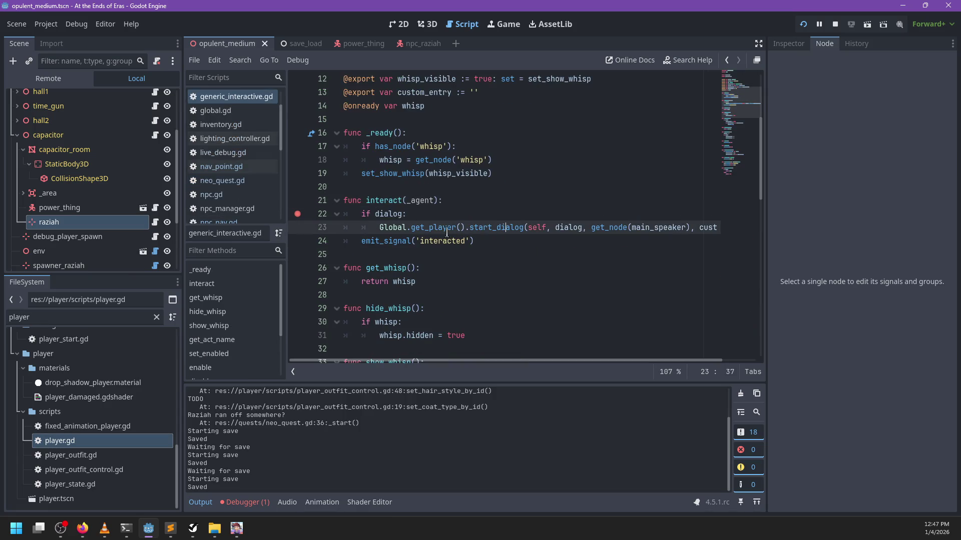
# Open power_thing.gd and place the caret after activate() on line 35.
pyautogui.scroll(-5, 236, 180)
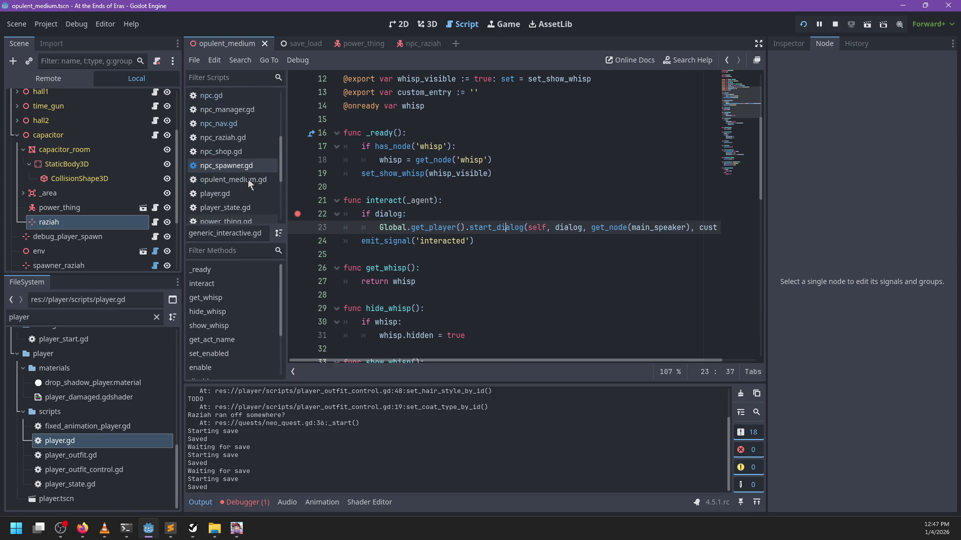
pyautogui.scroll(-3, 249, 179)
pyautogui.scroll(3, 252, 180)
pyautogui.scroll(5, 253, 180)
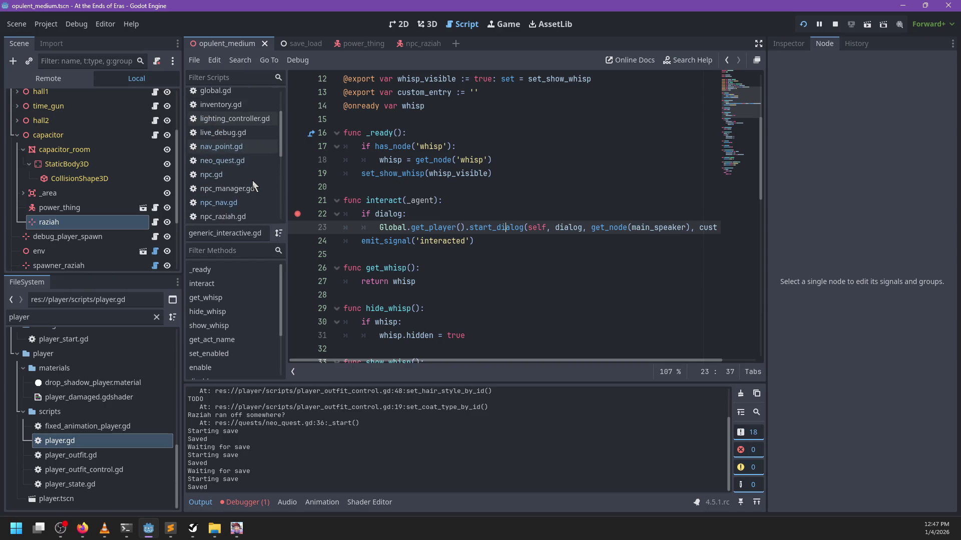
pyautogui.scroll(3, 252, 180)
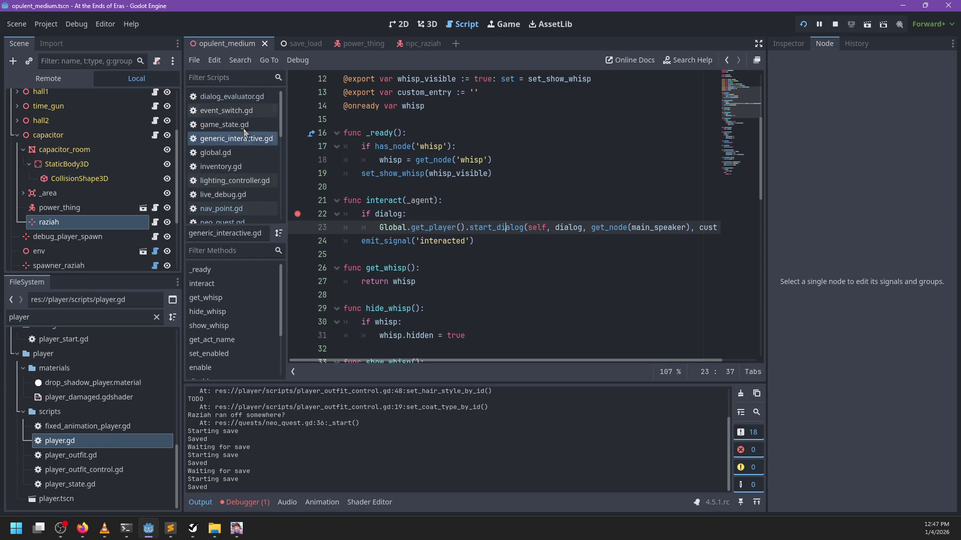
pyautogui.scroll(-3, 239, 132)
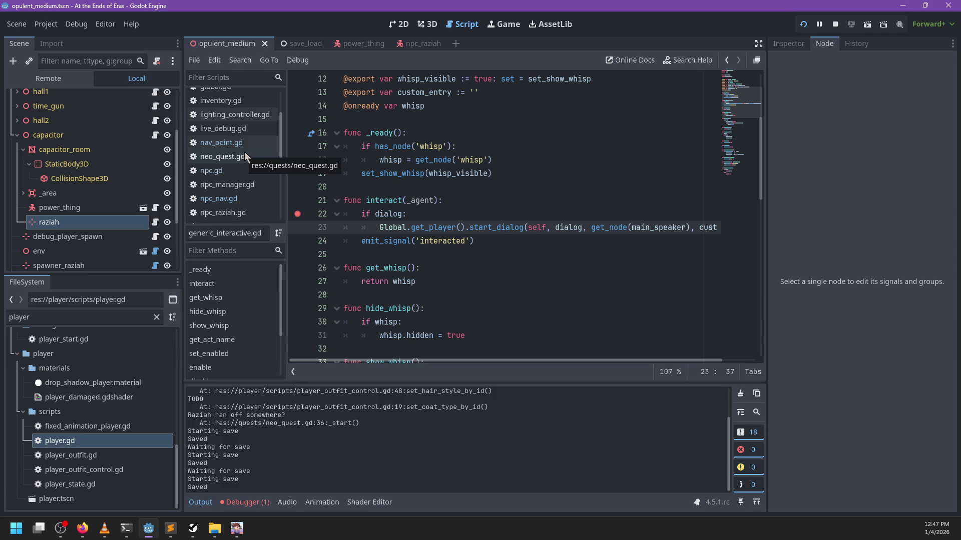
pyautogui.scroll(-5, 244, 154)
pyautogui.click(253, 182)
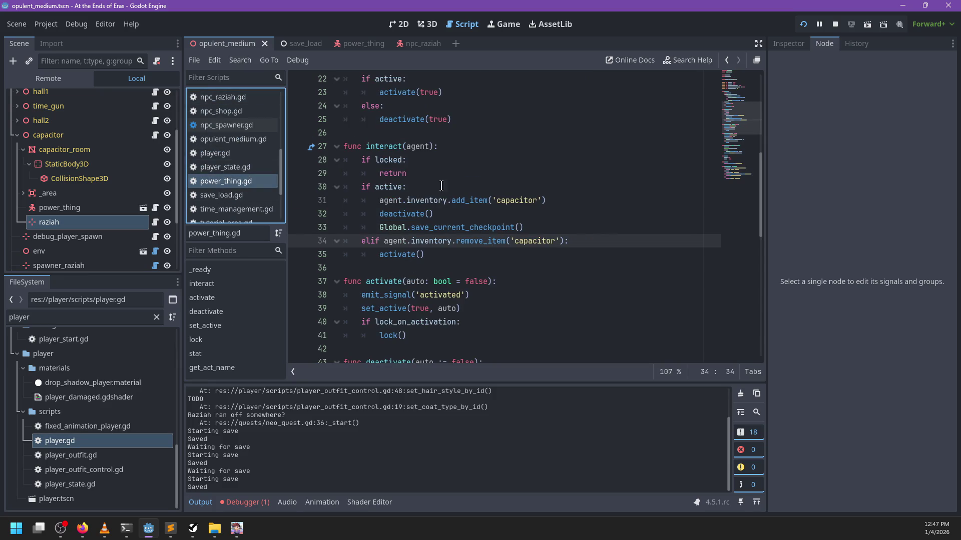
pyautogui.click(436, 252)
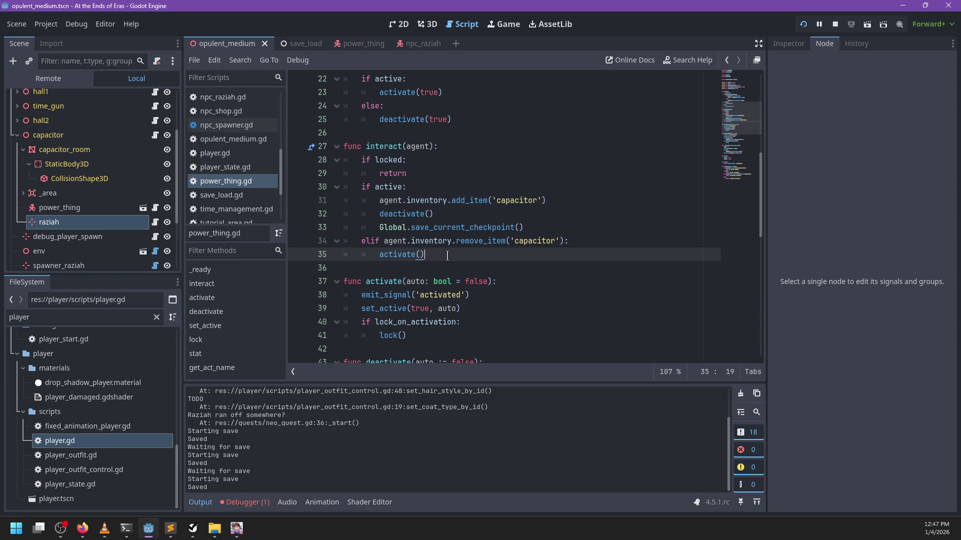
# Add a super.interact() call on a new line after activate().
pyautogui.press('Return')
pyautogui.write('super.int')
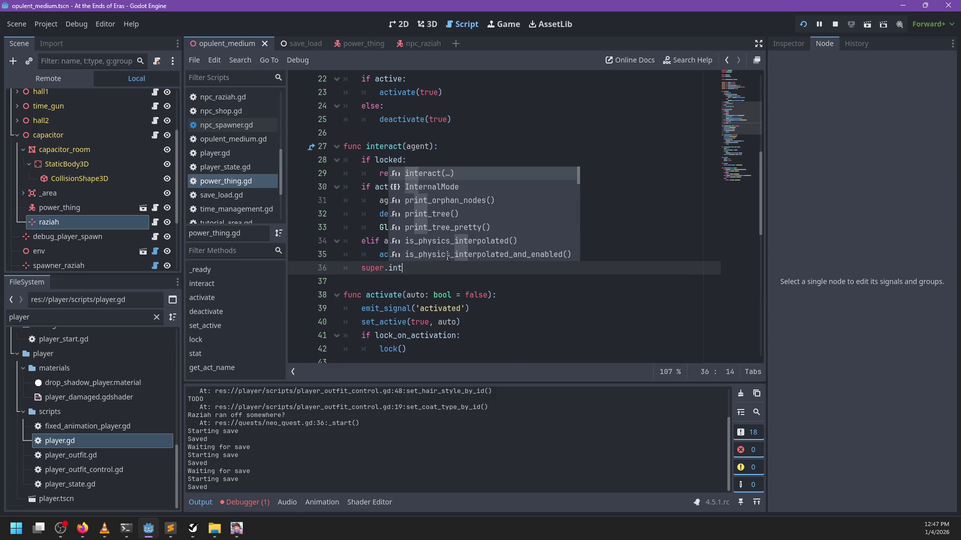
pyautogui.press('Return')
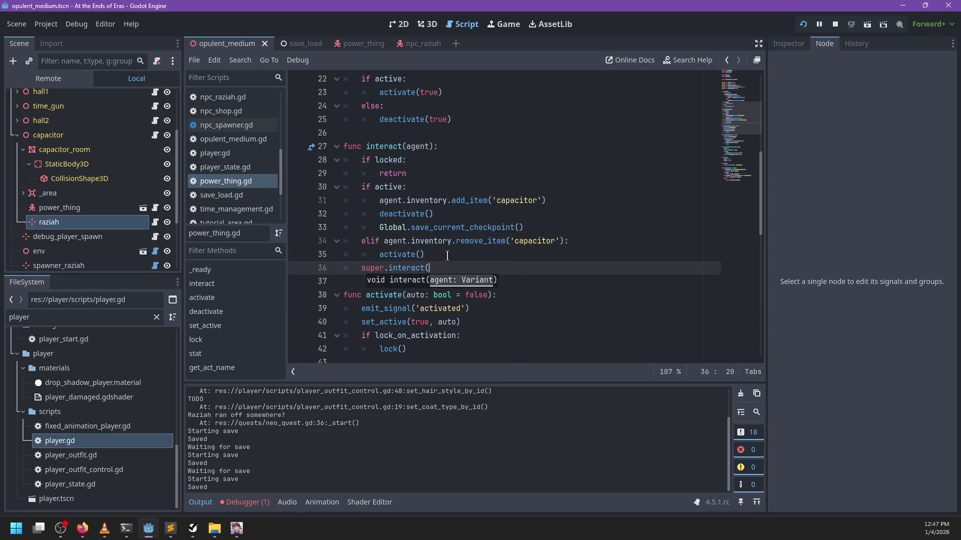
pyautogui.write(')')
# Delete the 'if locked: return' check, pass agent to super.interact, and save.
pyautogui.moveTo(414, 175); pyautogui.dragTo(453, 145)
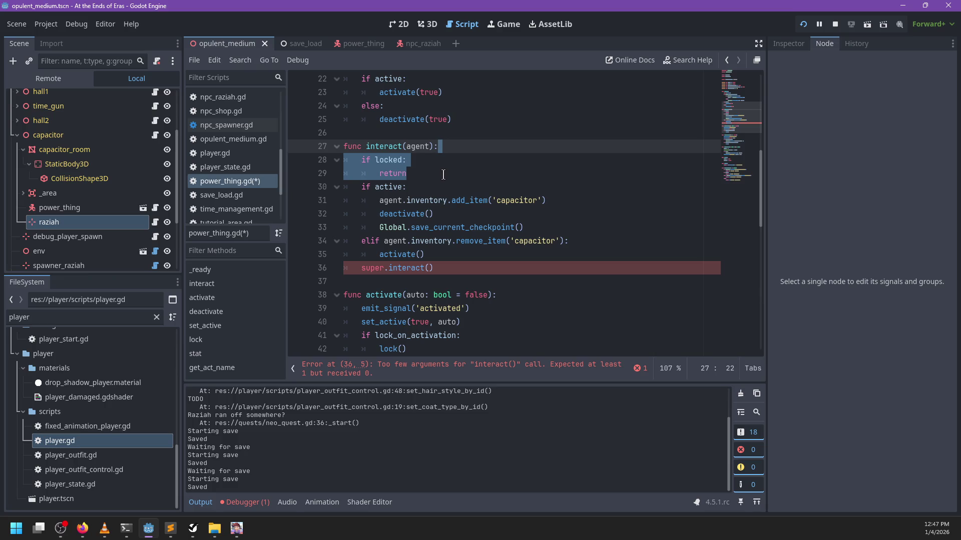
pyautogui.press('BackSpace')
pyautogui.click(450, 241)
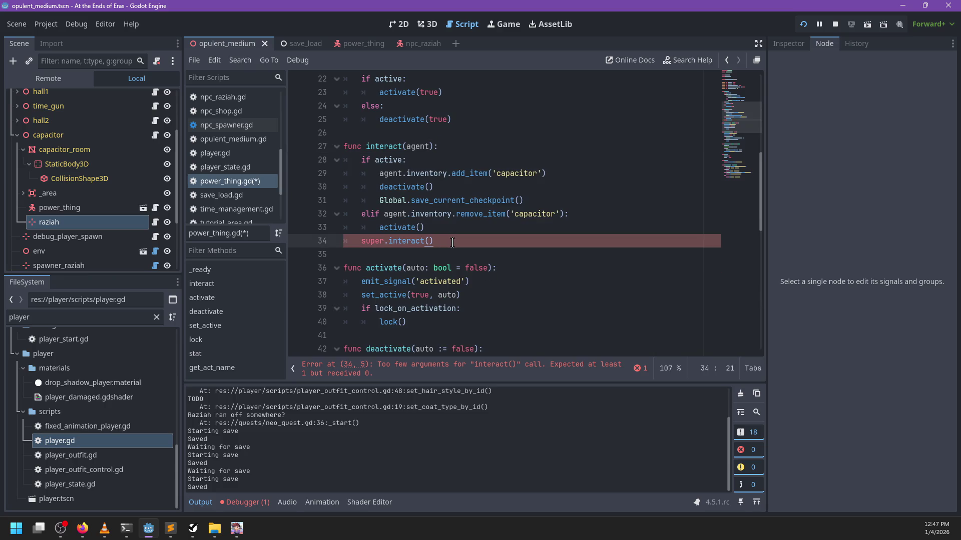
pyautogui.write('agent)')
pyautogui.hotkey('ctrl', 's')
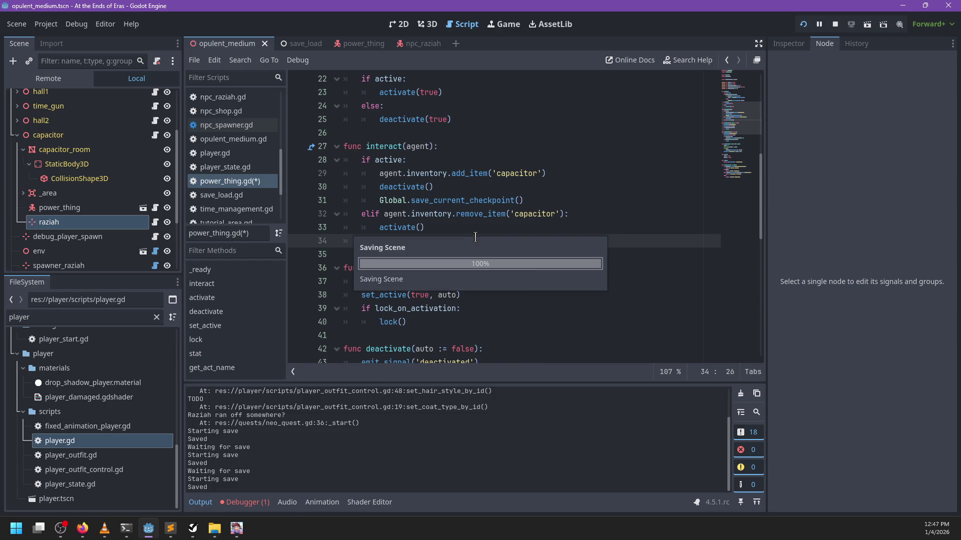
pyautogui.scroll(-2, 517, 251)
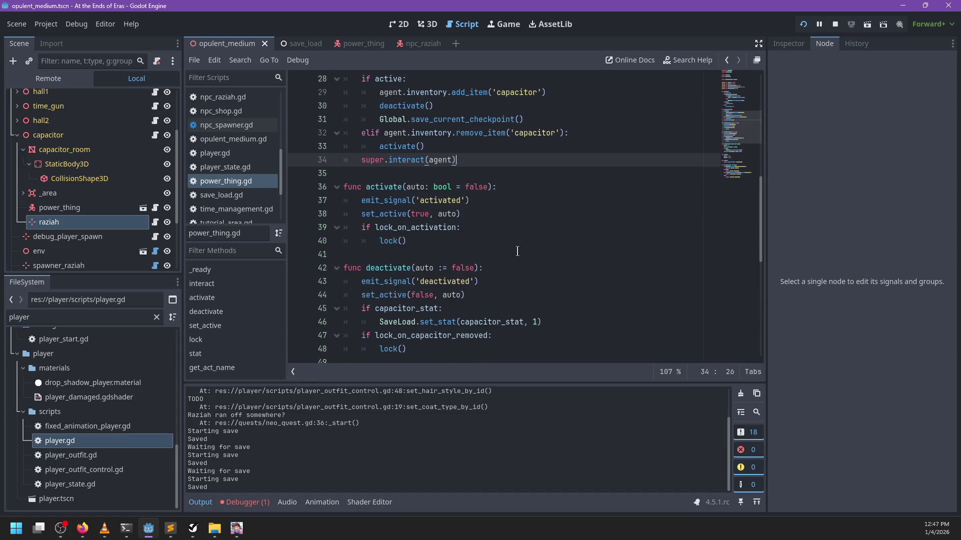
# Locate and select the lock function name on line 57 of power_thing.gd.
pyautogui.scroll(7, 517, 251)
pyautogui.scroll(-13, 517, 250)
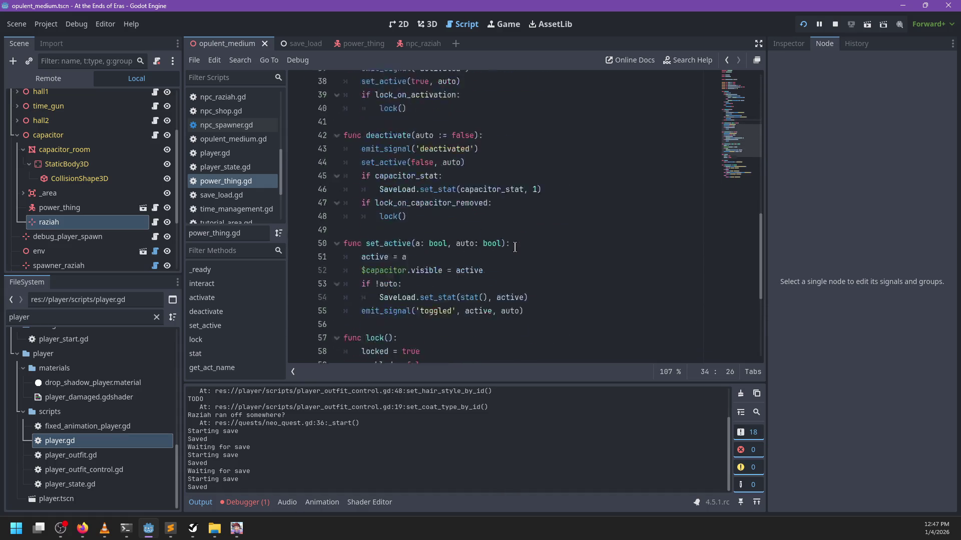
pyautogui.doubleClick(375, 227)
pyautogui.scroll(-2, 495, 228)
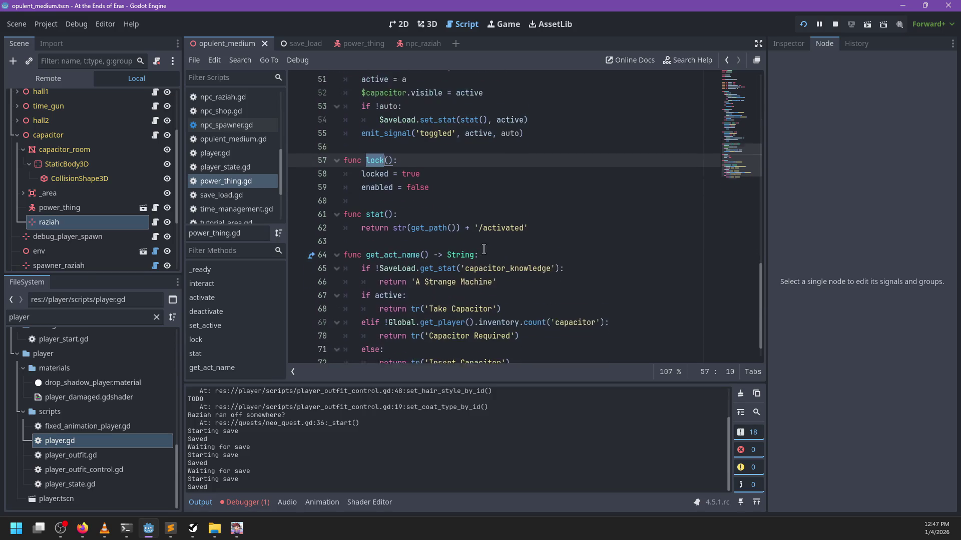
pyautogui.scroll(14, 495, 228)
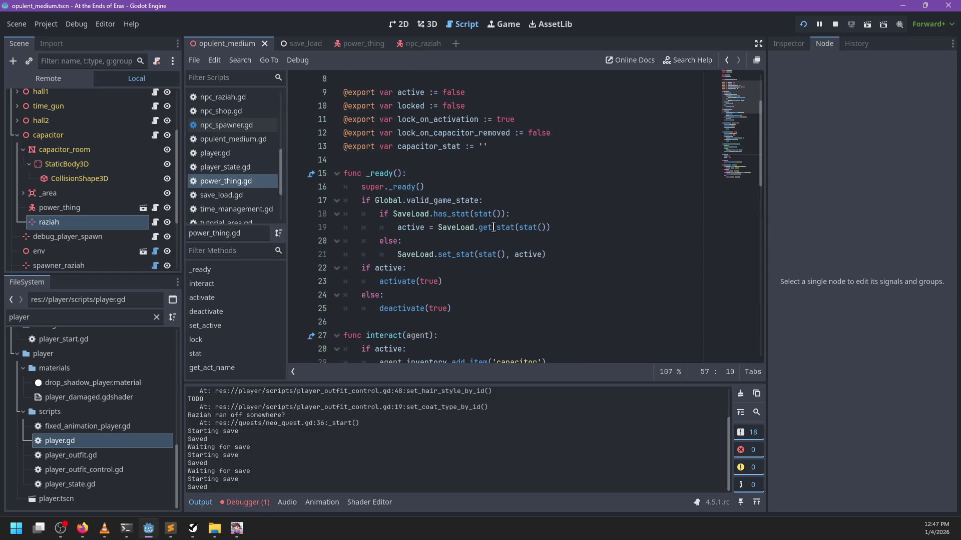
pyautogui.scroll(-12, 493, 227)
# Draft a can_interact() function with a return statement above lock().
pyautogui.click(403, 243)
pyautogui.press('Return')
pyautogui.press('Up')
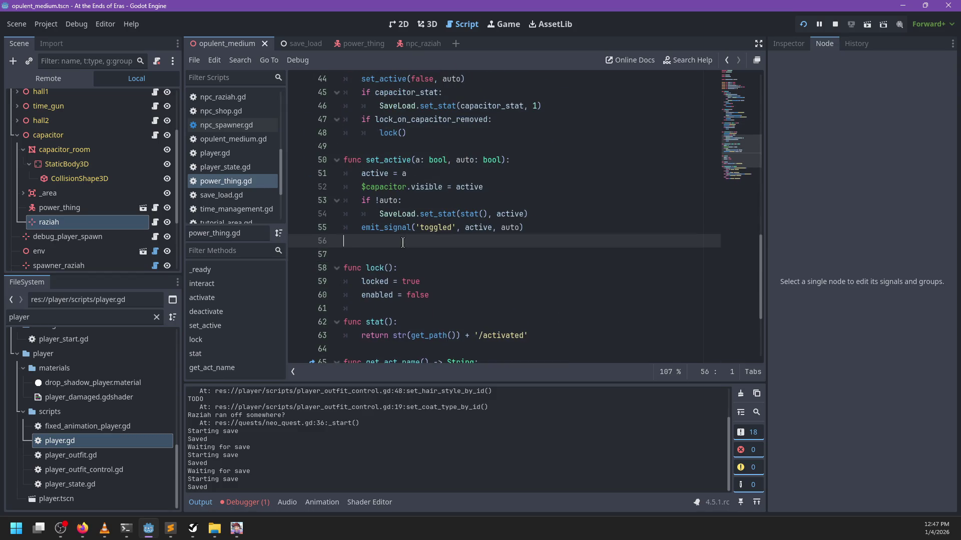
pyautogui.press('Return')
pyautogui.write('func can_interact() -> boo')
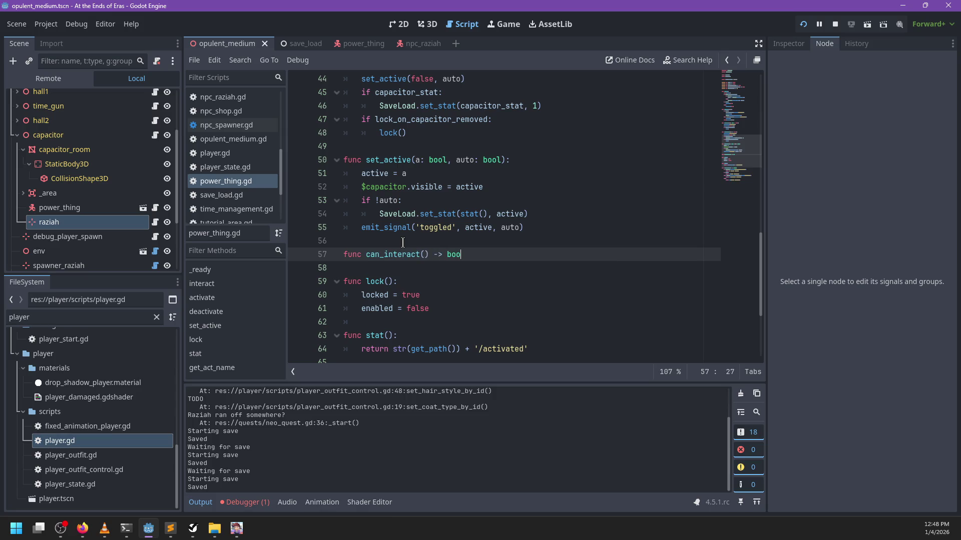
pyautogui.write('l:')
pyautogui.press('Return')
pyautogui.write('return')
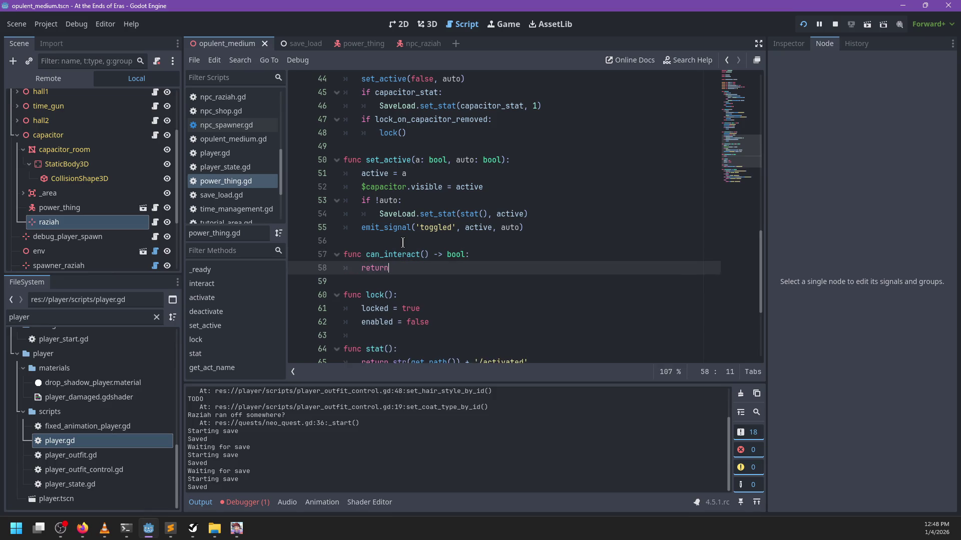
pyautogui.press('BackSpace')
pyautogui.press('BackSpace')
pyautogui.press('BackSpace')
# Review the base interact function in generic_interactive.gd.
pyautogui.scroll(15, 402, 243)
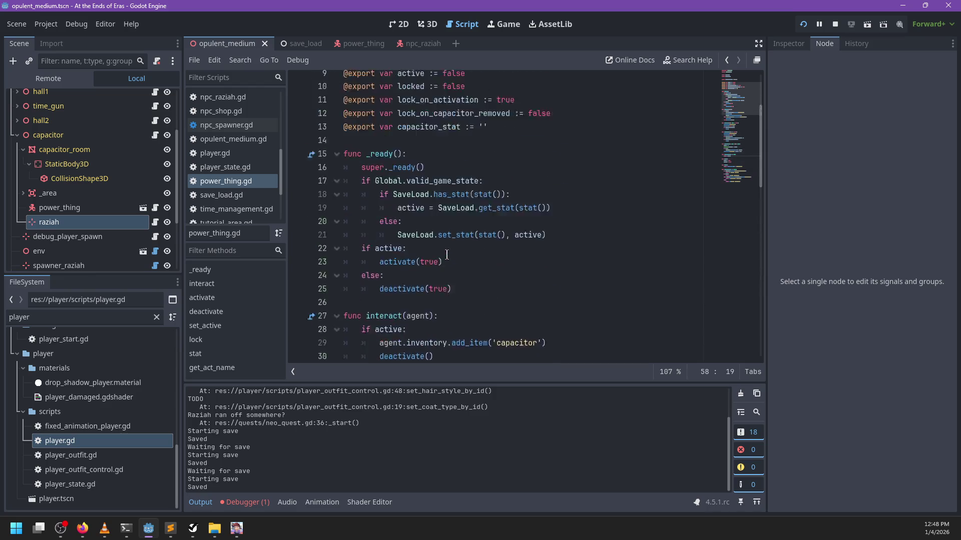
pyautogui.keyDown('ctrl'); pyautogui.click(410, 92); pyautogui.keyUp('ctrl')
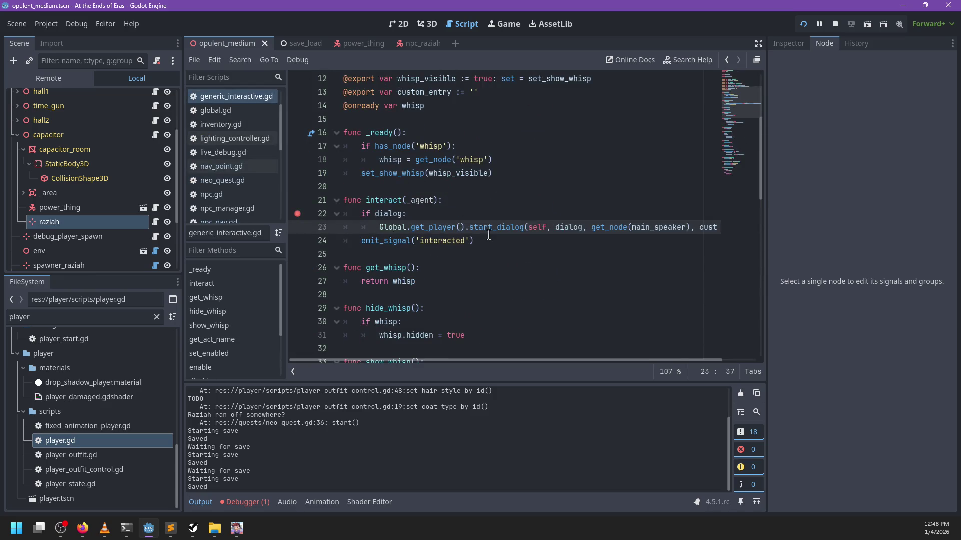
pyautogui.scroll(-6, 488, 235)
pyautogui.scroll(-7, 488, 235)
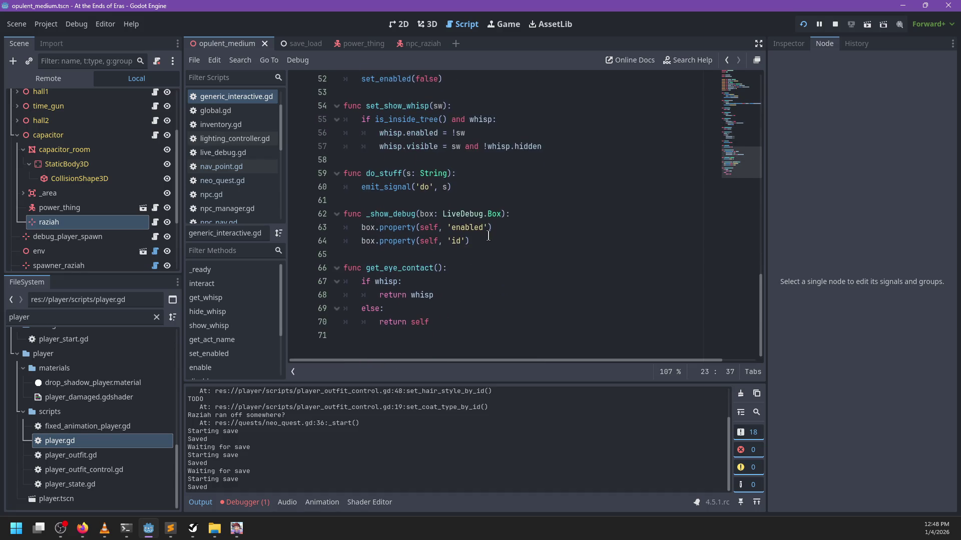
pyautogui.scroll(5, 489, 235)
pyautogui.scroll(12, 377, 231)
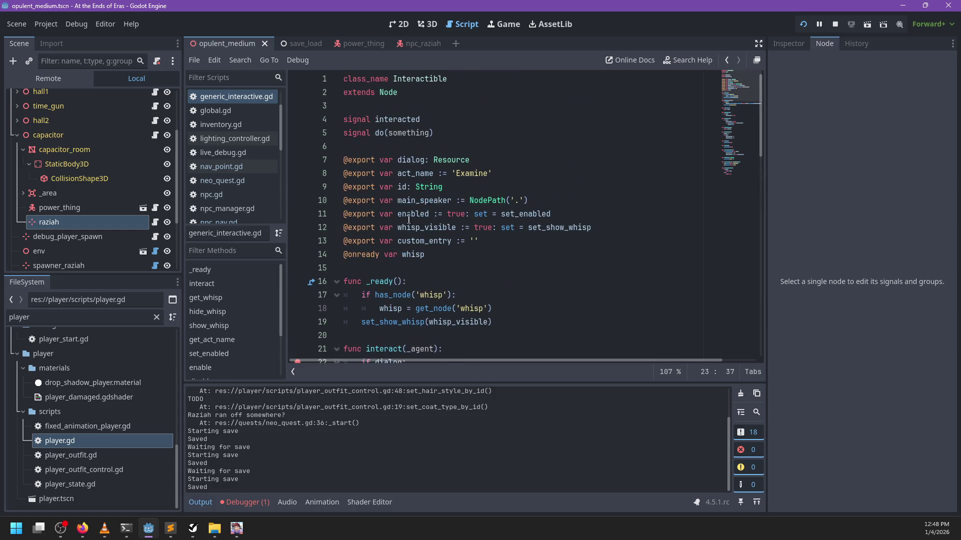
# Check Raziah's nav_point.gd script, then reopen power_thing's script from the scene tree.
pyautogui.click(156, 223)
pyautogui.click(557, 189)
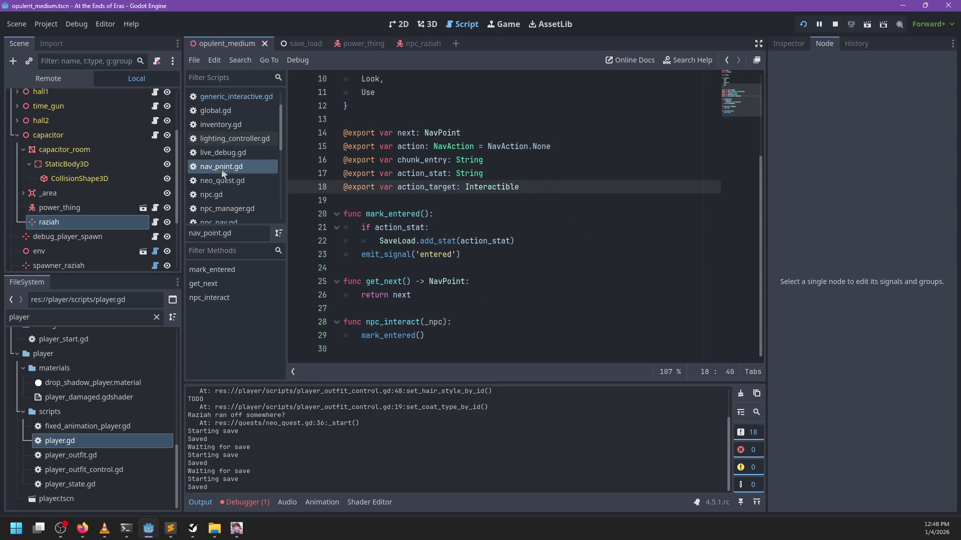
pyautogui.scroll(2, 221, 127)
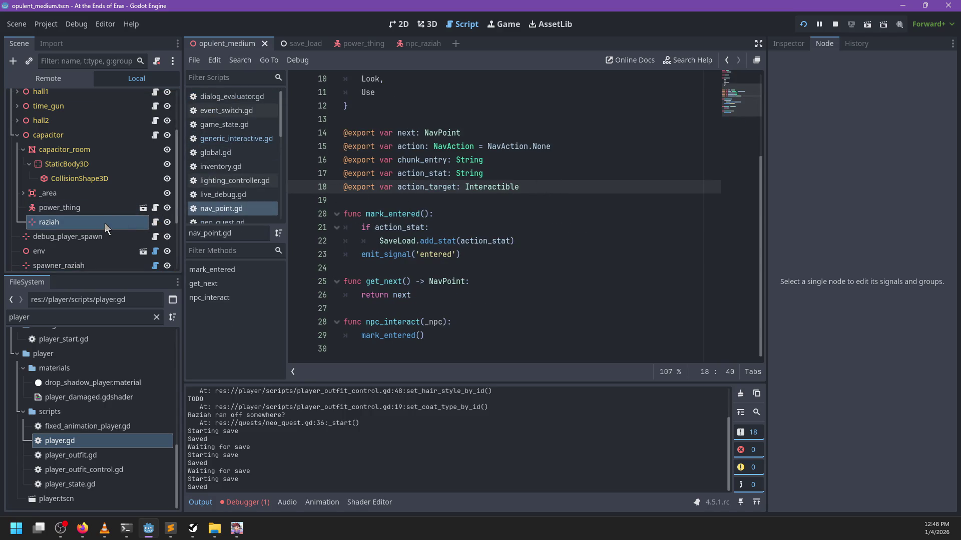
pyautogui.click(95, 207)
pyautogui.click(156, 208)
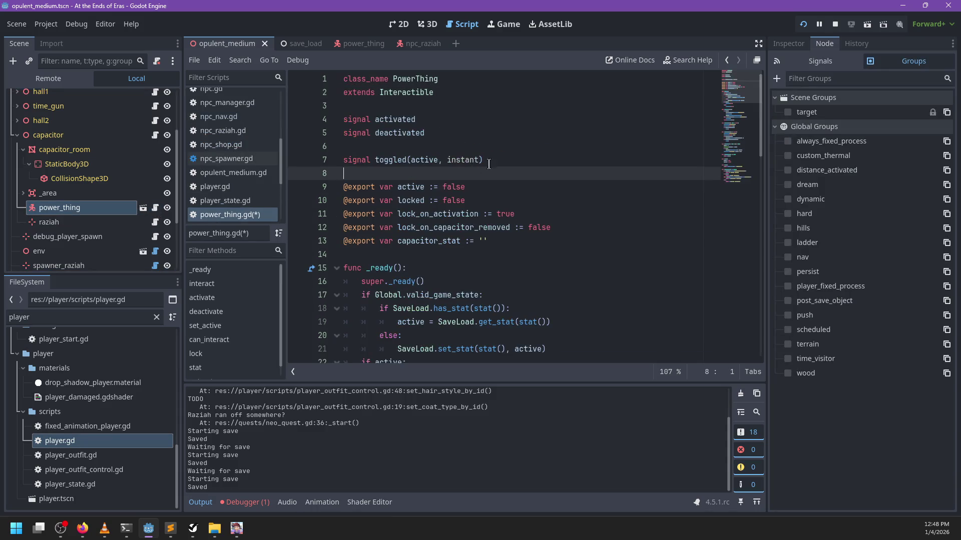
# Delete the locked export, the can_interact() function and 'locked = true' in lock(), then save.
pyautogui.moveTo(484, 200); pyautogui.dragTo(488, 190)
pyautogui.press('BackSpace')
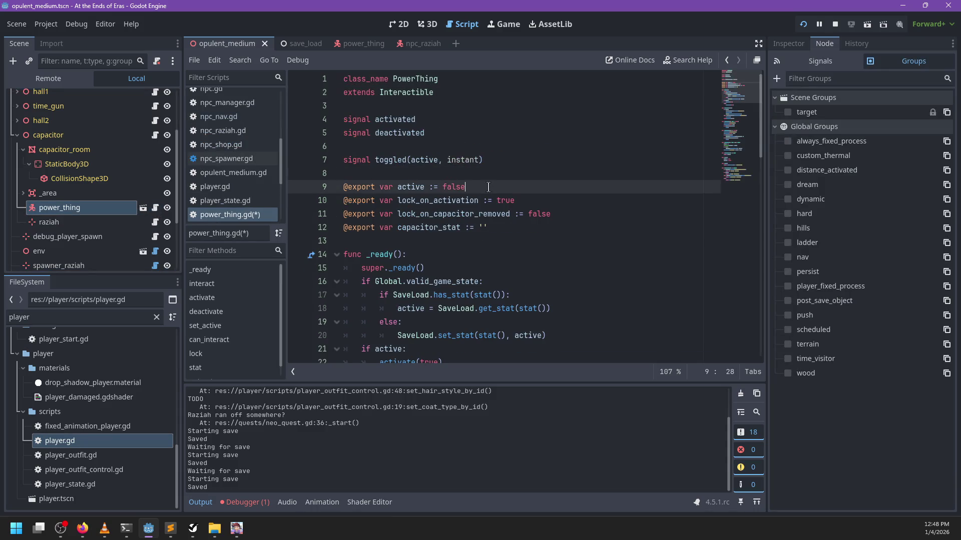
pyautogui.scroll(-10, 490, 193)
pyautogui.scroll(-3, 475, 208)
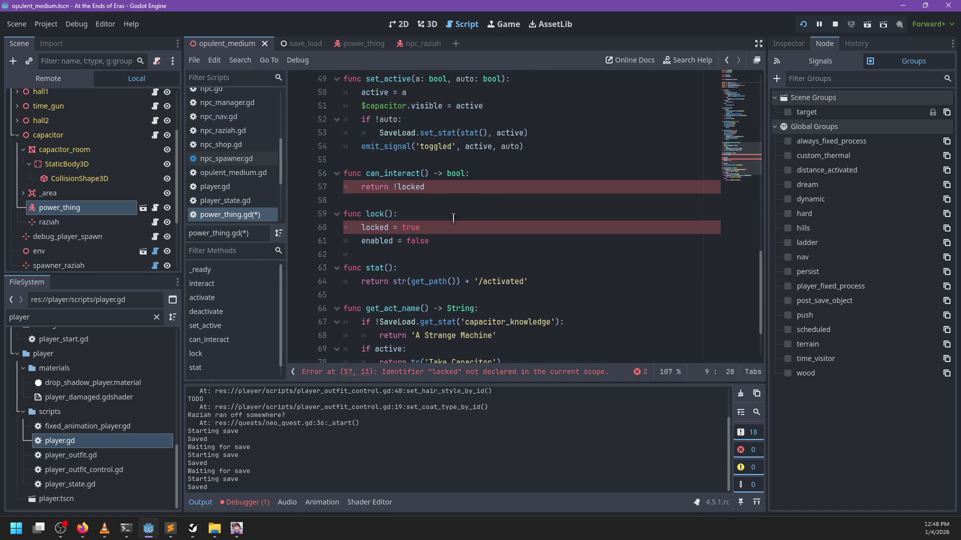
pyautogui.moveTo(439, 185); pyautogui.dragTo(369, 188)
pyautogui.press('BackSpace')
pyautogui.press('BackSpace')
pyautogui.press('BackSpace')
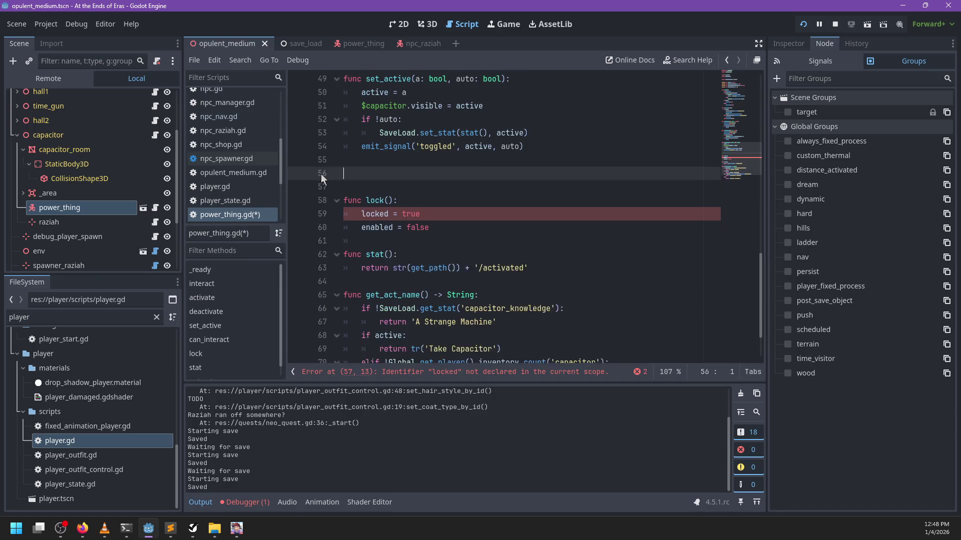
pyautogui.click(469, 186)
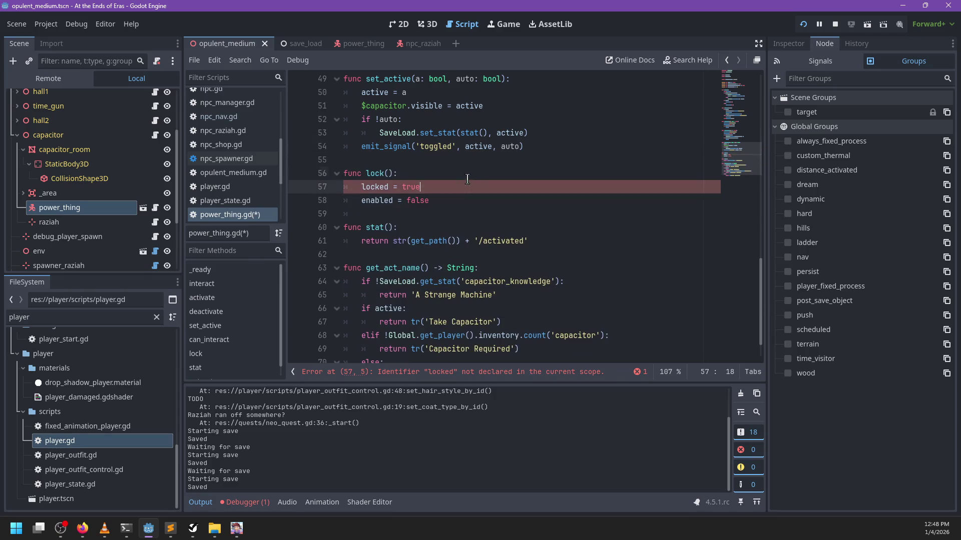
pyautogui.hotkey('shift', 'Up')
pyautogui.press('BackSpace')
pyautogui.scroll(-1, 478, 175)
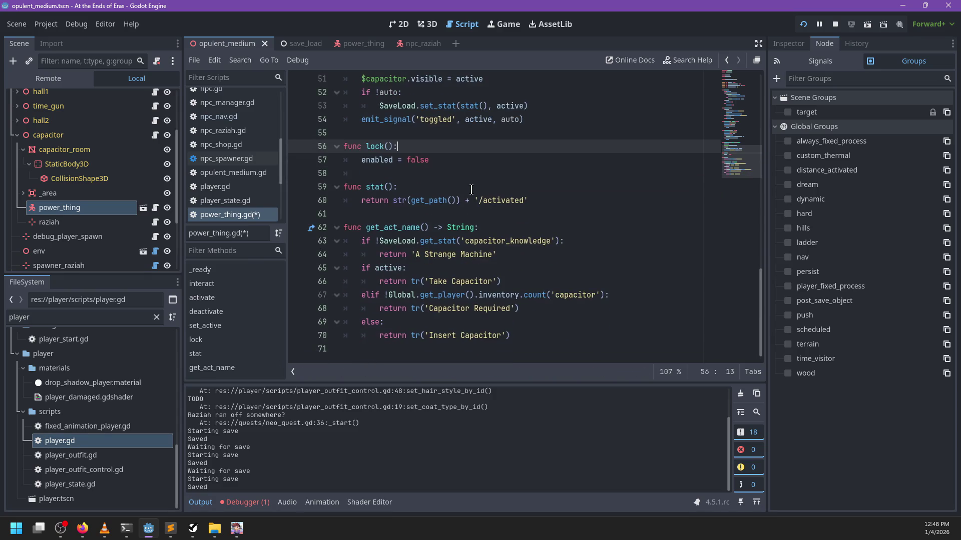
pyautogui.hotkey('ctrl', 's')
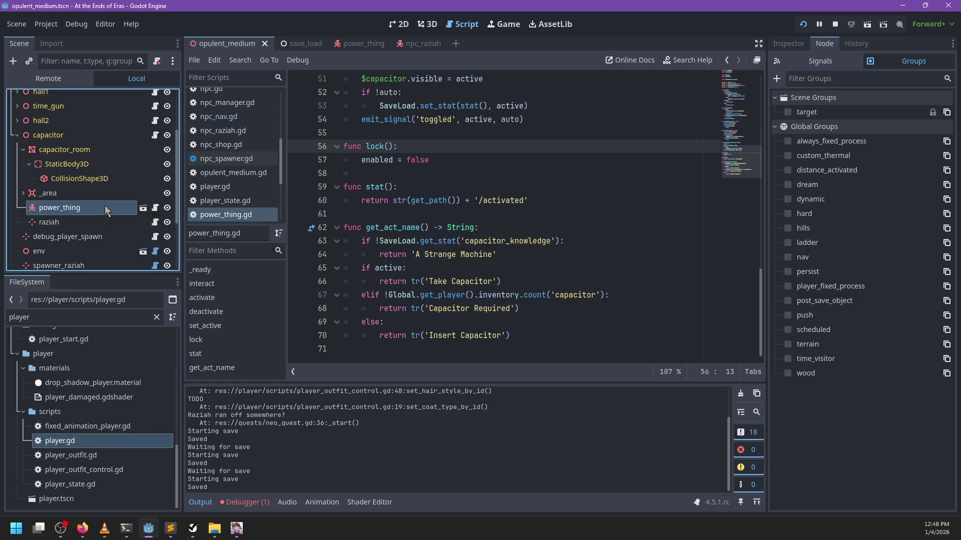
pyautogui.click(788, 44)
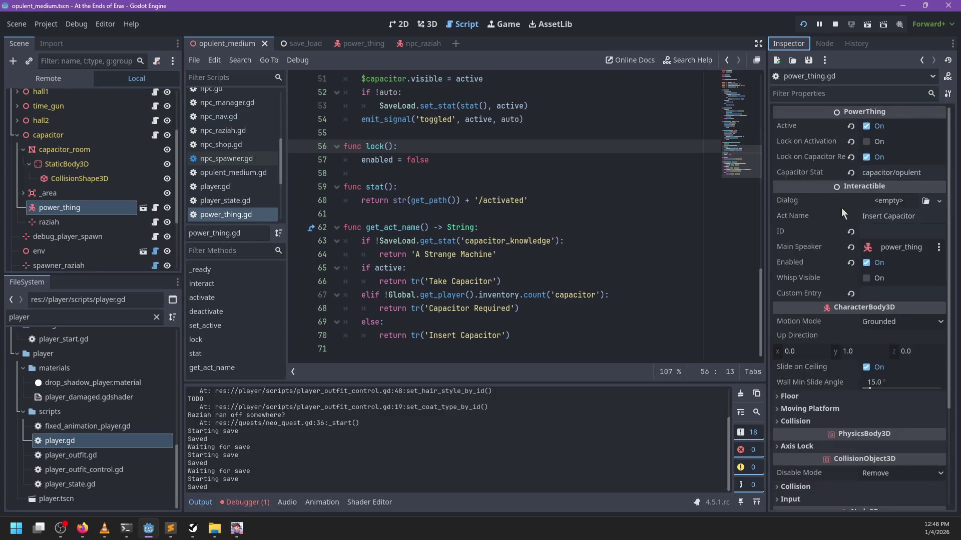
# Uncheck Enabled on power_thing, save the scene, and run to the line 22 interact breakpoint.
pyautogui.click(866, 262)
pyautogui.hotkey('ctrl', 's')
pyautogui.click(521, 258)
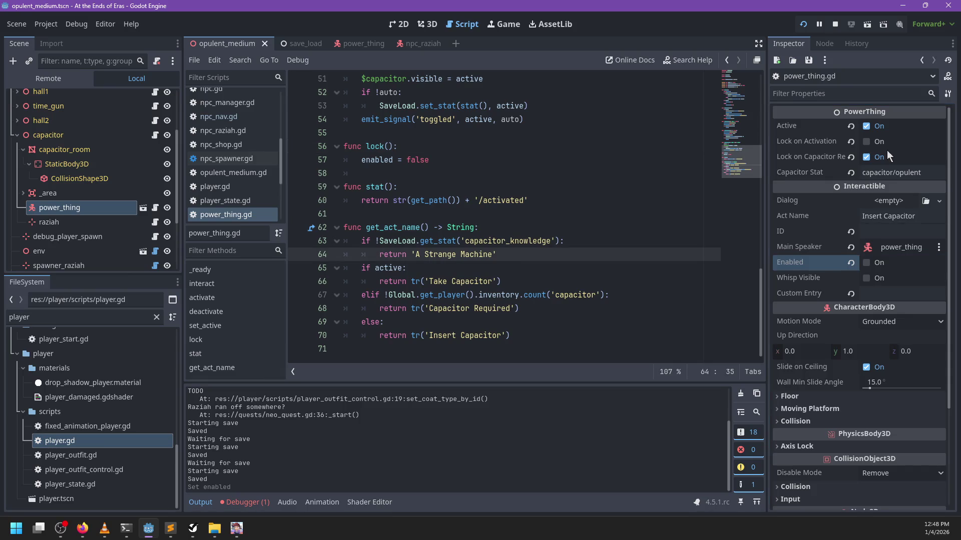
pyautogui.click(794, 145)
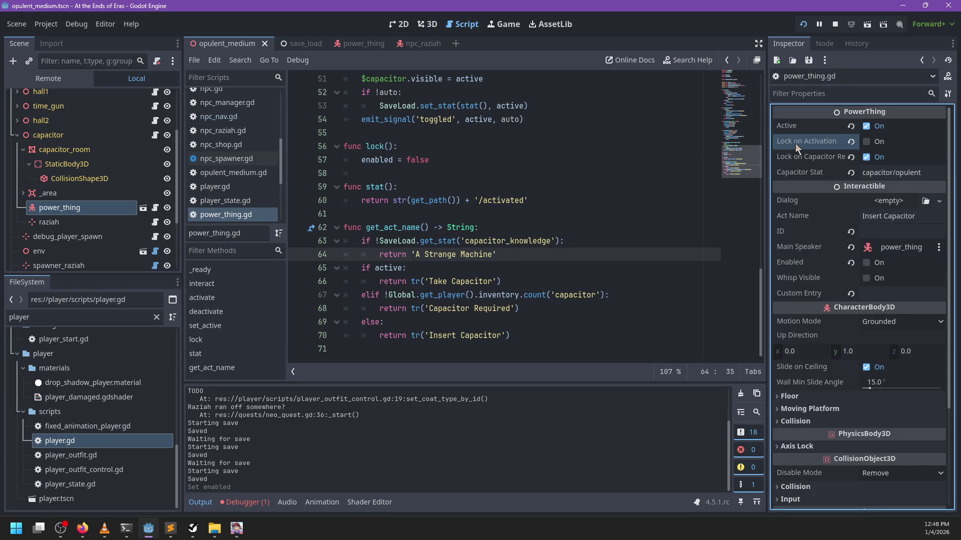
pyautogui.scroll(1, 407, 264)
pyautogui.scroll(3, 407, 264)
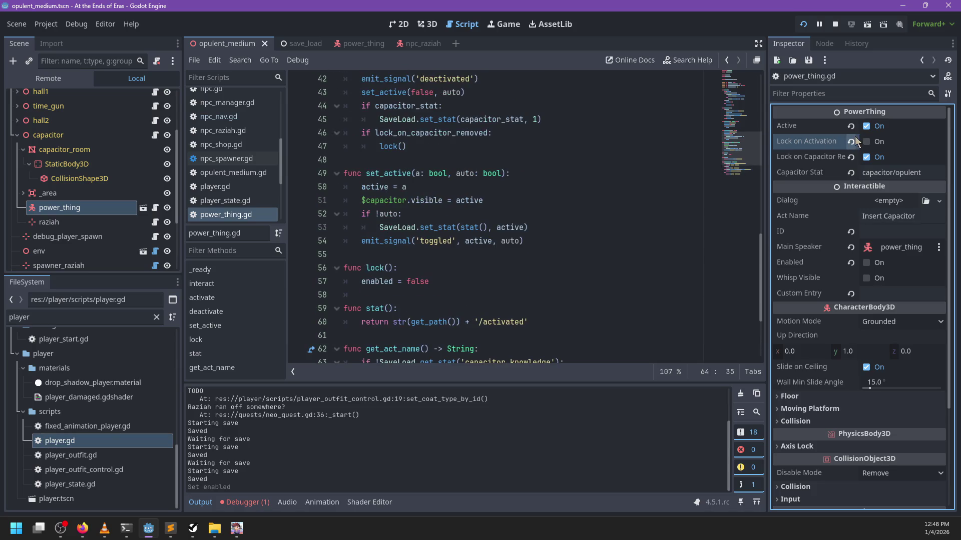
pyautogui.click(806, 158)
pyautogui.click(515, 249)
pyautogui.press('F5')
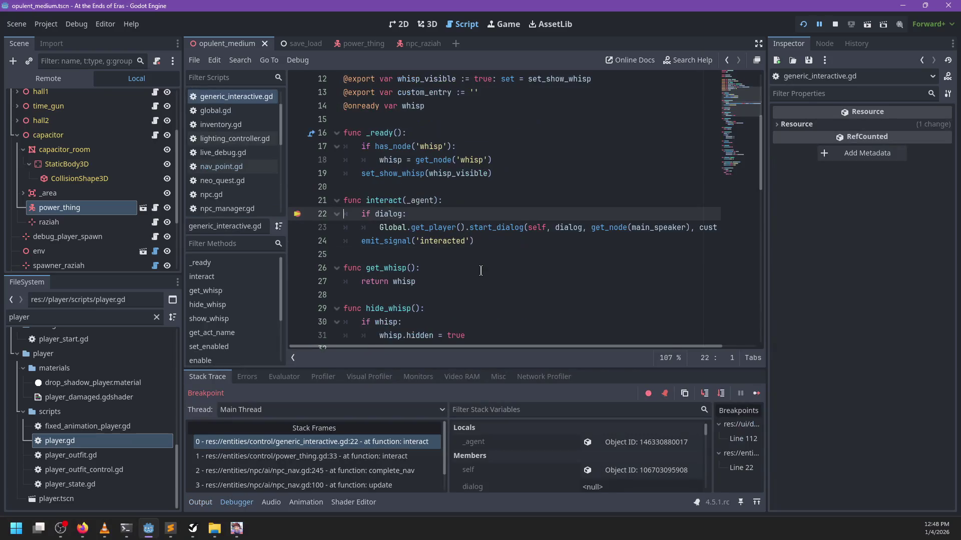
# Clear the line 22 breakpoint, resume, talk to Raziah, quit, and bring up opulent_medium.gd in Sublime.
pyautogui.click(297, 214)
pyautogui.press('F12')
pyautogui.press('Return')
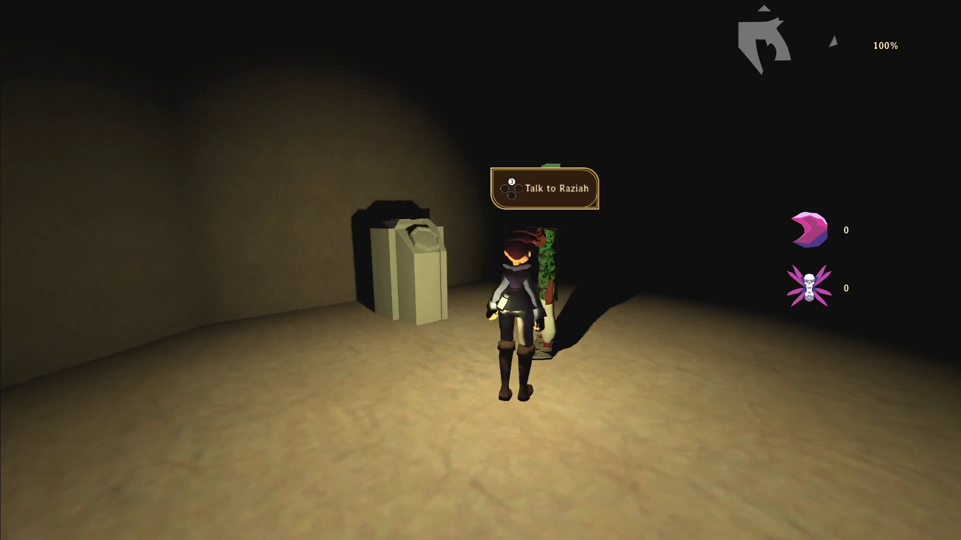
pyautogui.press('e')
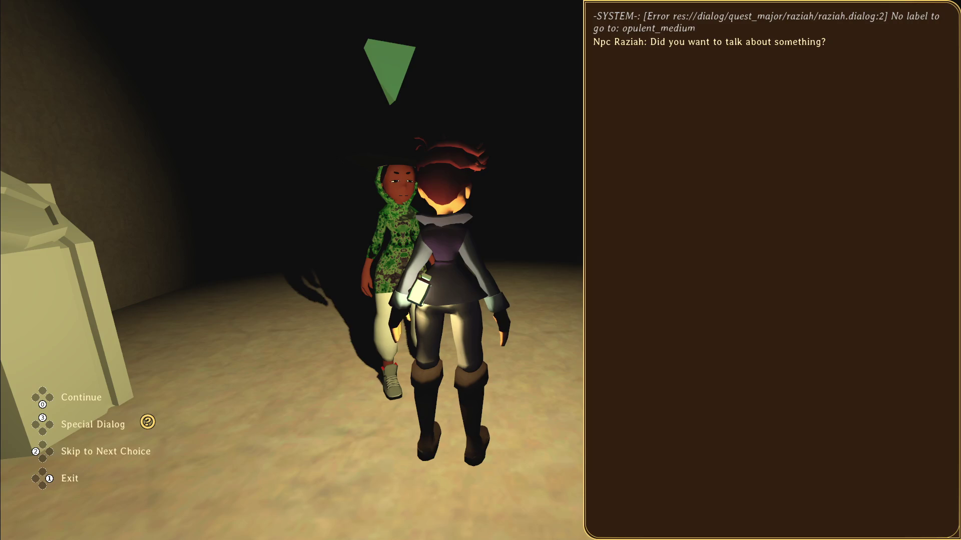
pyautogui.press('F8')
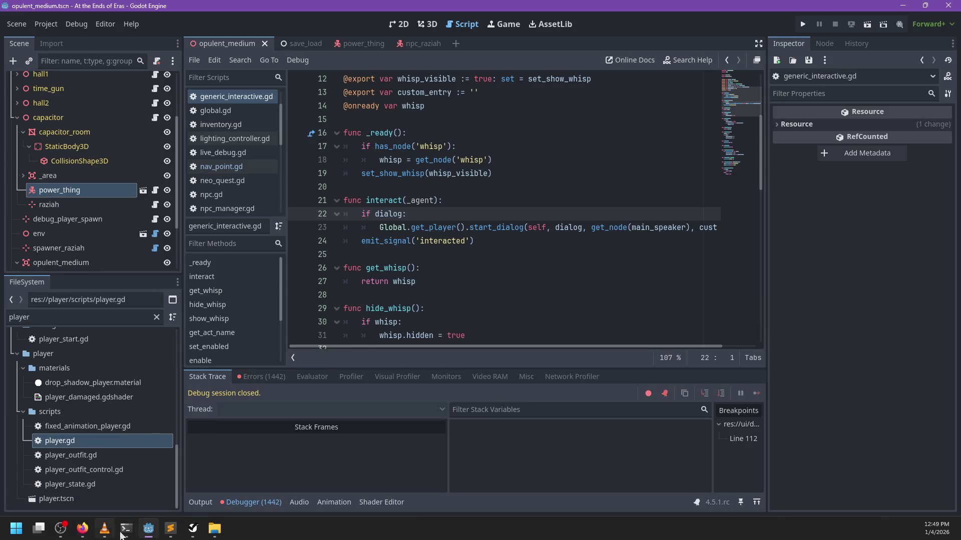
pyautogui.click(170, 531)
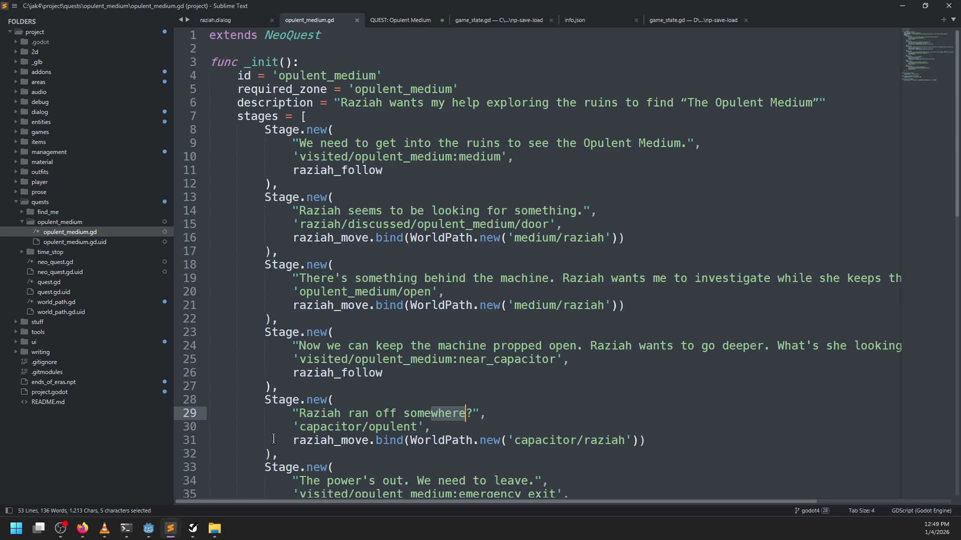
# Move the Sorcerer movie notes out of their window into a new last tab.
pyautogui.click(115, 471)
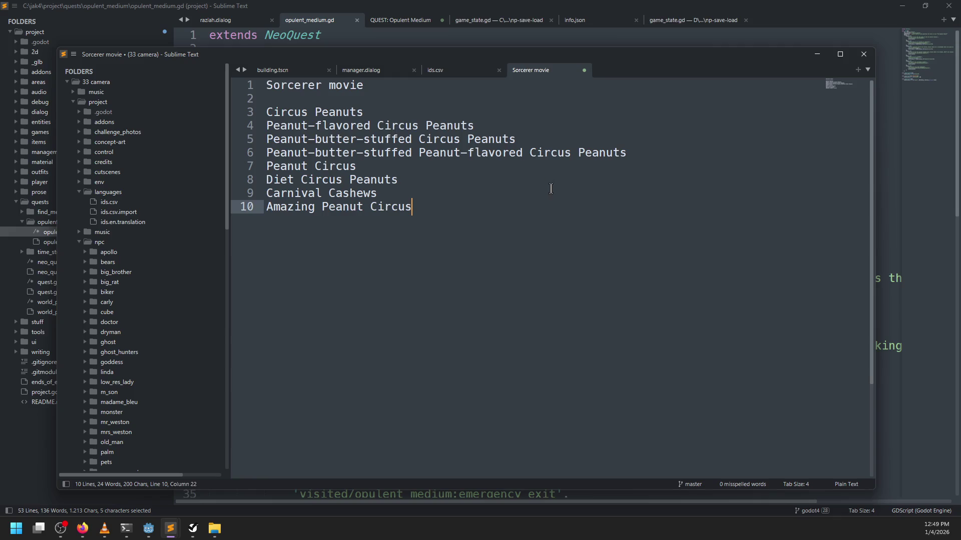
pyautogui.hotkey('ctrl', 'a')
pyautogui.press('BackSpace')
pyautogui.click(863, 53)
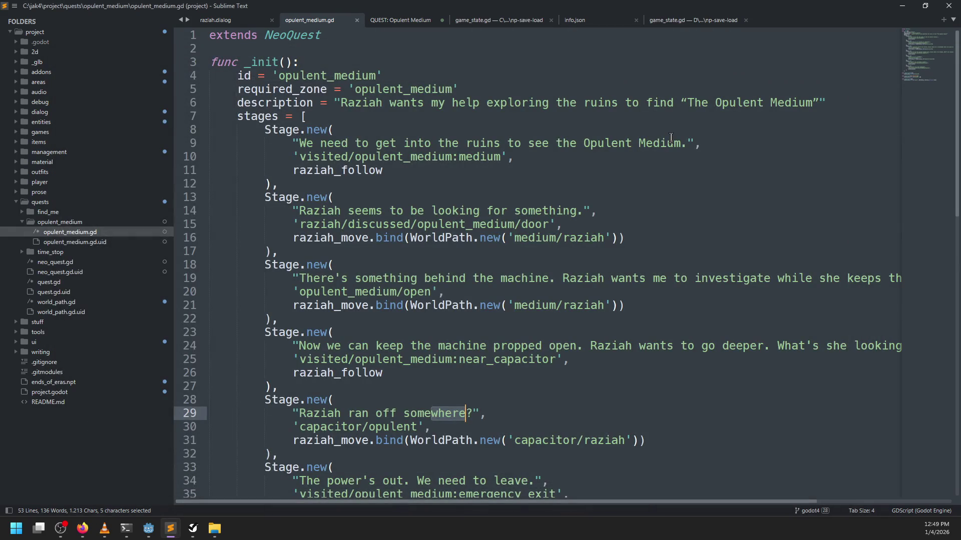
pyautogui.hotkey('ctrl', 'shift', 't')
pyautogui.moveTo(390, 20)
pyautogui.mouseDown()
pyautogui.moveTo(780, 20)
pyautogui.moveTo(721, 20)
pyautogui.mouseUp()
# Close the QUEST: Opulent Medium notes tab without saving.
pyautogui.click(692, 24)
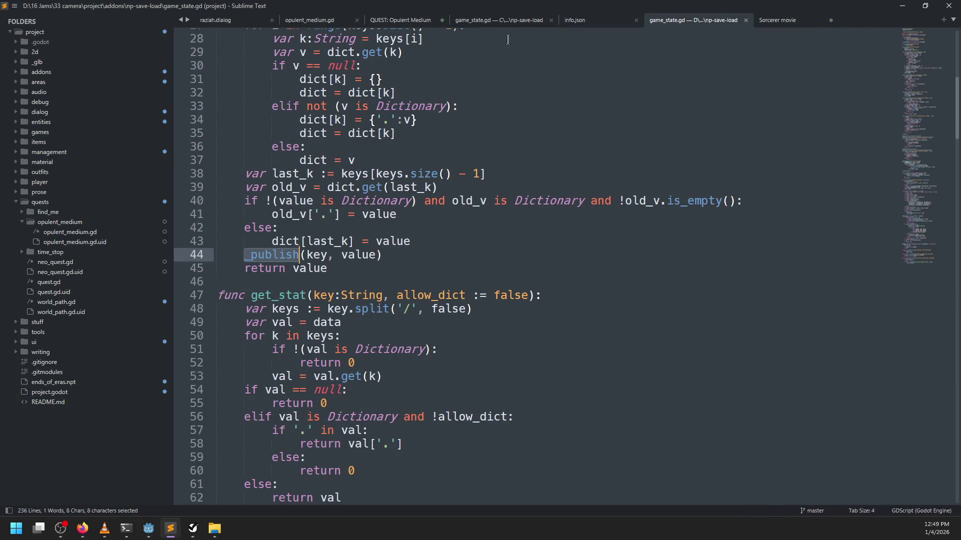
pyautogui.click(379, 24)
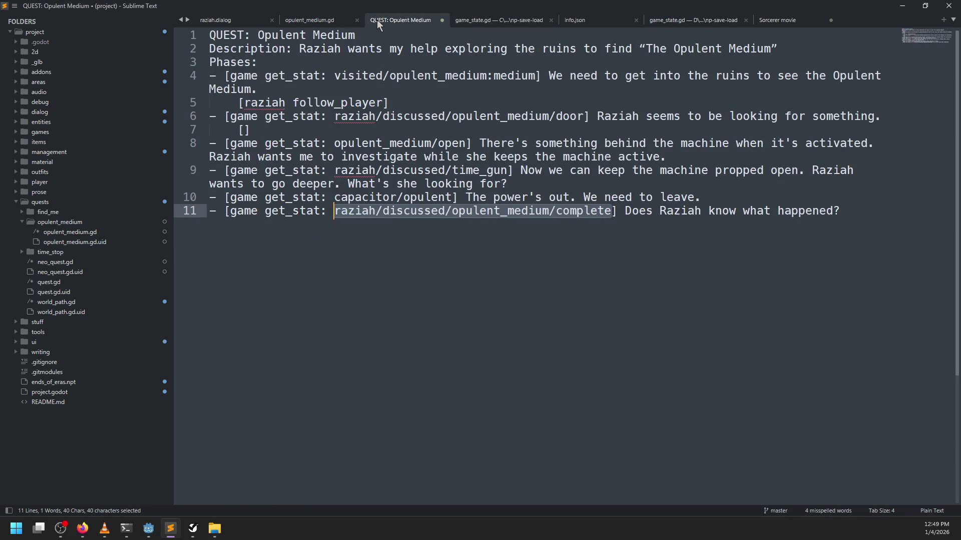
pyautogui.click(442, 22)
pyautogui.click(506, 299)
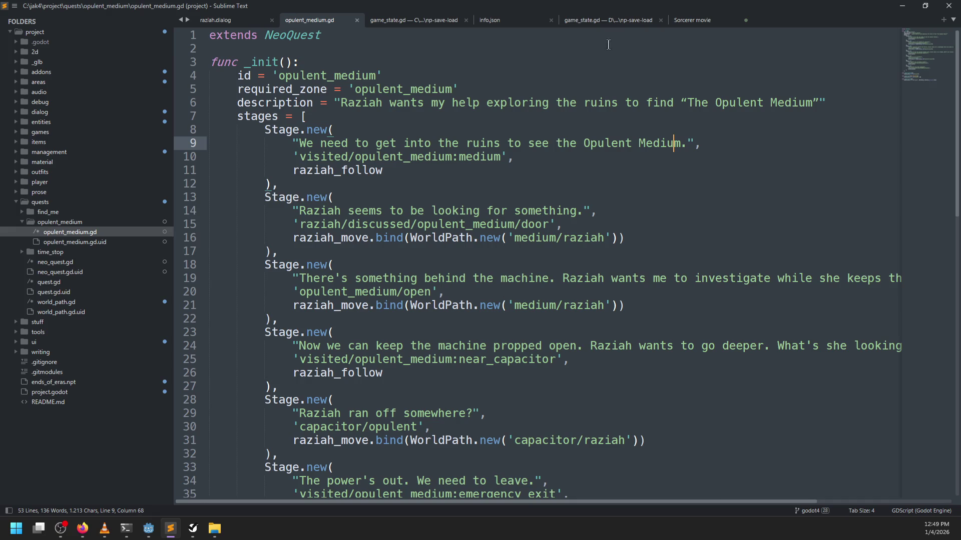
# Open raziah.dialog at its opulent_medium(3) through (5) sections.
pyautogui.click(727, 20)
pyautogui.click(307, 20)
pyautogui.scroll(-13, 363, 160)
pyautogui.scroll(6, 364, 164)
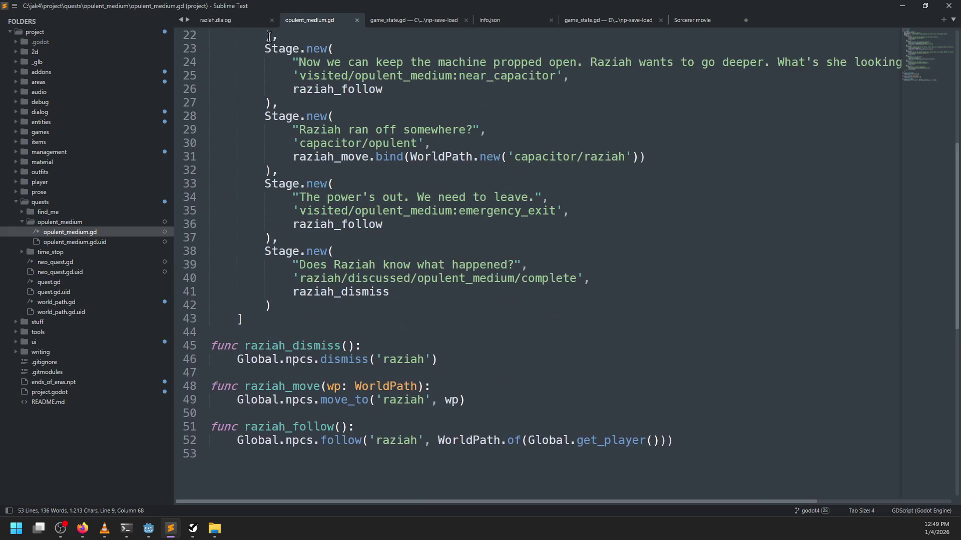
pyautogui.hotkey('ctrl', 'pageup')
pyautogui.scroll(-4, 356, 193)
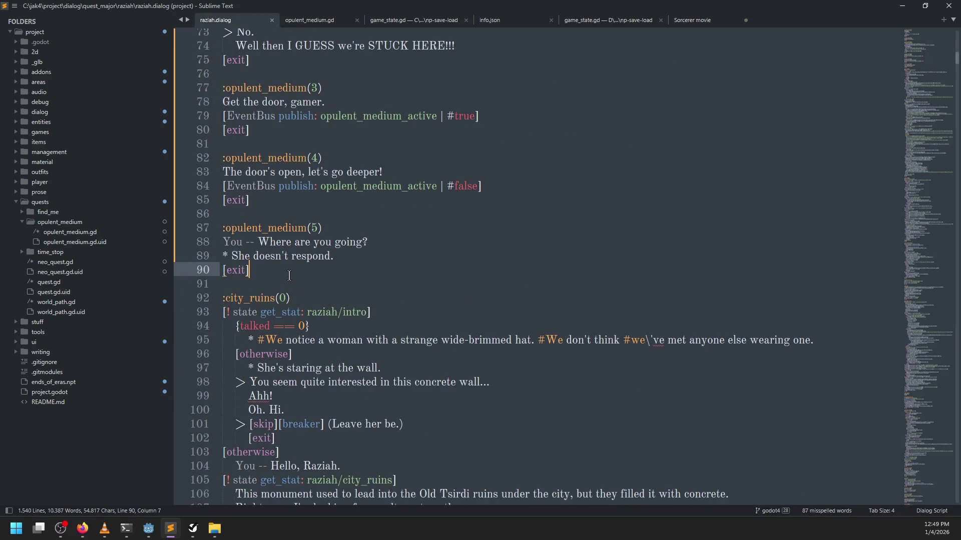
# Add an :opulent_medium(6) entry with 'You -- What the HELL happened?' and [exit], then save raziah.dialog.
pyautogui.press('Return')
pyautogui.press('Return')
pyautogui.write(':op')
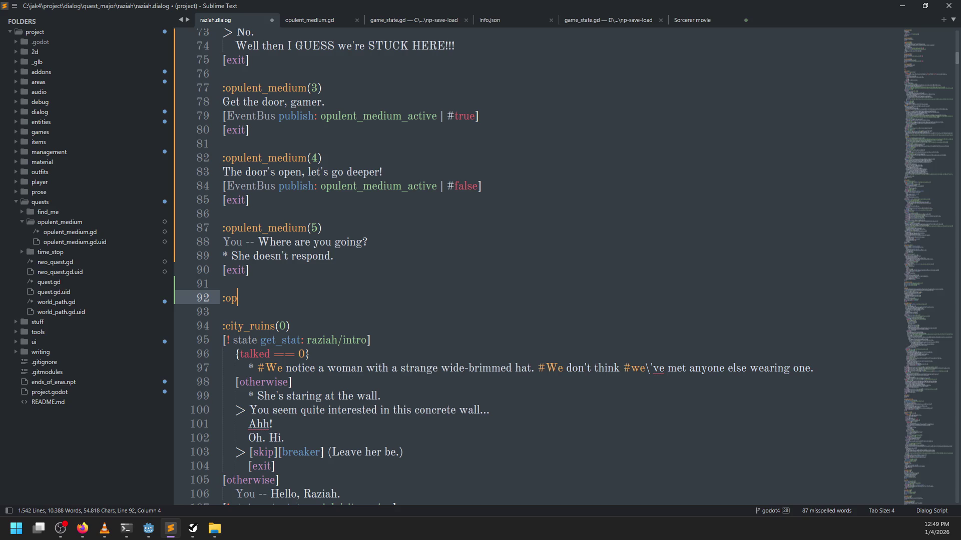
pyautogui.write('ulent_m')
pyautogui.write('edium(6')
pyautogui.press('Return')
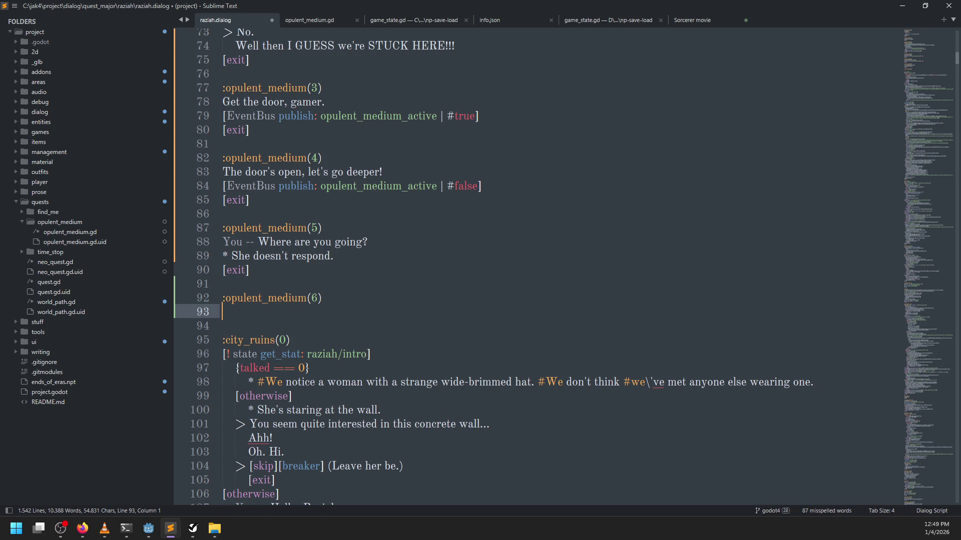
pyautogui.write('You -- What the ')
pyautogui.write('HELL hap')
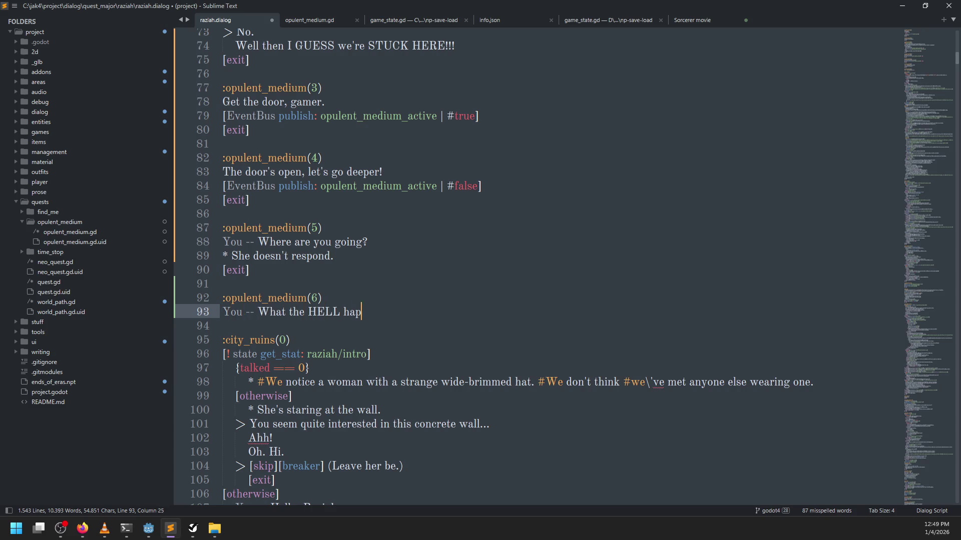
pyautogui.write('pened?')
pyautogui.press('Return')
pyautogui.write('[exit]')
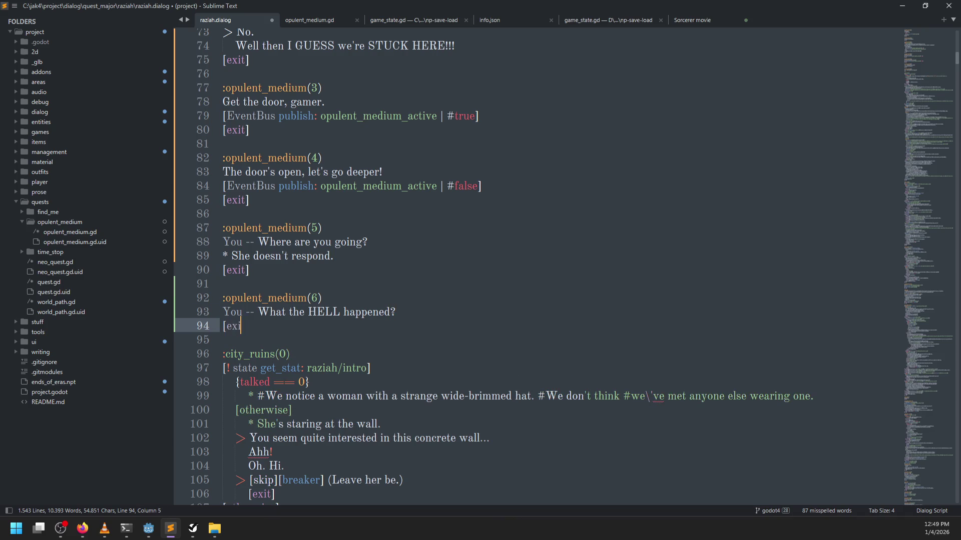
pyautogui.hotkey('ctrl', 's')
# Insert a [!!! opulent_medium_locked] condition line under the opulent_medium(6) label.
pyautogui.click(347, 298)
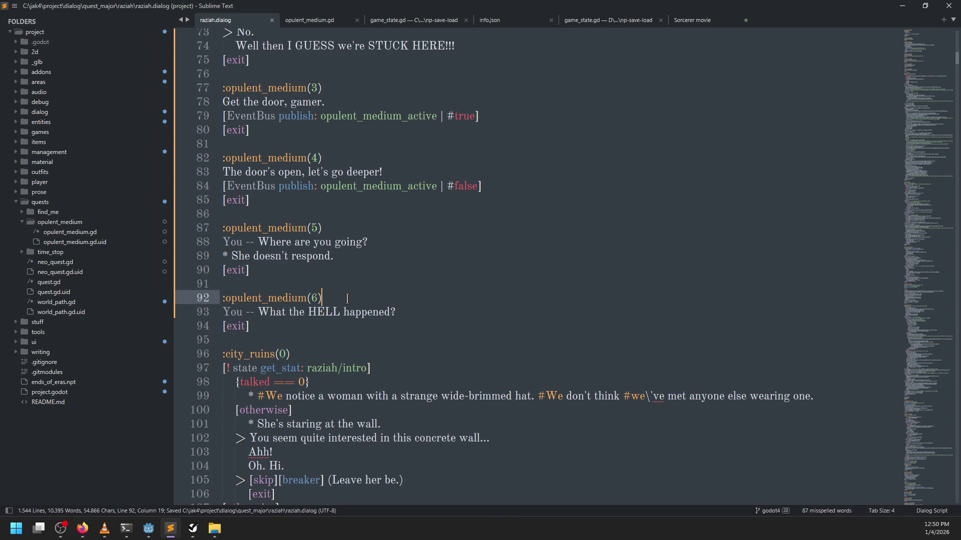
pyautogui.press('Return')
pyautogui.write('[!!! ')
pyautogui.write('locked')
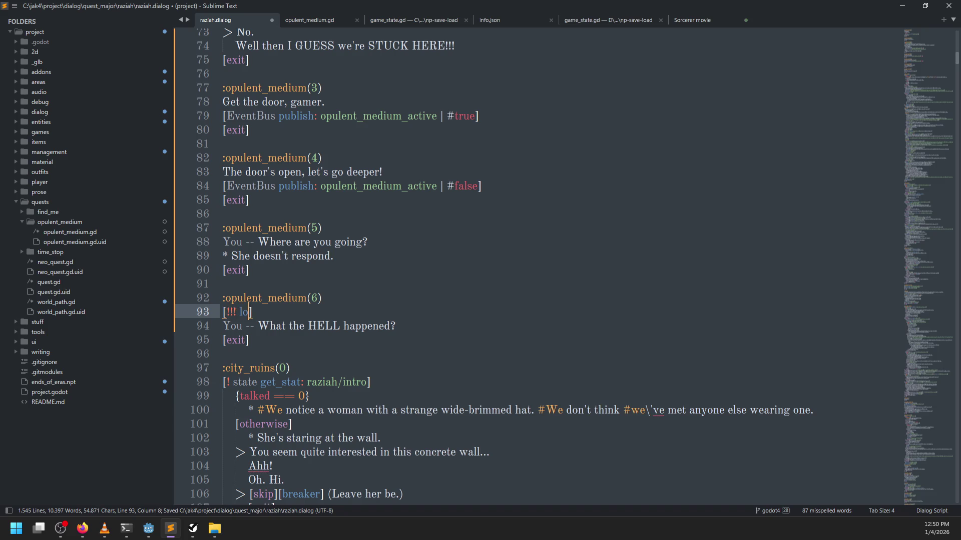
pyautogui.hotkey('ctrl', 'Left')
pyautogui.write('m')
pyautogui.press('BackSpace')
pyautogui.write('opulent_medi')
pyautogui.write('um')
pyautogui.write('_')
pyautogui.hotkey('alt', 'Tab')
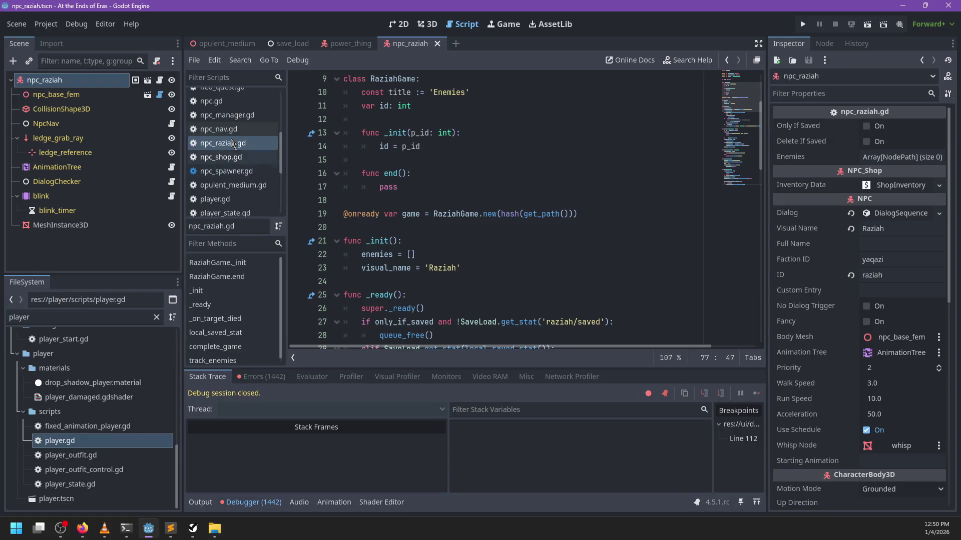
# Open opulent_medium.gd in Godot's script editor to review the quest stage stats.
pyautogui.scroll(1, 260, 191)
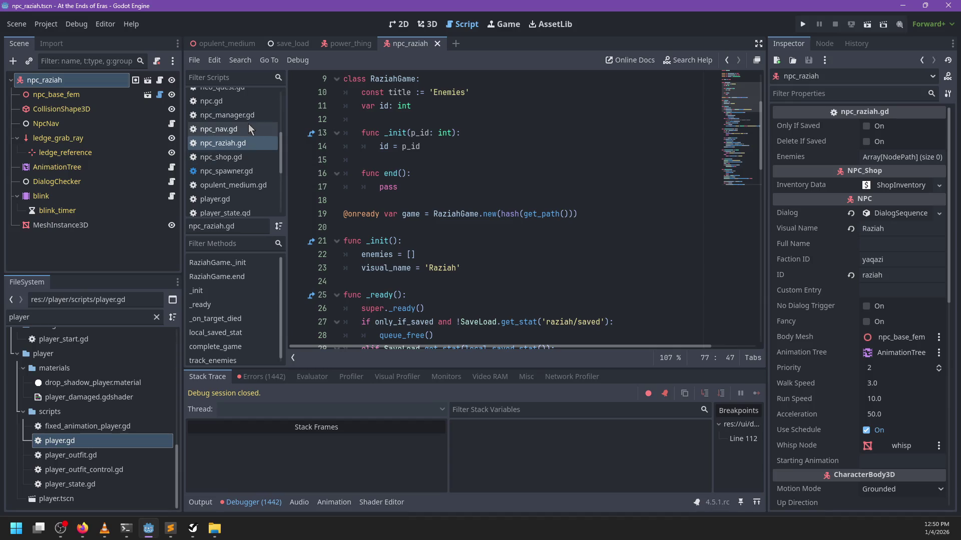
pyautogui.click(245, 186)
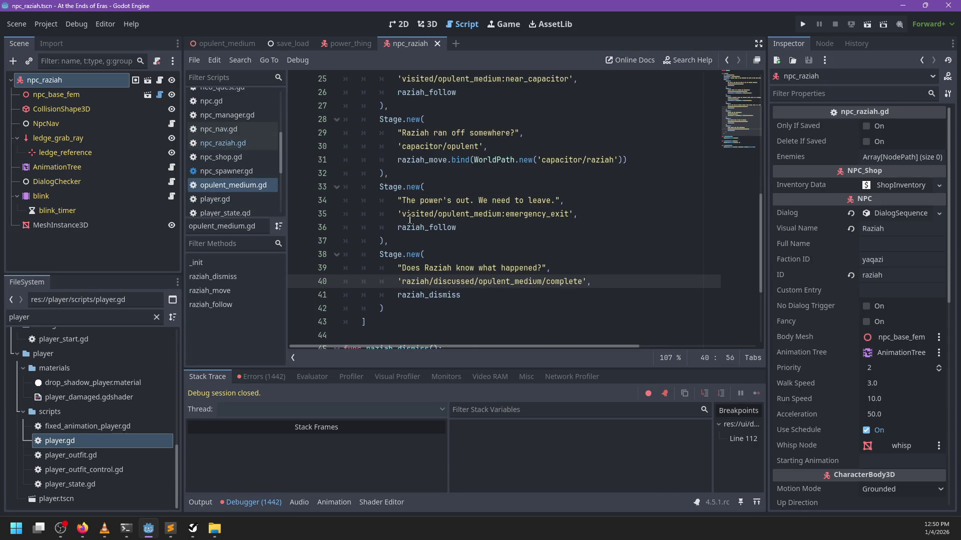
pyautogui.hotkey('alt', 'Tab')
pyautogui.click(336, 299)
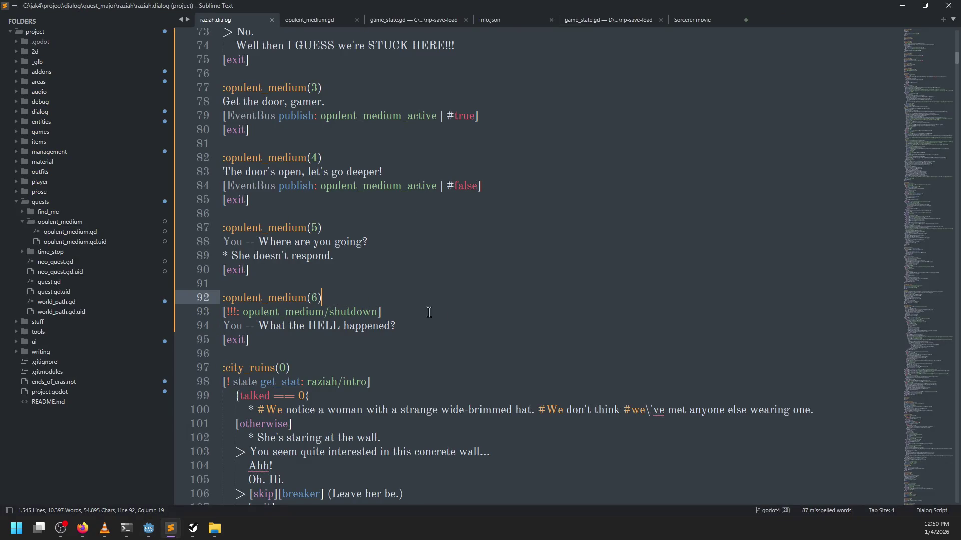
pyautogui.hotkey('alt', 'Tab')
# Inspect raziah_follow and capacitor, then add a blank line after line 95 in raziah.dialog.
pyautogui.doubleClick(431, 228)
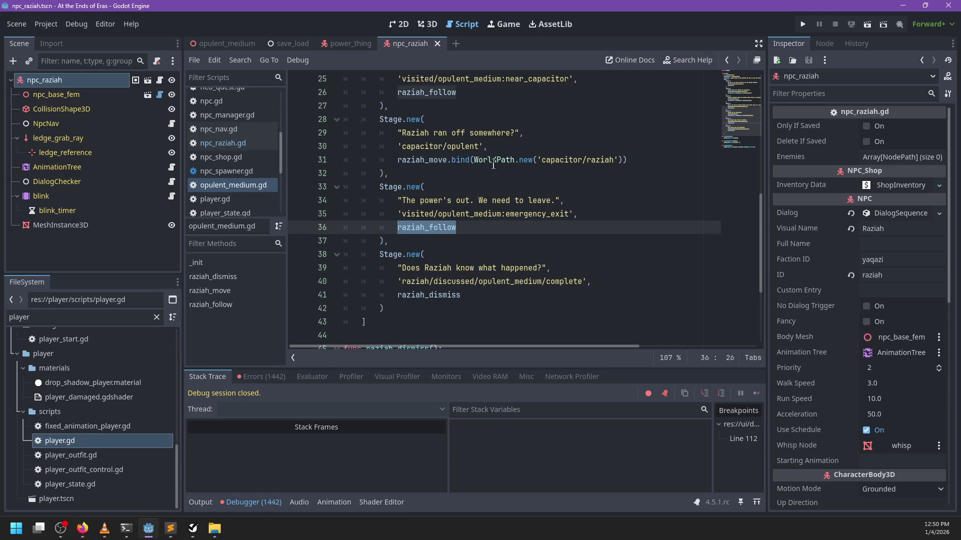
pyautogui.doubleClick(421, 147)
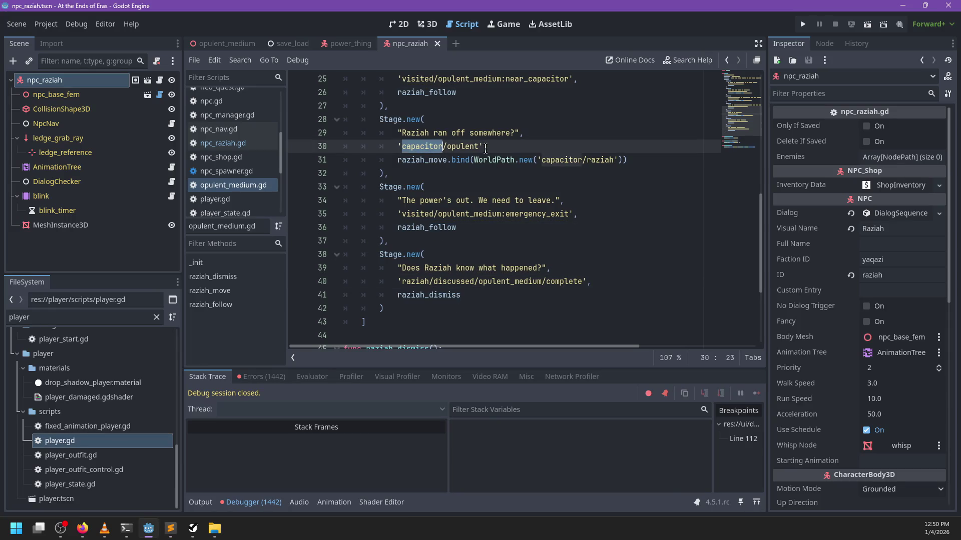
pyautogui.click(483, 227)
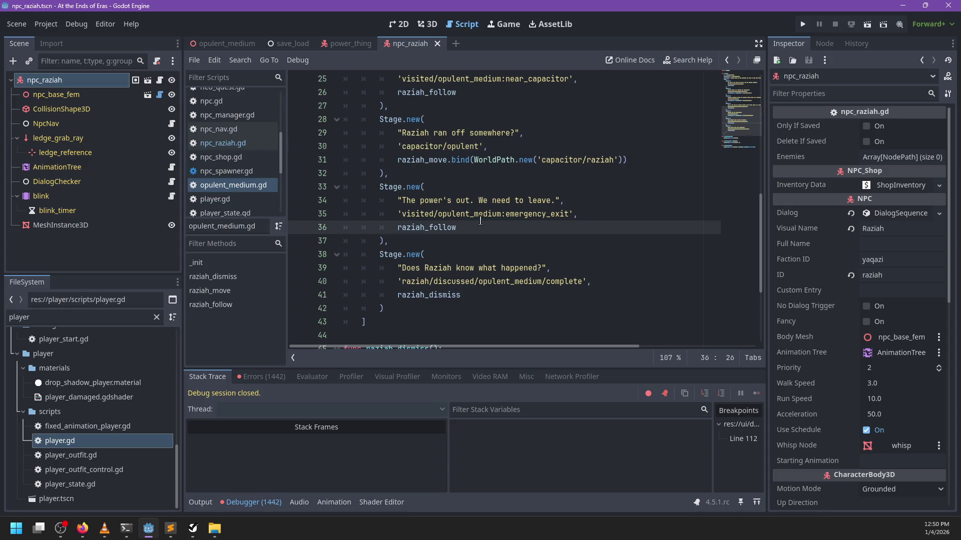
pyautogui.hotkey('alt', 'Tab')
pyautogui.click(250, 340)
pyautogui.press('Return')
pyautogui.press('Return')
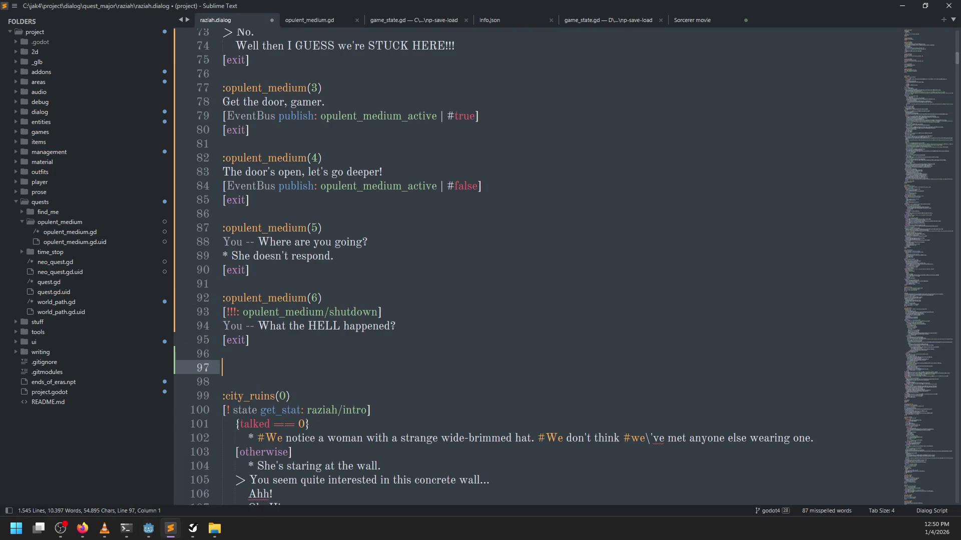
# Start an :opulent_medium(7) header and add the reply 'idk lol' above it.
pyautogui.write(':u')
pyautogui.press('BackSpace')
pyautogui.write('opulent_me')
pyautogui.write('dium(7')
pyautogui.press('Up')
pyautogui.press('Up')
pyautogui.press('Up')
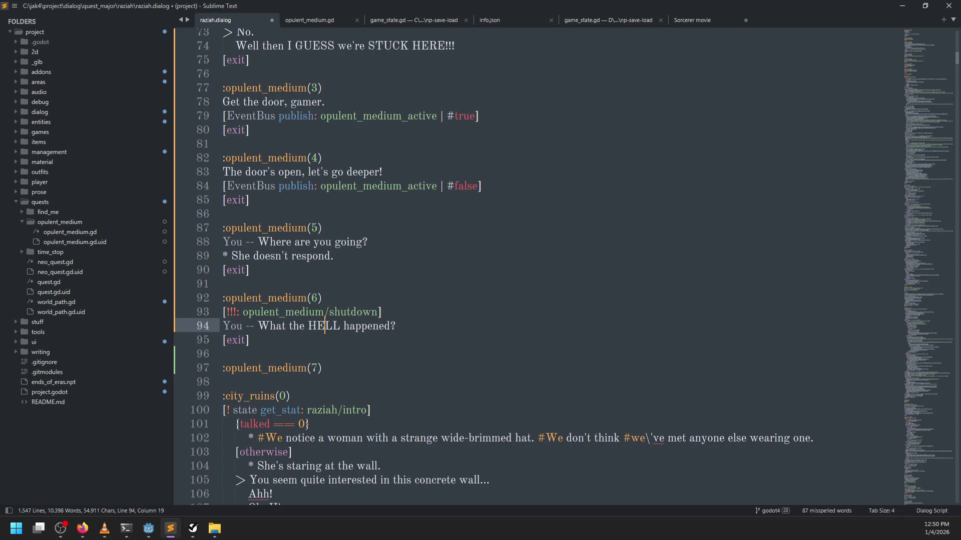
pyautogui.press('End')
pyautogui.press('Return')
pyautogui.write('idk lol')
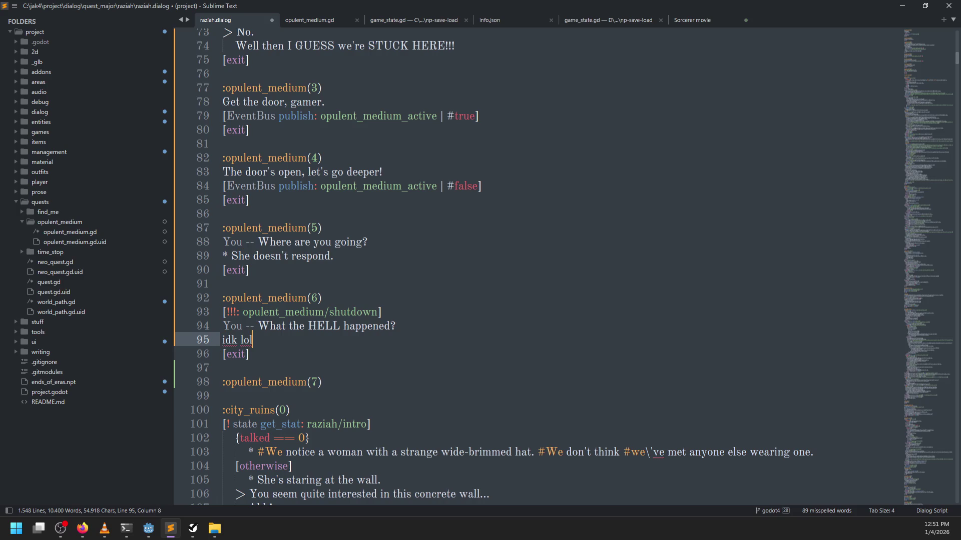
# Give opulent_medium(7) an exit line and the spoken line 'Okay we're out.'.
pyautogui.press('Down')
pyautogui.press('Down')
pyautogui.press('Down')
pyautogui.press('End')
pyautogui.press('Return')
pyautogui.write('[exit')
pyautogui.press('Up')
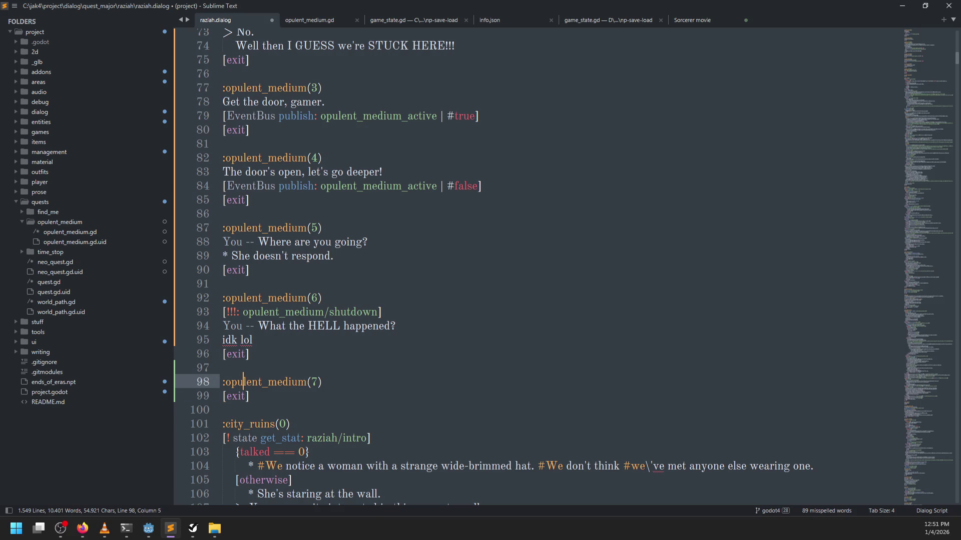
pyautogui.press('End')
pyautogui.press('Return')
pyautogui.write('Okay w')
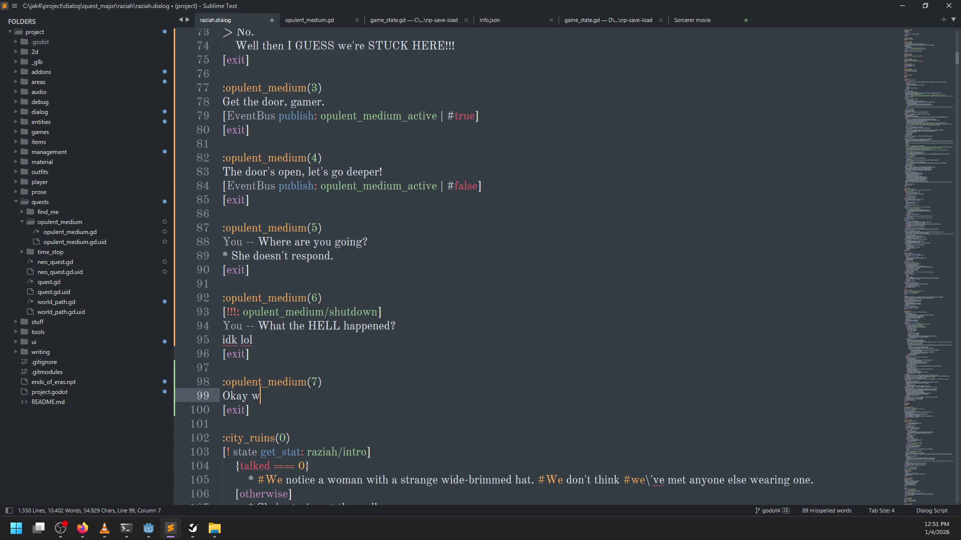
pyautogui.write("e're out.")
# Add 'Uh thanks.' and a Global complete_quest: opulent_medium command, then save.
pyautogui.press('Return')
pyautogui.write('Uh thanks.')
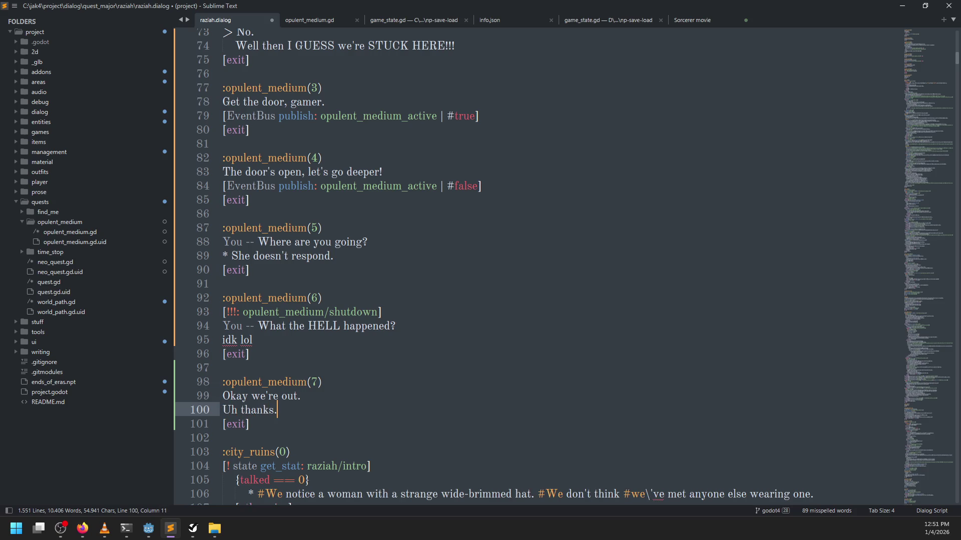
pyautogui.press('Return')
pyautogui.write('[]')
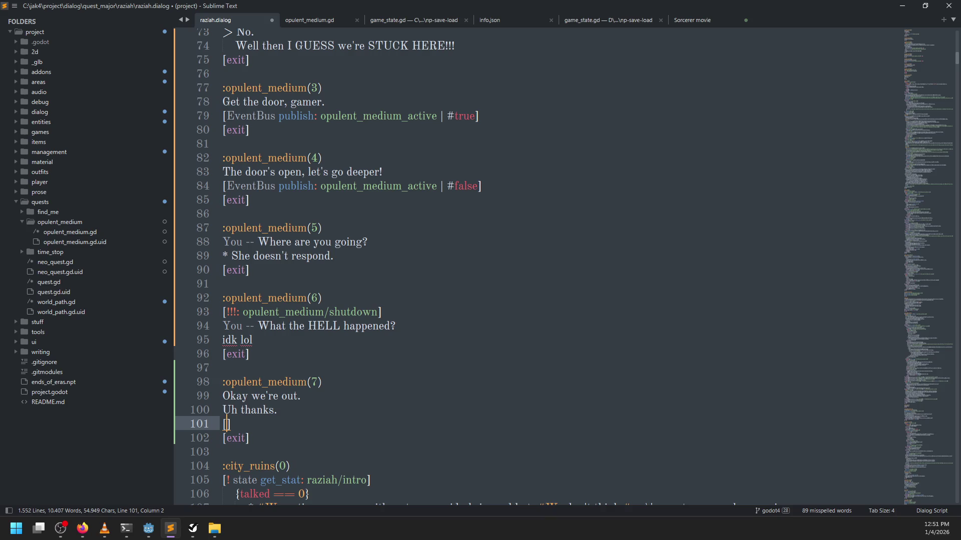
pyautogui.write('Global complete-')
pyautogui.press('BackSpace')
pyautogui.write('_quest: ')
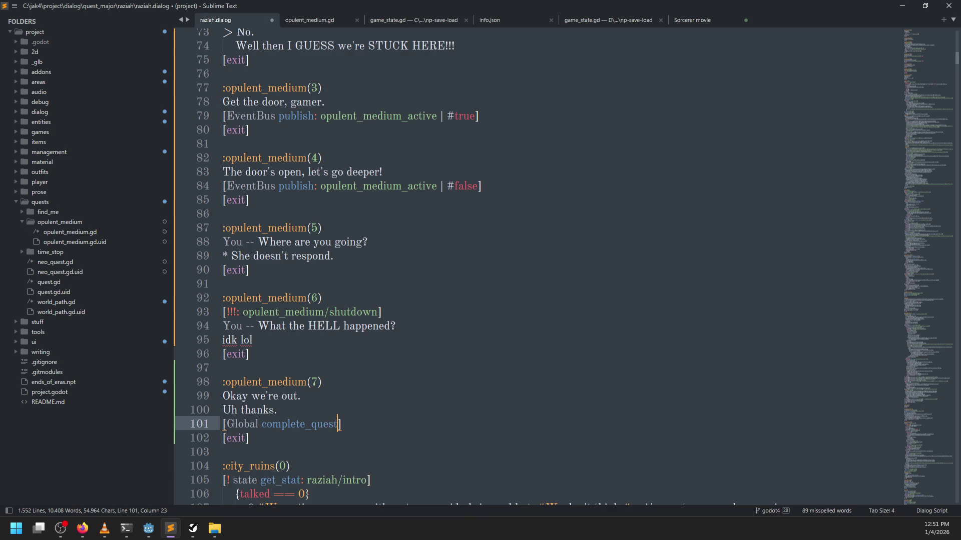
pyautogui.write('opulent_medi')
pyautogui.write('um')
pyautogui.hotkey('ctrl', 's')
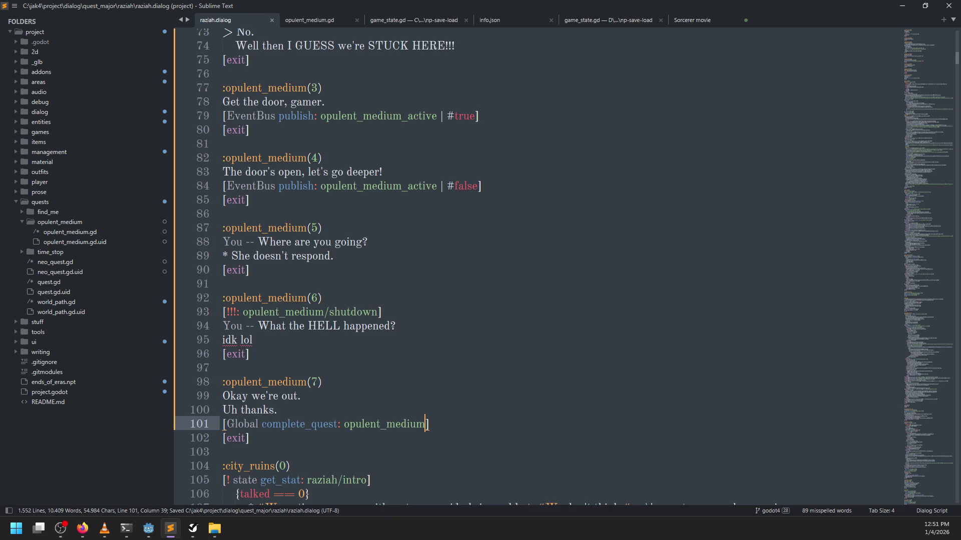
# Add an :opulent_medium(completed) section with 'Gaming.' and [exit], then save.
pyautogui.press('Down')
pyautogui.press('Return')
pyautogui.press('Return')
pyautogui.write(':opulent_medium(completed)')
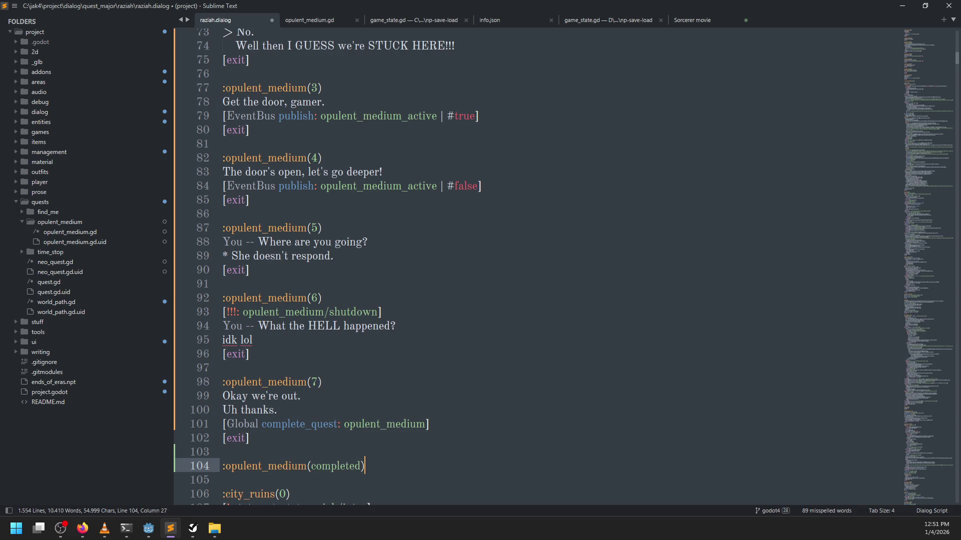
pyautogui.press('Down')
pyautogui.write('Gaming.')
pyautogui.press('Return')
pyautogui.write('[exit][')
pyautogui.press('BackSpace')
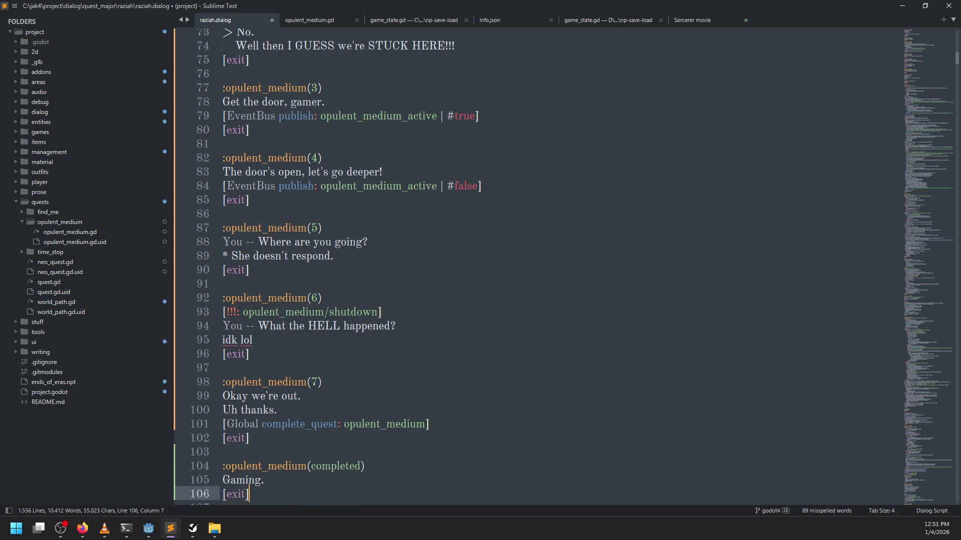
pyautogui.hotkey('ctrl', 's')
# Search global.gd in Godot for its quest functions.
pyautogui.scroll(-3, 282, 358)
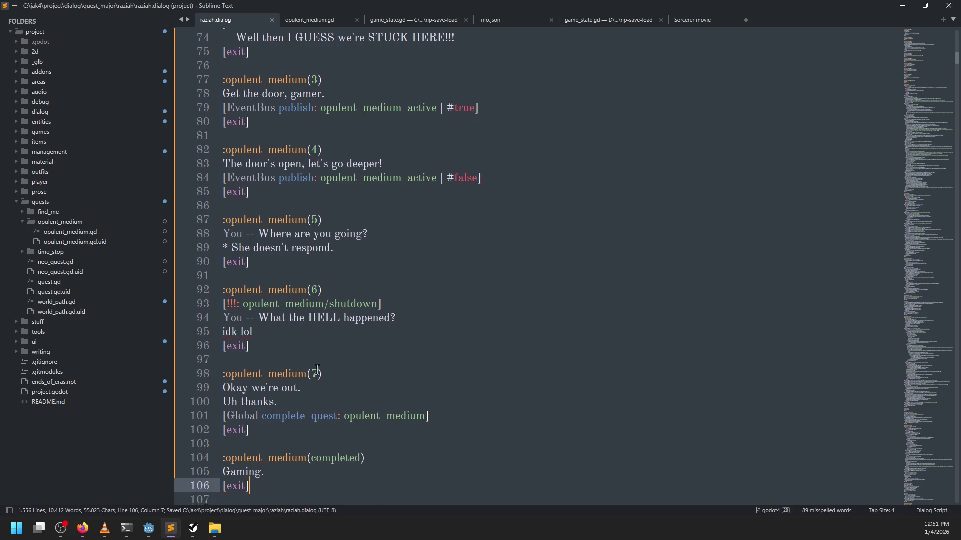
pyautogui.click(293, 309)
pyautogui.hotkey('alt', 'Tab')
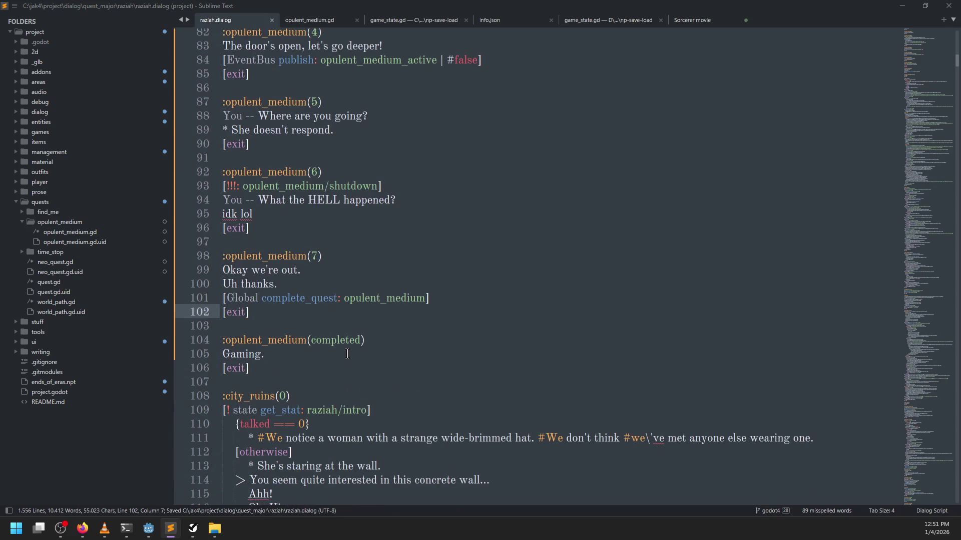
pyautogui.scroll(5, 232, 187)
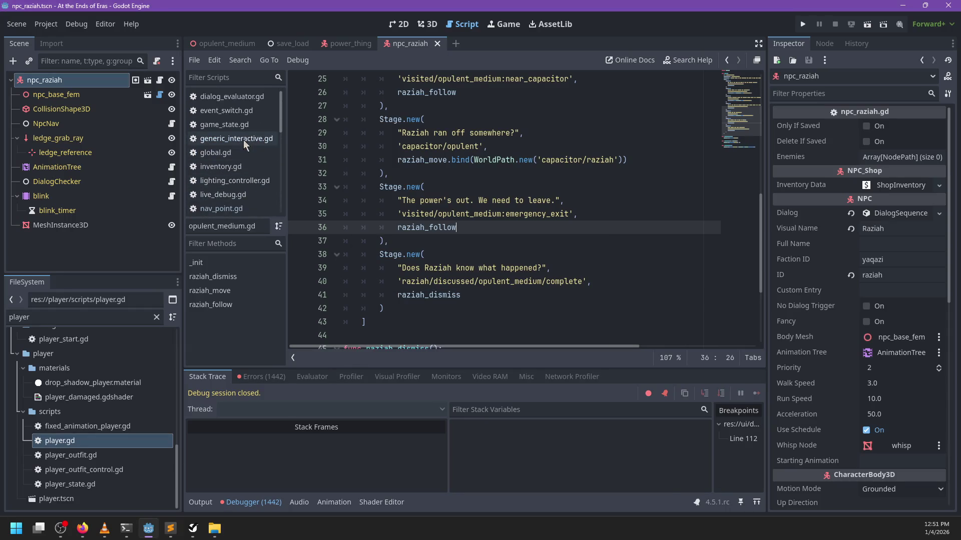
pyautogui.click(215, 152)
pyautogui.click(531, 203)
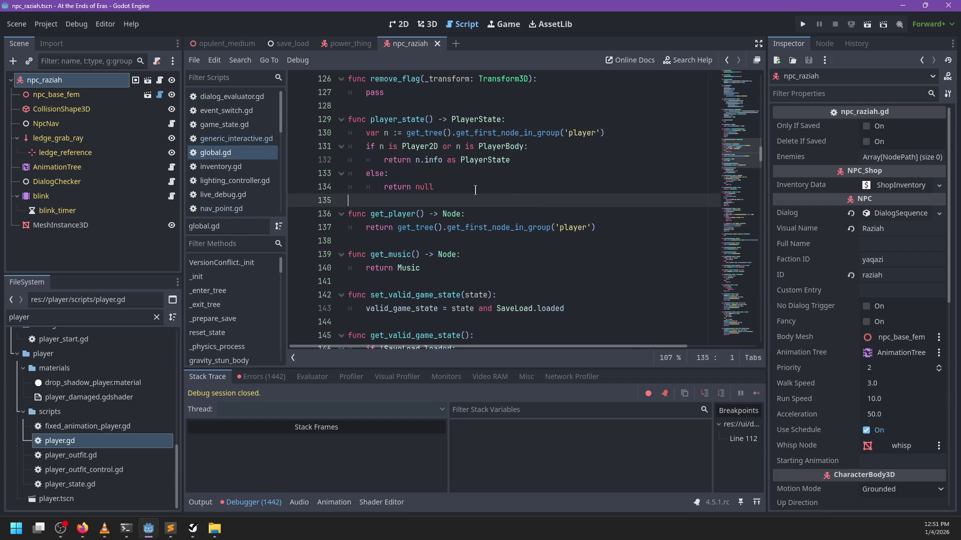
pyautogui.hotkey('ctrl', 'f')
pyautogui.write('que')
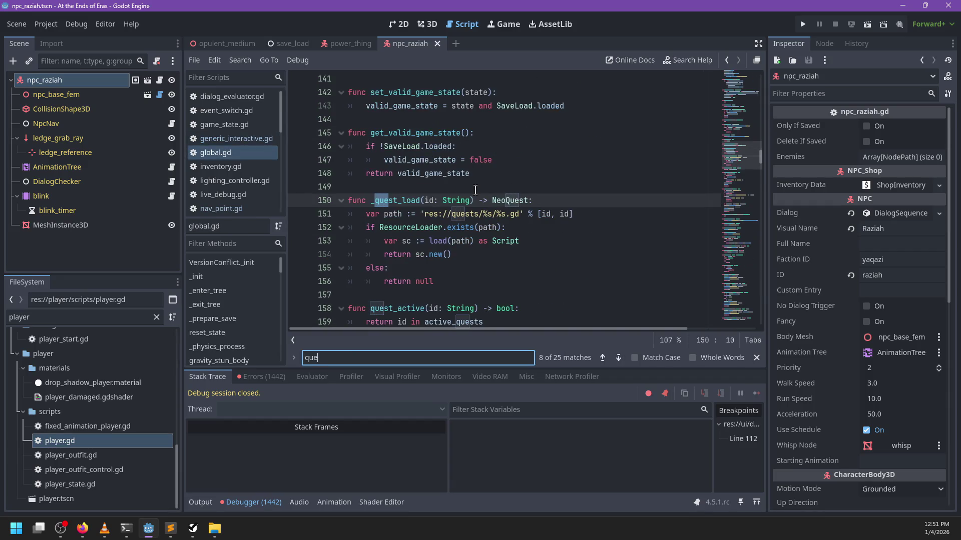
pyautogui.scroll(-4, 475, 190)
# Rename the dialog command to quest_complete and save raziah.dialog.
pyautogui.hotkey('alt', 'Tab')
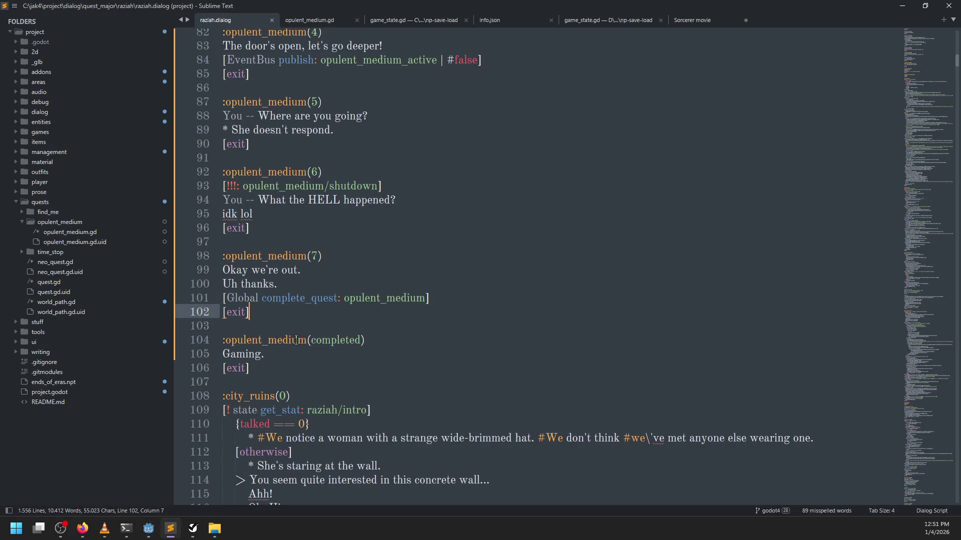
pyautogui.doubleClick(295, 340)
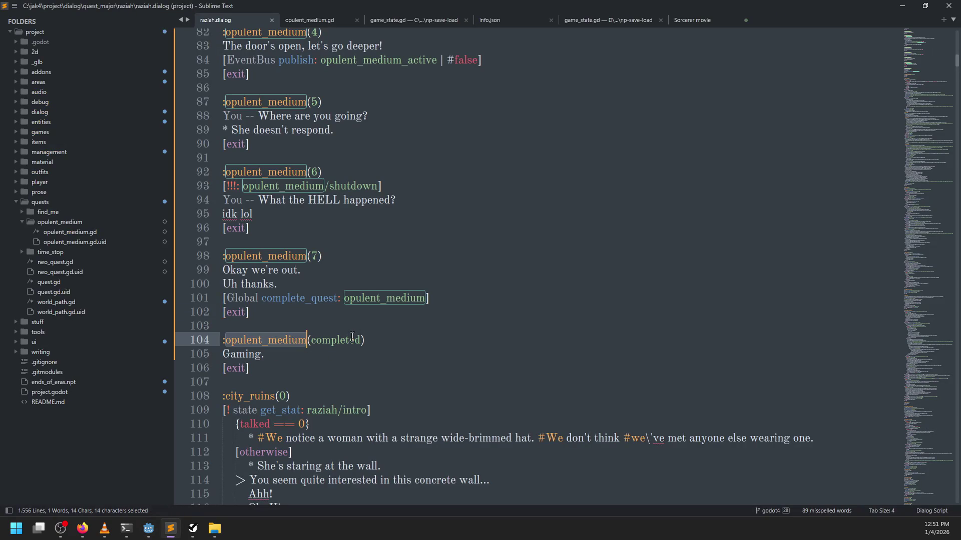
pyautogui.press('Up')
pyautogui.press('Up')
pyautogui.press('Up')
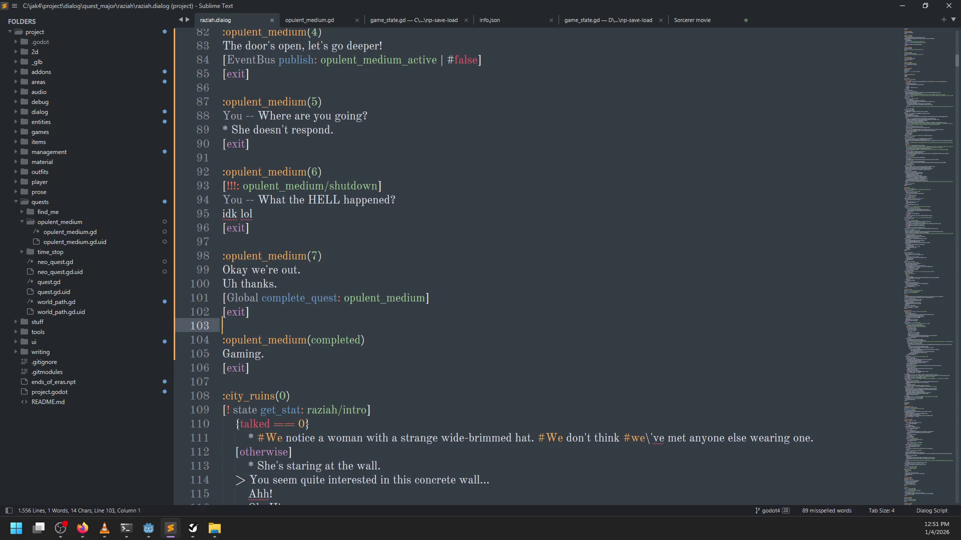
pyautogui.hotkey('ctrl', 'Right')
pyautogui.hotkey('ctrl', 'Right')
pyautogui.hotkey('ctrl', 'BackSpace')
pyautogui.write('quest_complete')
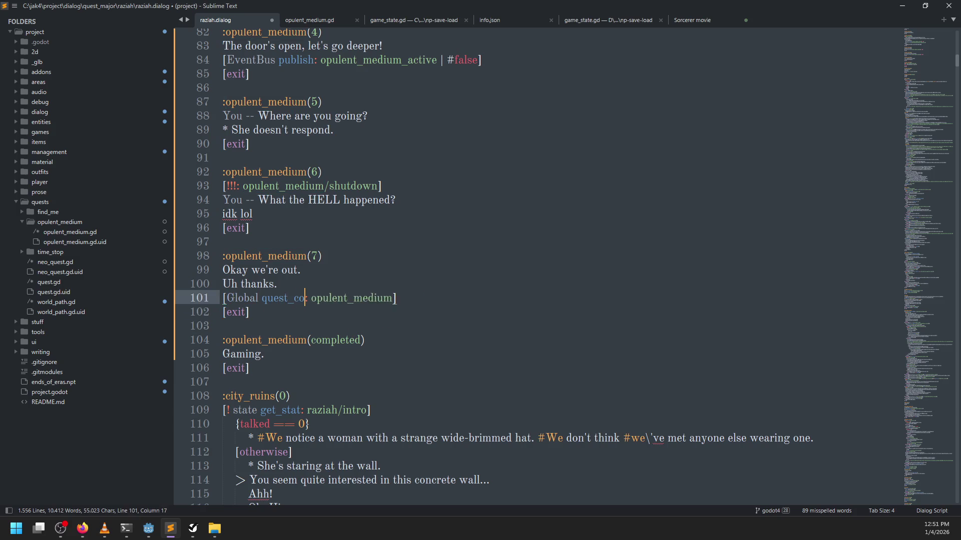
pyautogui.hotkey('ctrl', 's')
pyautogui.hotkey('alt', 'Tab')
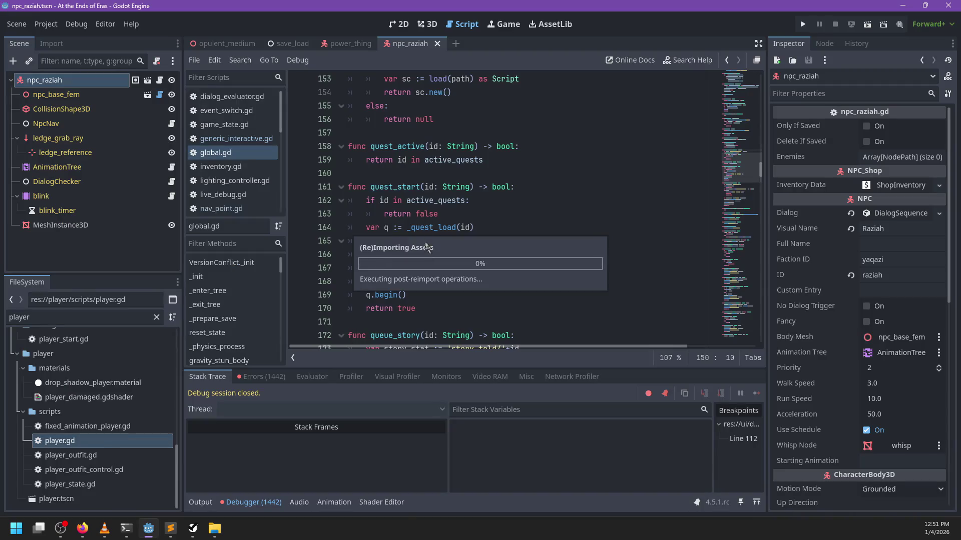
# Add a func quest_complete(id: String) -> bool below quest_start with an active_quests check.
pyautogui.click(393, 188)
pyautogui.scroll(-5, 450, 191)
pyautogui.scroll(4, 449, 190)
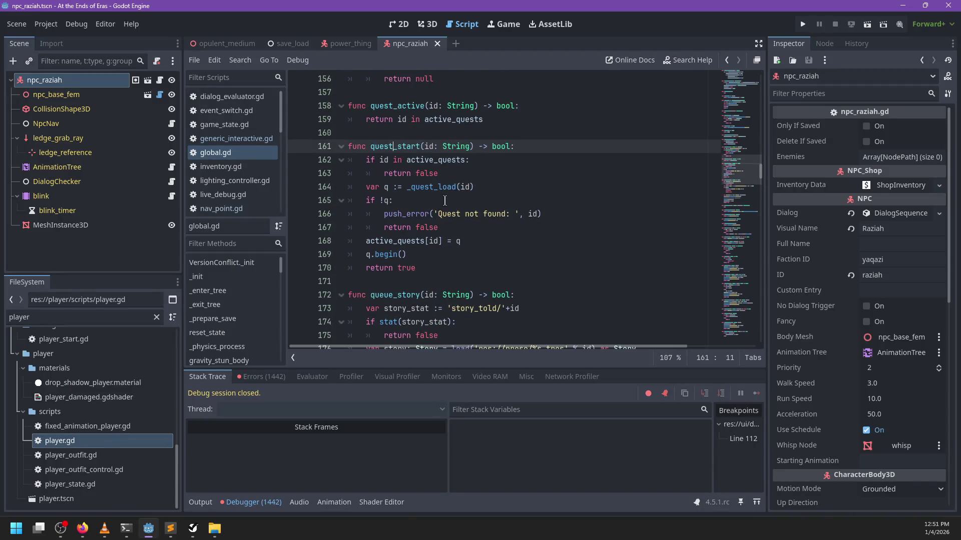
pyautogui.click(433, 270)
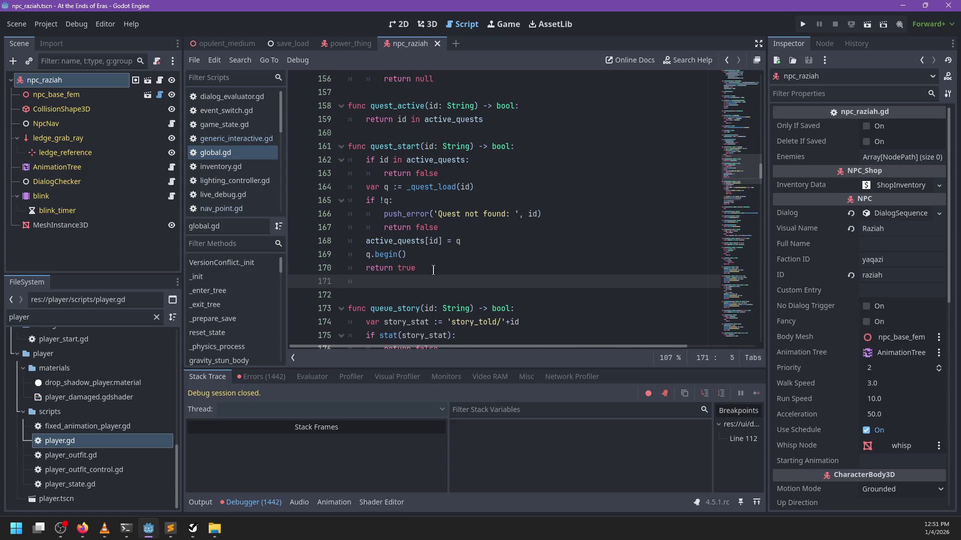
pyautogui.press('Return')
pyautogui.press('Return')
pyautogui.write('func quest_complete(')
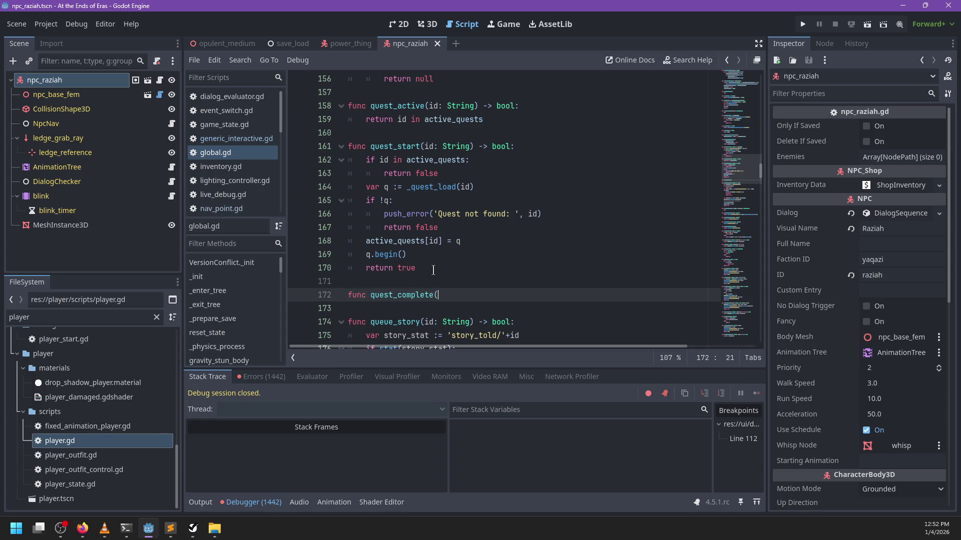
pyautogui.write('id: String) -> b')
pyautogui.write('ool:')
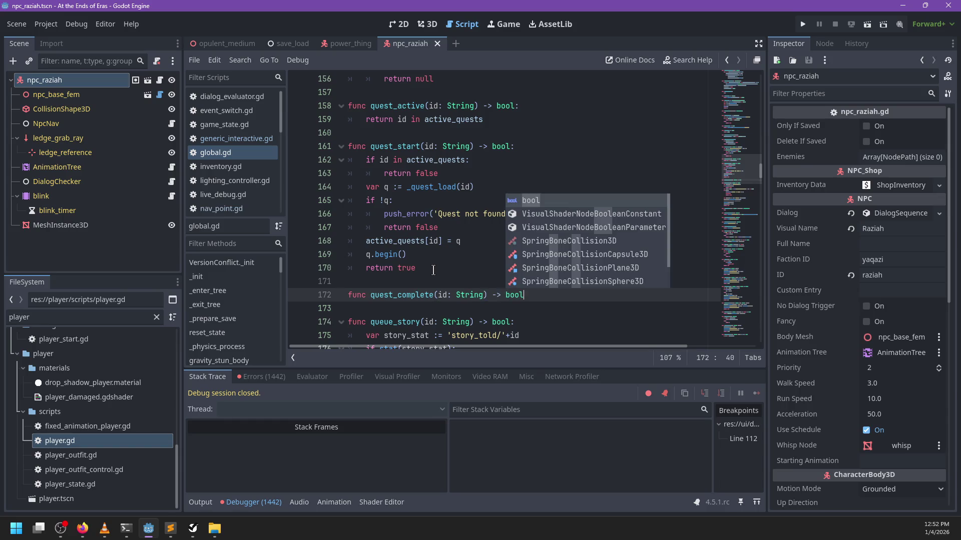
pyautogui.press('Return')
pyautogui.write('if id not in a')
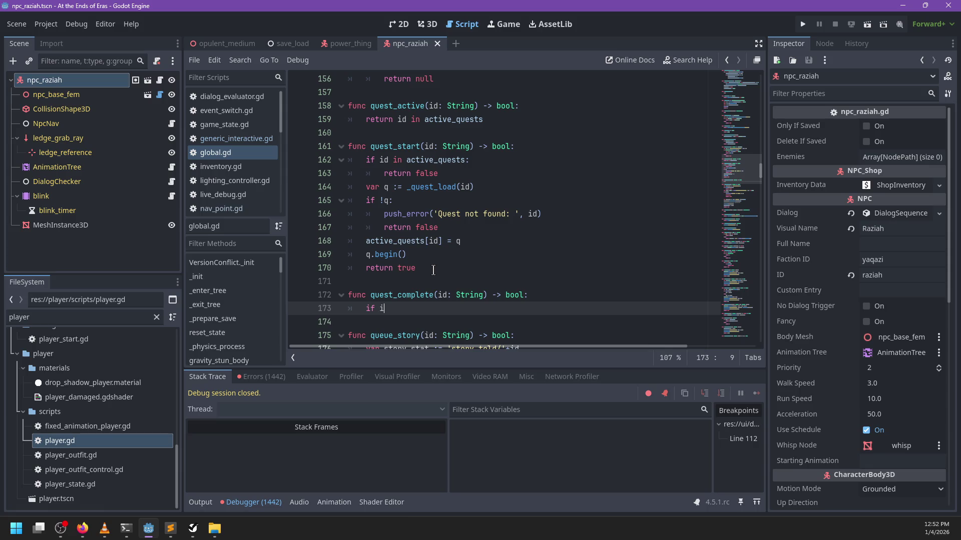
pyautogui.write('ctive_quests:')
pyautogui.press('Return')
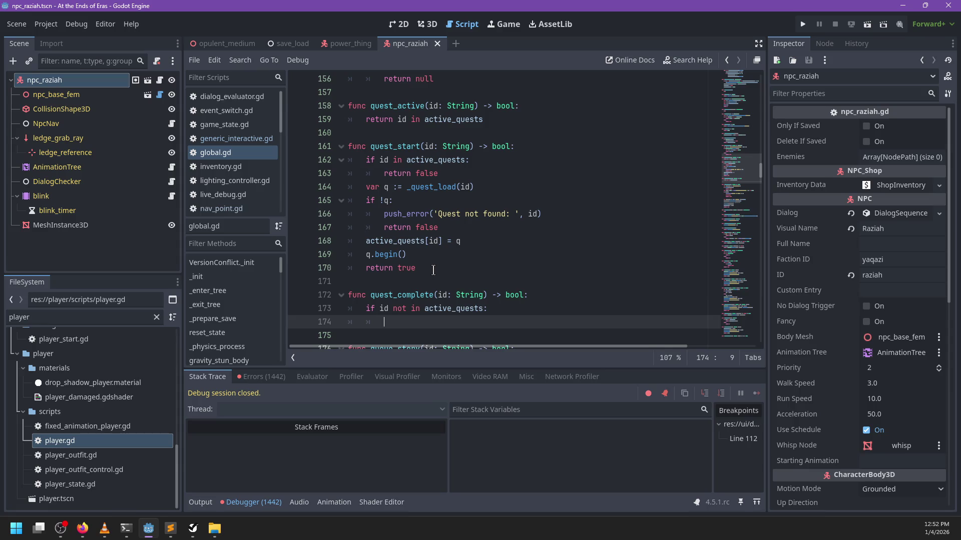
pyautogui.write('p')
pyautogui.press('Escape')
# Add an instant_create := false parameter and error on non-existent quests unless instant_create.
pyautogui.press('Up')
pyautogui.press('Up')
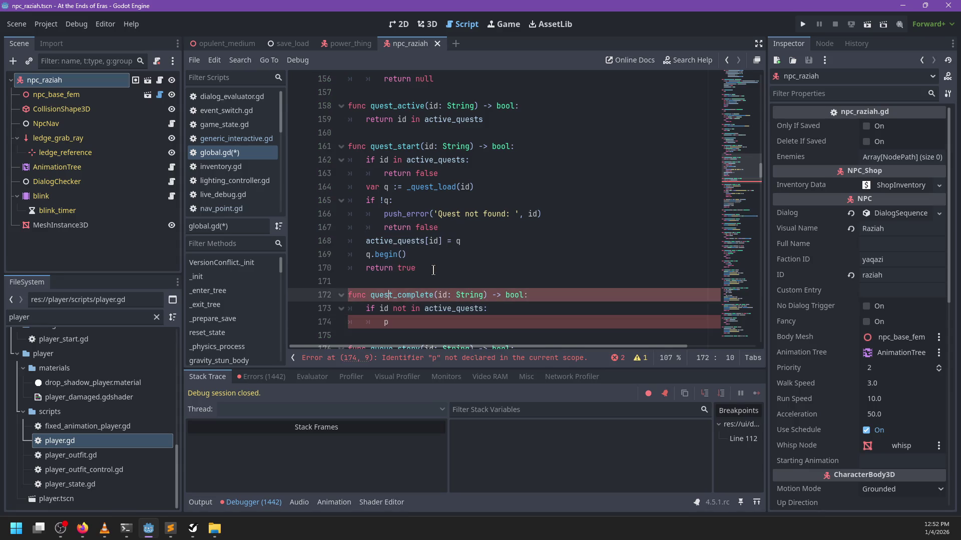
pyautogui.write(', ')
pyautogui.write('instant_create:')
pyautogui.press('BackSpace')
pyautogui.write(':= fals')
pyautogui.write('e')
pyautogui.press('Down')
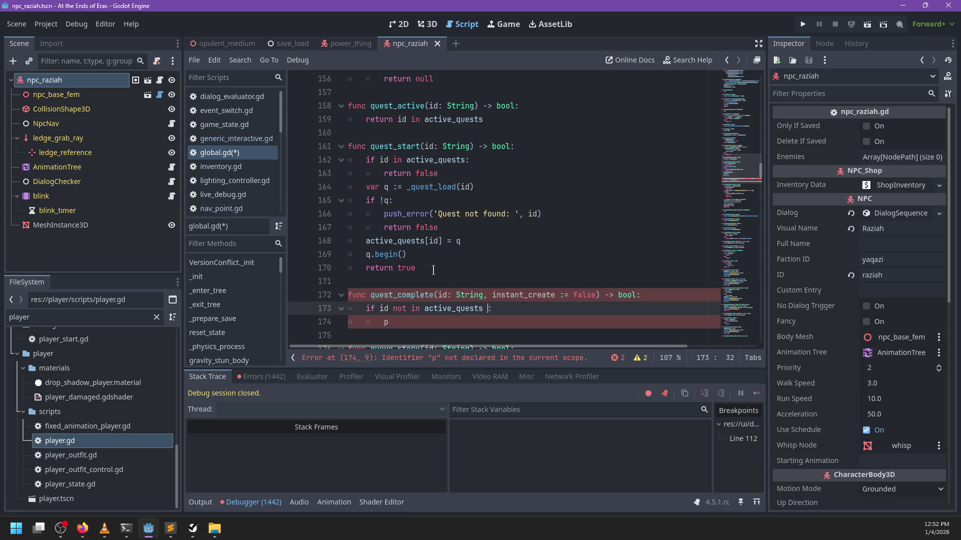
pyautogui.write('and !')
pyautogui.write('instant_c')
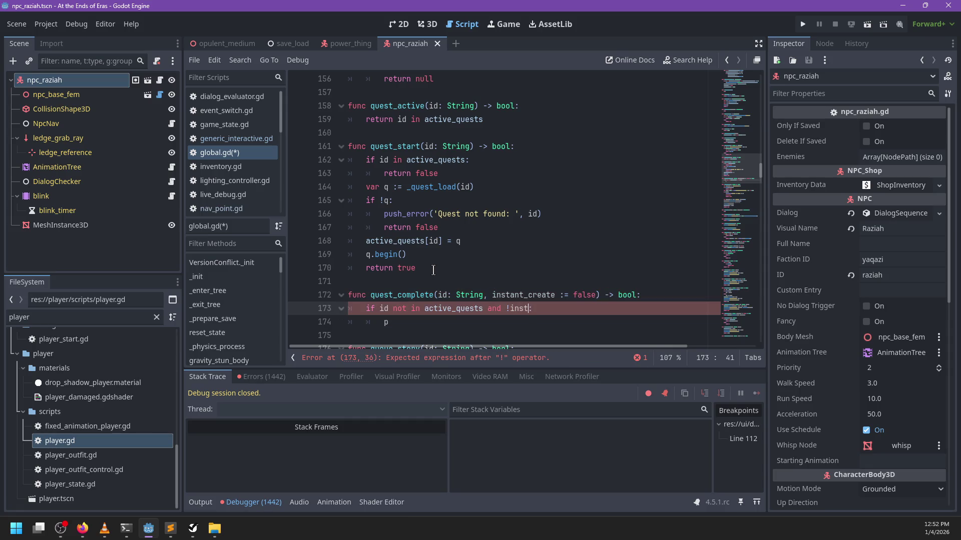
pyautogui.write('reate')
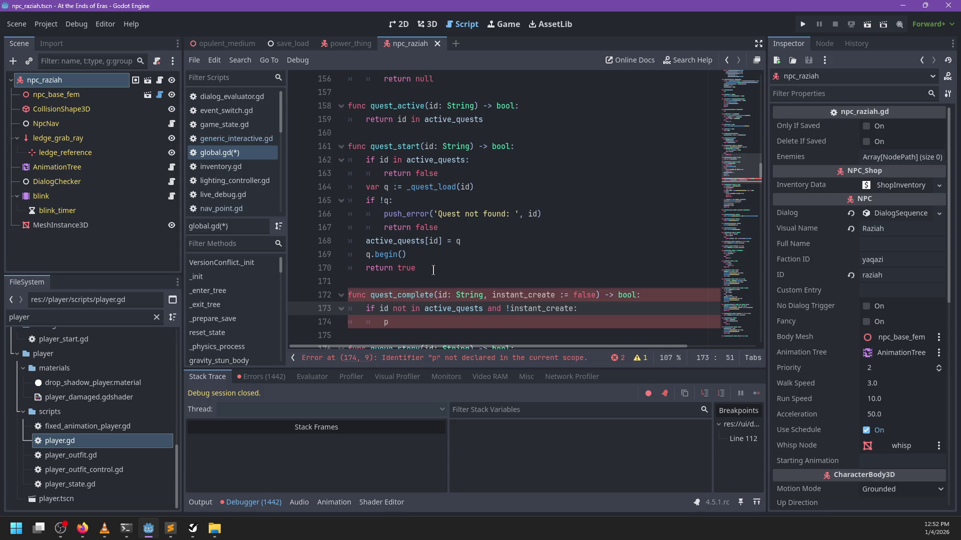
pyautogui.press('BackSpace')
pyautogui.write('not')
pyautogui.press('Down')
pyautogui.write('sh_')
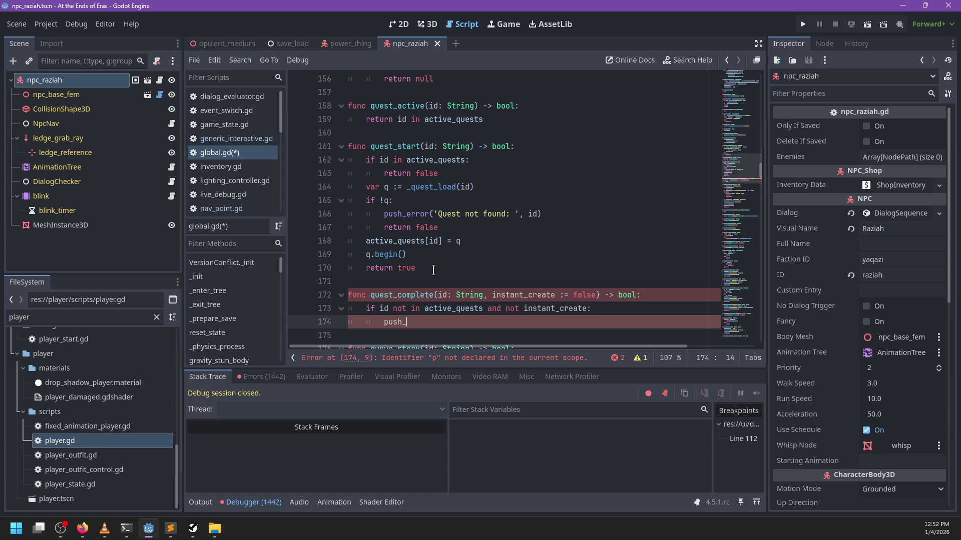
pyautogui.write("error('")
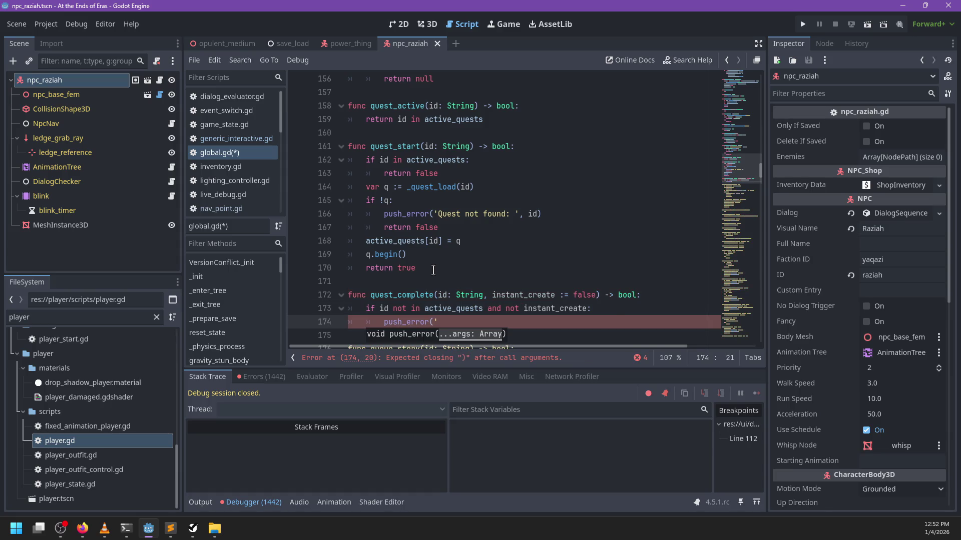
pyautogui.write('Tried to ')
pyautogui.write('complete non-e')
pyautogui.write('xistednt quest')
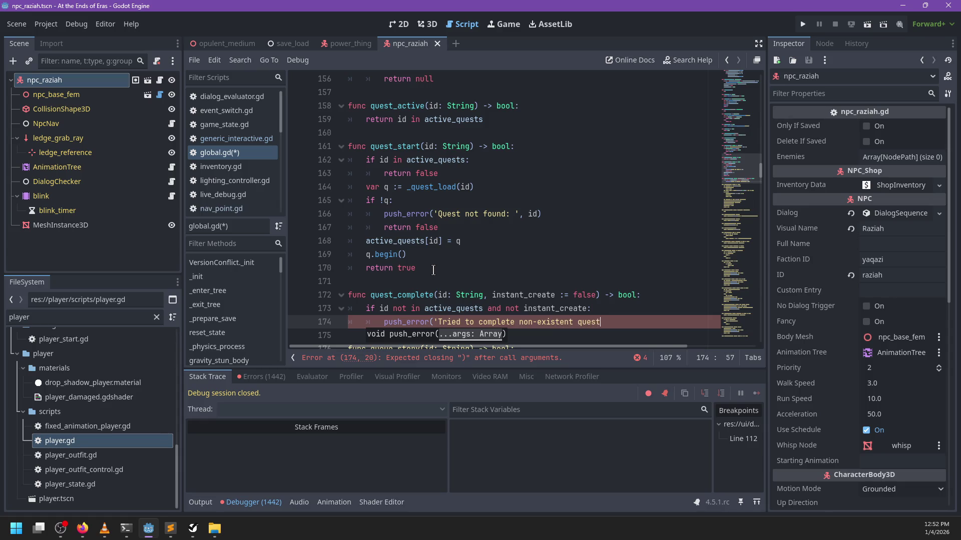
pyautogui.write(": ',")
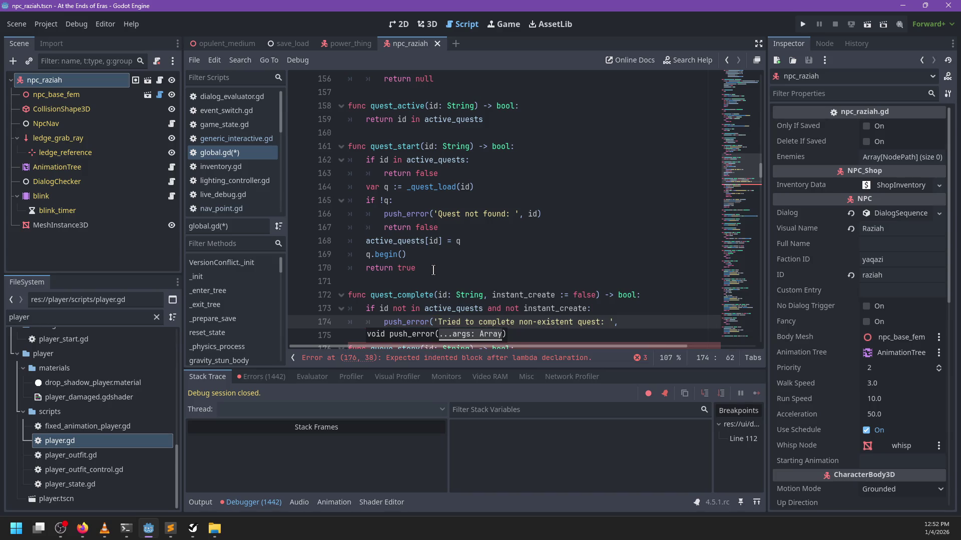
pyautogui.write('d)')
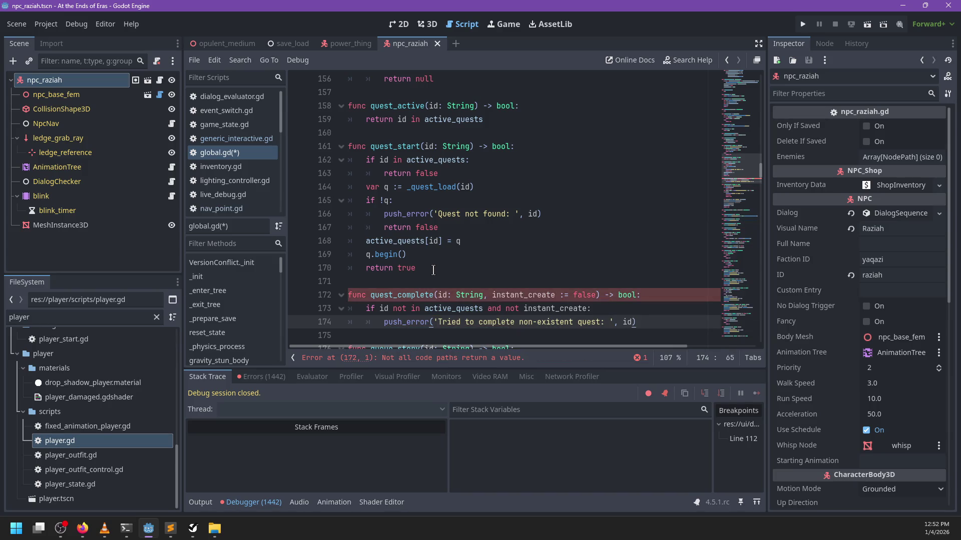
# Insert 'if id in active_quests: active_quests.erase(id)' at the top of quest_complete.
pyautogui.press('Up')
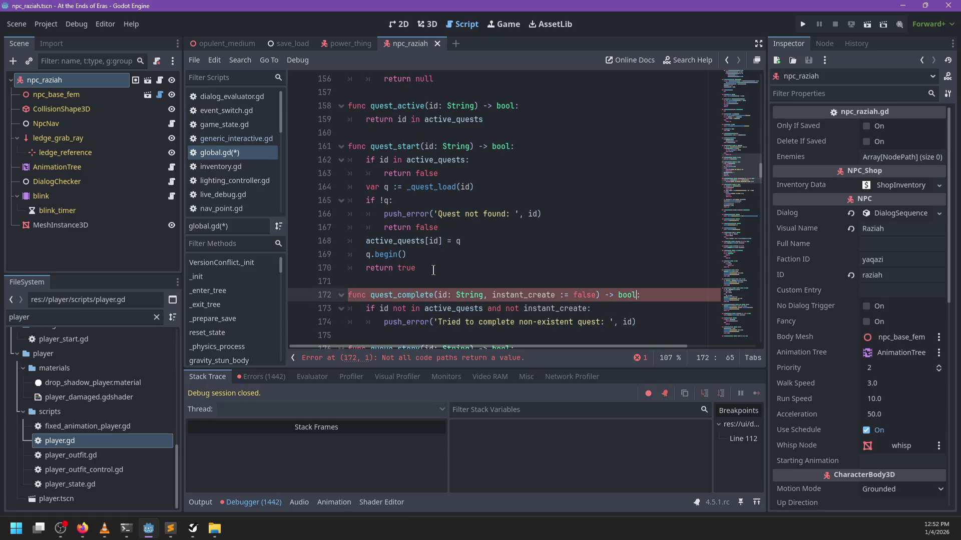
pyautogui.press('Up')
pyautogui.press('Return')
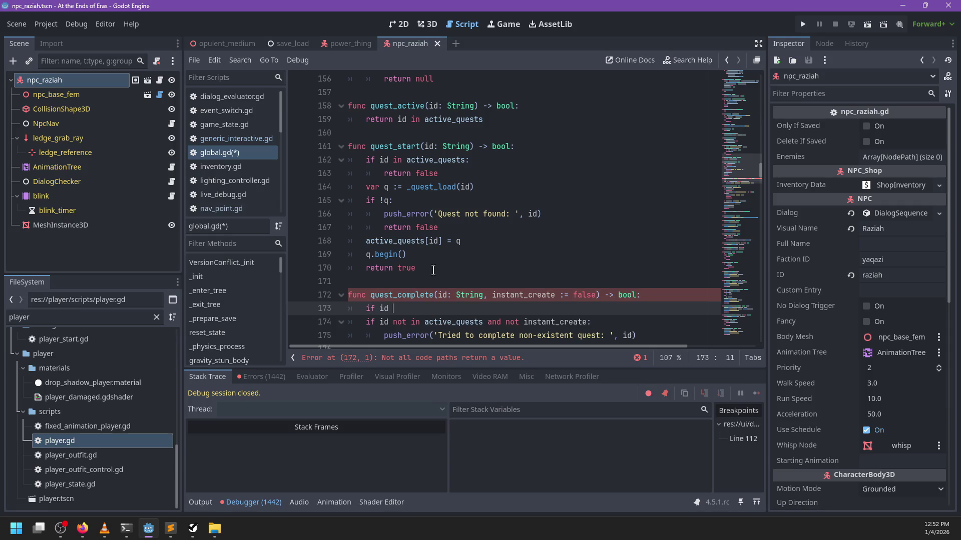
pyautogui.write('in active')
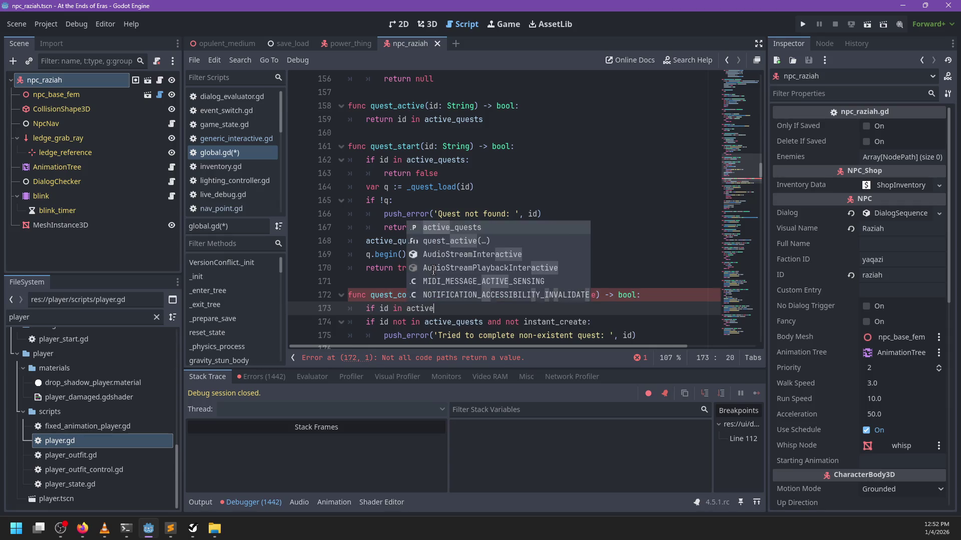
pyautogui.press('Return')
pyautogui.write(':')
pyautogui.press('Return')
pyautogui.write('acti')
pyautogui.press('Return')
pyautogui.write('.er')
pyautogui.press('Return')
pyautogui.write('id)')
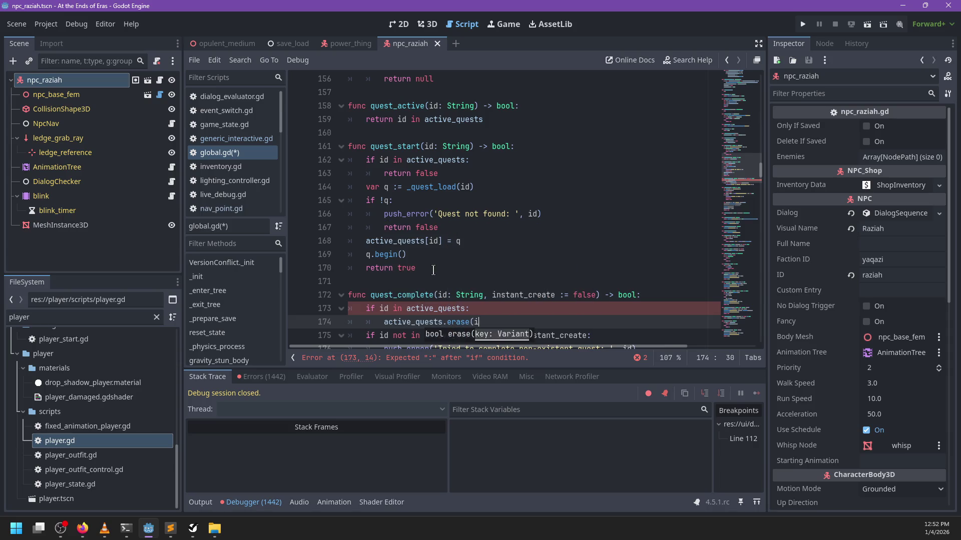
# Change the old check to 'elif not instant_create' and jump to the active_quests declaration.
pyautogui.click(354, 333)
pyautogui.write('el')
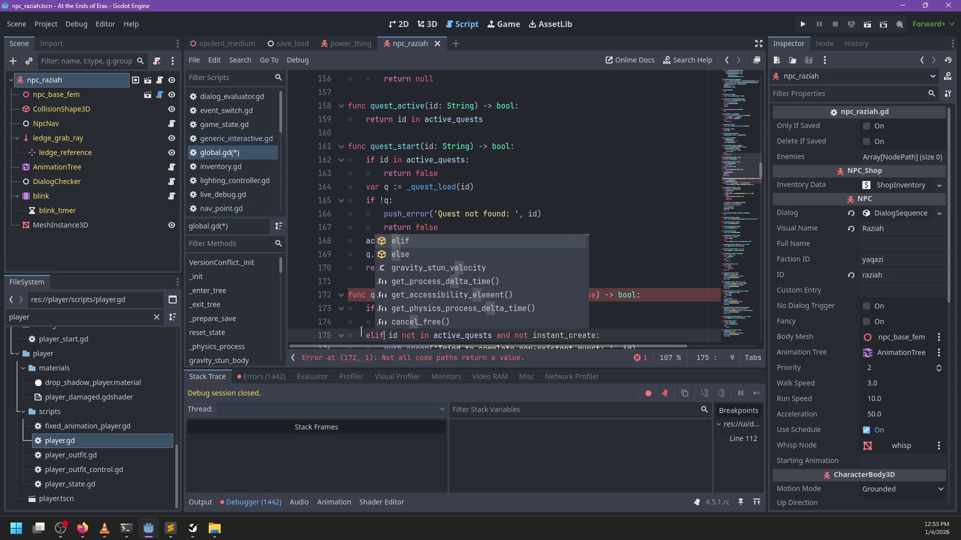
pyautogui.hotkey('ctrl', 'shift', 'Right')
pyautogui.hotkey('ctrl', 'shift', 'Right')
pyautogui.press('Delete')
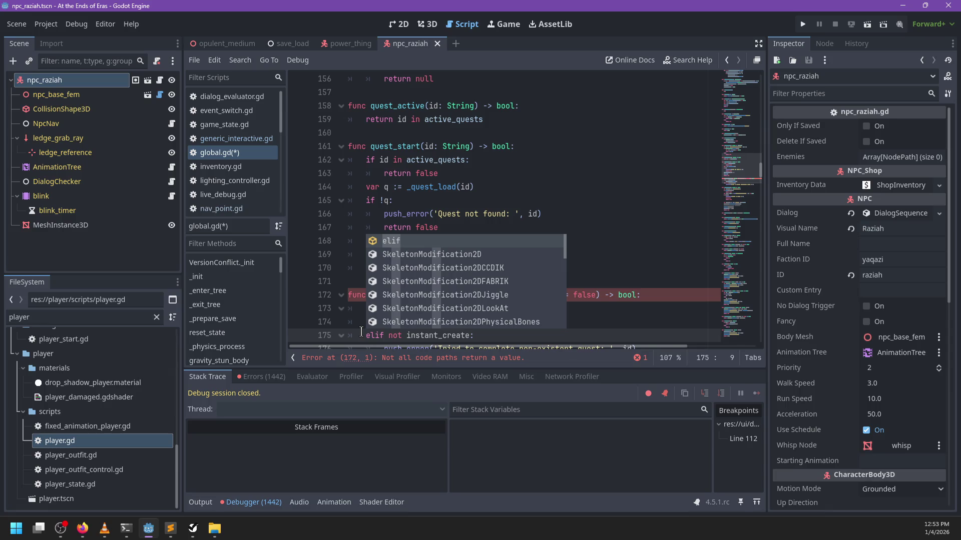
pyautogui.scroll(-3, 467, 324)
pyautogui.click(650, 229)
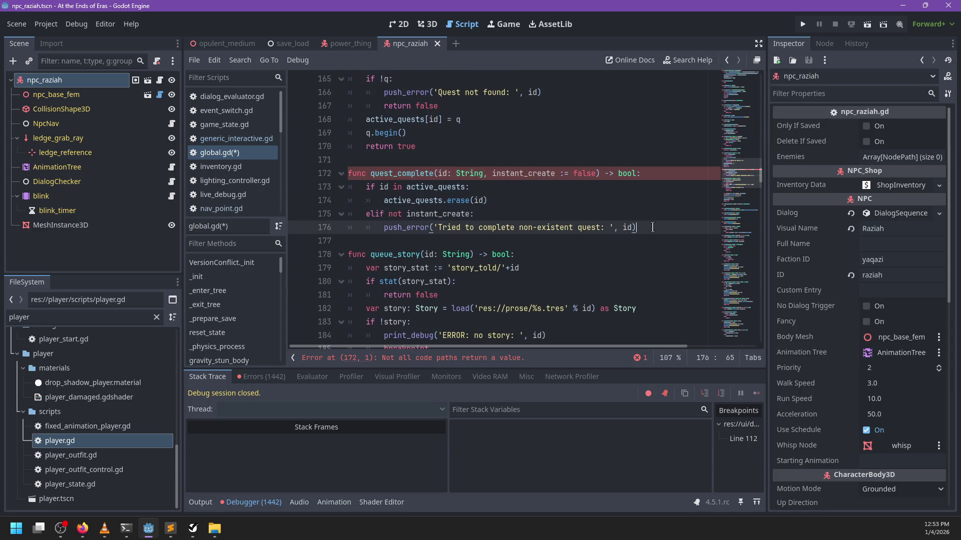
pyautogui.scroll(1, 650, 229)
pyautogui.press('Return')
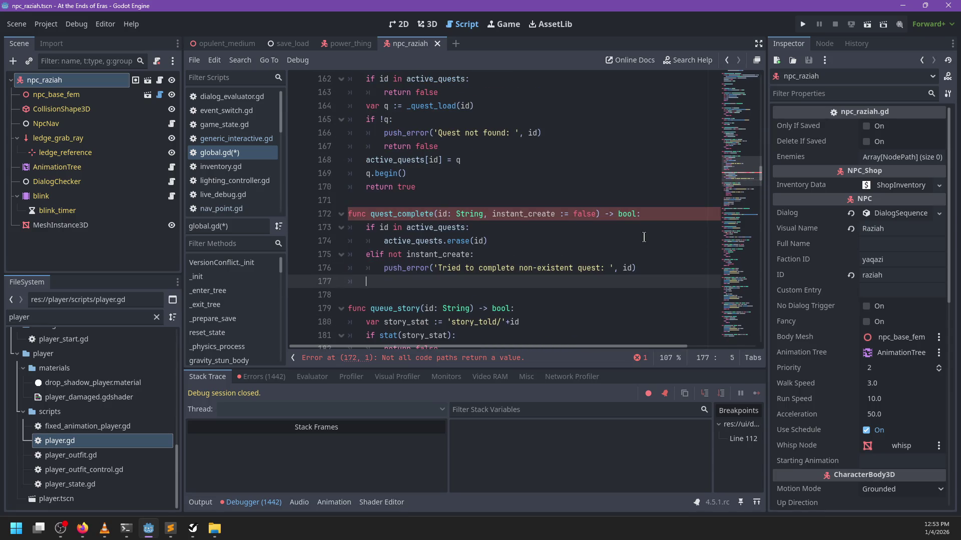
pyautogui.write('com')
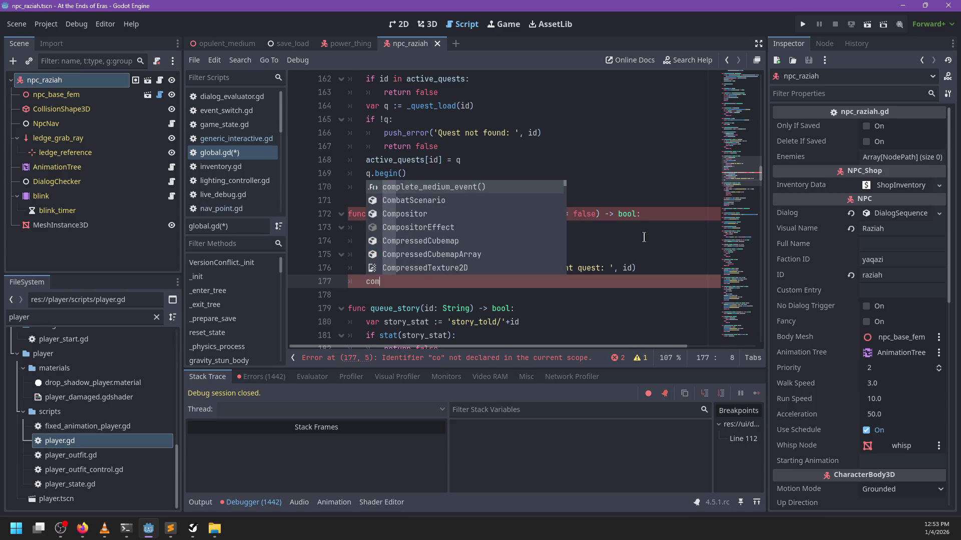
pyautogui.write('plet')
pyautogui.press('Escape')
pyautogui.keyDown('ctrl'); pyautogui.click(430, 241); pyautogui.keyUp('ctrl')
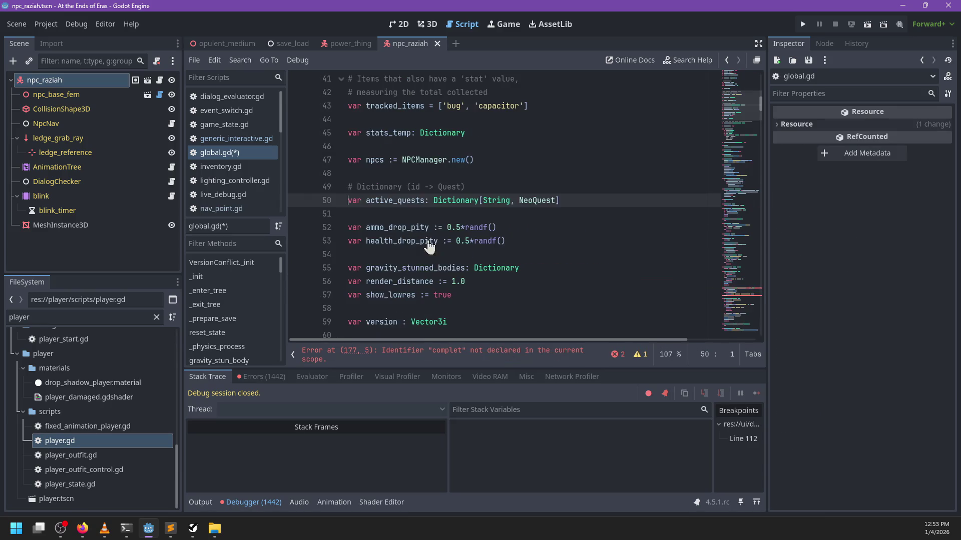
# Duplicate the active_quests declaration as a completed_quests Array variable.
pyautogui.click(574, 201)
pyautogui.hotkey('ctrl', 'shift', 'd')
pyautogui.doubleClick(388, 214)
pyautogui.write('completed_quests')
pyautogui.hotkey('ctrl', 'Right')
pyautogui.hotkey('ctrl', 'Right')
pyautogui.hotkey('ctrl', 'Right')
pyautogui.hotkey('ctrl', 'Right')
pyautogui.hotkey('ctrl', 'BackSpace')
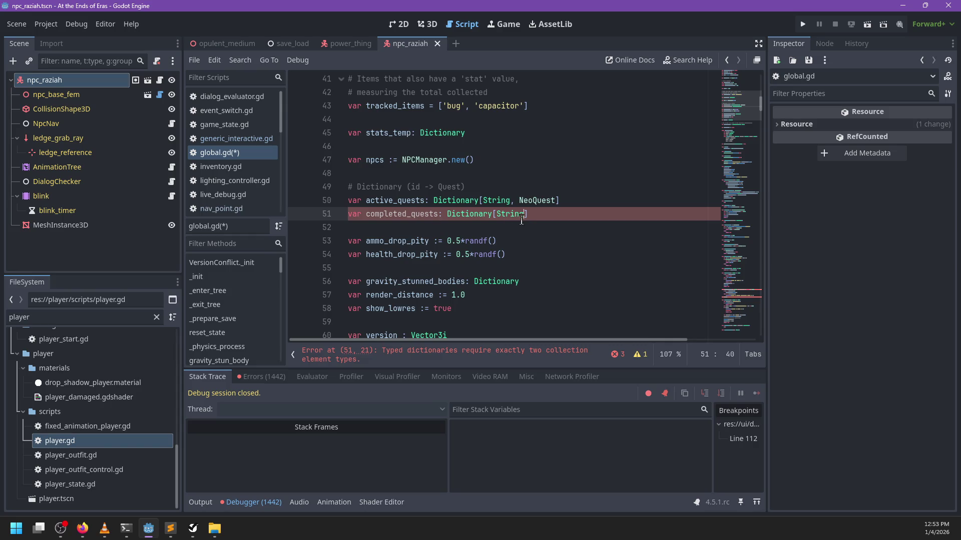
pyautogui.doubleClick(471, 214)
pyautogui.write('Array')
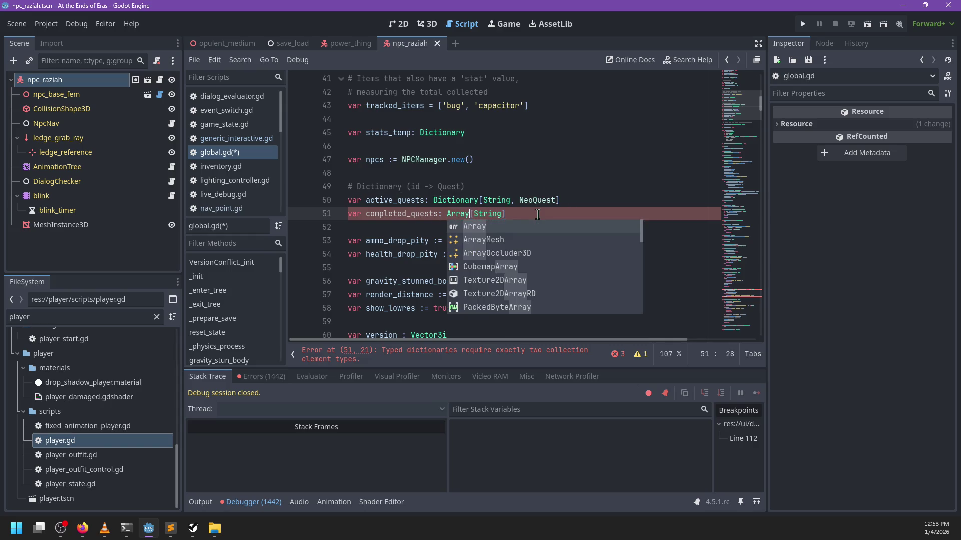
# At the line 178 error, add an early 'return false' under the elif branch.
pyautogui.click(440, 353)
pyautogui.write('d')
pyautogui.press('Return')
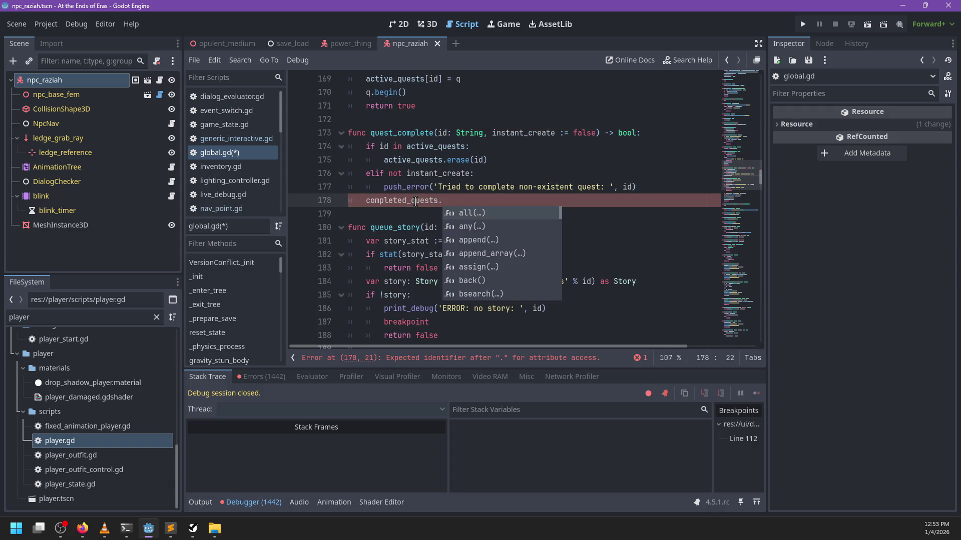
pyautogui.press('BackSpace')
pyautogui.press('BackSpace')
pyautogui.press('BackSpace')
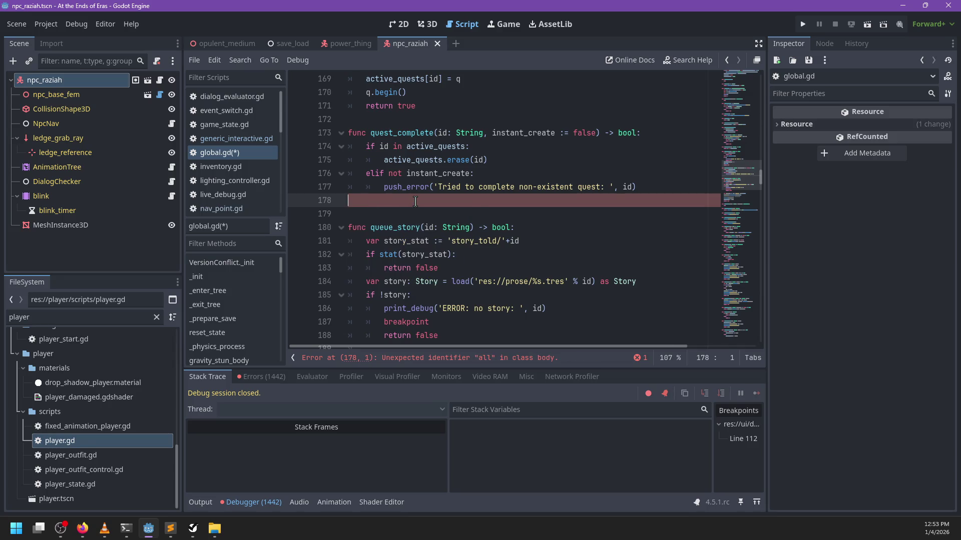
pyautogui.write('if id in')
pyautogui.press('Escape')
pyautogui.hotkey('ctrl', 'shift', 'Return')
pyautogui.write('return false')
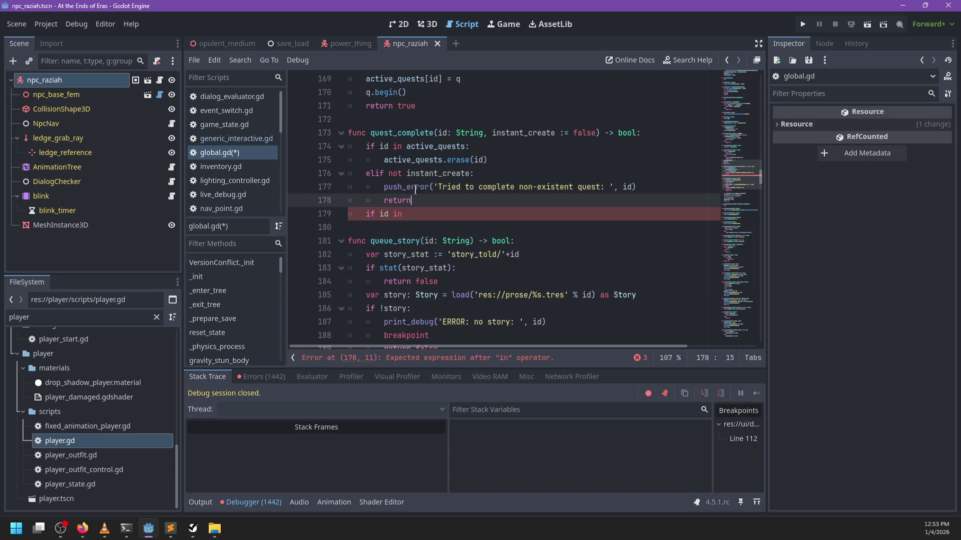
# Make the if check whether id is in completed_quests and return false.
pyautogui.press('Down')
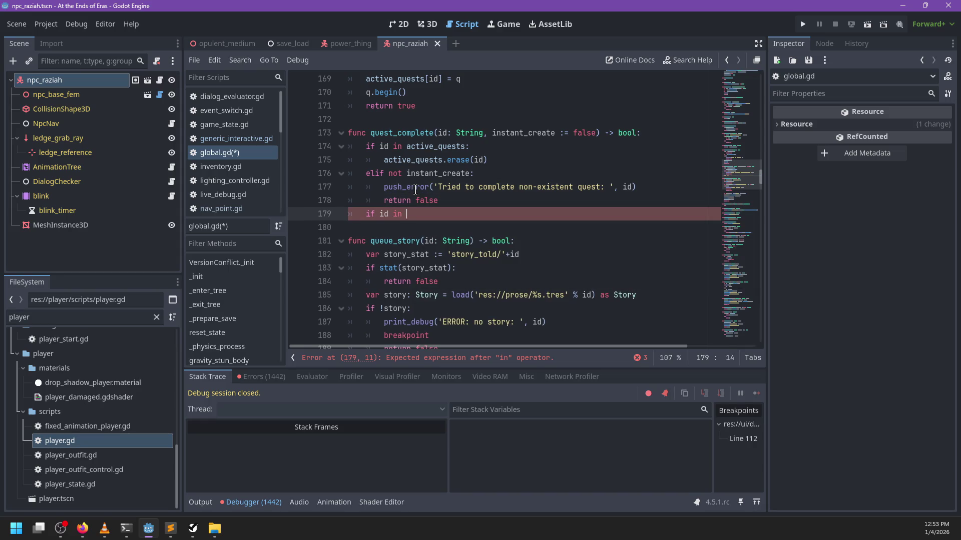
pyautogui.press('Return')
pyautogui.hotkey('ctrl', 'z')
pyautogui.write('co')
pyautogui.press('Return')
pyautogui.write(':')
pyautogui.press('Return')
pyautogui.write('return false')
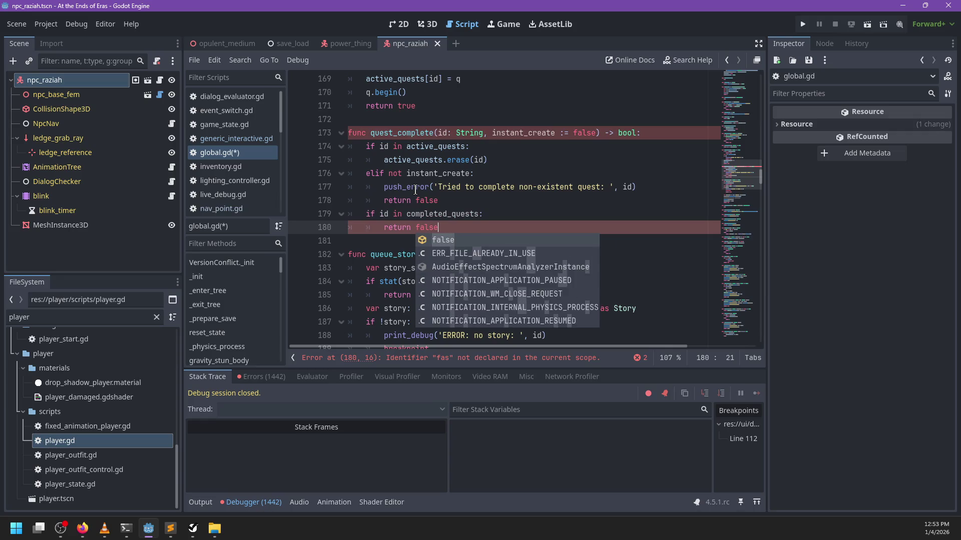
# Add an else branch that appends the id to completed_quests with push_back.
pyautogui.press('Return')
pyautogui.press('Return')
pyautogui.write('e')
pyautogui.press('BackSpace')
pyautogui.write('kse')
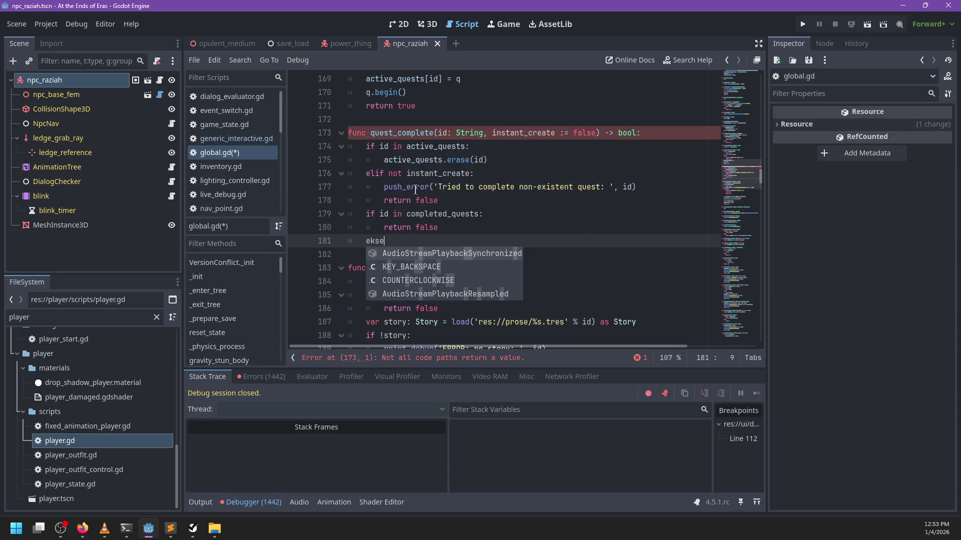
pyautogui.press('BackSpace')
pyautogui.press('BackSpace')
pyautogui.press('BackSpace')
pyautogui.write('lse:')
pyautogui.press('Return')
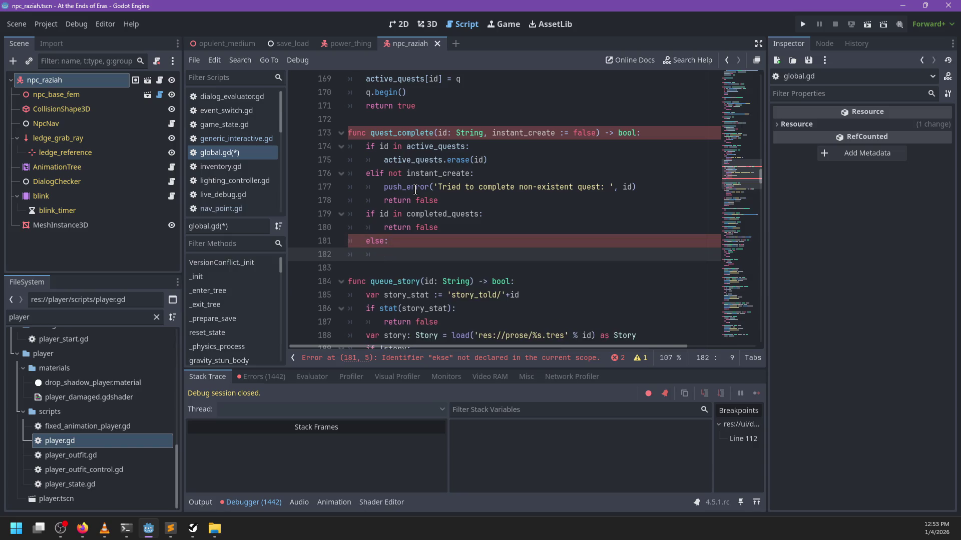
pyautogui.write('comple')
pyautogui.press('Return')
pyautogui.write('.push')
pyautogui.press('Return')
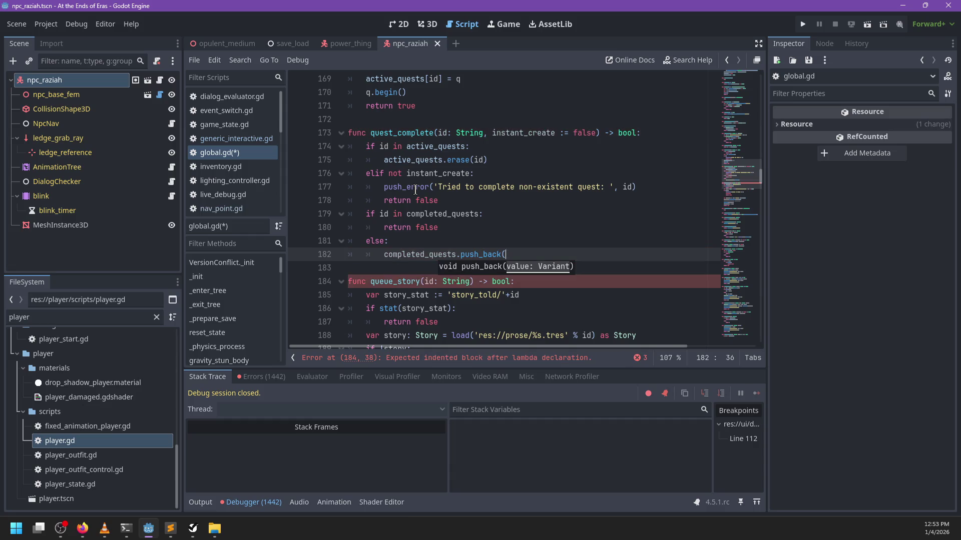
pyautogui.write('id)')
pyautogui.press('Return')
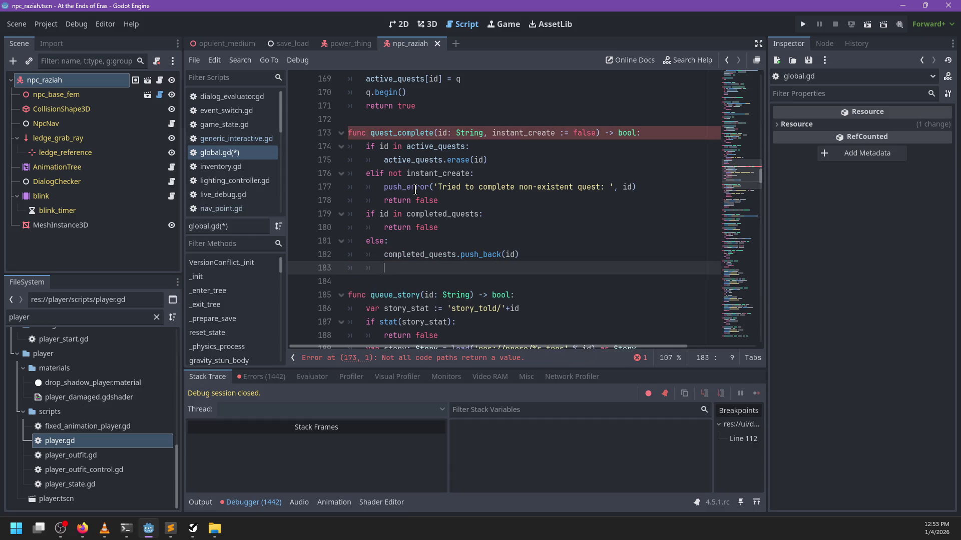
# Add SaveLoad.state.set_stat('quest/'+id, 'completed') and return true, then save global.gd.
pyautogui.write('Sa')
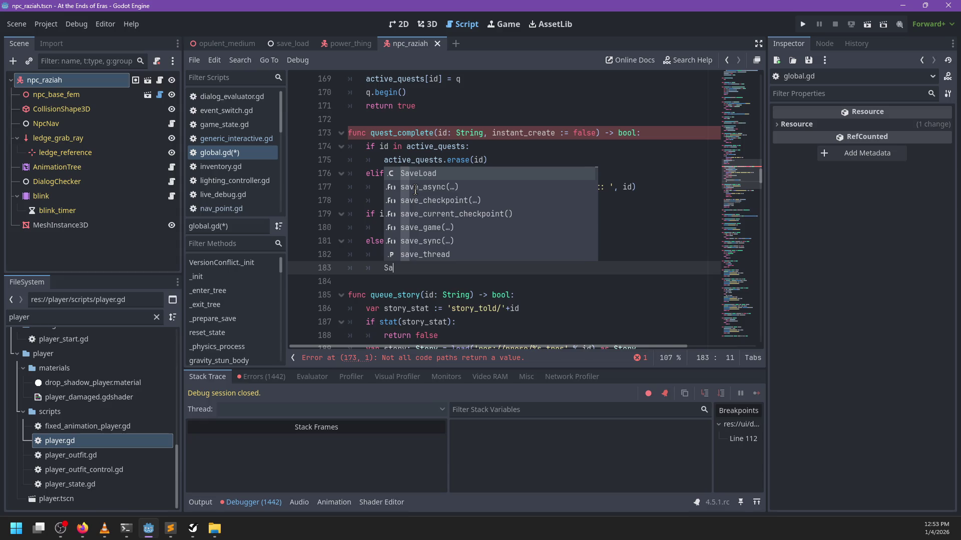
pyautogui.write("veLoad.state.set_stat('")
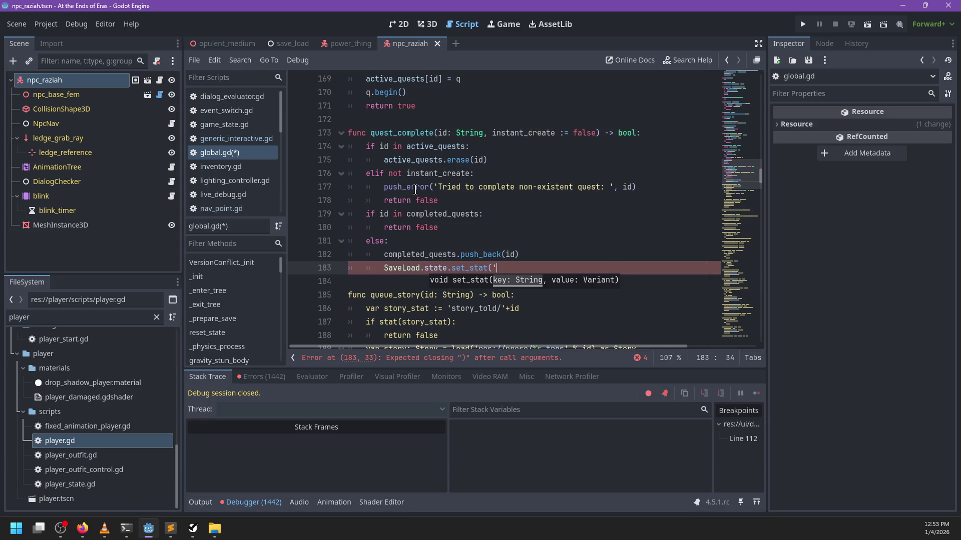
pyautogui.write("quest/'+id, 'completed')")
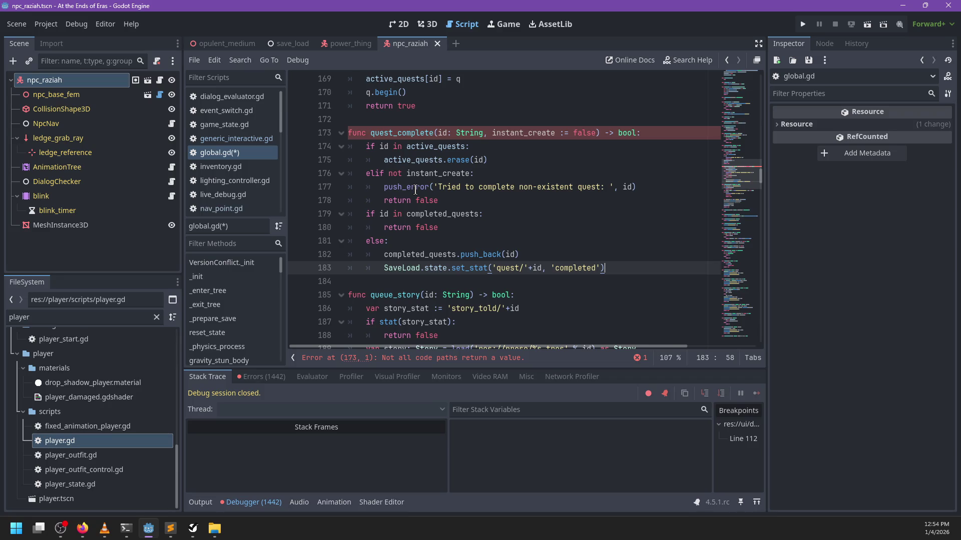
pyautogui.press('Return')
pyautogui.write('re')
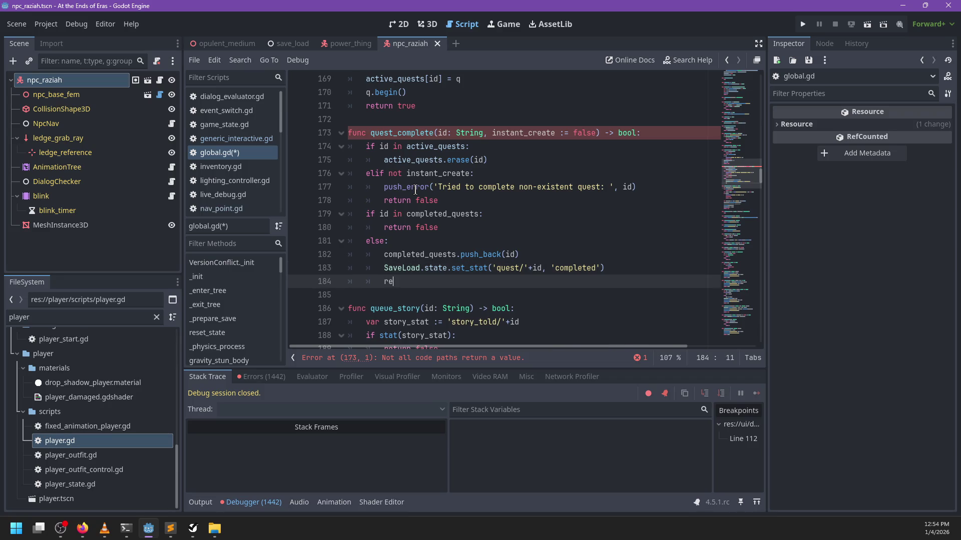
pyautogui.write('turn true')
pyautogui.hotkey('ctrl', 's')
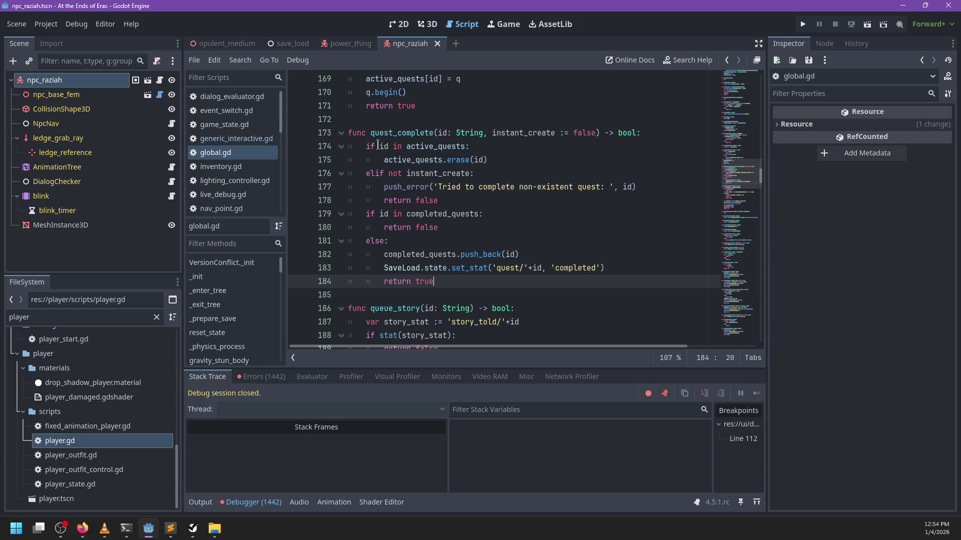
# Review the active quest removal lines and the instant_create parameter on line 176.
pyautogui.moveTo(378, 146); pyautogui.dragTo(523, 154)
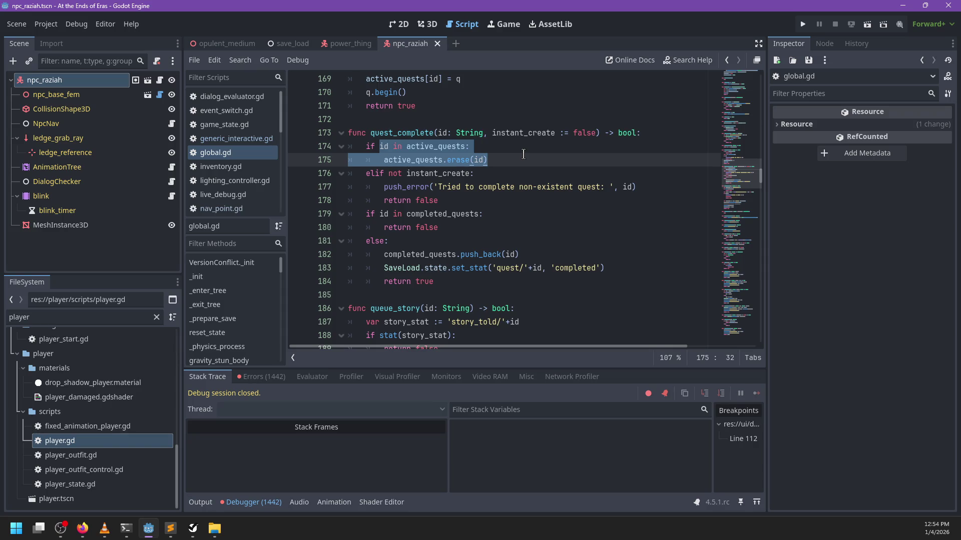
pyautogui.click(438, 161)
pyautogui.doubleClick(423, 173)
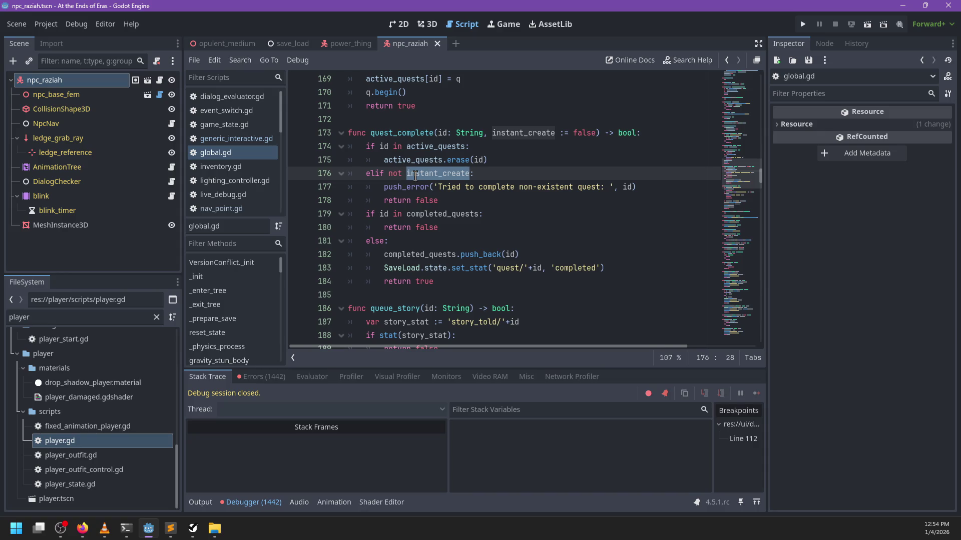
pyautogui.moveTo(415, 177)
pyautogui.click(170, 528)
# Return to global.gd and select the quest_complete function name.
pyautogui.scroll(10, 922, 205)
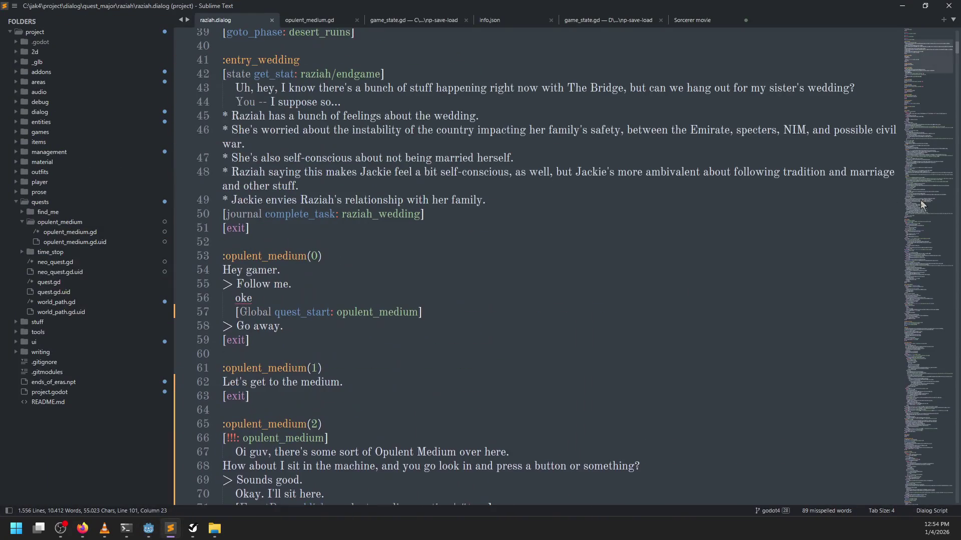
pyautogui.hotkey('alt', 'Tab')
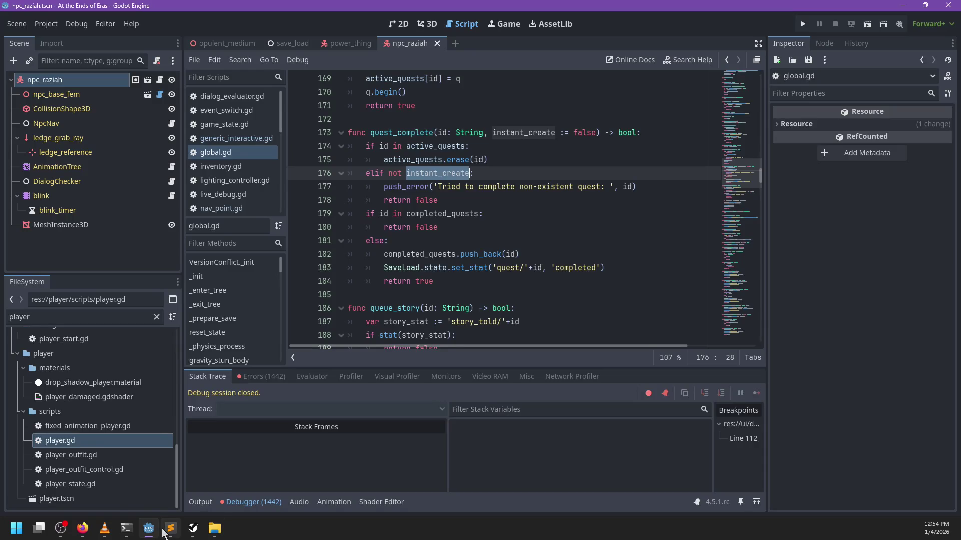
pyautogui.moveTo(168, 533)
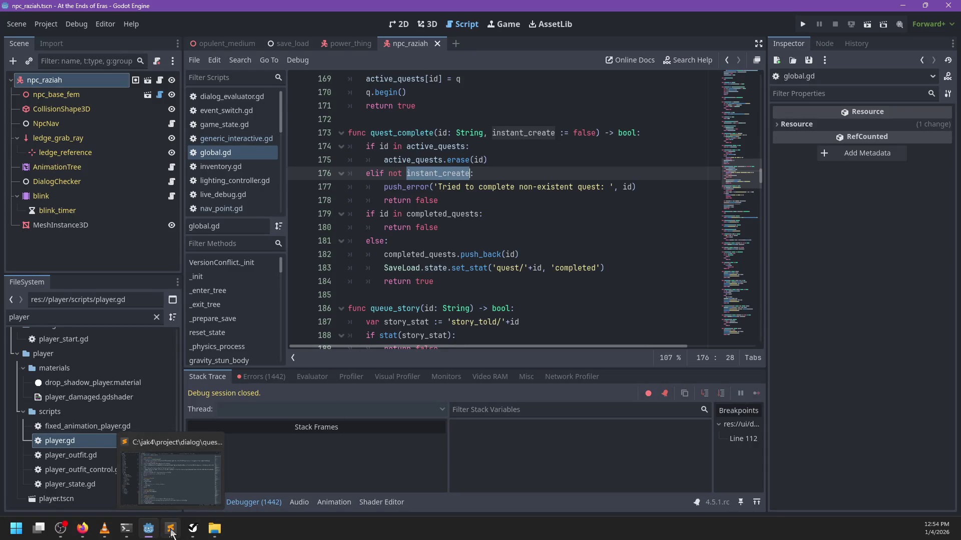
pyautogui.click(167, 534)
pyautogui.click(157, 533)
pyautogui.scroll(-6, 519, 237)
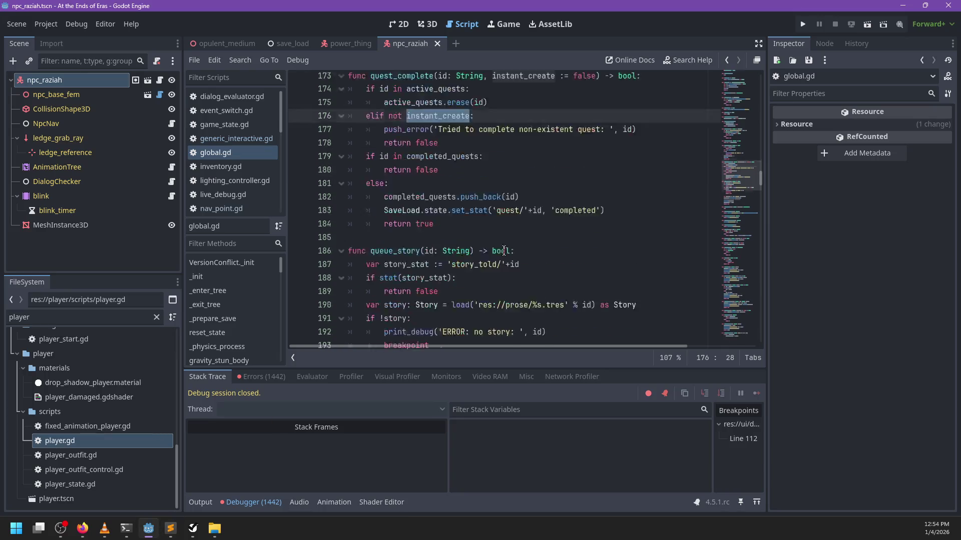
pyautogui.scroll(5, 519, 236)
pyautogui.scroll(1, 519, 236)
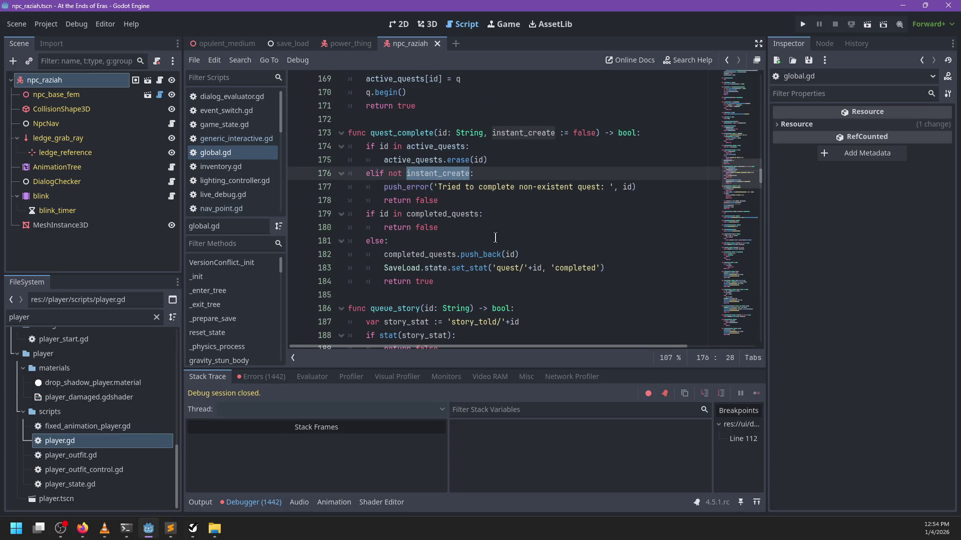
pyautogui.doubleClick(402, 133)
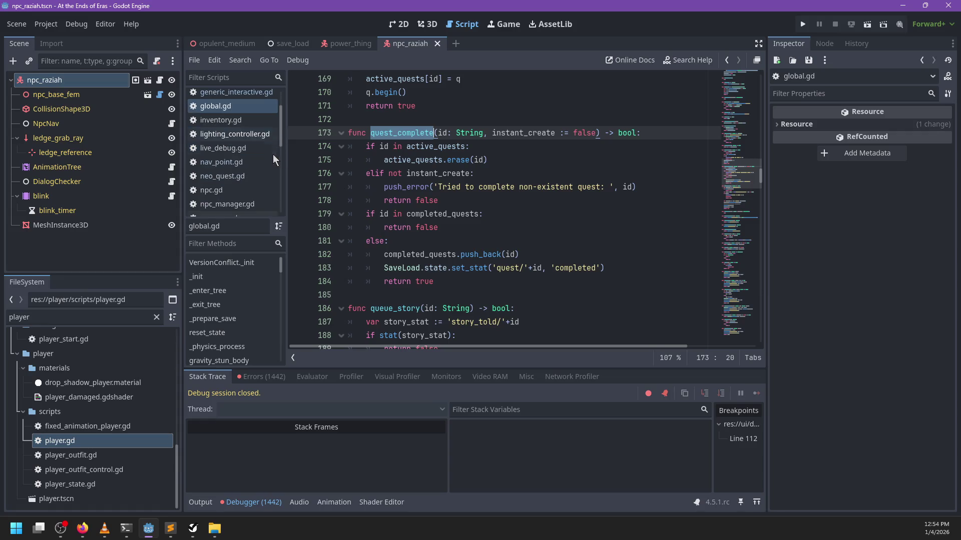
# Open neo_quest.gd and put the caret after completed.emit(id) on line 39.
pyautogui.scroll(-3, 250, 147)
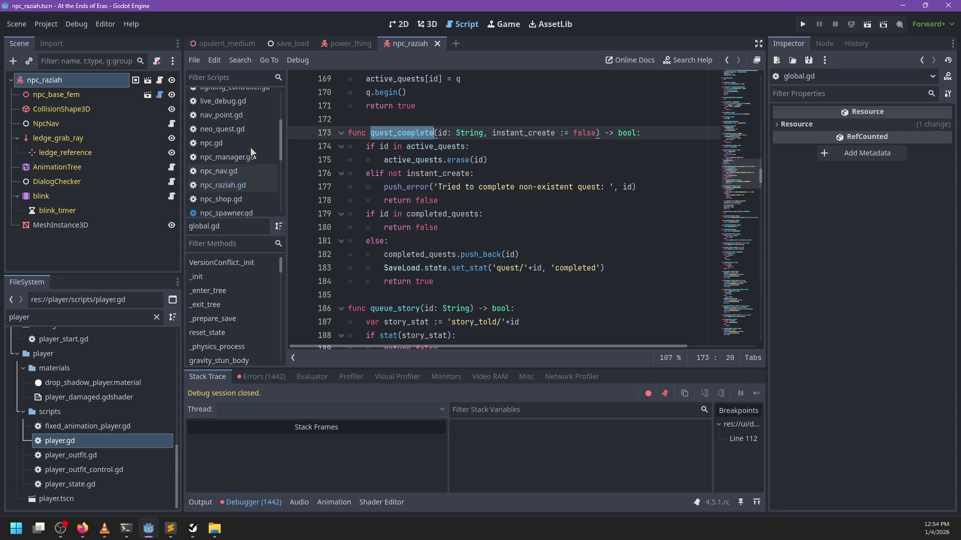
pyautogui.click(233, 130)
pyautogui.scroll(5, 482, 210)
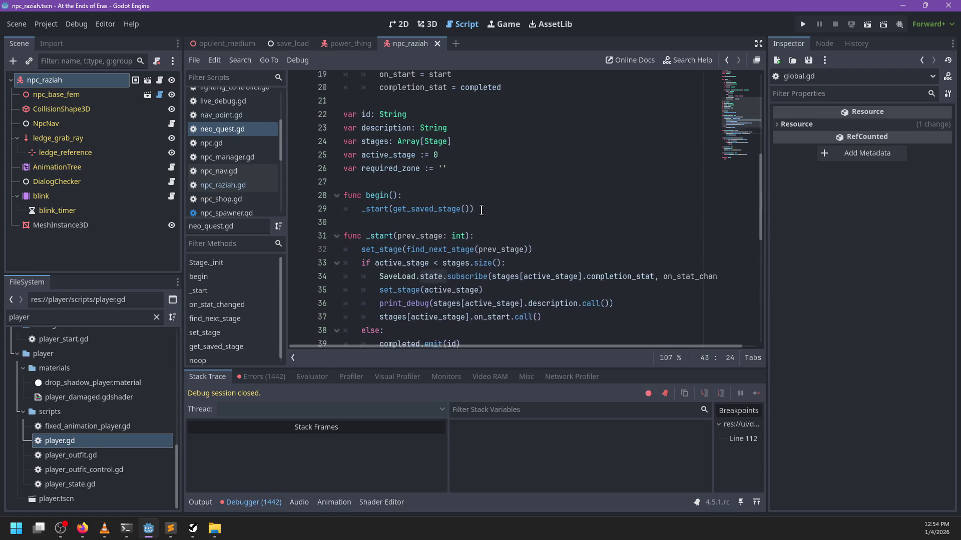
pyautogui.scroll(-3, 478, 211)
pyautogui.click(483, 226)
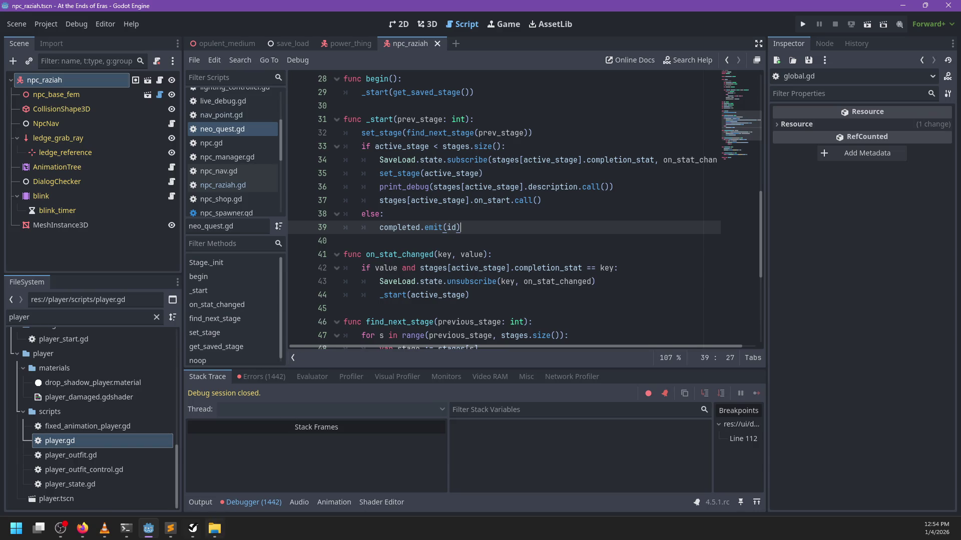
# Delete the opulent_medium(7) block (lines 97–102) from raziah.dialog and save it.
pyautogui.click(173, 533)
pyautogui.scroll(-10, 377, 272)
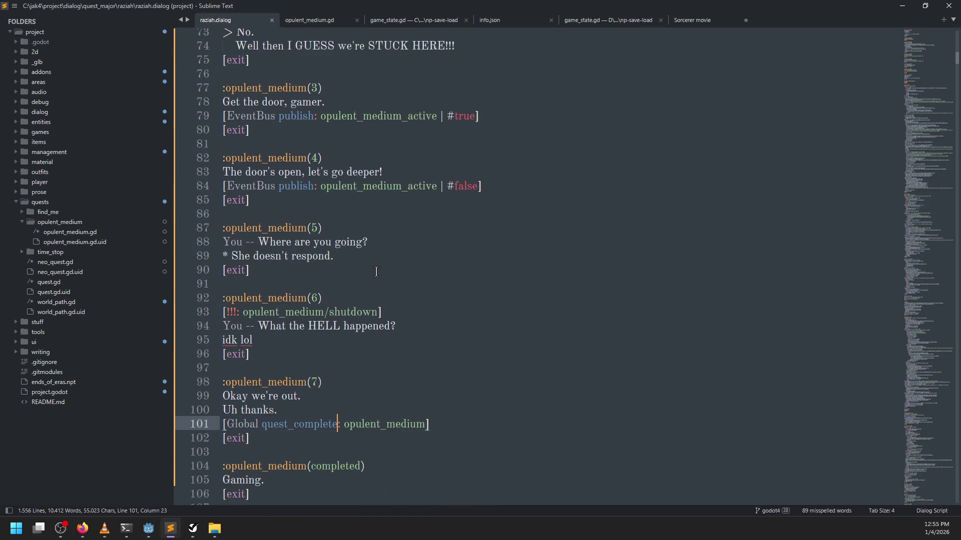
pyautogui.scroll(-3, 376, 272)
pyautogui.moveTo(261, 314); pyautogui.dragTo(322, 223)
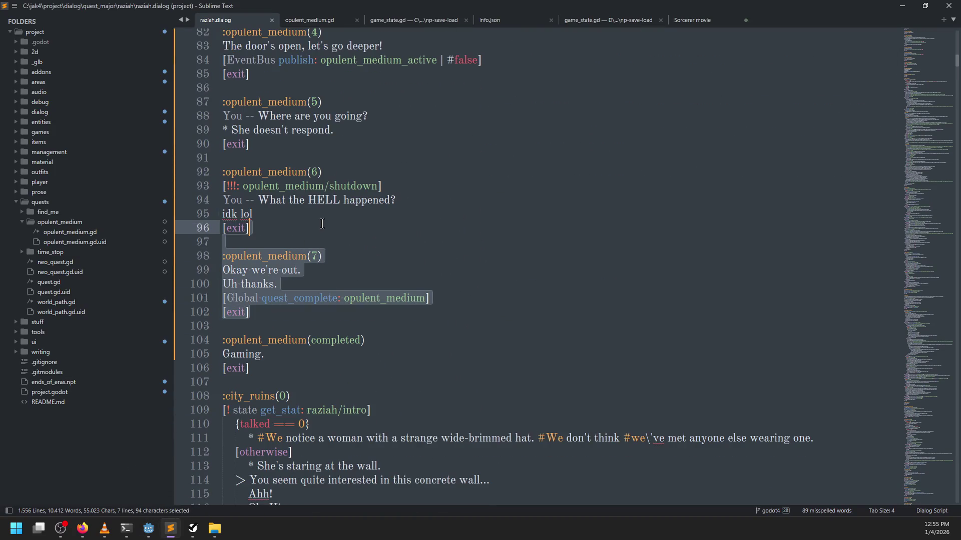
pyautogui.press('BackSpace')
pyautogui.hotkey('ctrl', 's')
pyautogui.hotkey('alt', 'Tab')
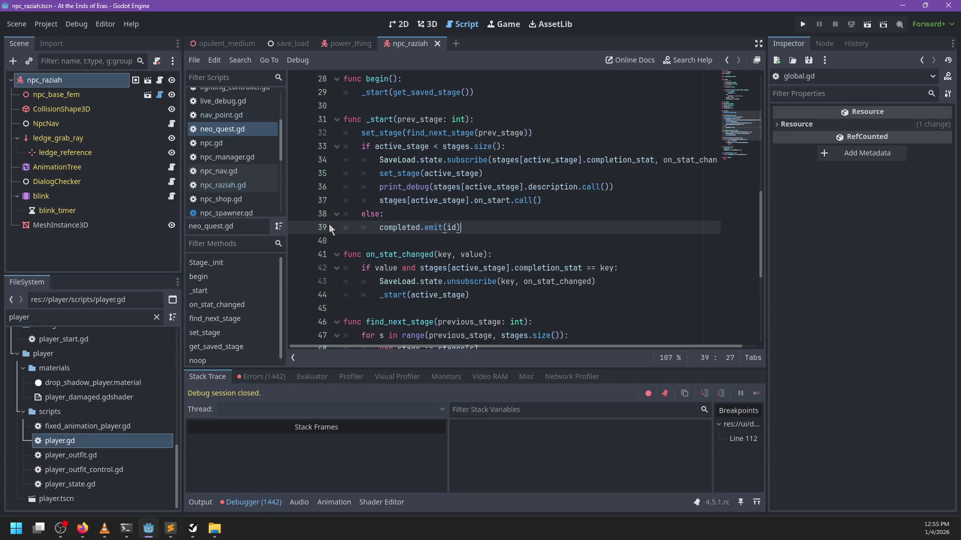
pyautogui.scroll(3, 247, 159)
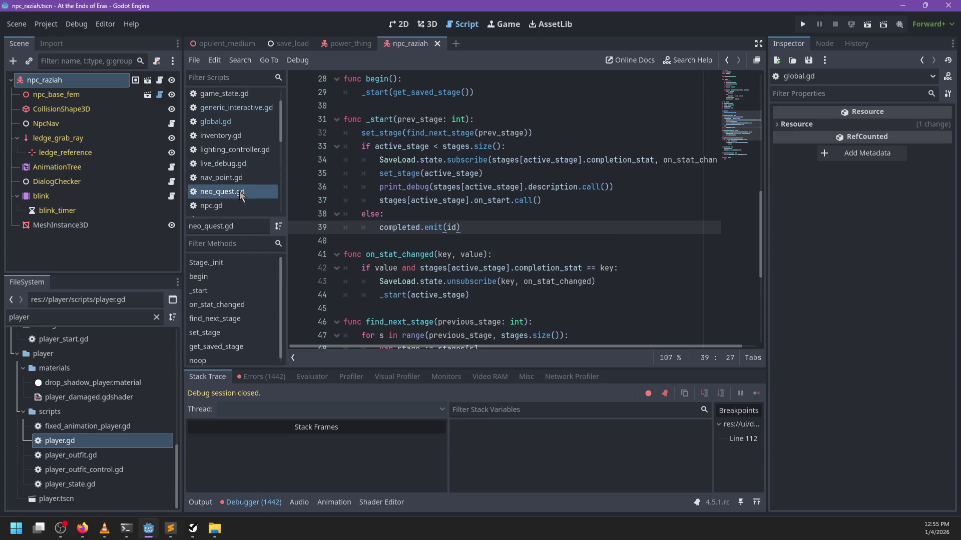
# In _start, replace the completed.emit(id) line with a complete() call.
pyautogui.scroll(-4, 409, 241)
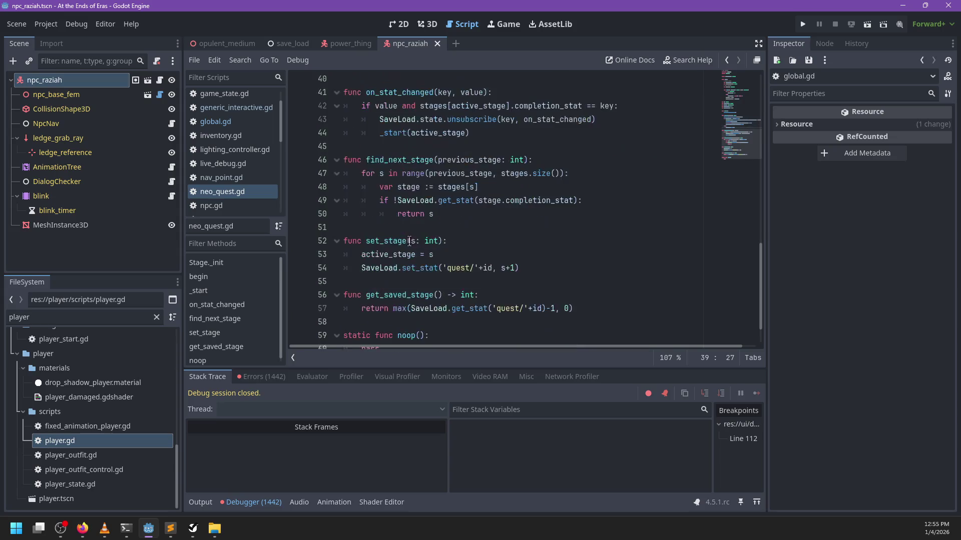
pyautogui.scroll(-1, 410, 241)
pyautogui.scroll(2, 497, 243)
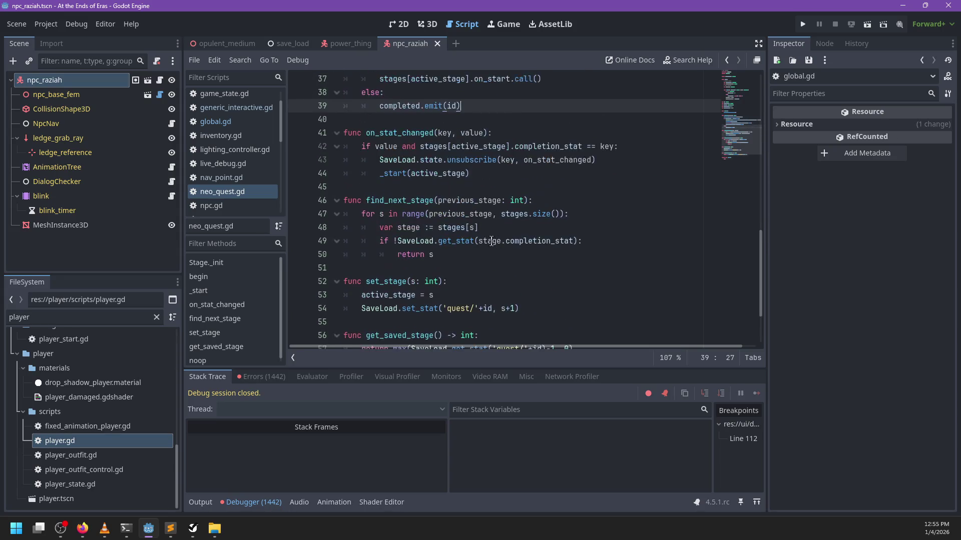
pyautogui.scroll(5, 491, 241)
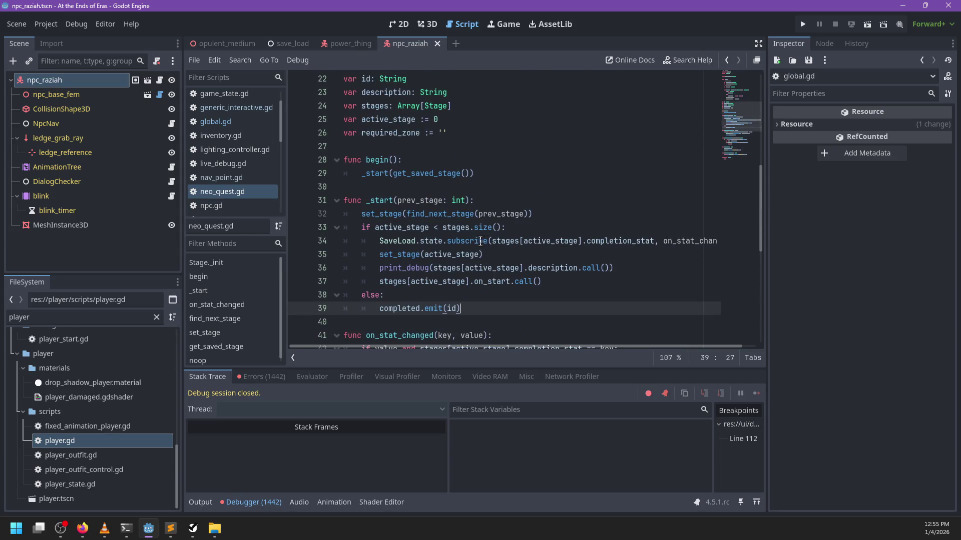
pyautogui.click(416, 308)
pyautogui.scroll(6, 428, 174)
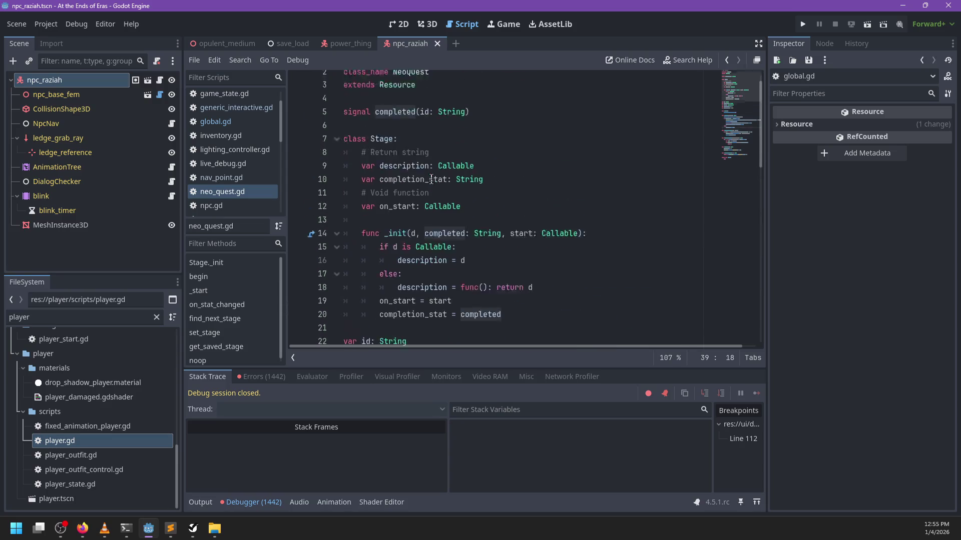
pyautogui.press('Home')
pyautogui.press('Return')
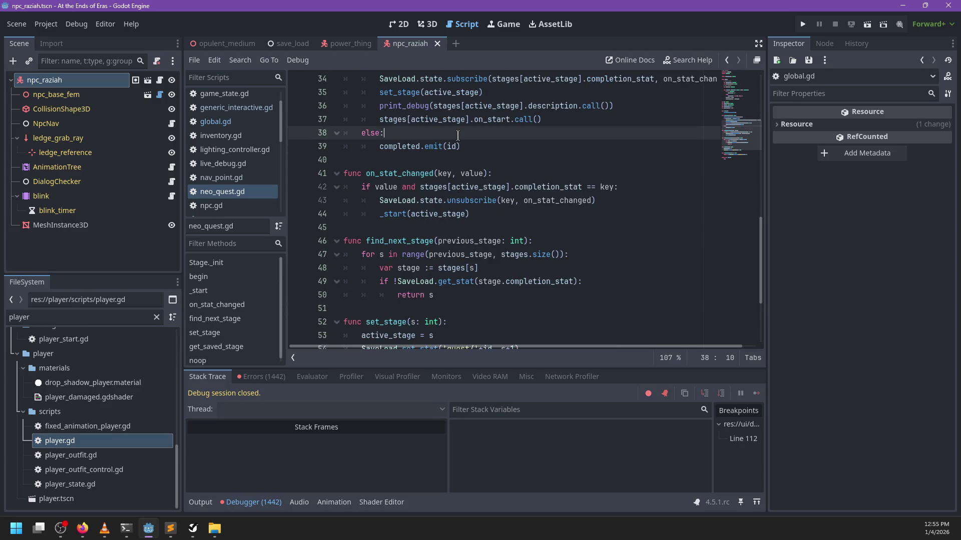
pyautogui.press('Up')
pyautogui.write('complete')
pyautogui.press('Return')
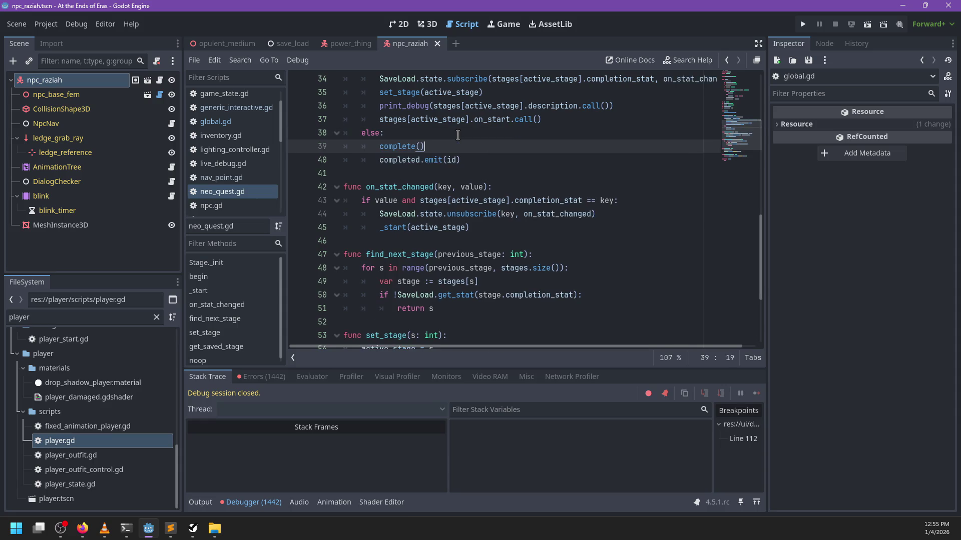
pyautogui.hotkey('shift', 'Down')
pyautogui.hotkey('ctrl', 'c')
pyautogui.press('BackSpace')
# Declare a new func complete(): after get_saved_stage.
pyautogui.scroll(-3, 481, 206)
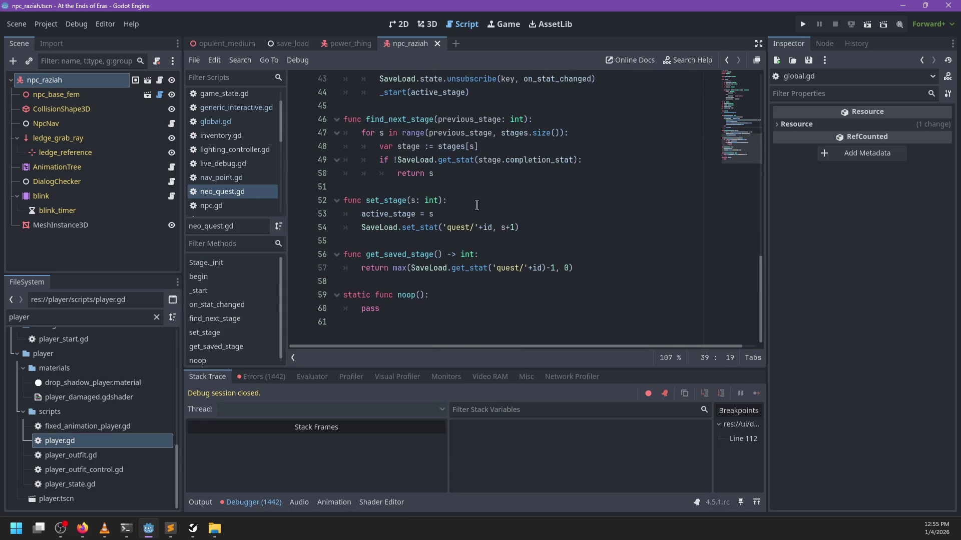
pyautogui.click(414, 278)
pyautogui.press('Return')
pyautogui.press('Up')
pyautogui.press('Return')
pyautogui.write('func')
pyautogui.hotkey('ctrl', 'v')
pyautogui.write('complete():')
# Fill complete() with completed.emit(id) and a Global.quest_complete call.
pyautogui.press('Down')
pyautogui.press('Home')
pyautogui.press('BackSpace')
pyautogui.press('End')
pyautogui.press('Return')
pyautogui.write('Global.')
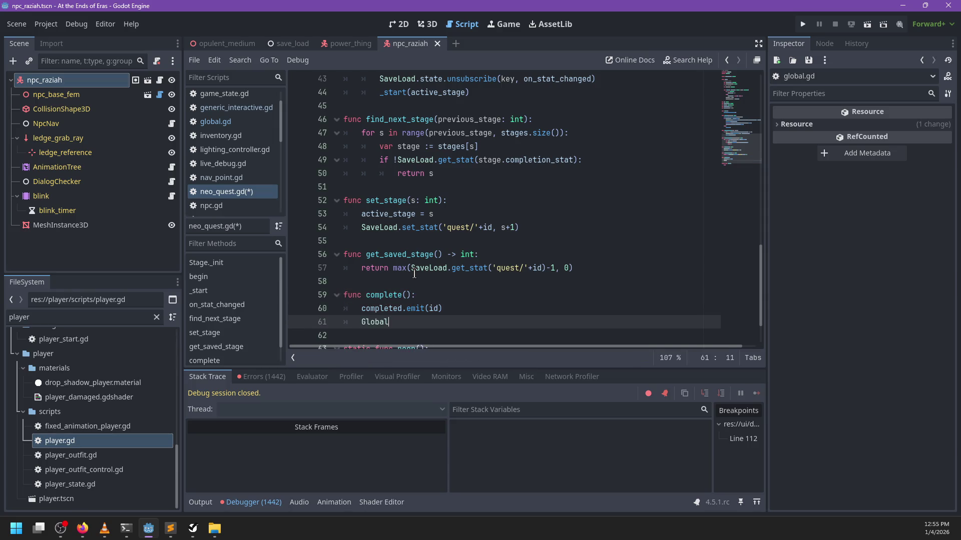
pyautogui.write('quest_comple')
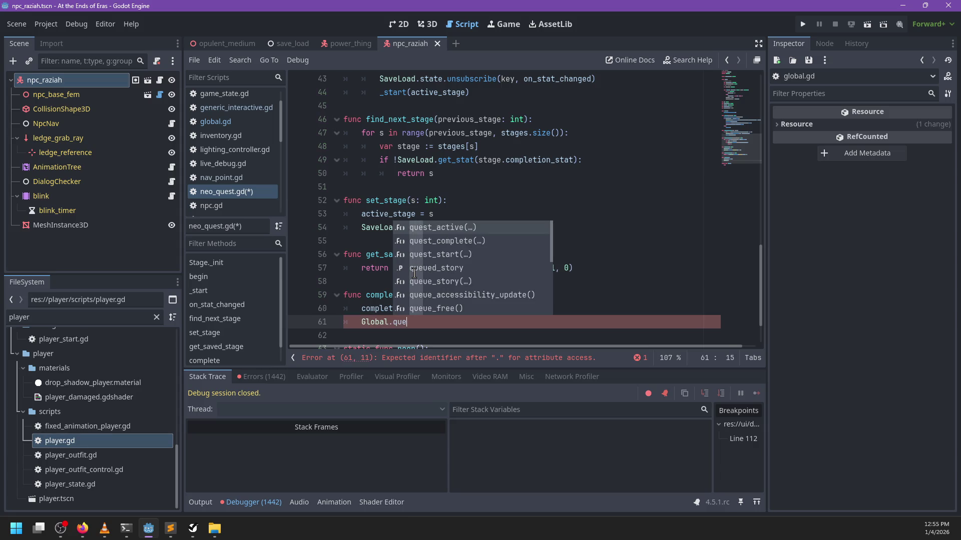
pyautogui.press('Return')
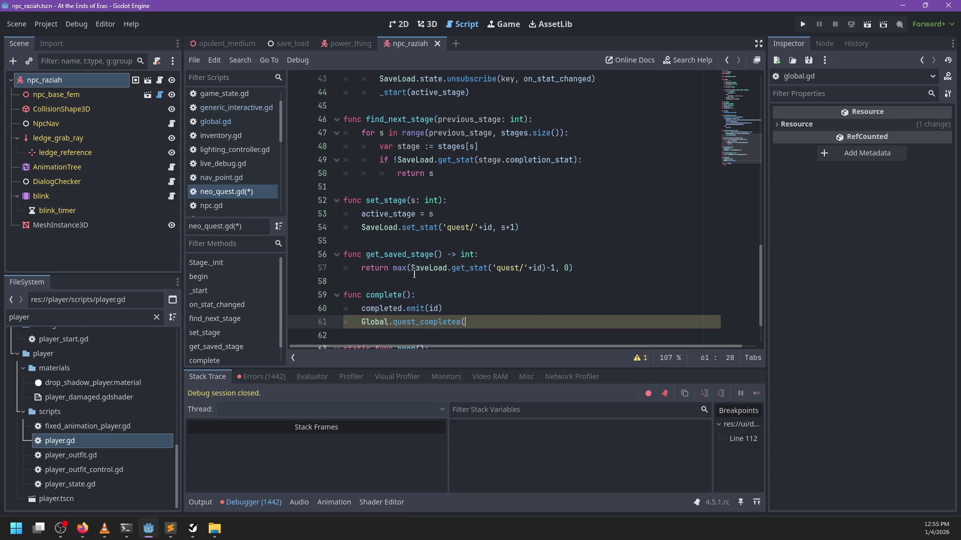
# Save neo_quest.gd, then change Raziah's 'Gaming.' reply to 'That was weird, huh?' and save.
pyautogui.hotkey('ctrl', 's')
pyautogui.hotkey('alt', 'Tab')
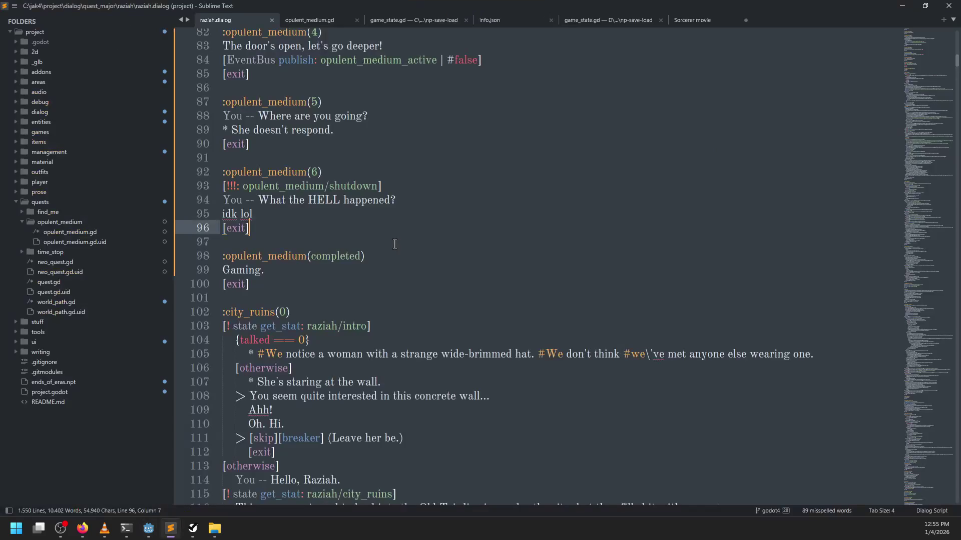
pyautogui.click(303, 270)
pyautogui.hotkey('ctrl', 'BackSpace')
pyautogui.hotkey('ctrl', 'BackSpace')
pyautogui.write('Theat was')
pyautogui.hotkey('ctrl', 'BackSpace')
pyautogui.hotkey('ctrl', 'BackSpace')
pyautogui.write('That was weird huh?')
pyautogui.hotkey('ctrl', 's')
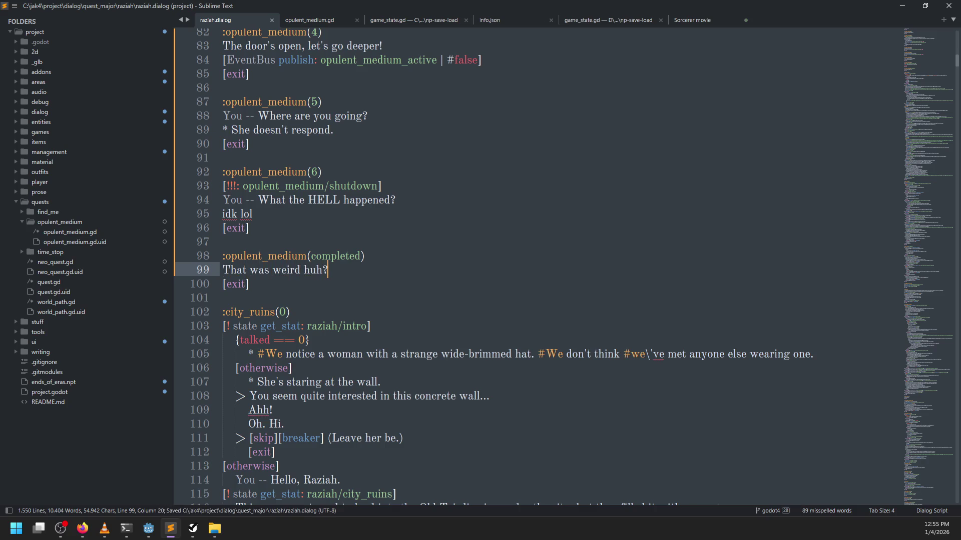
pyautogui.click(301, 270)
pyautogui.write(',')
pyautogui.hotkey('alt', 'Tab')
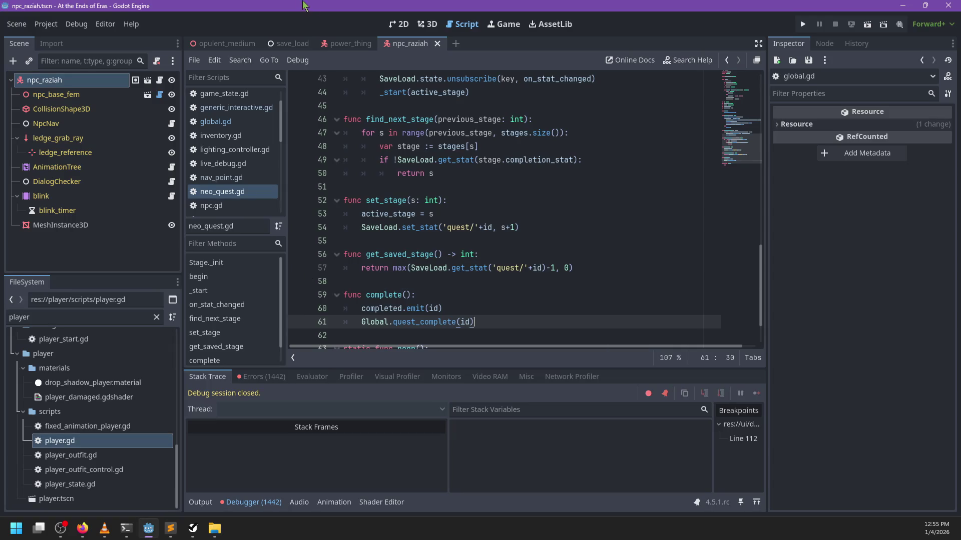
# Show the opulent_medium scene in the 3D view and zoom in near power_thing.
pyautogui.click(223, 43)
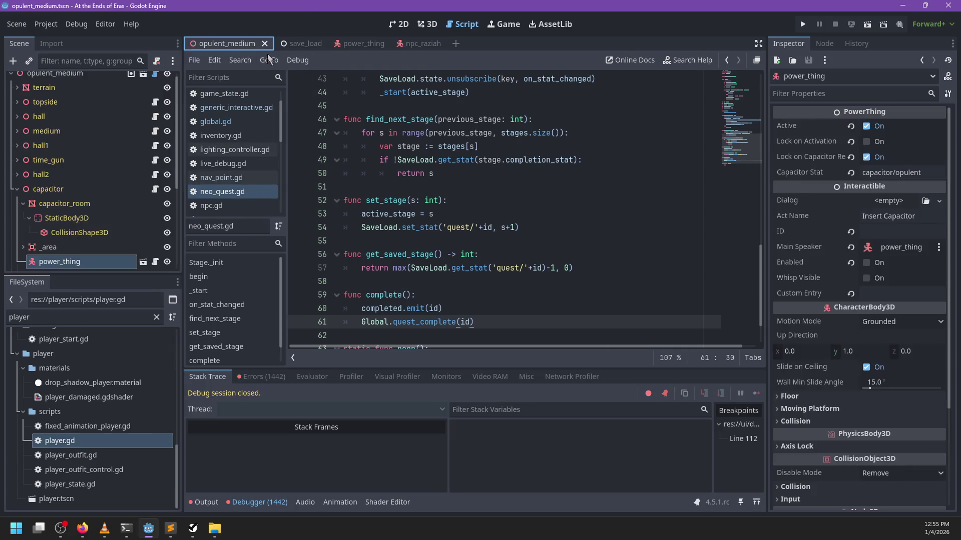
pyautogui.click(426, 24)
pyautogui.scroll(5, 558, 238)
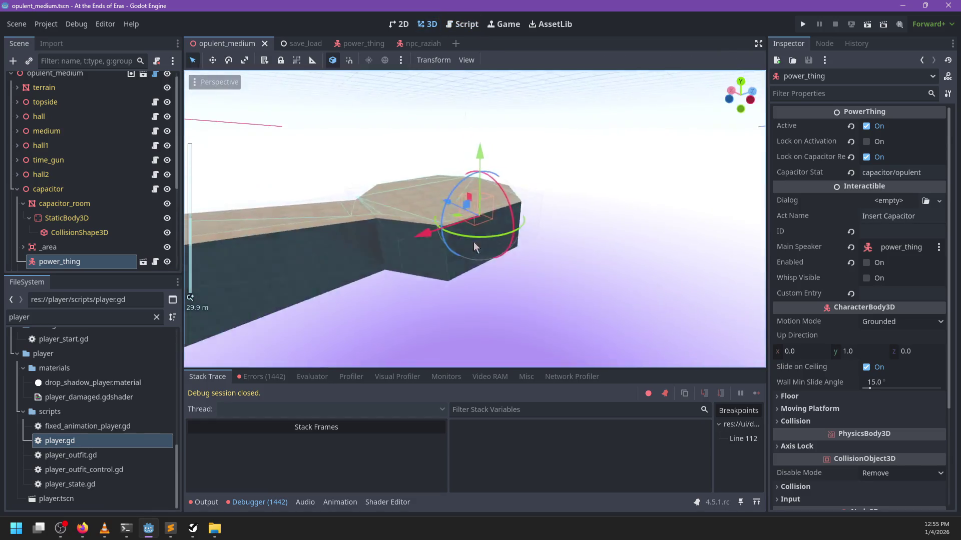
pyautogui.scroll(5, 601, 224)
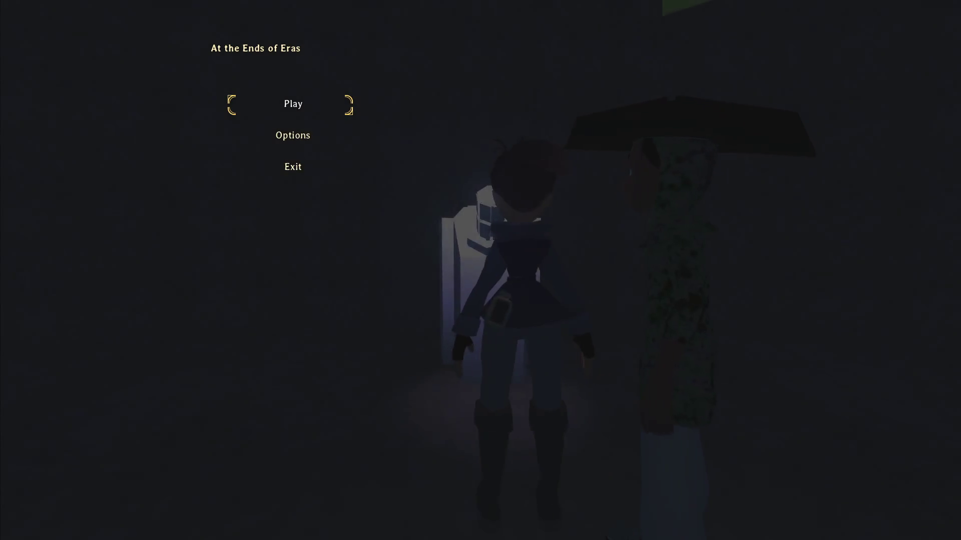
# Start a new game, talk to Raziah, leave the conversation, pause, and return to the editor.
pyautogui.press('Return')
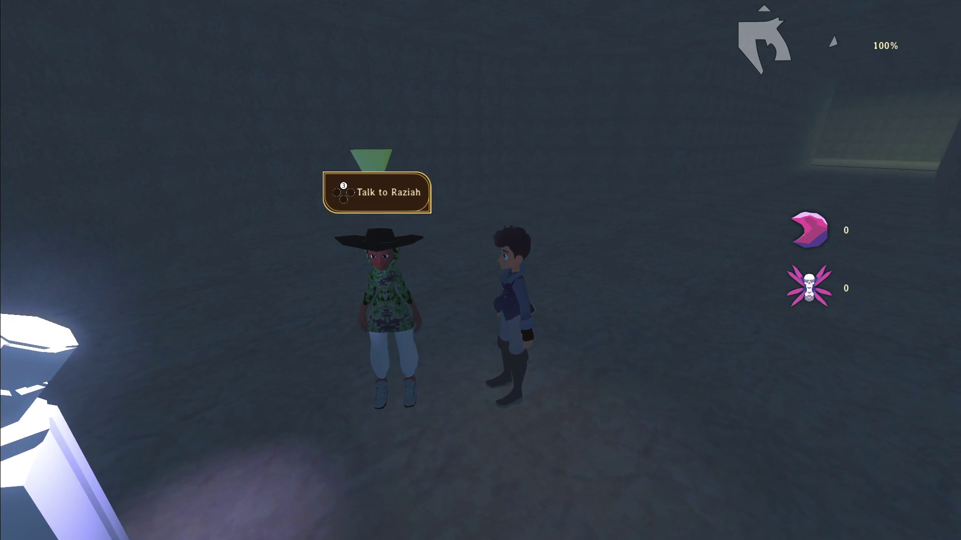
pyautogui.press('e')
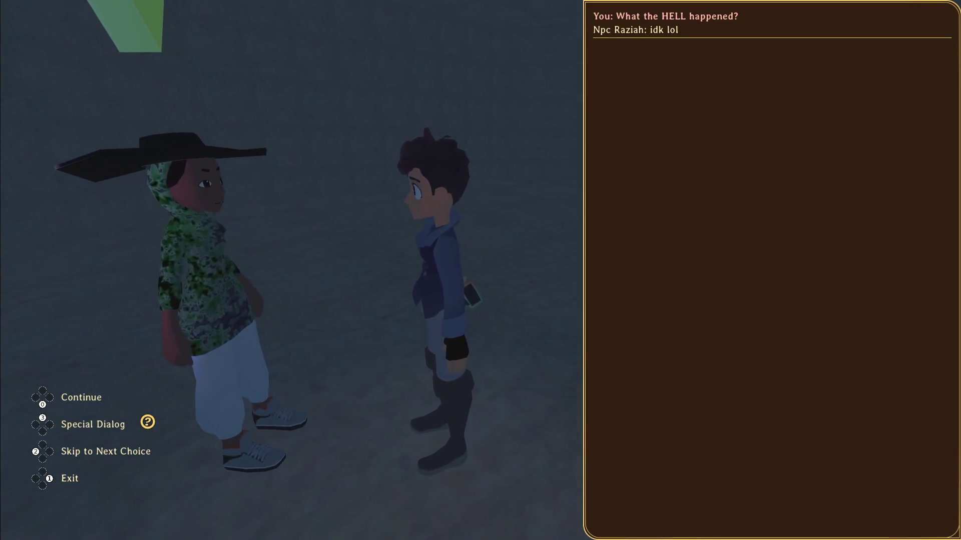
pyautogui.press('Escape')
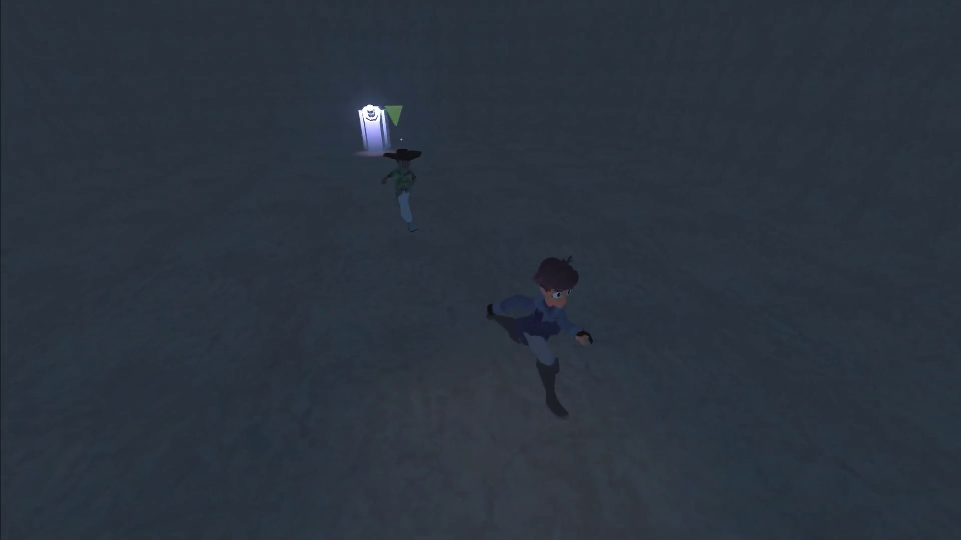
pyautogui.press('Escape')
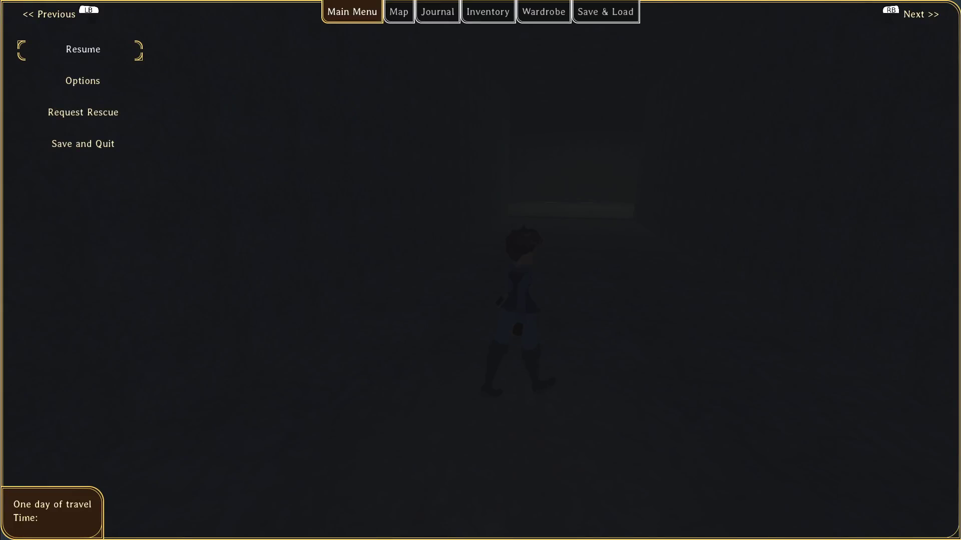
pyautogui.hotkey('alt', 'Tab')
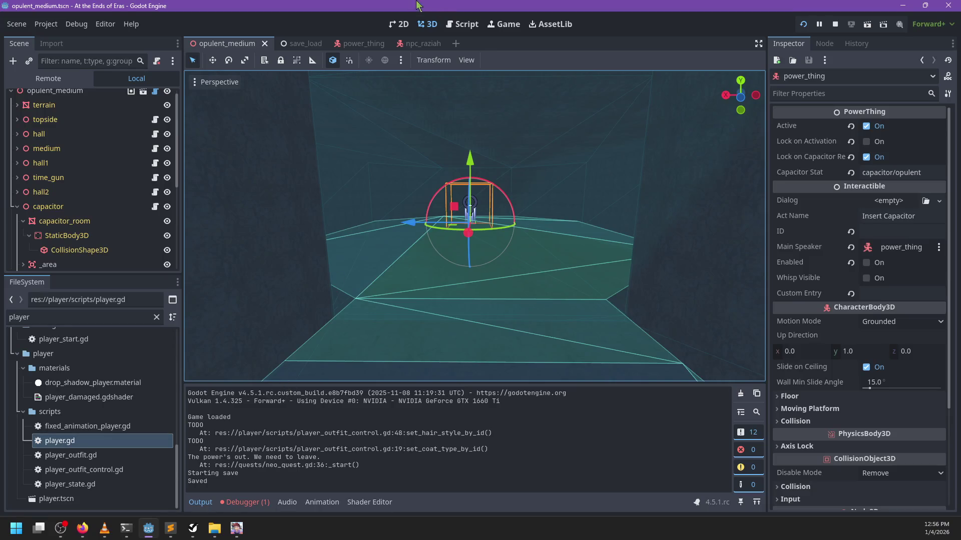
# Collapse the capacitor branch, select the building, then choose topside and open Create New Node.
pyautogui.scroll(-5, 393, 138)
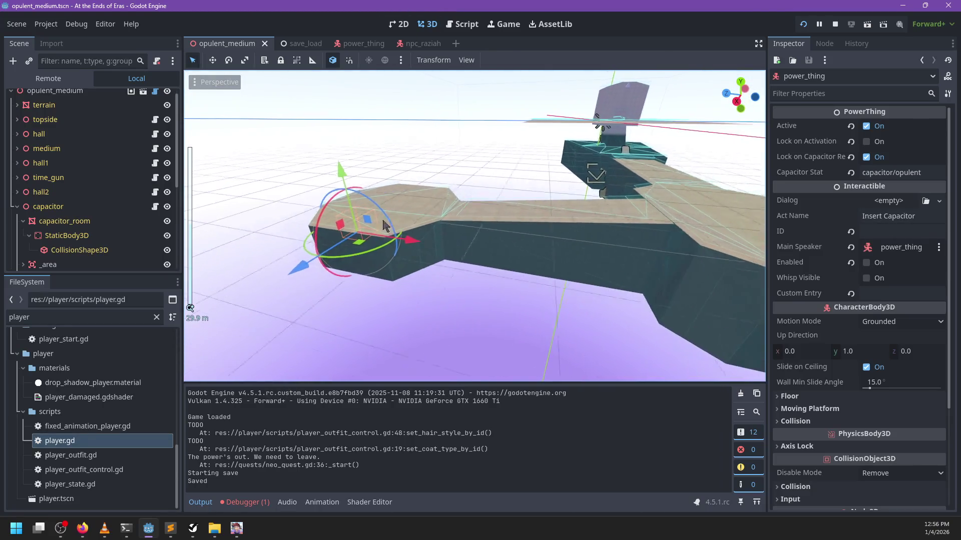
pyautogui.click(17, 207)
pyautogui.scroll(-3, 84, 205)
pyautogui.moveTo(260, 190)
pyautogui.mouseDown()
pyautogui.moveTo(408, 175)
pyautogui.moveTo(357, 254)
pyautogui.moveTo(516, 209)
pyautogui.mouseUp()
pyautogui.scroll(5, 429, 210)
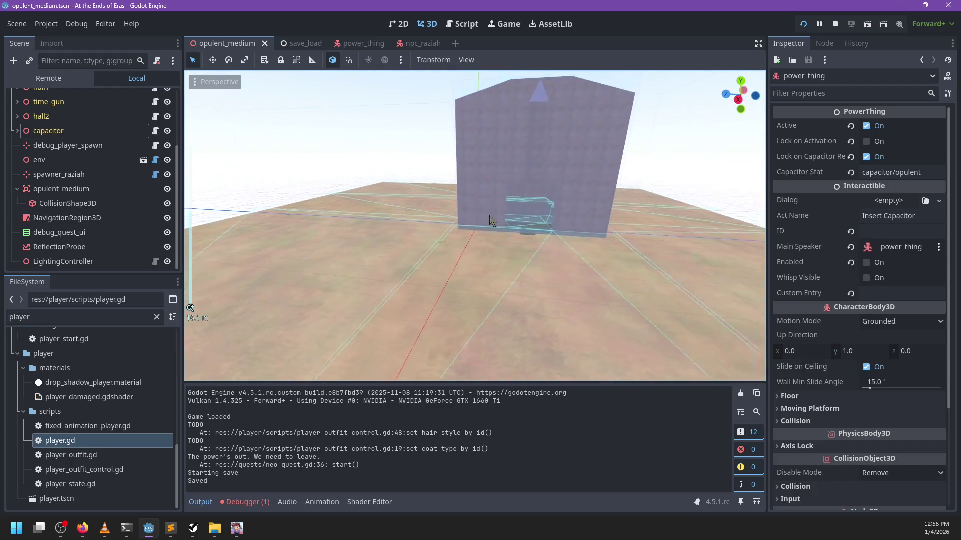
pyautogui.click(491, 220)
pyautogui.scroll(3, 124, 112)
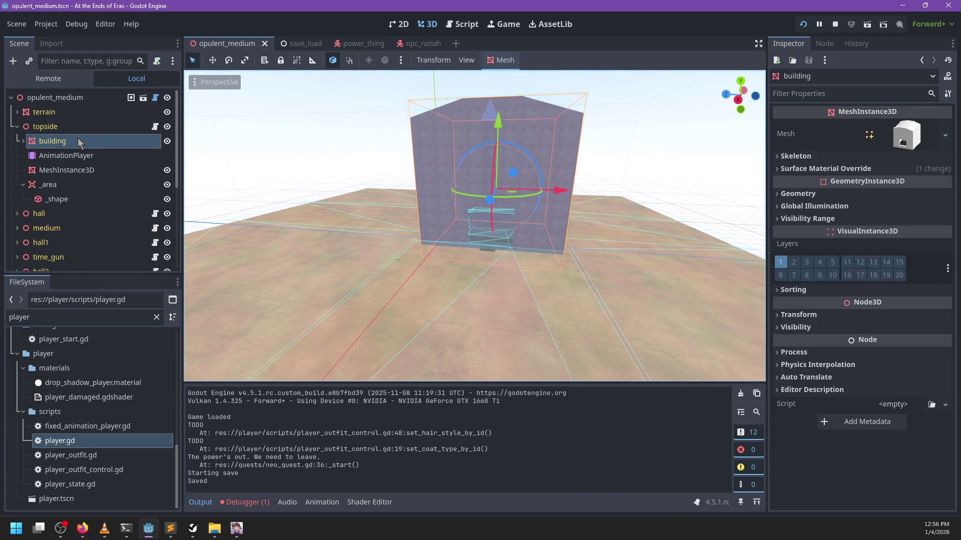
pyautogui.click(39, 128)
pyautogui.hotkey('ctrl', 'a')
# Add a Spawner node under topside with a VisitArea child beneath it.
pyautogui.write('spawn')
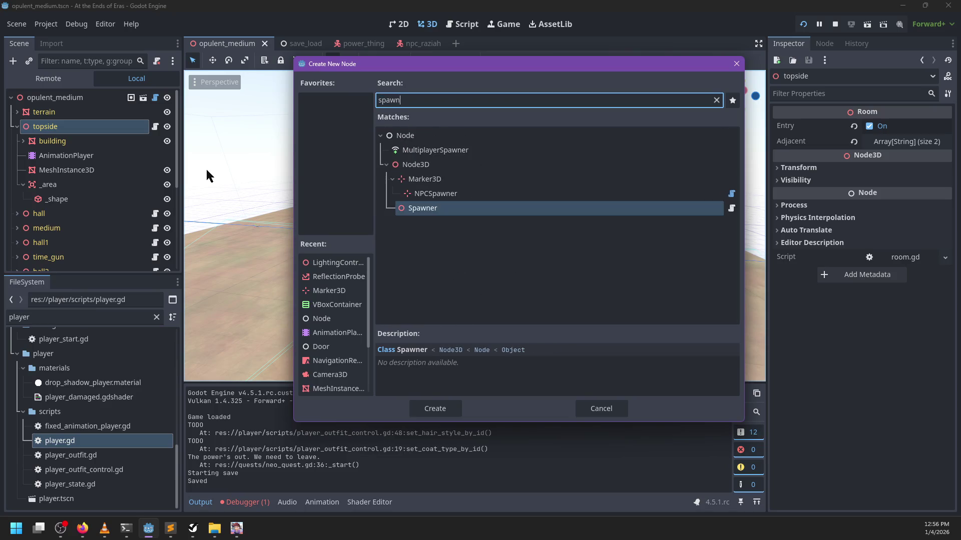
pyautogui.press('Return')
pyautogui.hotkey('ctrl', 'a')
pyautogui.write('area')
pyautogui.press('Down')
pyautogui.press('Return')
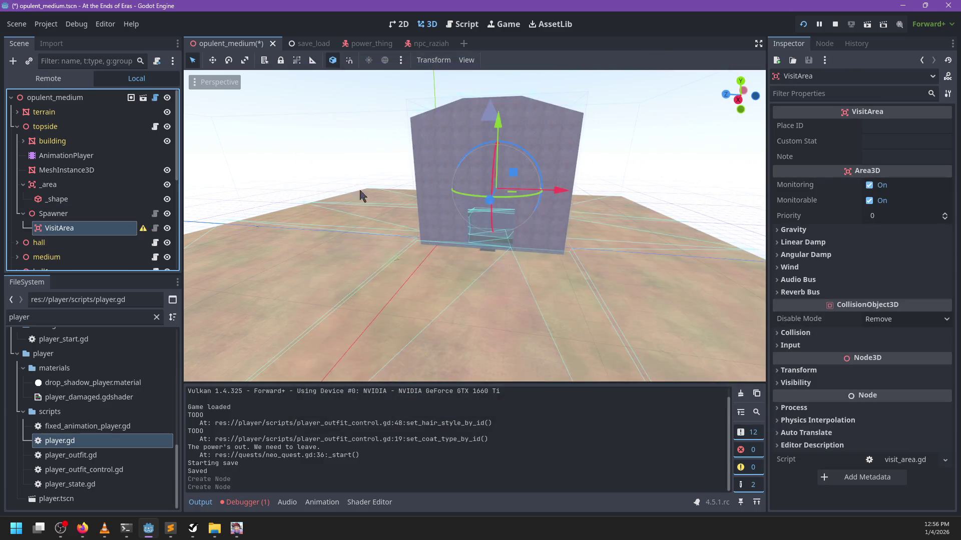
# Set the VisitArea's collision layer and mask to layer 2 instead of layer 1.
pyautogui.click(795, 333)
pyautogui.click(787, 376)
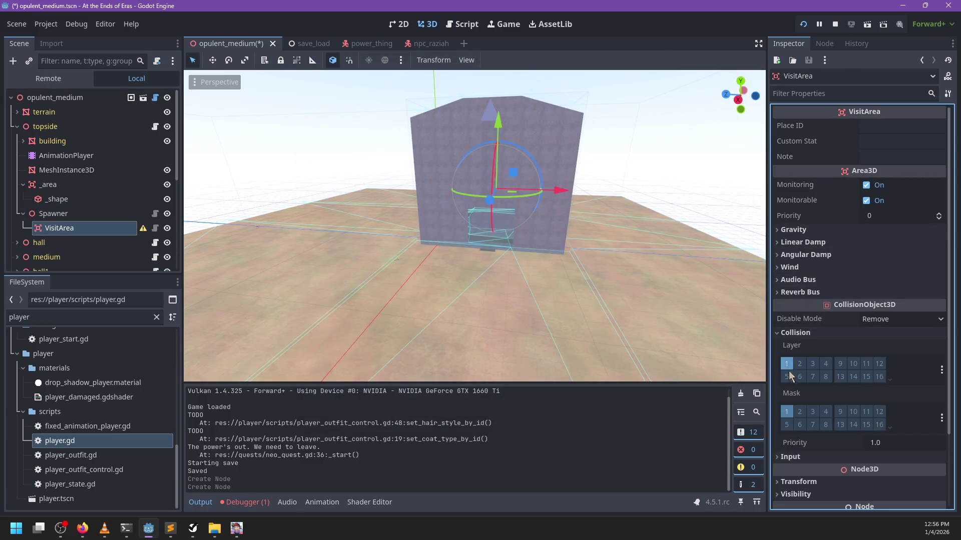
pyautogui.click(787, 411)
pyautogui.click(800, 411)
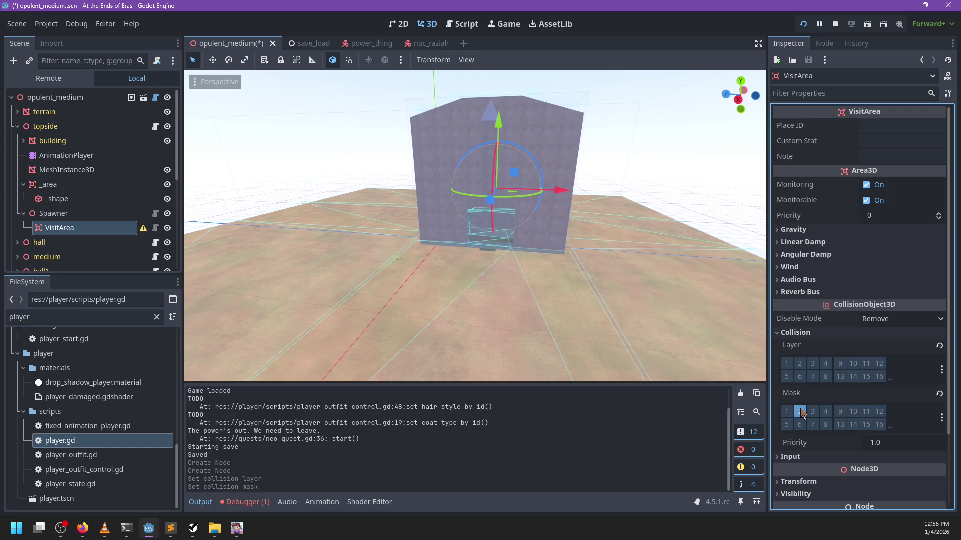
pyautogui.scroll(-3, 345, 245)
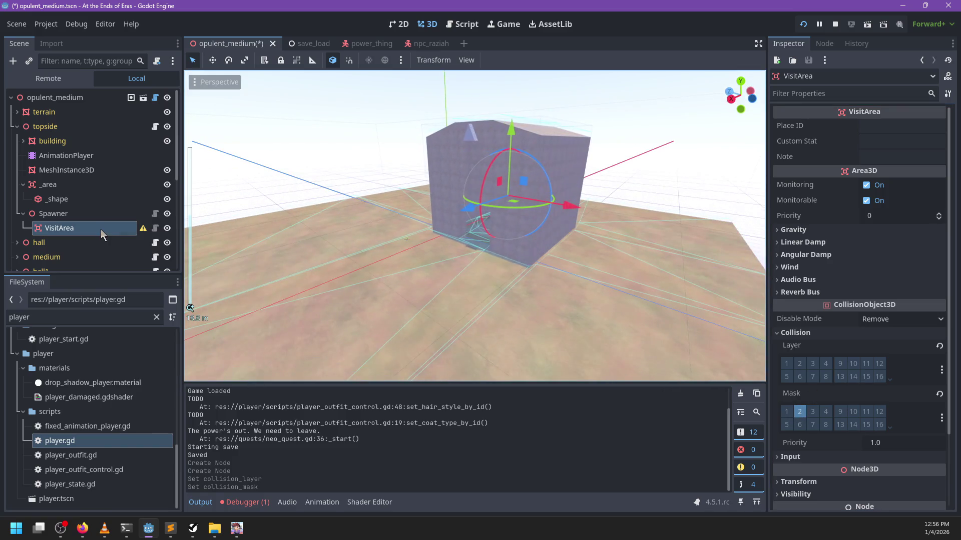
# Rename the Spawner node to 'exit', leaving VisitArea's name unchanged.
pyautogui.click(100, 229)
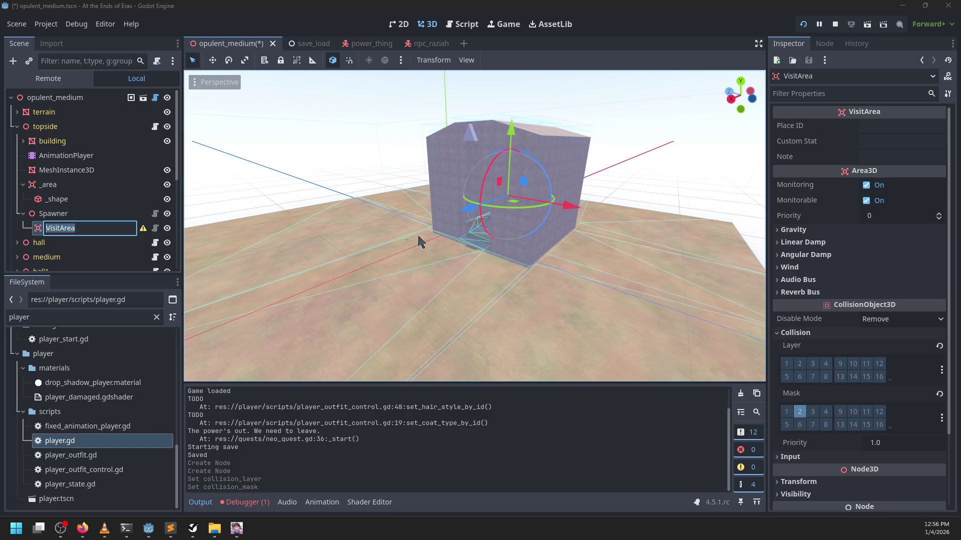
pyautogui.write('e')
pyautogui.click(389, 231)
pyautogui.doubleClick(118, 218)
pyautogui.write('exit')
pyautogui.press('Return')
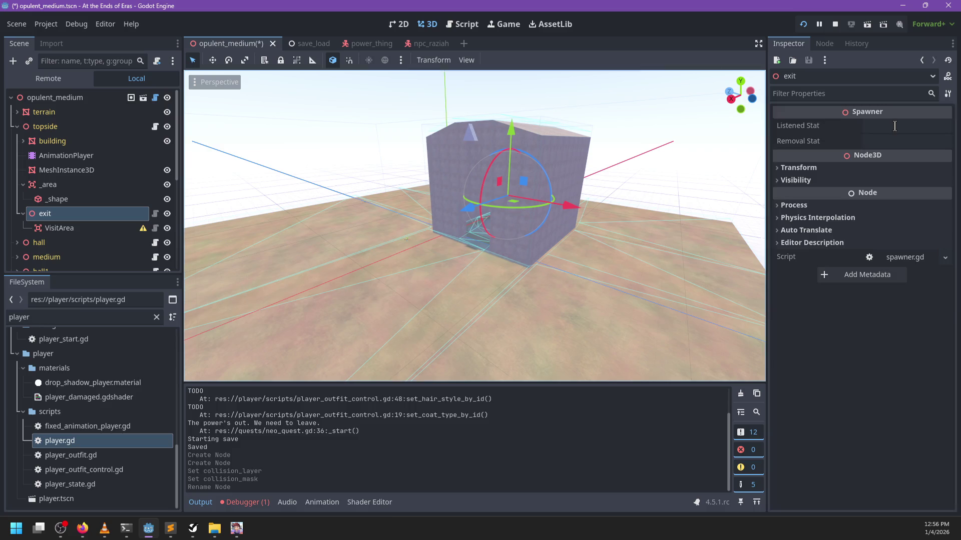
# Set exit's Listened Stat to capacitor/opulent and save the scene.
pyautogui.click(895, 126)
pyautogui.write('medium/')
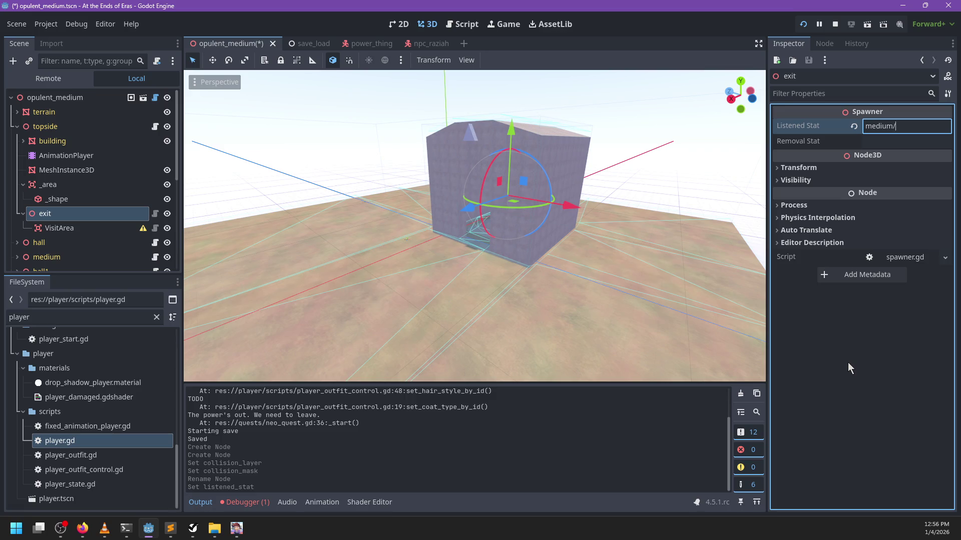
pyautogui.hotkey('ctrl', 'a')
pyautogui.write('opu')
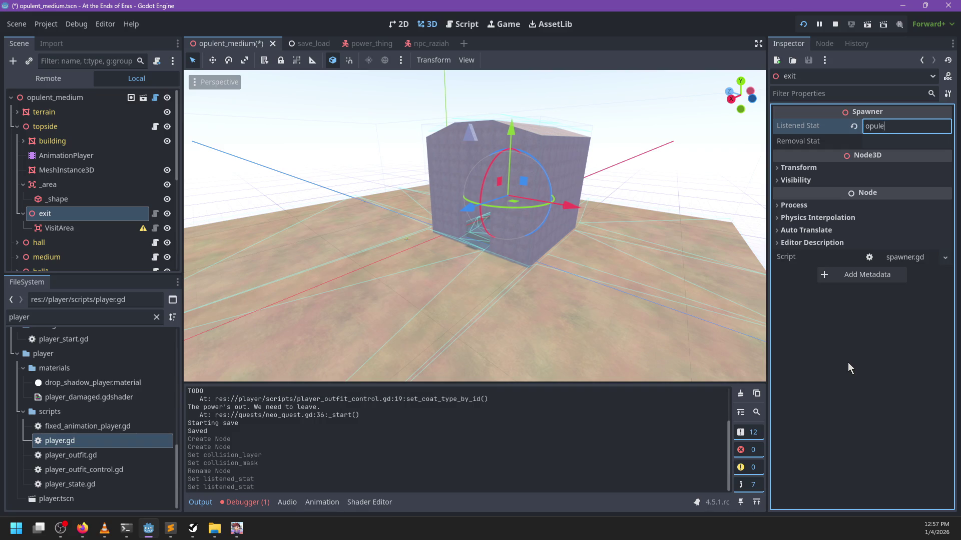
pyautogui.hotkey('ctrl', 'a')
pyautogui.press('BackSpace')
pyautogui.write('capac')
pyautogui.hotkey('ctrl', 's')
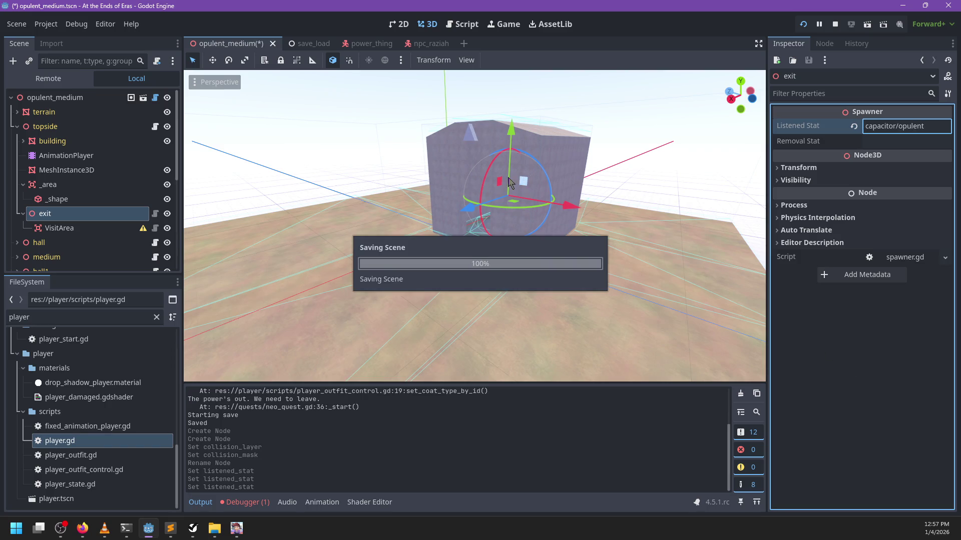
# Set the VisitArea's Place ID to opulent_medium:exit.
pyautogui.click(903, 140)
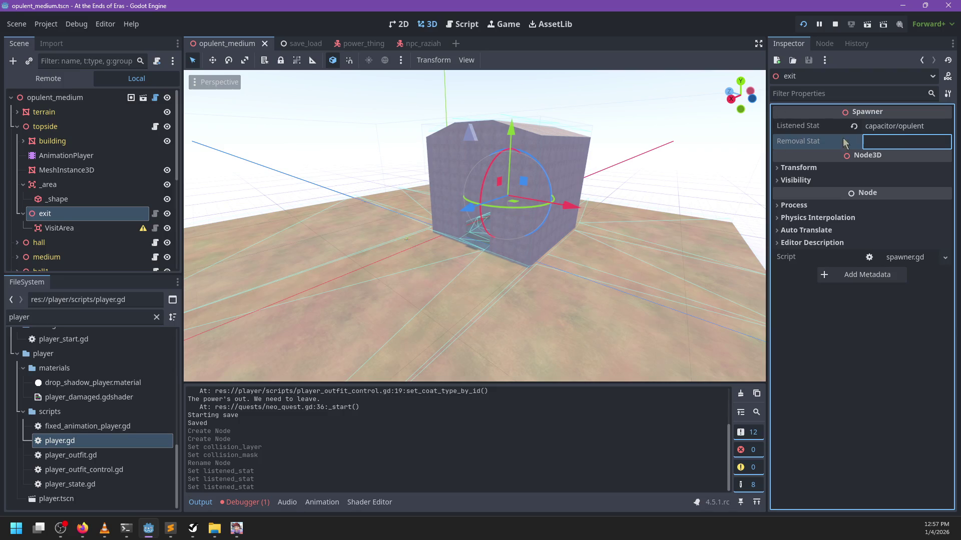
pyautogui.click(124, 231)
pyautogui.click(876, 126)
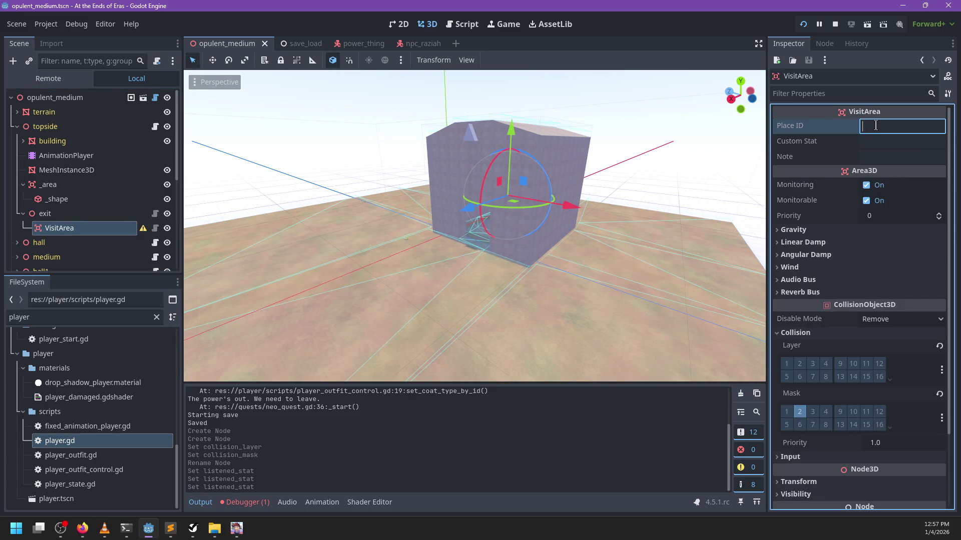
pyautogui.click(879, 143)
pyautogui.click(878, 158)
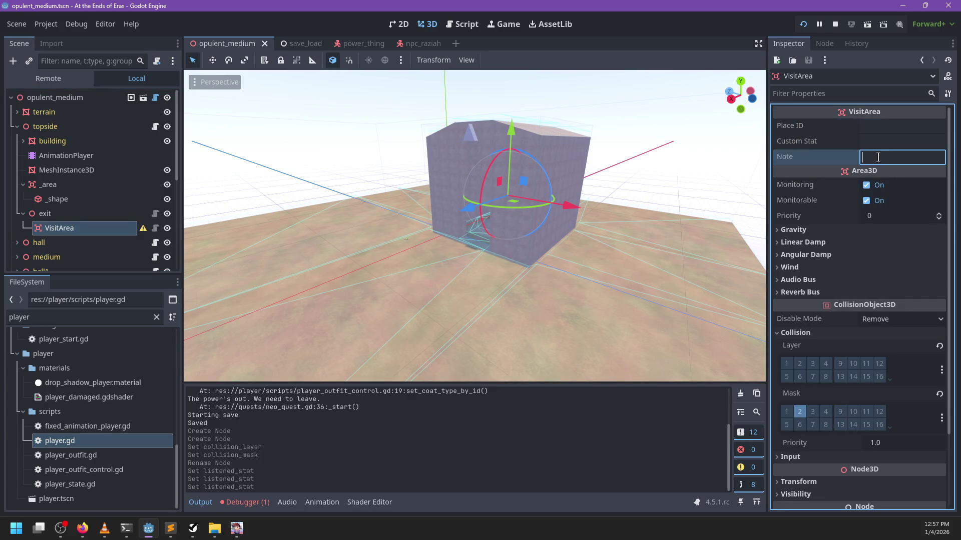
pyautogui.click(873, 126)
pyautogui.write('opulent_medium:exit')
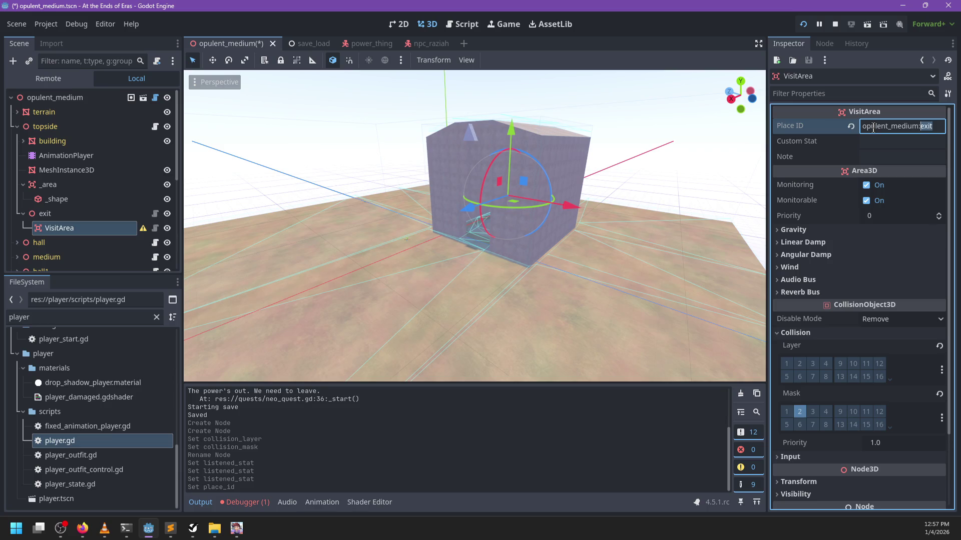
pyautogui.press('Return')
# Set exit's Removal Stat to visited/opulent_medium:exit and save the scene.
pyautogui.click(75, 214)
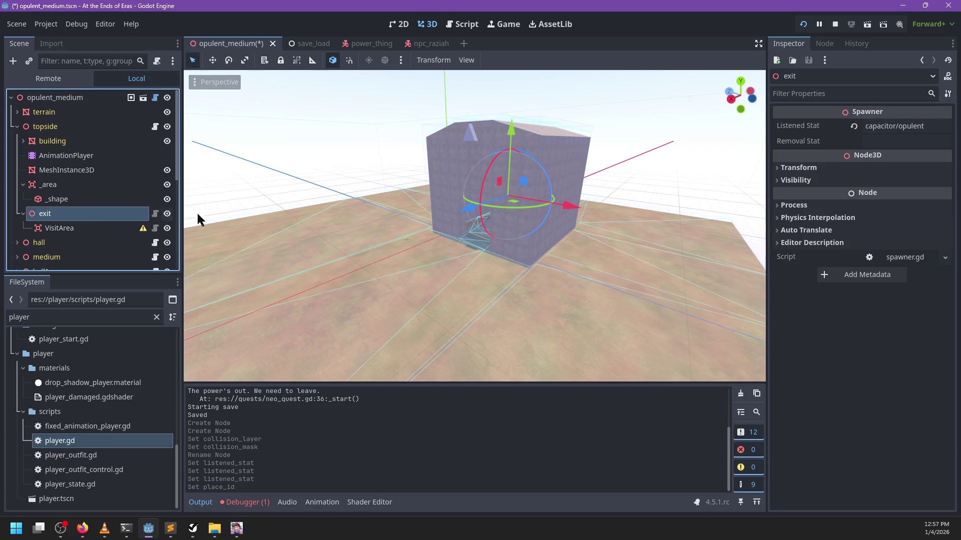
pyautogui.click(883, 141)
pyautogui.write('visited/opulent_medium:exit')
pyautogui.hotkey('ctrl', 's')
# In exit's spawner.gd, replace the Callable wrapper on line 16 with a direct _on_stat_changed reference.
pyautogui.click(155, 214)
pyautogui.scroll(-1, 540, 257)
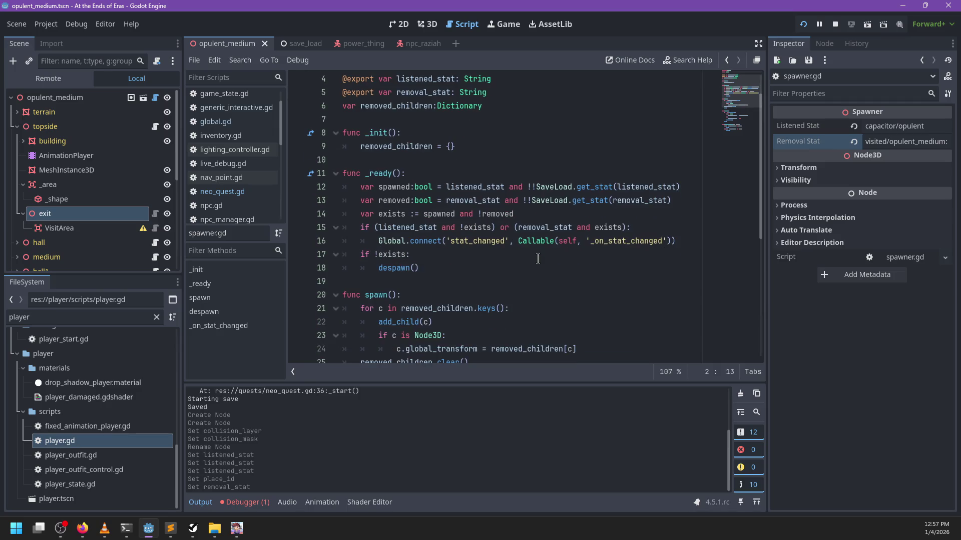
pyautogui.scroll(-6, 525, 264)
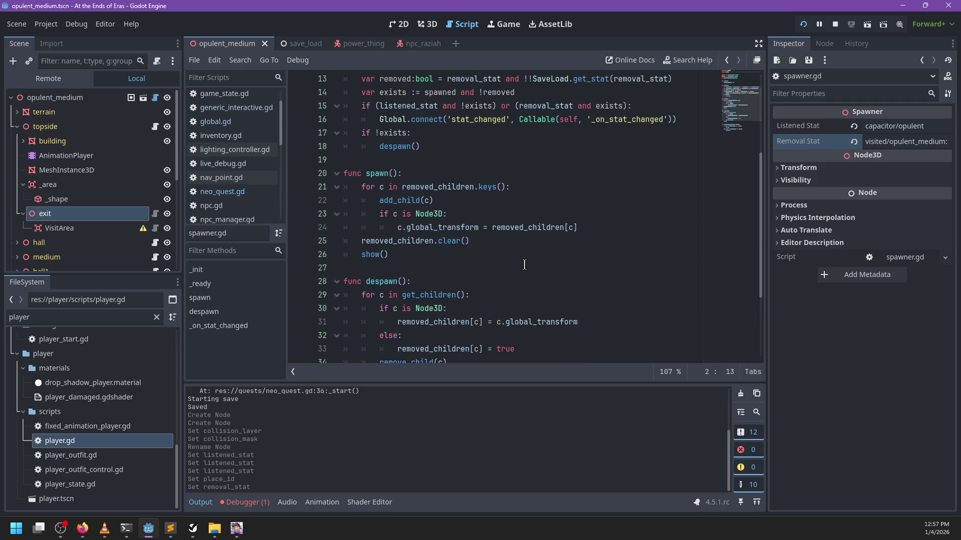
pyautogui.scroll(4, 524, 265)
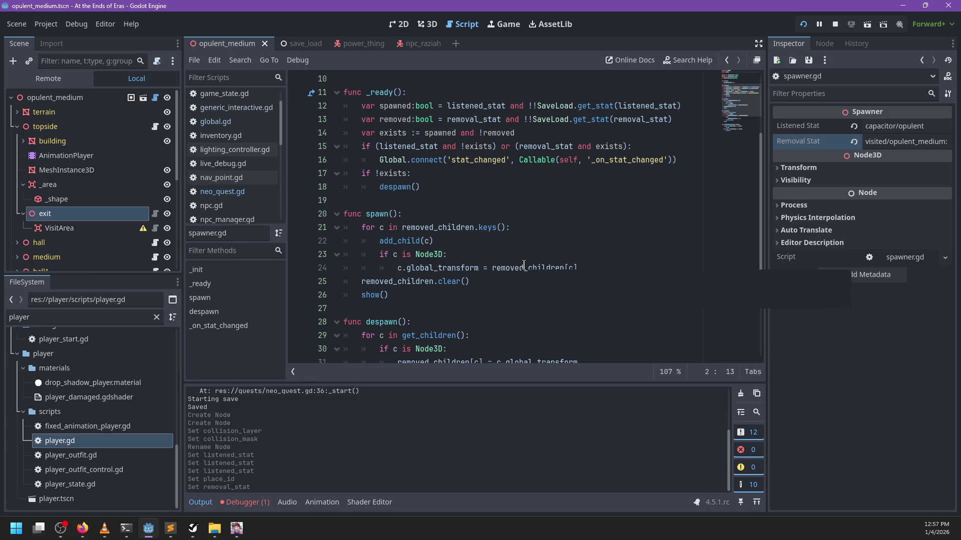
pyautogui.click(489, 184)
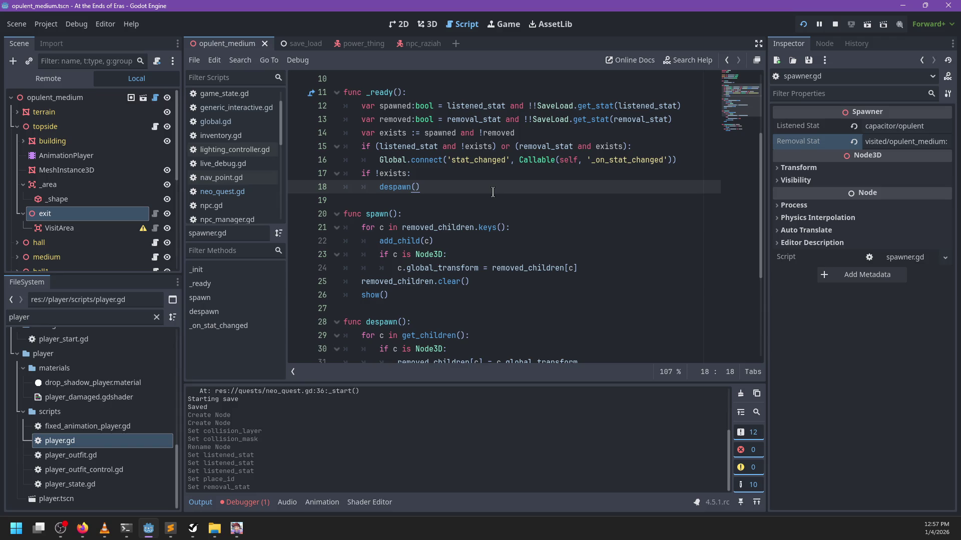
pyautogui.doubleClick(631, 160)
pyautogui.hotkey('ctrl', 'c')
pyautogui.press('BackSpace')
pyautogui.moveTo(600, 160); pyautogui.dragTo(516, 160)
pyautogui.hotkey('ctrl', 'v')
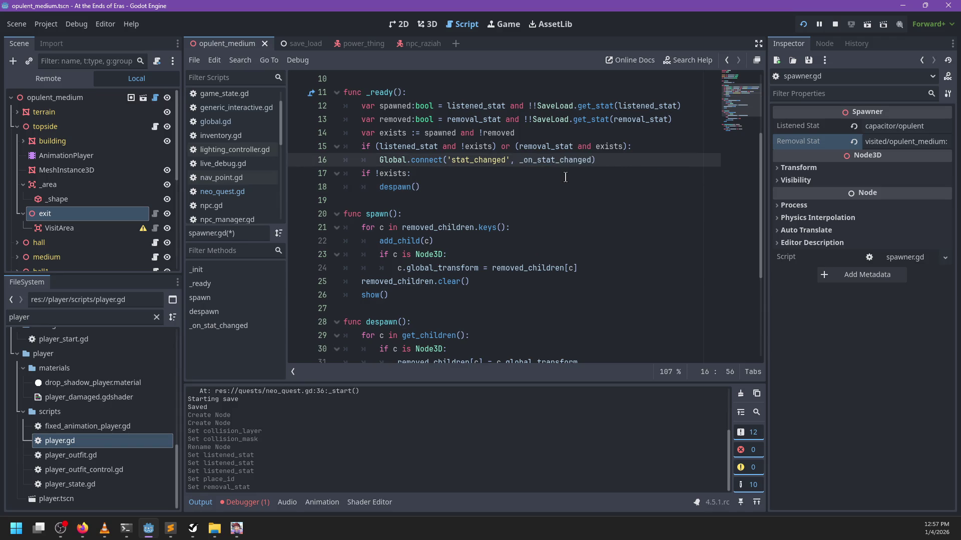
# Change the Global.connect call on line 16 to SaveLoad.state.subscribe.
pyautogui.doubleClick(425, 160)
pyautogui.press('BackSpace')
pyautogui.hotkey('ctrl', 'BackSpace')
pyautogui.write('State')
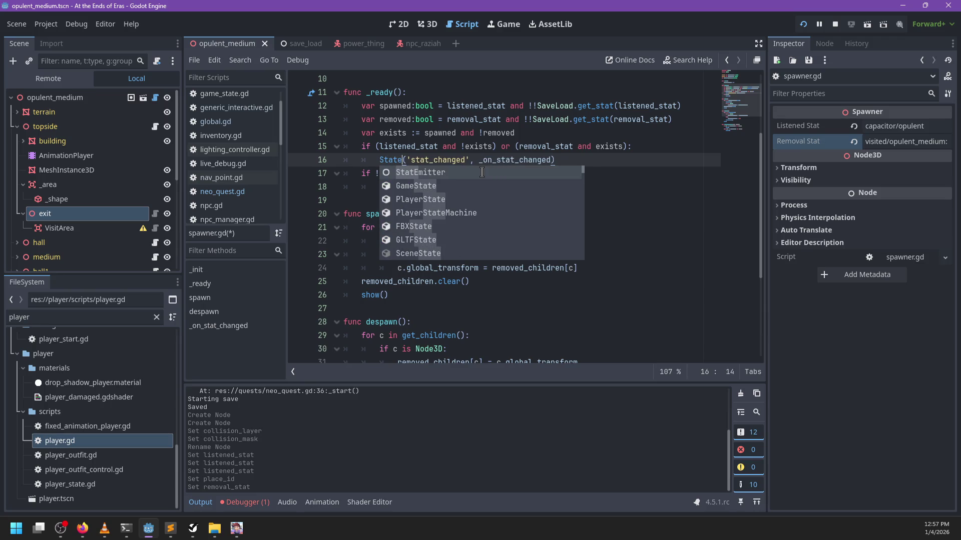
pyautogui.write('.')
pyautogui.press('BackSpace')
pyautogui.hotkey('ctrl', 'BackSpace')
pyautogui.write('SaveLo')
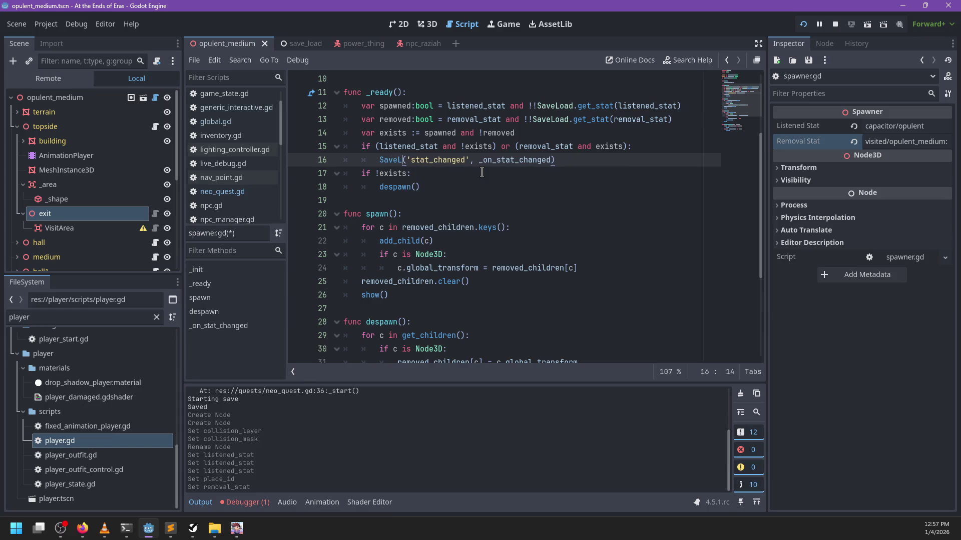
pyautogui.press('Return')
pyautogui.write('.state.sub')
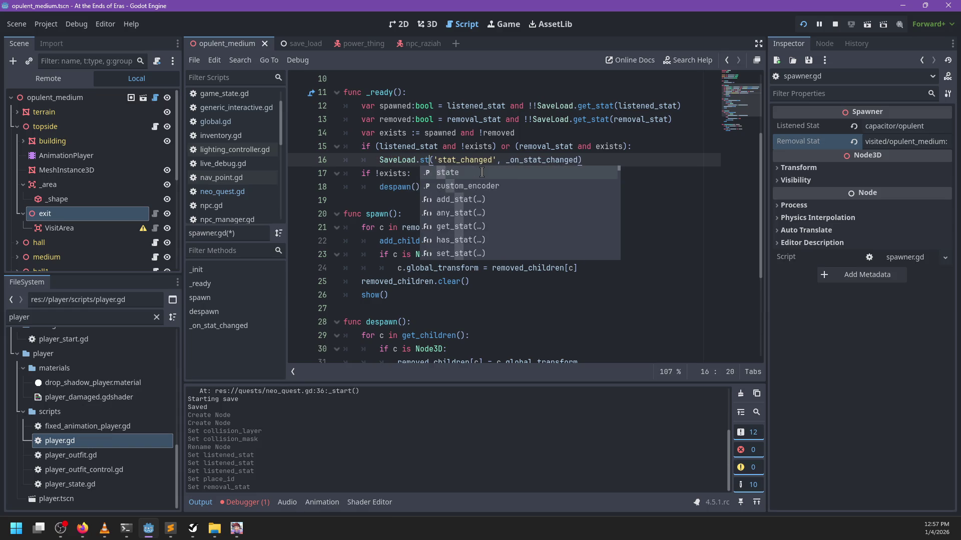
pyautogui.write('scribe')
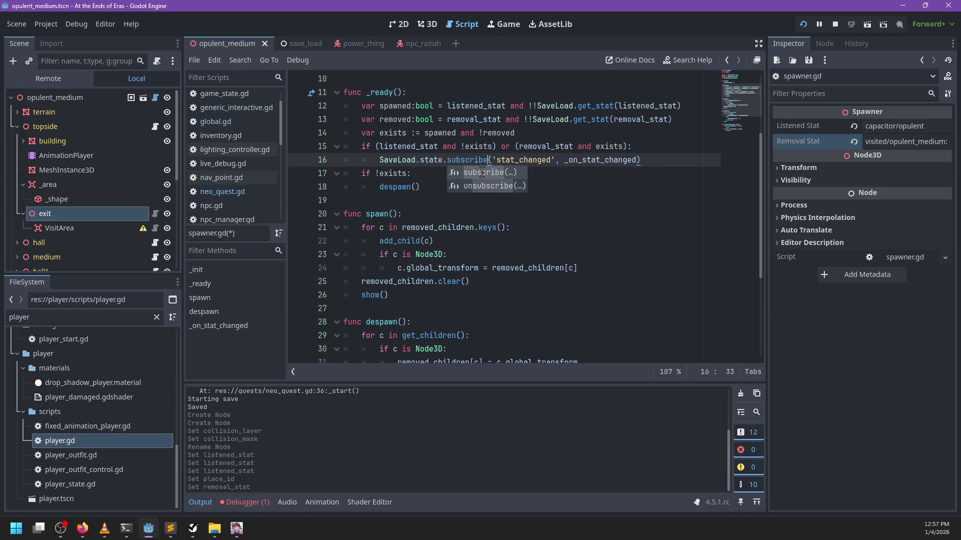
pyautogui.press('Return')
# Replace the 'stat_changed' argument with listened_stat in the subscribe call.
pyautogui.doubleClick(581, 161)
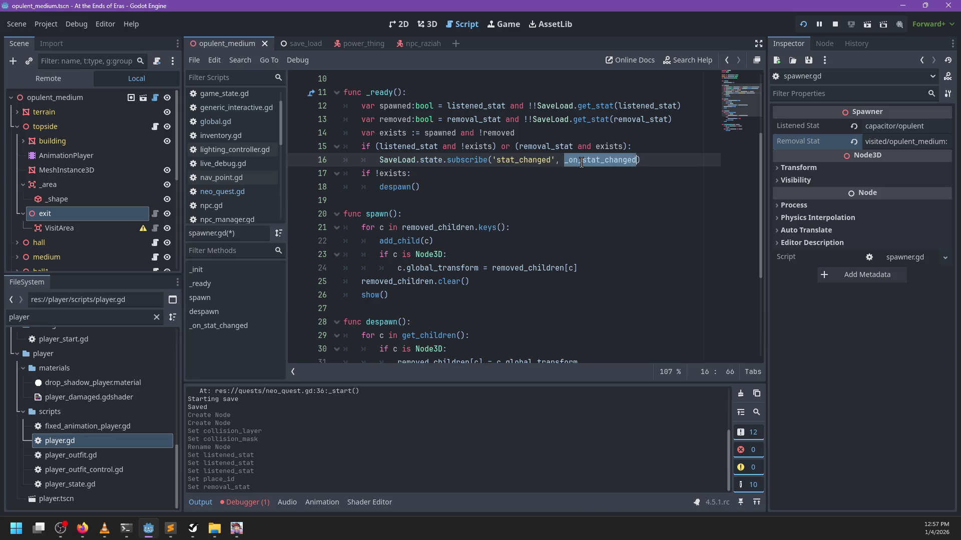
pyautogui.scroll(-4, 530, 202)
pyautogui.click(444, 281)
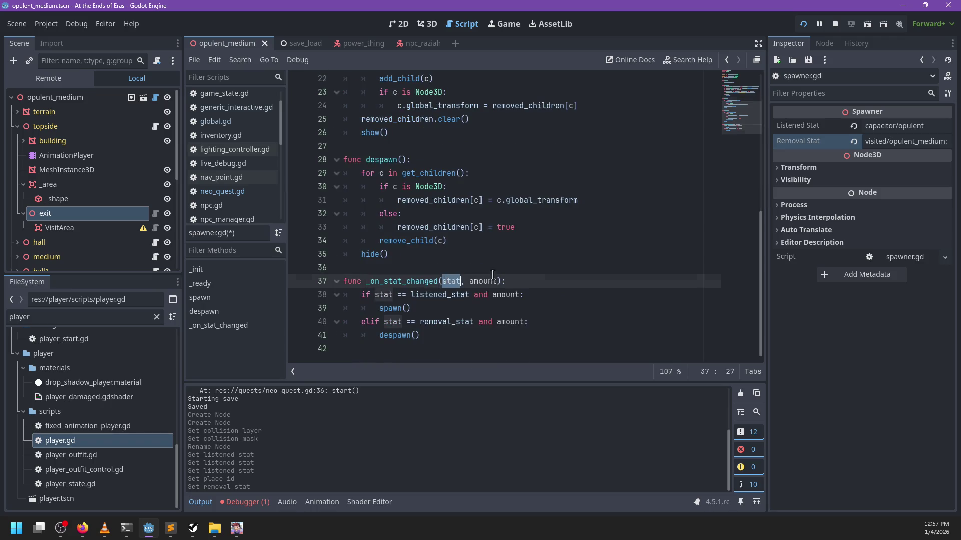
pyautogui.scroll(6, 493, 273)
pyautogui.scroll(-1, 500, 261)
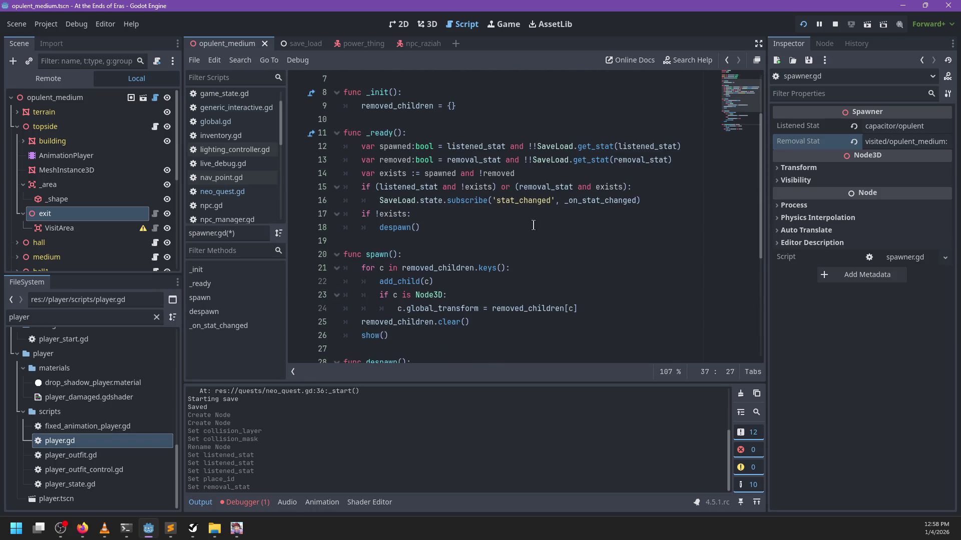
pyautogui.click(514, 197)
pyautogui.moveTo(554, 201); pyautogui.dragTo(491, 202)
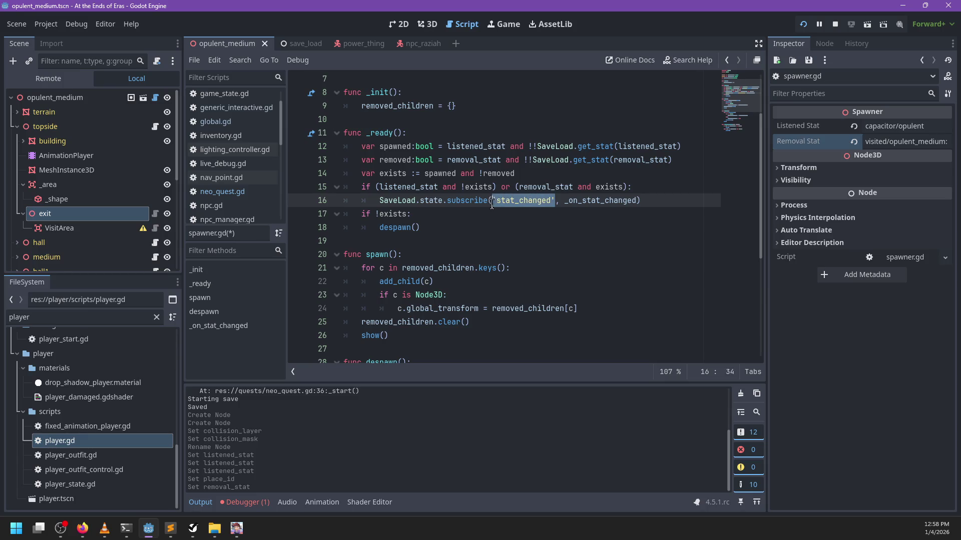
pyautogui.write('listend')
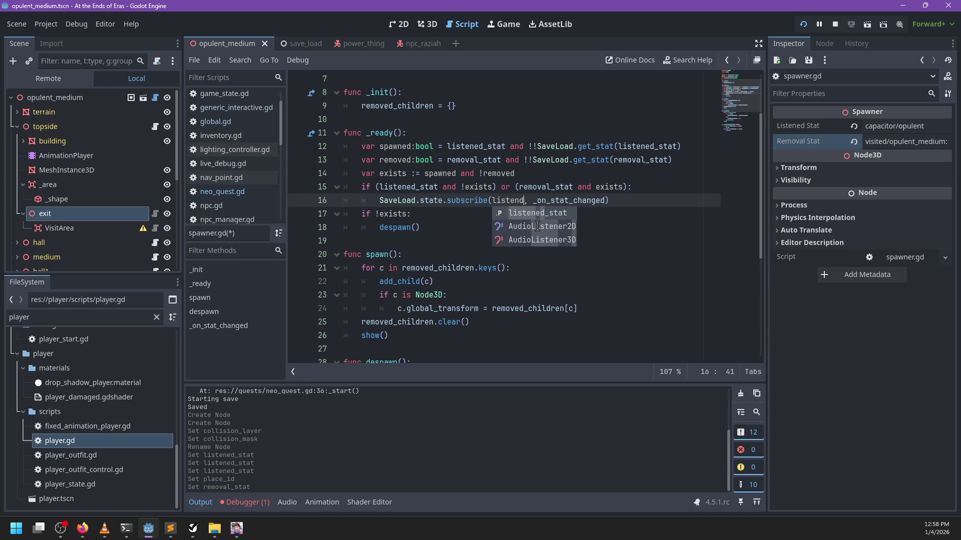
pyautogui.press('Return')
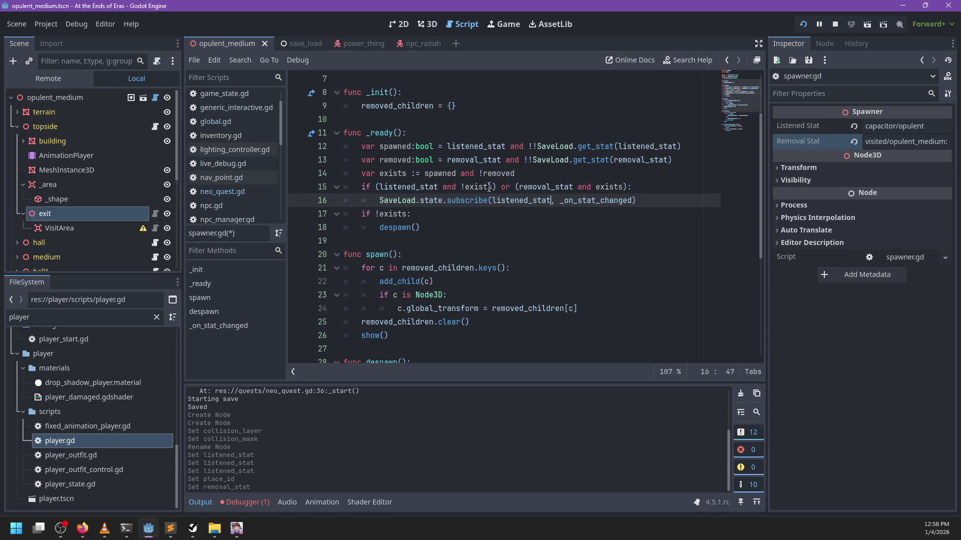
# Delete the removal_stat clause from line 15's condition and add a new line after the subscribe call.
pyautogui.moveTo(497, 187); pyautogui.dragTo(626, 189)
pyautogui.press('BackSpace')
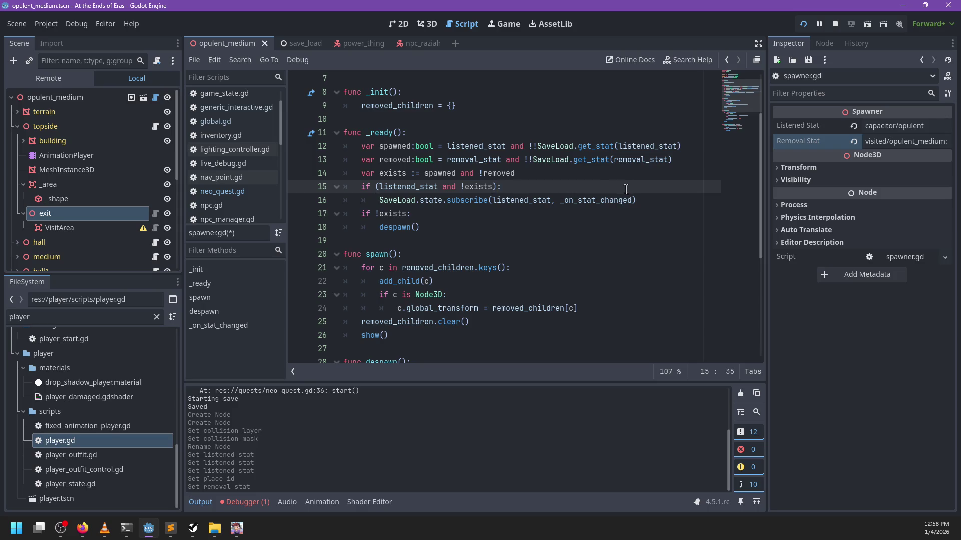
pyautogui.moveTo(606, 198)
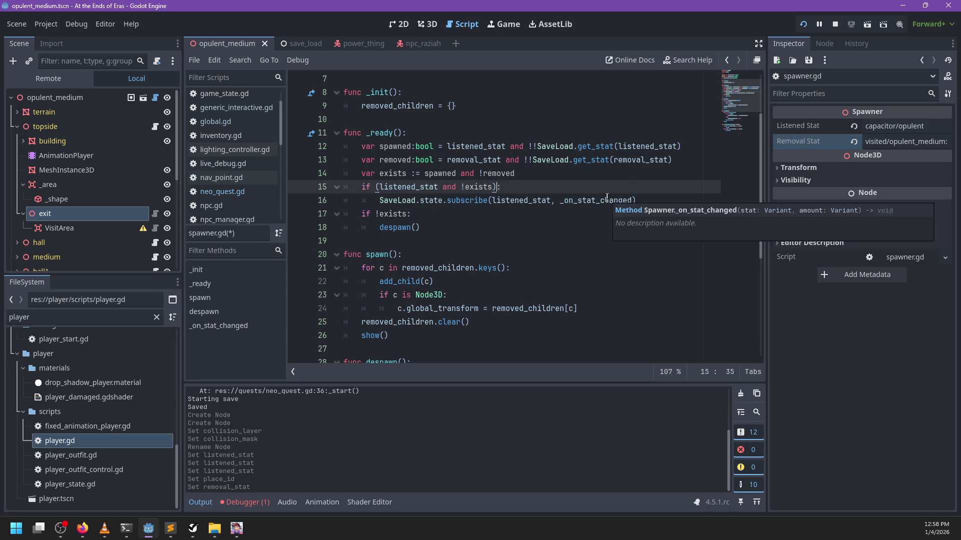
pyautogui.click(656, 200)
pyautogui.press('Return')
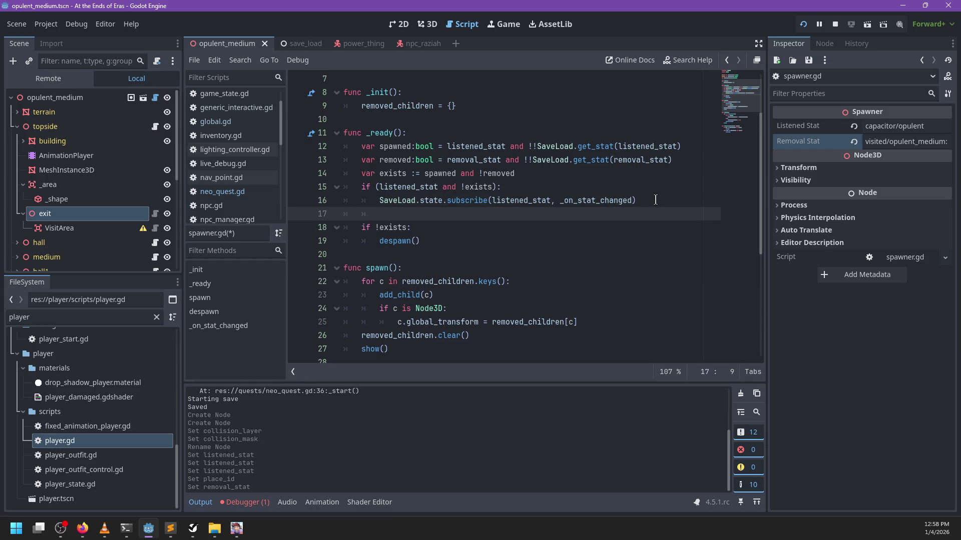
# Write the new condition (removal_stat and exists): below the subscribe call.
pyautogui.write('ifor (removal_stat and exists)')
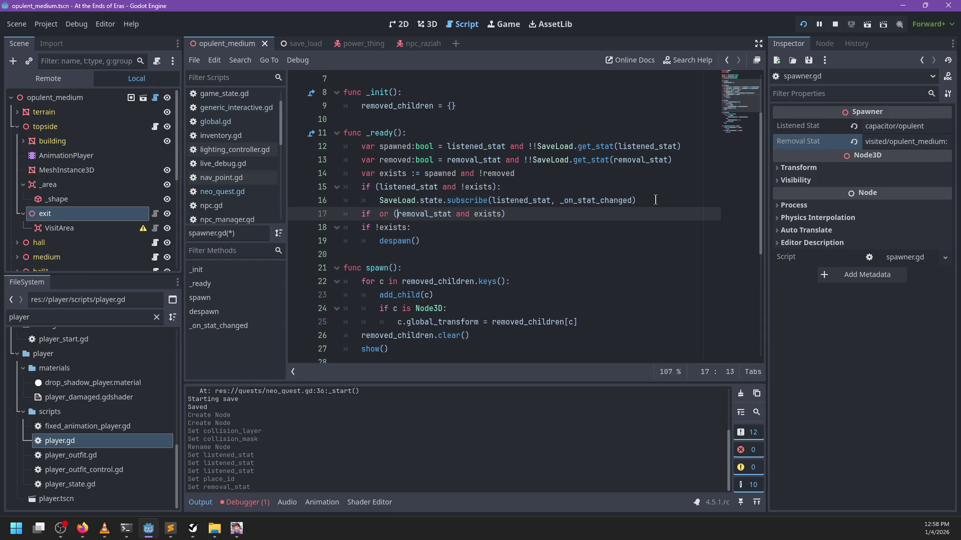
pyautogui.press('Left')
pyautogui.press('Left')
pyautogui.press('BackSpace')
pyautogui.press('BackSpace')
pyautogui.press('BackSpace')
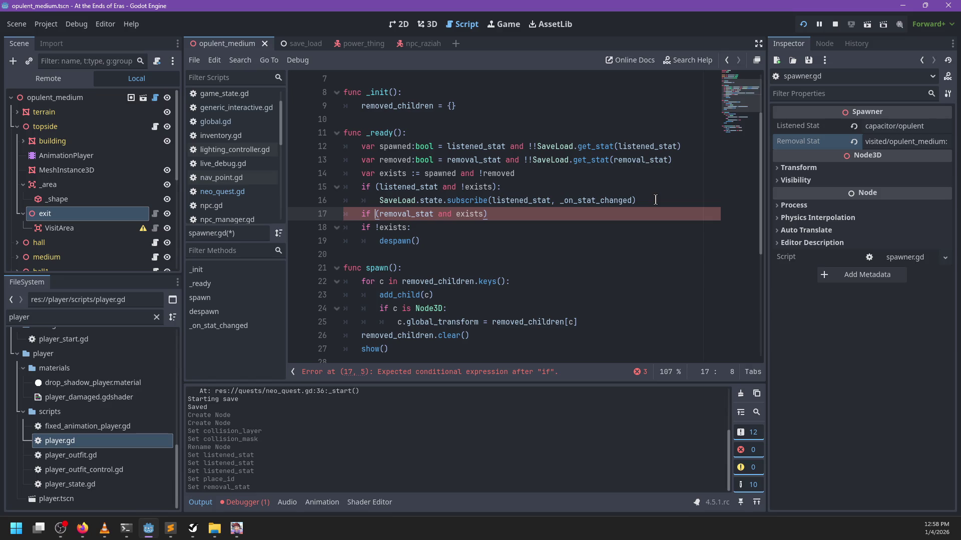
pyautogui.press('Up')
pyautogui.press('Up')
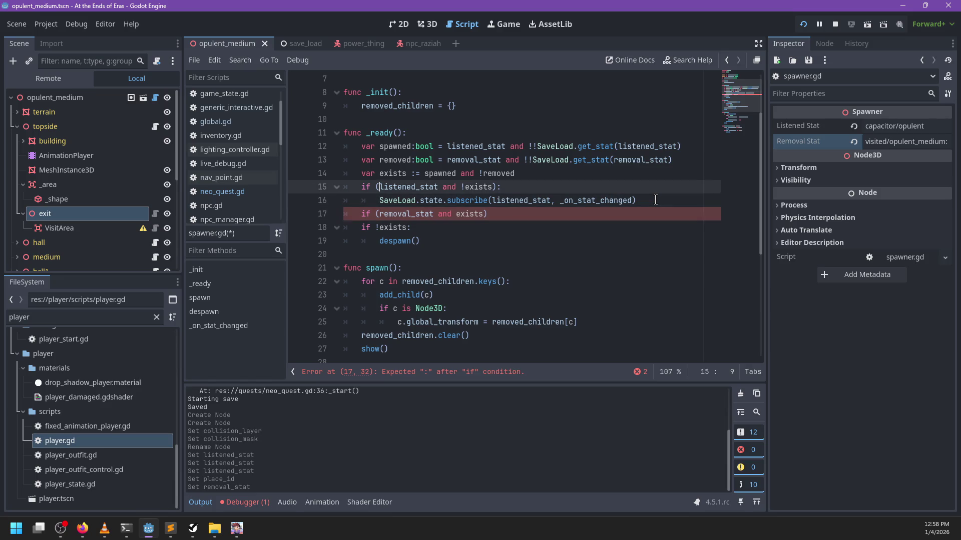
pyautogui.press('Down')
pyautogui.press('Down')
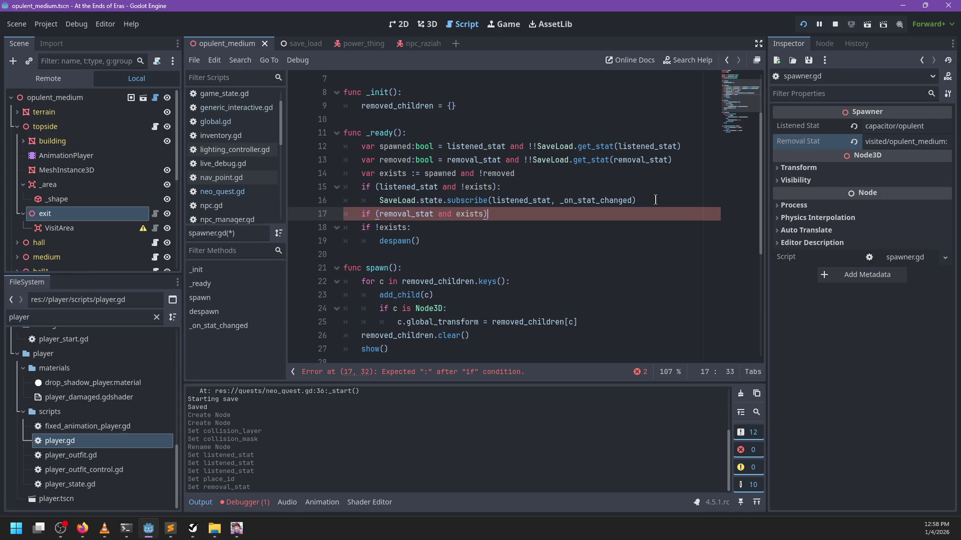
pyautogui.write(':')
pyautogui.press('Return')
# Add SaveLoad.state.subscribe(removal_stat, _on_stat_changed) under the removal_stat condition.
pyautogui.hotkey('ctrl', 'z')
pyautogui.hotkey('ctrl', 'z')
pyautogui.hotkey('ctrl', 'z')
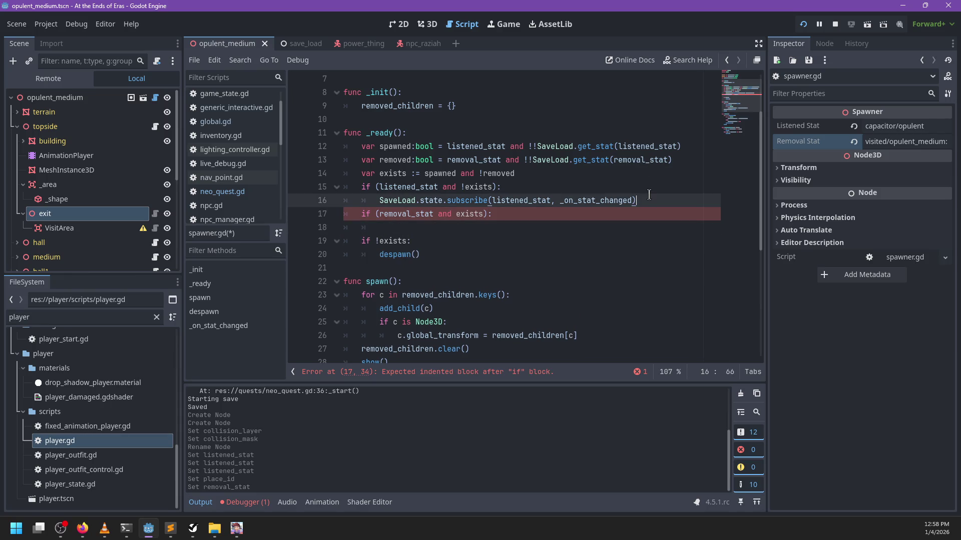
pyautogui.hotkey('ctrl', 'shift', 'z')
pyautogui.hotkey('ctrl', 'shift', 'z')
pyautogui.hotkey('ctrl', 'shift', 'z')
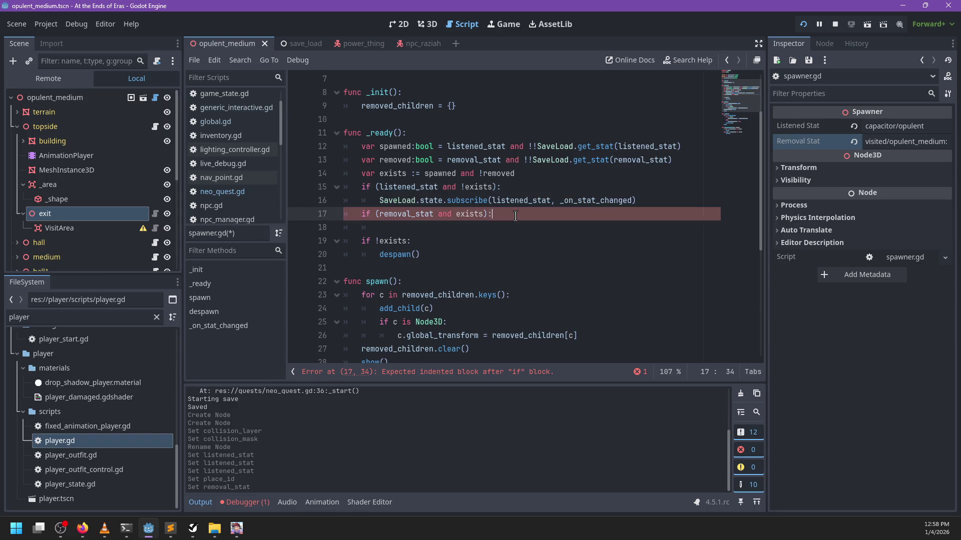
pyautogui.doubleClick(395, 214)
pyautogui.hotkey('ctrl', 'c')
pyautogui.doubleClick(501, 227)
pyautogui.hotkey('ctrl', 'v')
pyautogui.click(495, 241)
pyautogui.press('BackSpace')
pyautogui.press('BackSpace')
pyautogui.press('BackSpace')
# Strip the exists checks and parentheses from both conditions and save.
pyautogui.moveTo(488, 214); pyautogui.dragTo(432, 213)
pyautogui.press('BackSpace')
pyautogui.hotkey('ctrl', 'Left')
pyautogui.press('BackSpace')
pyautogui.press('Up')
pyautogui.press('Up')
pyautogui.press('Delete')
pyautogui.moveTo(435, 187); pyautogui.dragTo(495, 187)
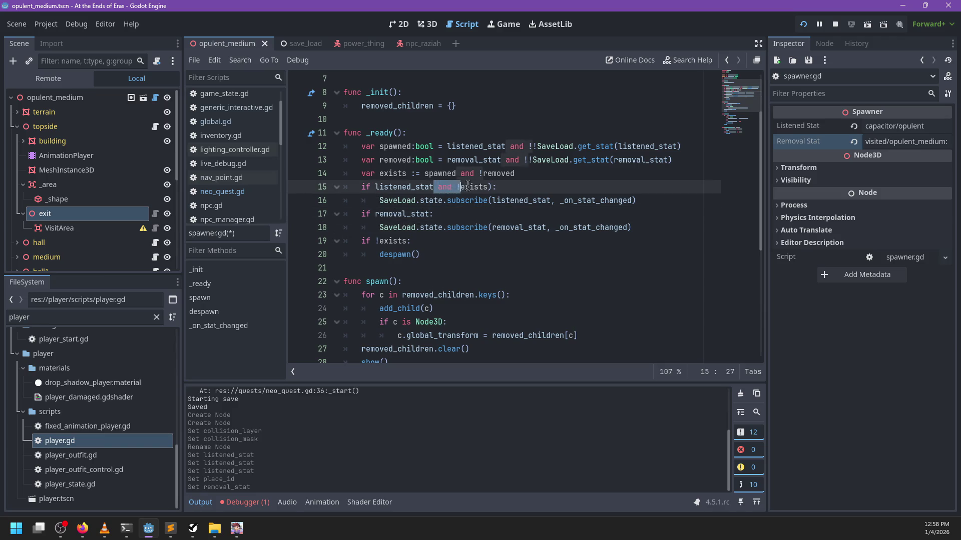
pyautogui.press('BackSpace')
pyautogui.click(477, 218)
pyautogui.scroll(-2, 484, 227)
pyautogui.hotkey('ctrl', 's')
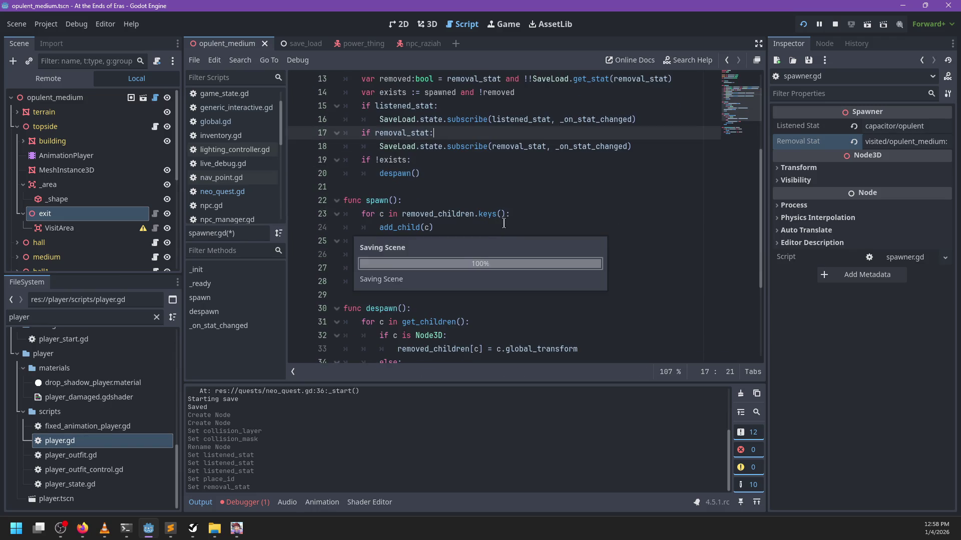
# Restore the exists checks in both conditions and save spawner.gd.
pyautogui.scroll(-4, 521, 218)
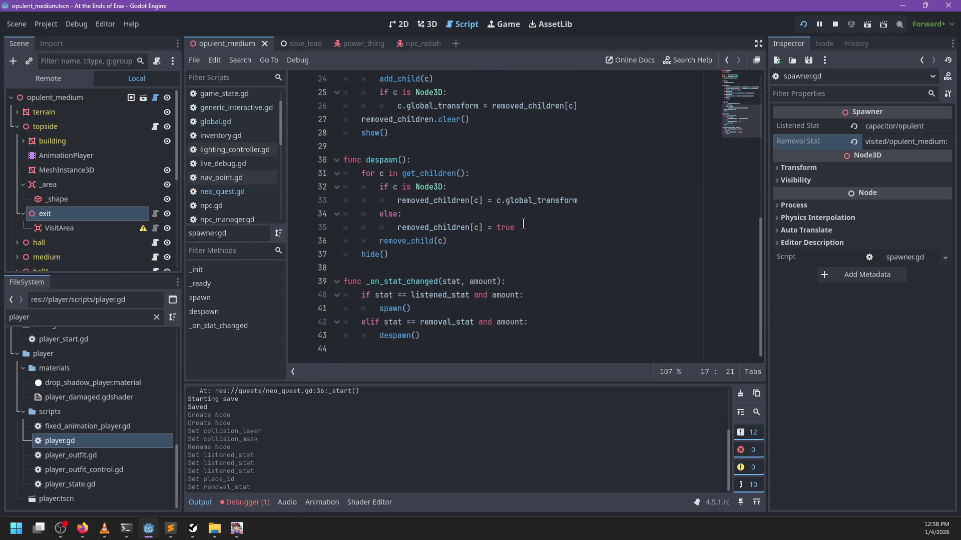
pyautogui.scroll(4, 523, 223)
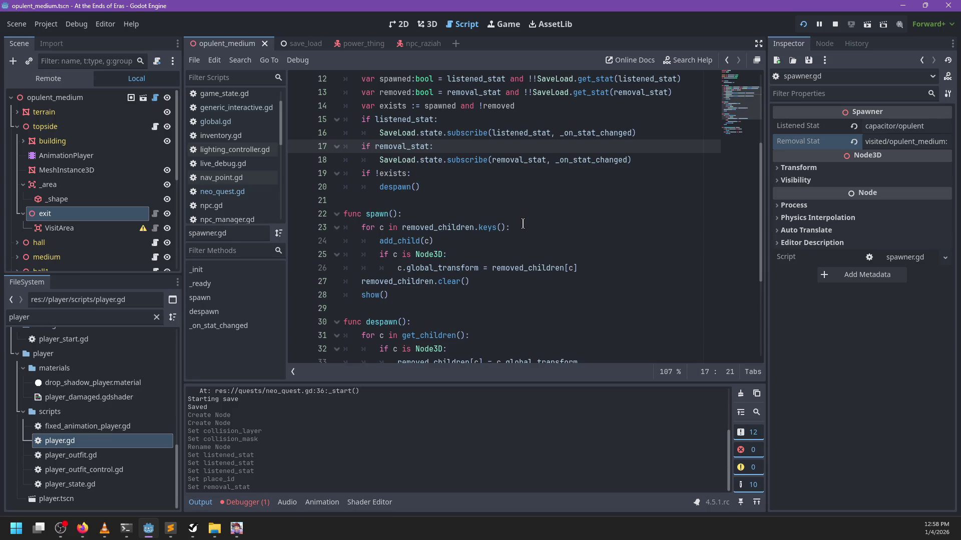
pyautogui.hotkey('ctrl', 'z')
pyautogui.hotkey('ctrl', 'z')
pyautogui.hotkey('ctrl', 'z')
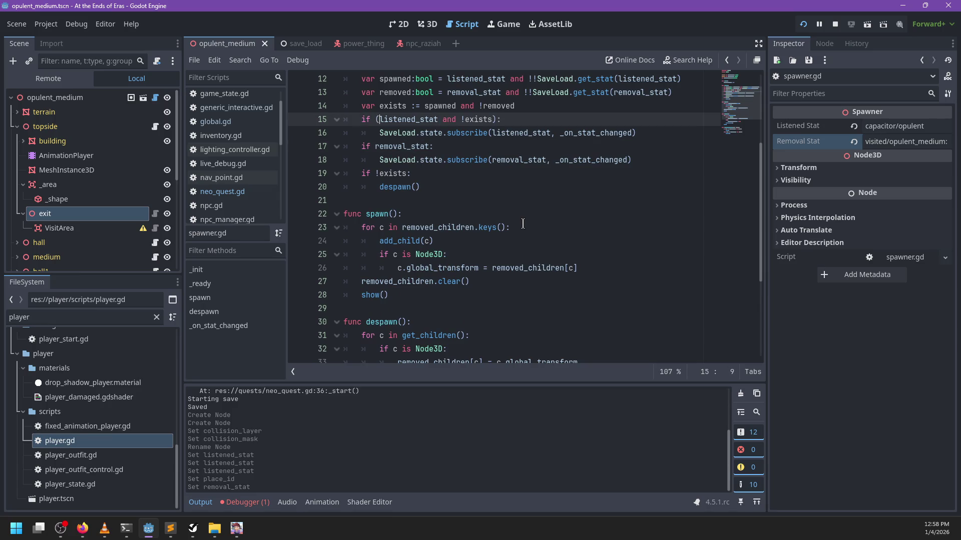
pyautogui.write('(')
pyautogui.hotkey('ctrl', 's')
pyautogui.write('and exists)')
pyautogui.click(460, 183)
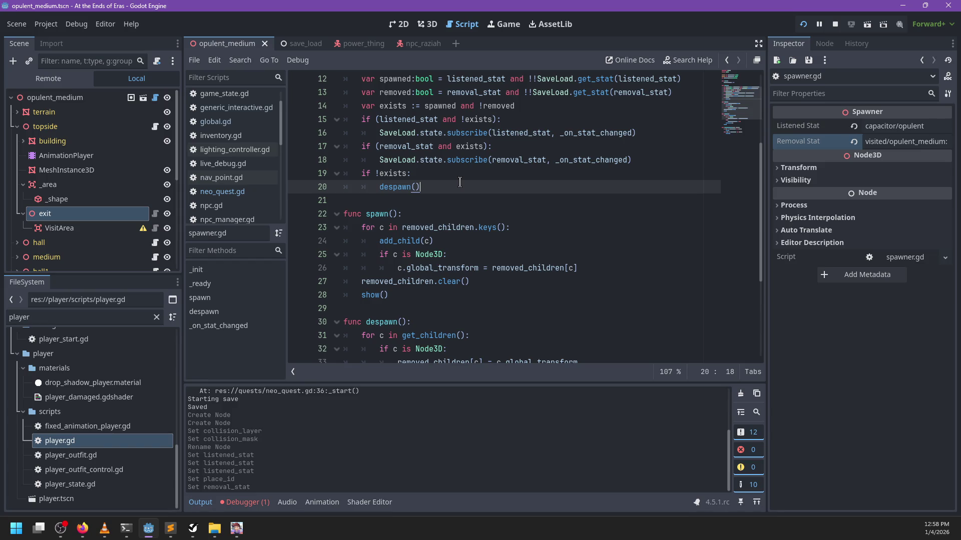
# Clear the selected function name field.
pyautogui.scroll(-4, 460, 182)
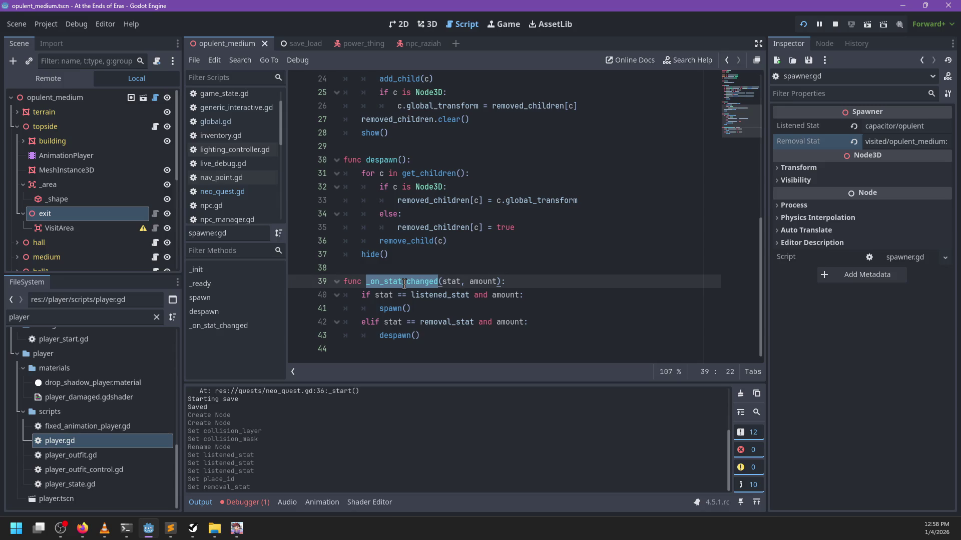
pyautogui.click(426, 307)
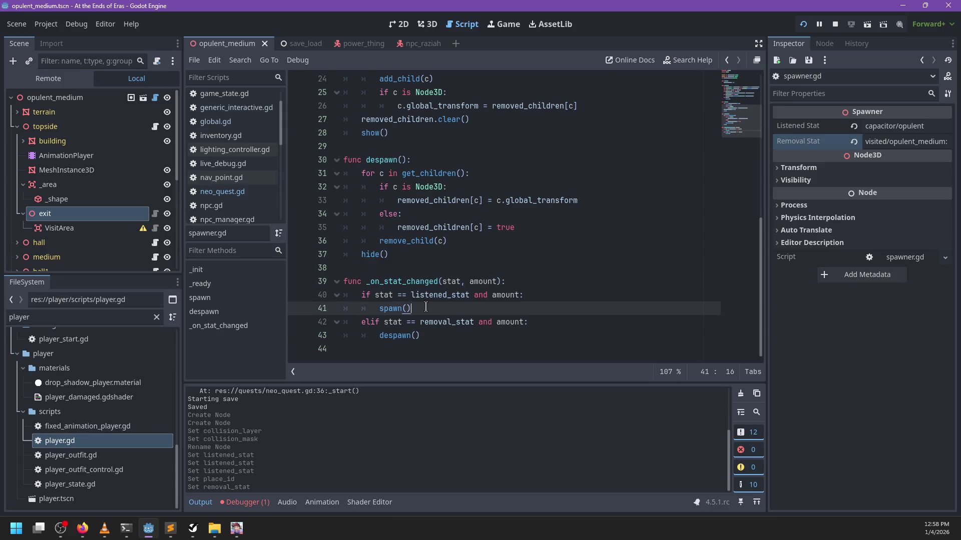
pyautogui.scroll(4, 427, 307)
pyautogui.scroll(-4, 429, 309)
pyautogui.scroll(5, 429, 309)
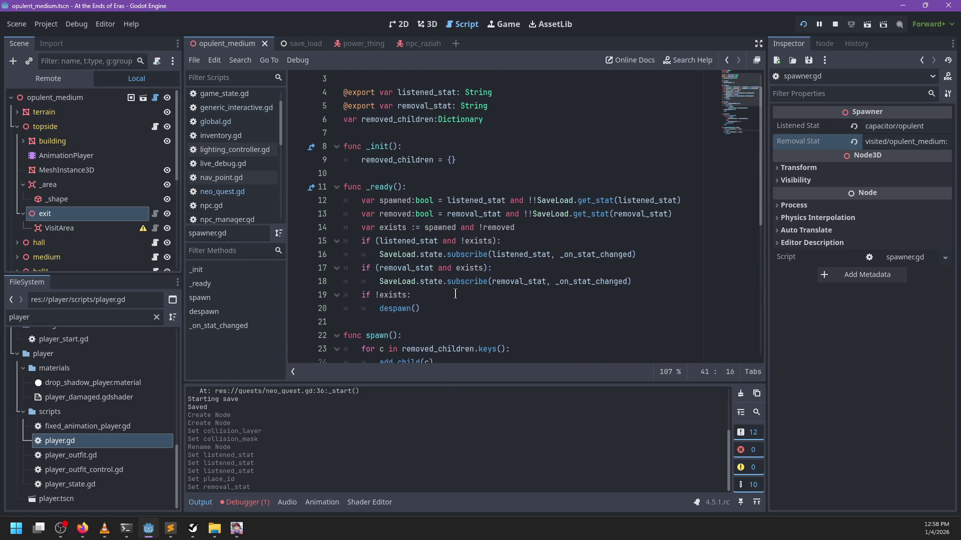
pyautogui.click(455, 295)
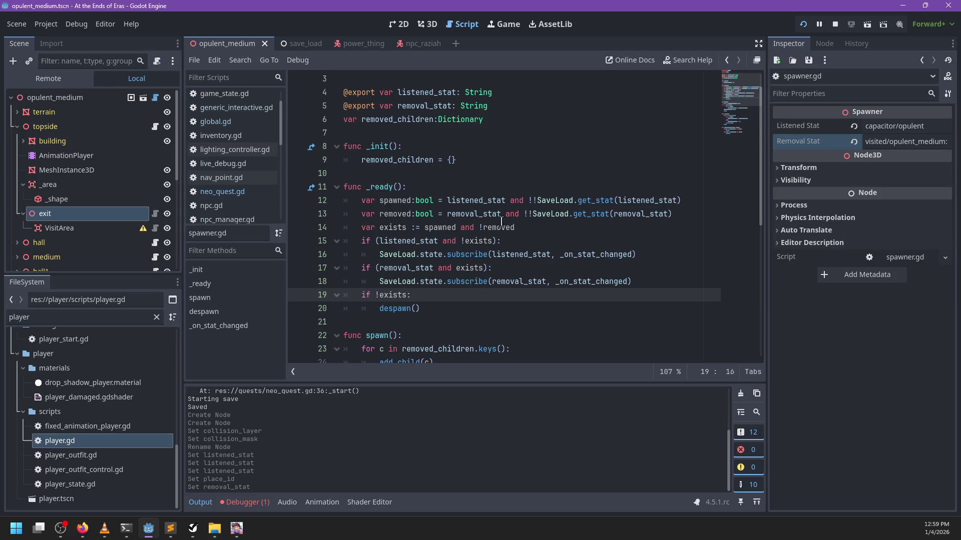
pyautogui.moveTo(518, 285)
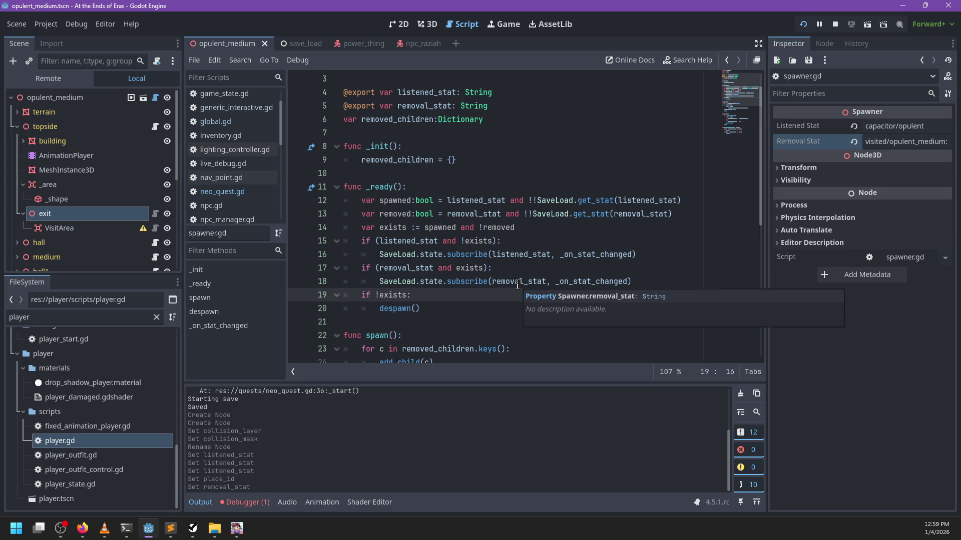
# Add a CollisionShape3D with a new BoxShape3D under the exit's VisitArea.
pyautogui.click(100, 227)
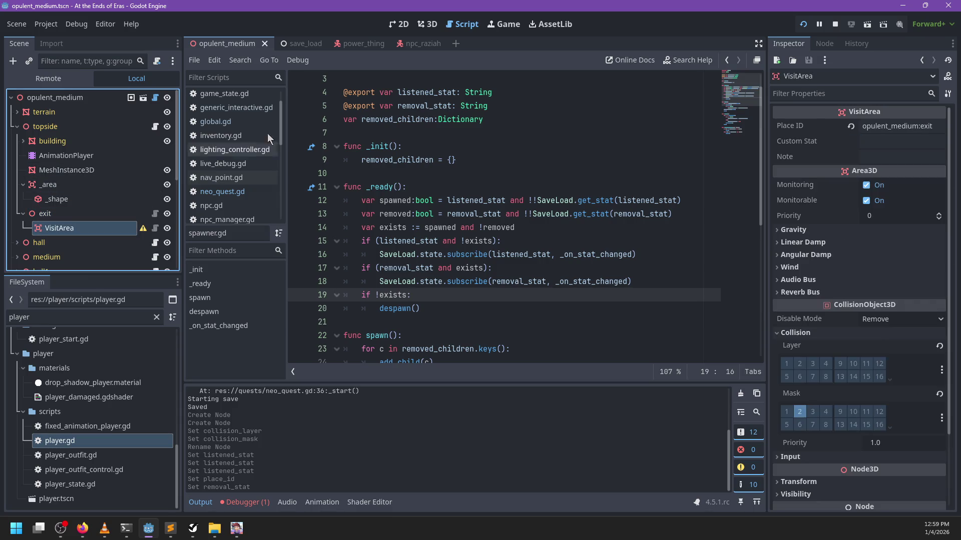
pyautogui.click(427, 24)
pyautogui.hotkey('ctrl', 'a')
pyautogui.write('shape')
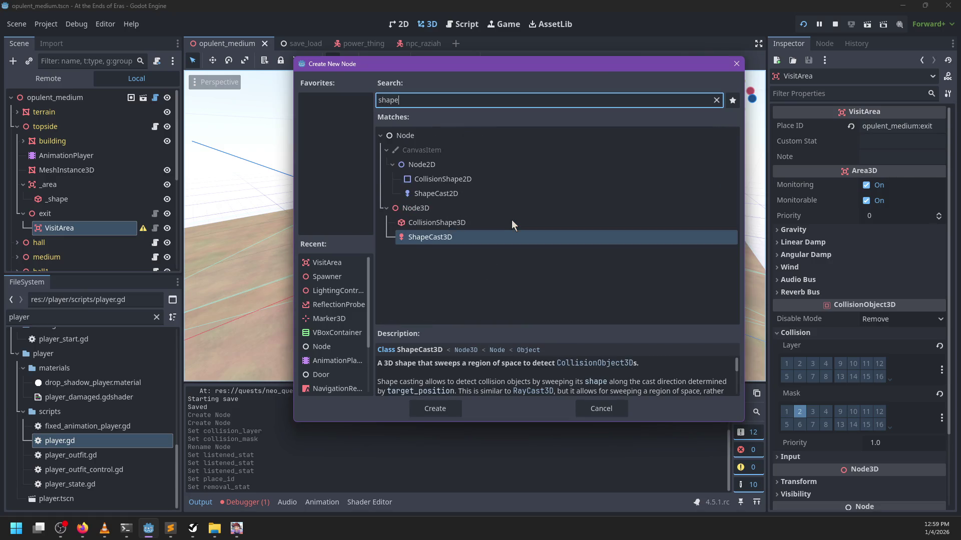
pyautogui.press('Up')
pyautogui.press('Return')
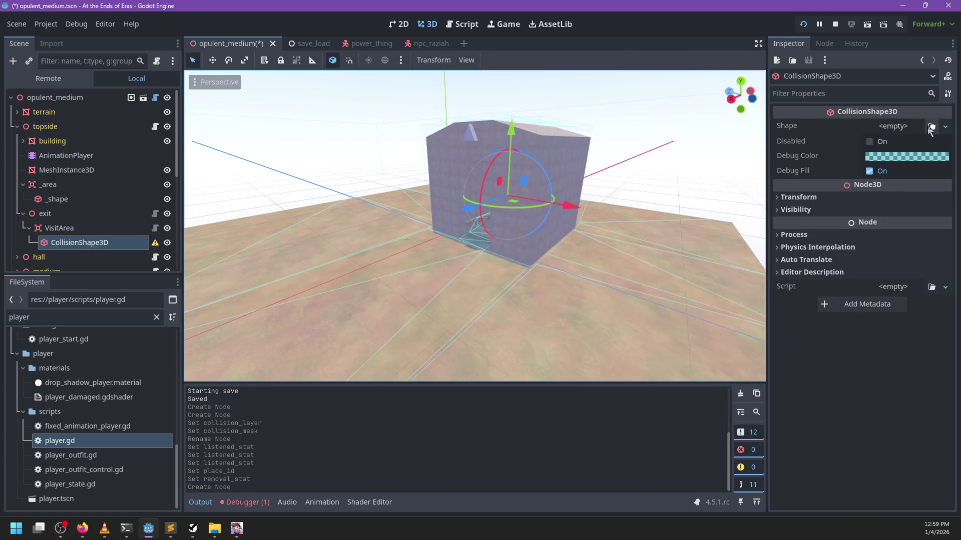
pyautogui.click(894, 126)
pyautogui.click(887, 189)
# Stretch the box around the exit building: 12.53 along Z, 5.27 along X, height adjusted.
pyautogui.scroll(5, 511, 168)
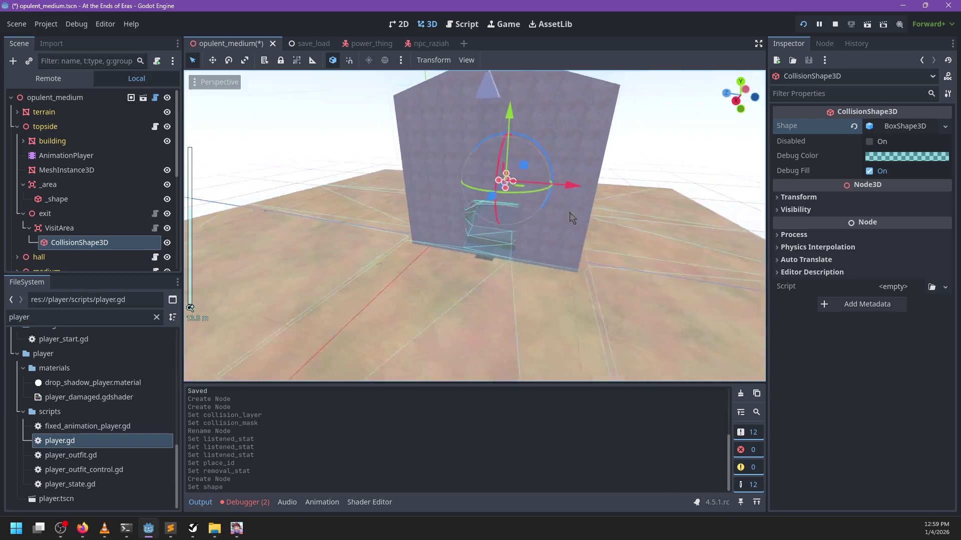
pyautogui.moveTo(510, 210)
pyautogui.mouseDown()
pyautogui.moveTo(358, 262)
pyautogui.moveTo(401, 272)
pyautogui.mouseUp()
pyautogui.moveTo(520, 170)
pyautogui.mouseDown()
pyautogui.moveTo(495, 187)
pyautogui.moveTo(369, 175)
pyautogui.mouseUp()
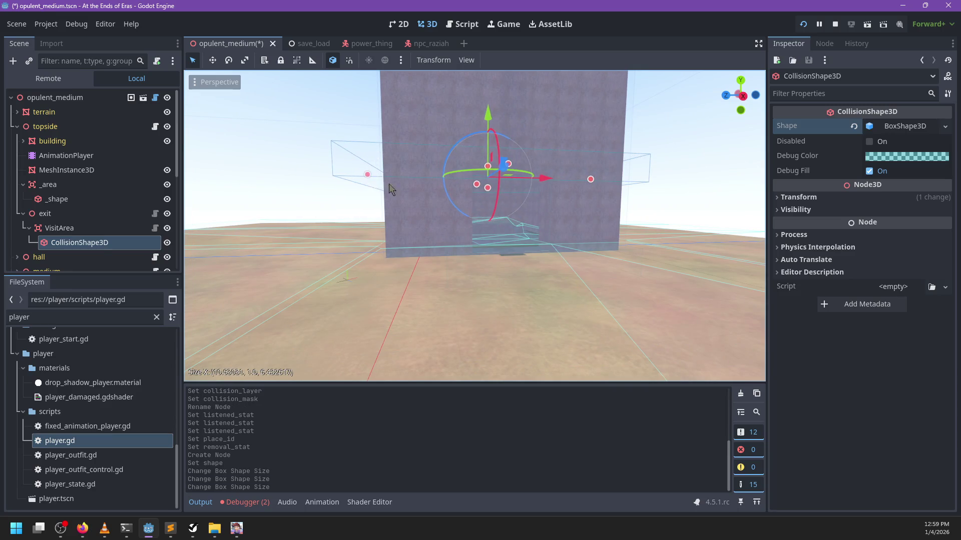
pyautogui.scroll(-4, 369, 176)
pyautogui.moveTo(476, 189); pyautogui.dragTo(474, 234)
pyautogui.press('KP_1')
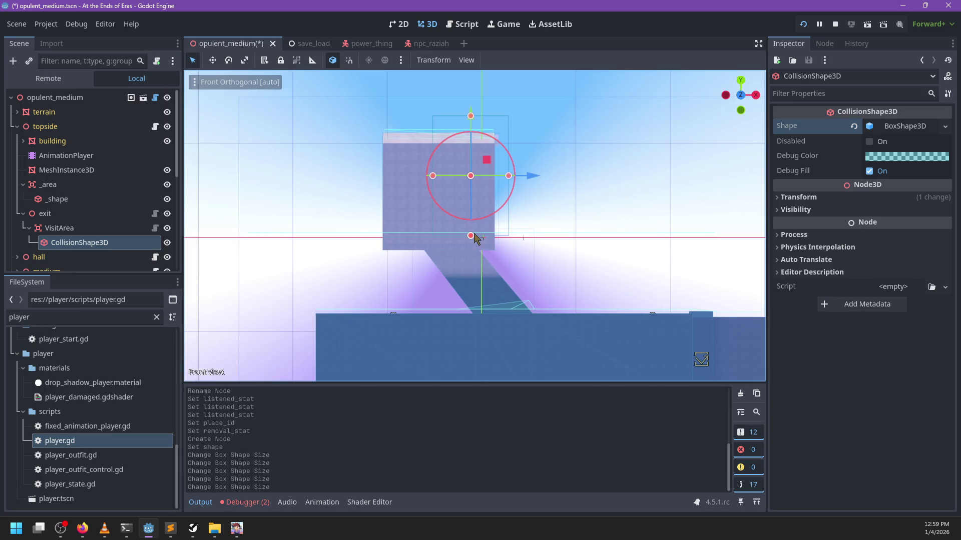
pyautogui.moveTo(432, 176); pyautogui.dragTo(361, 182)
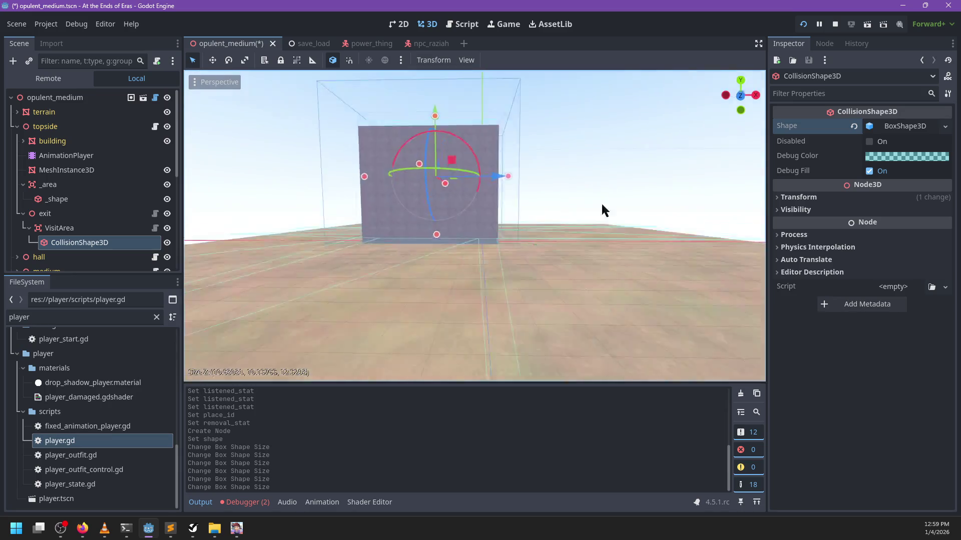
pyautogui.scroll(5, 524, 256)
# Save the scene, fine-tune the box width along X, and save again.
pyautogui.hotkey('ctrl', 's')
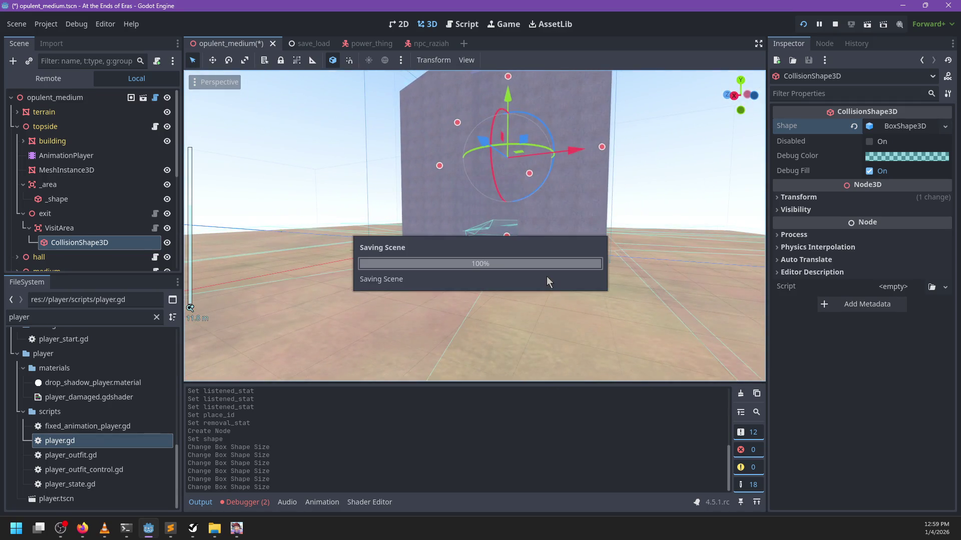
pyautogui.scroll(-4, 558, 269)
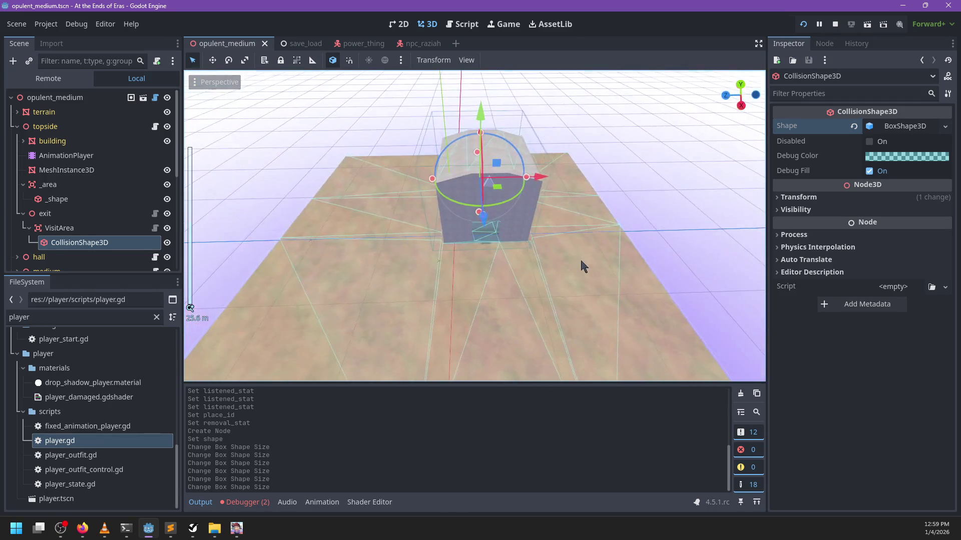
pyautogui.moveTo(531, 181); pyautogui.dragTo(540, 183)
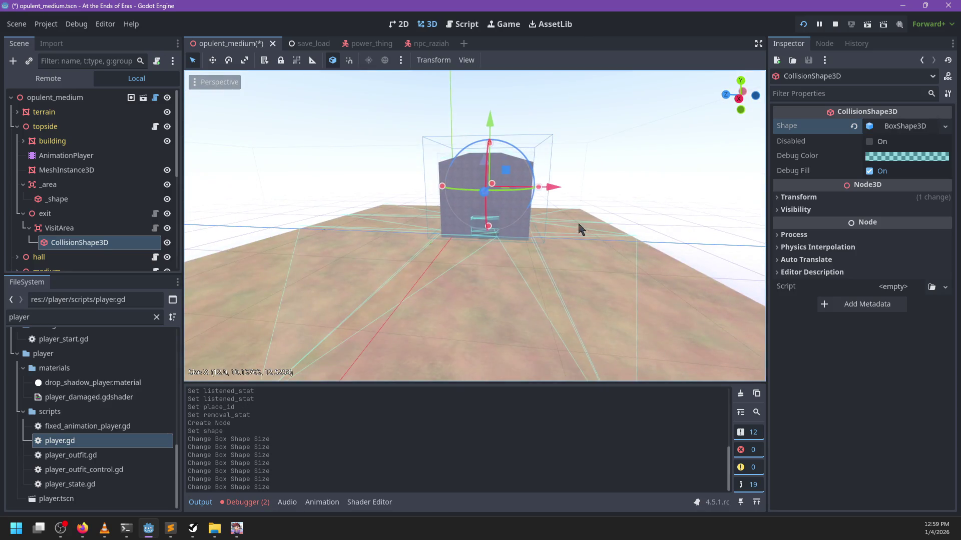
pyautogui.hotkey('ctrl', 's')
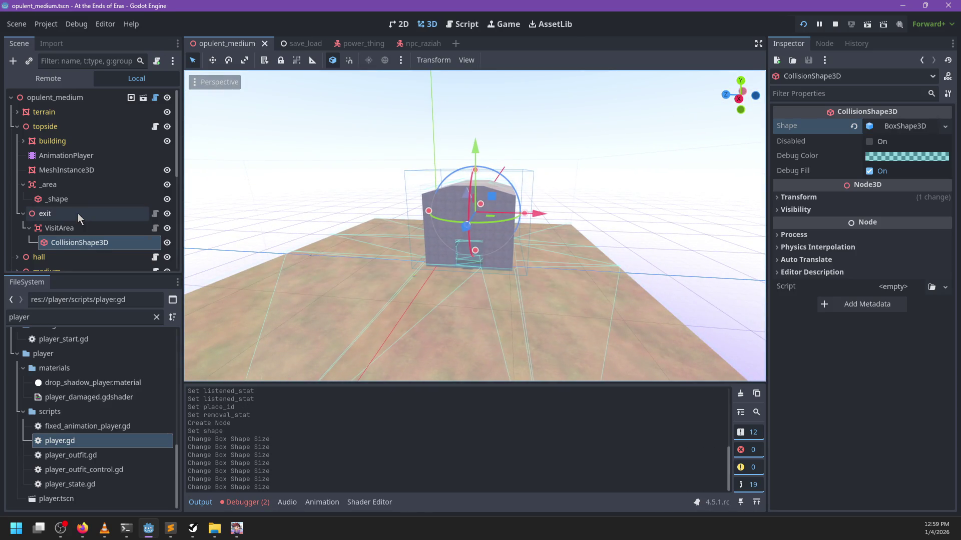
# Save and quit the running test game, returning to the editor.
pyautogui.click(77, 213)
pyautogui.scroll(4, 522, 287)
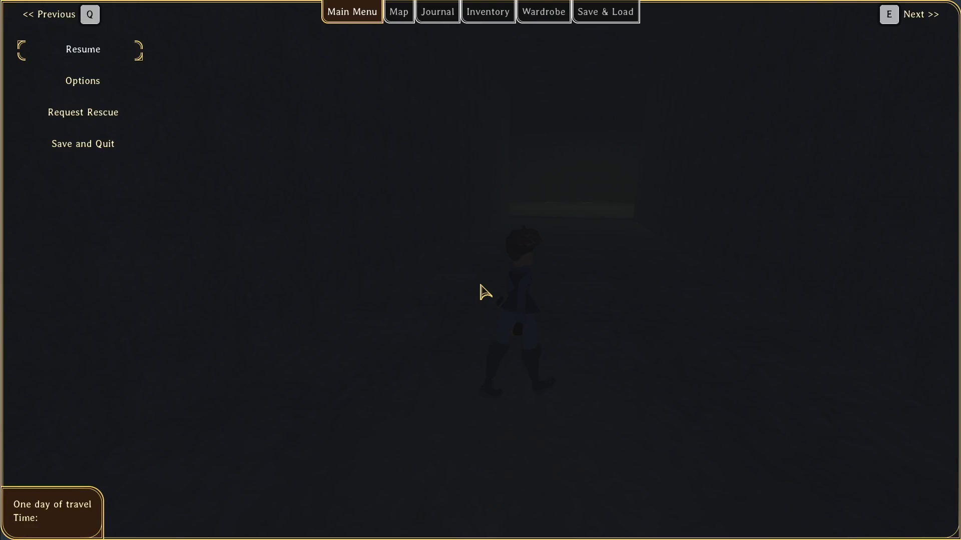
pyautogui.press('Escape')
pyautogui.press('Escape')
pyautogui.press('Down')
pyautogui.press('Down')
pyautogui.press('Down')
pyautogui.press('Return')
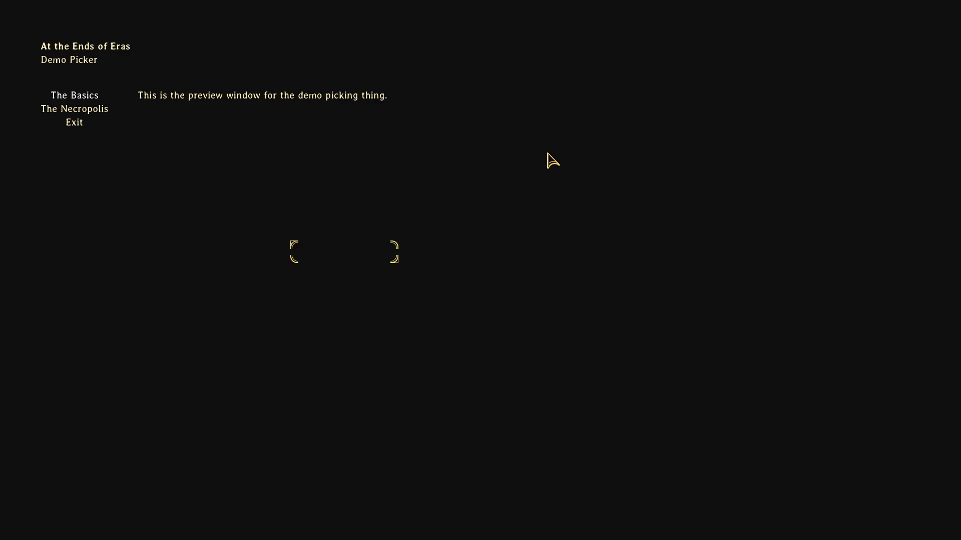
pyautogui.click(76, 128)
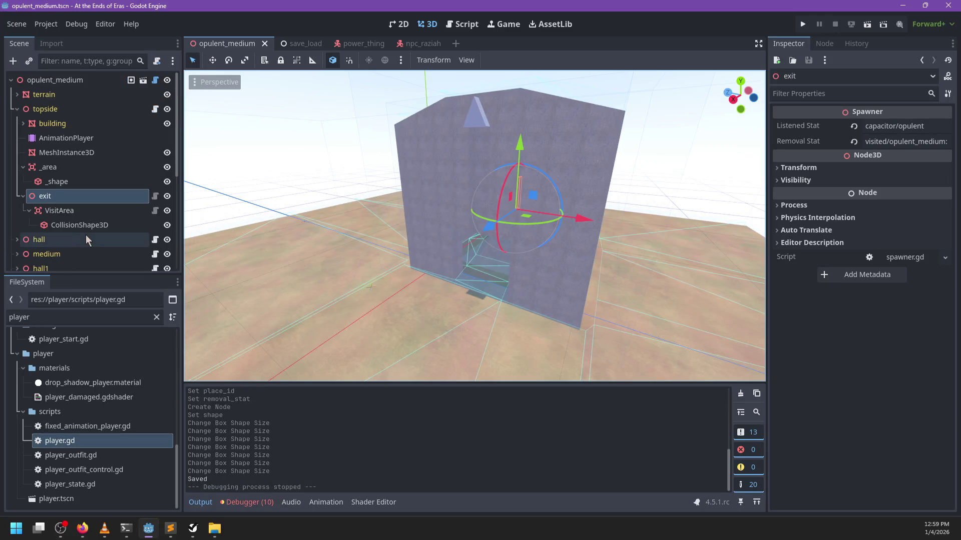
# Check the VisitArea's Place ID opulent_medium:exit and open opulent_medium.gd.
pyautogui.click(75, 210)
pyautogui.click(923, 127)
pyautogui.tripleClick(923, 126)
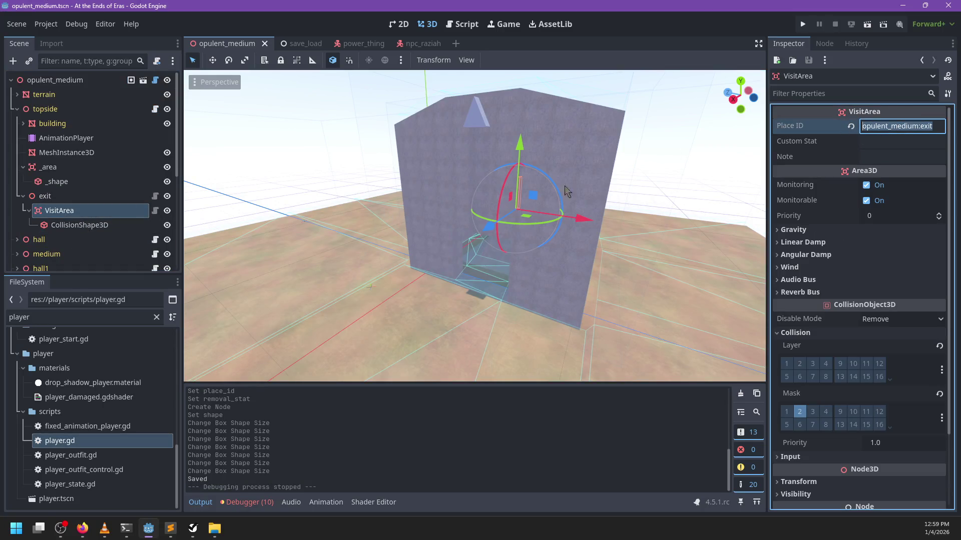
pyautogui.click(462, 24)
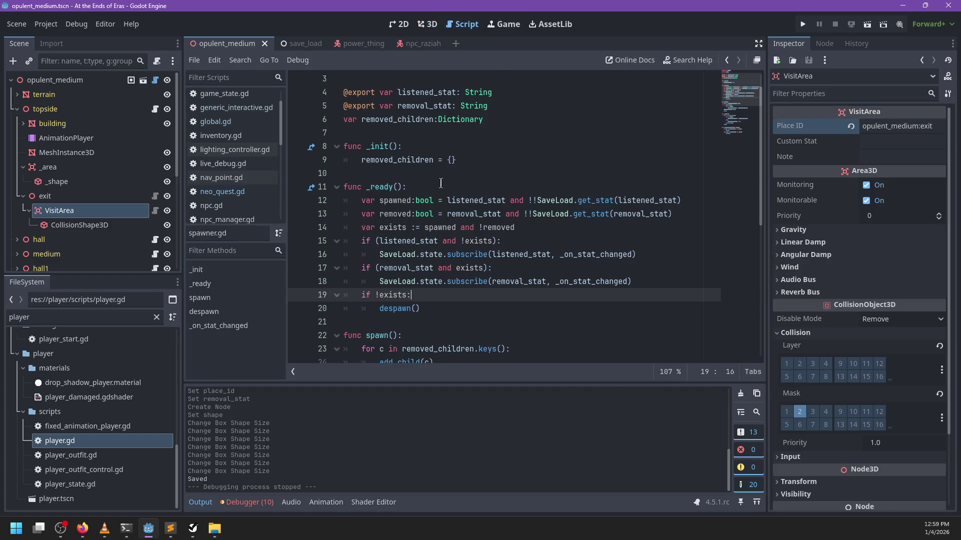
pyautogui.scroll(3, 237, 209)
pyautogui.scroll(-3, 238, 209)
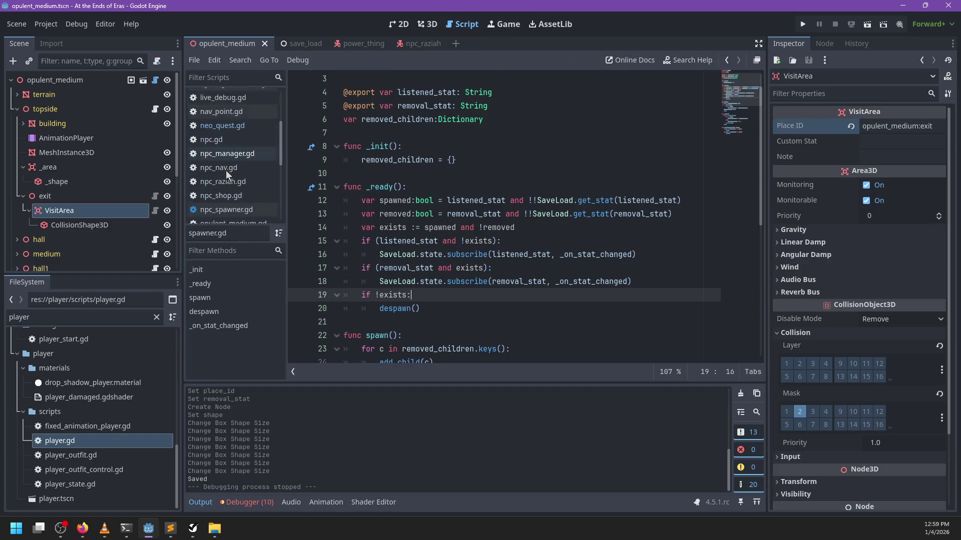
pyautogui.click(233, 174)
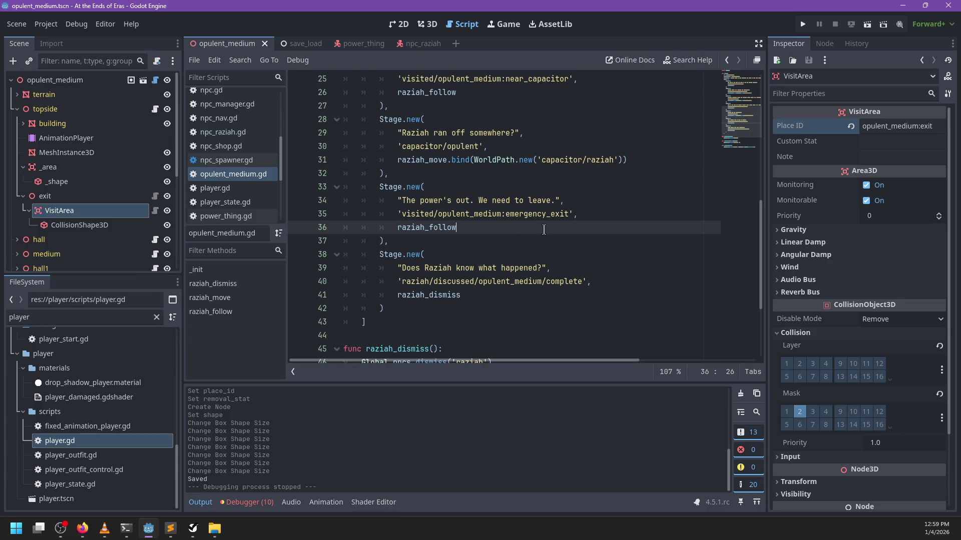
# Replace emergency_exit with exit in the power's-out stage, save, and run the game.
pyautogui.doubleClick(539, 219)
pyautogui.write('exit')
pyautogui.hotkey('ctrl', 's')
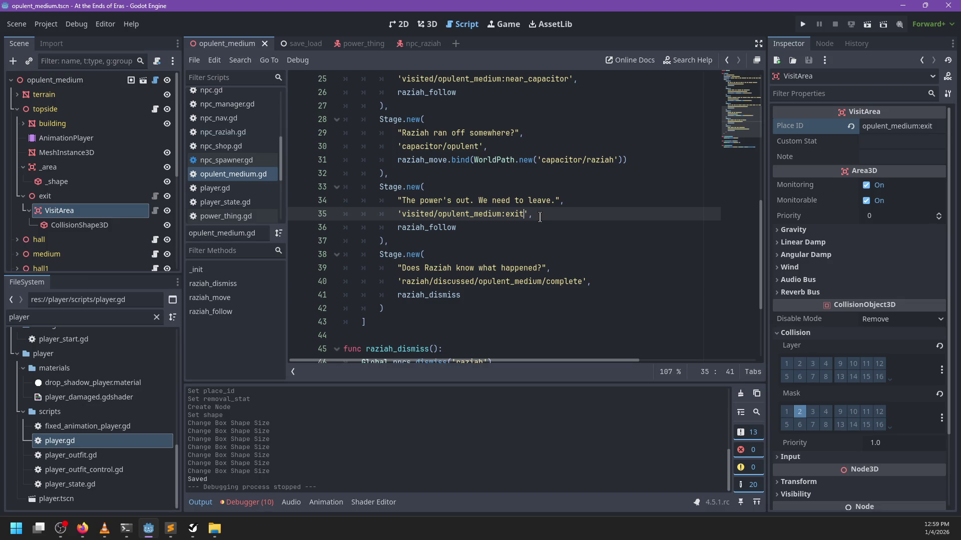
pyautogui.click(503, 214)
pyautogui.scroll(3, 606, 219)
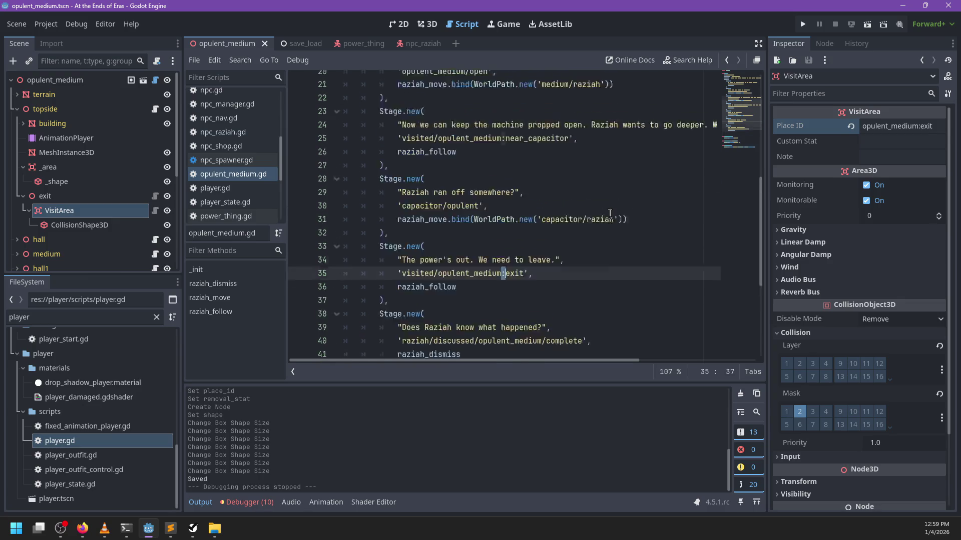
pyautogui.scroll(-3, 605, 219)
pyautogui.click(574, 214)
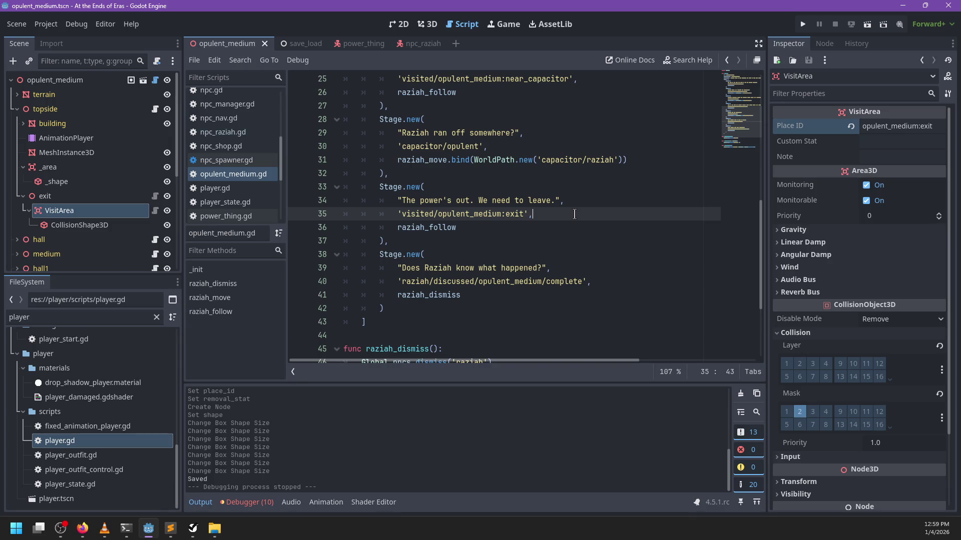
pyautogui.press('F5')
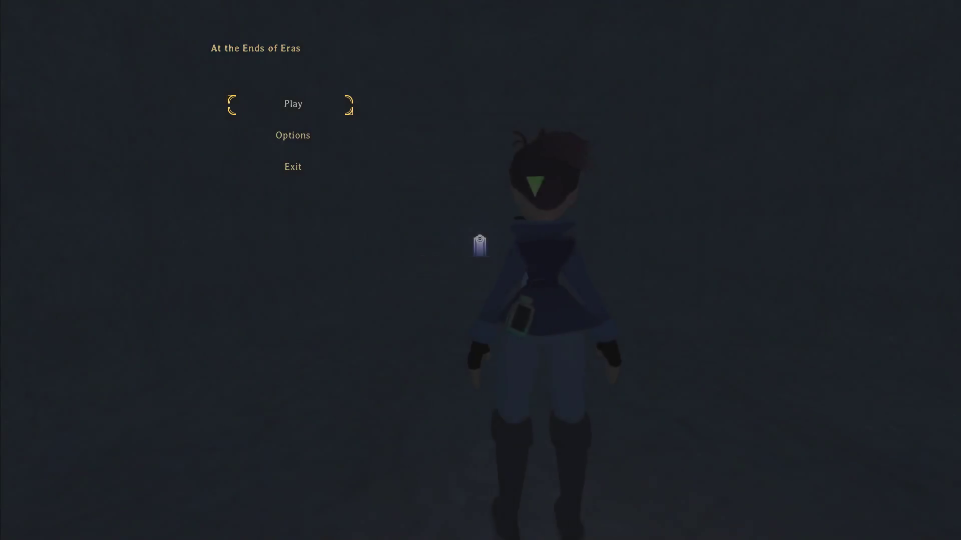
# Start playing from the title menu and advance past Raziah's reply.
pyautogui.press('Return')
pyautogui.press('Escape')
pyautogui.hotkey('alt', 'F4')
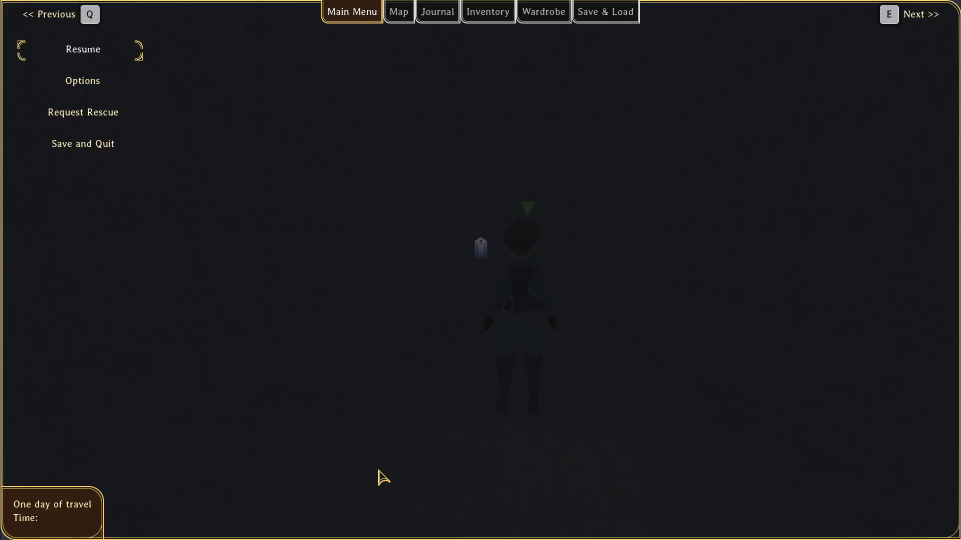
pyautogui.press('Return')
pyautogui.press('e')
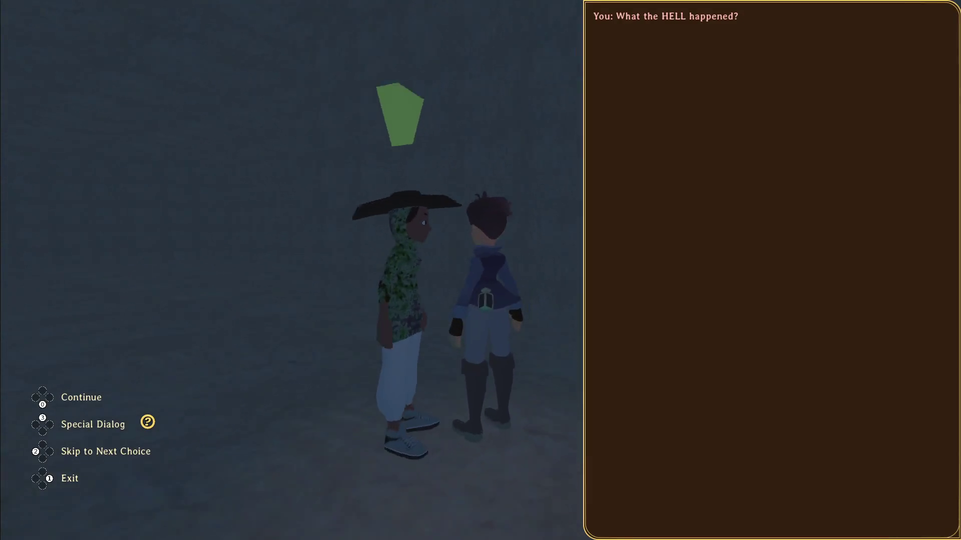
# Run through the corridor and lit doorway, jump toward the ceiling opening, then quit the game.
pyautogui.press('w')
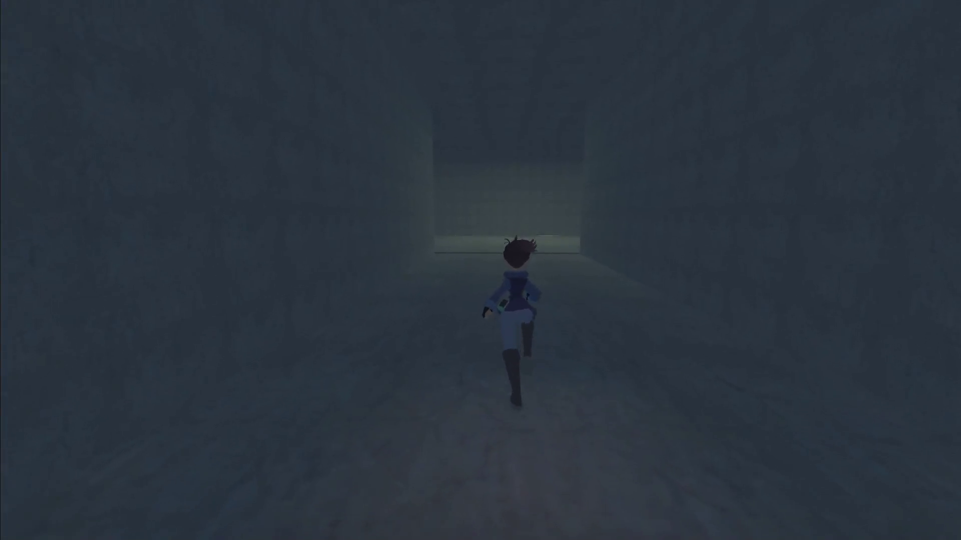
pyautogui.press('a')
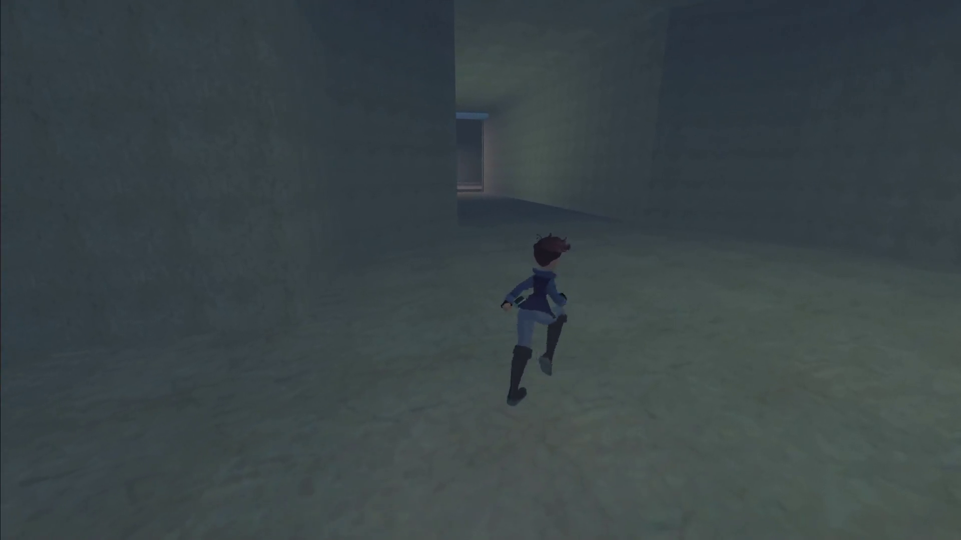
pyautogui.press('space')
pyautogui.press('w')
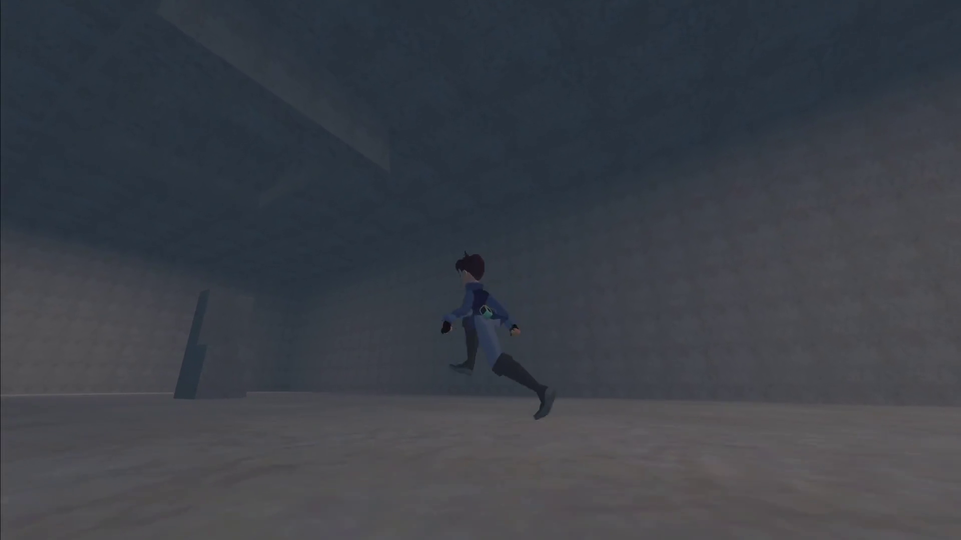
pyautogui.press('space')
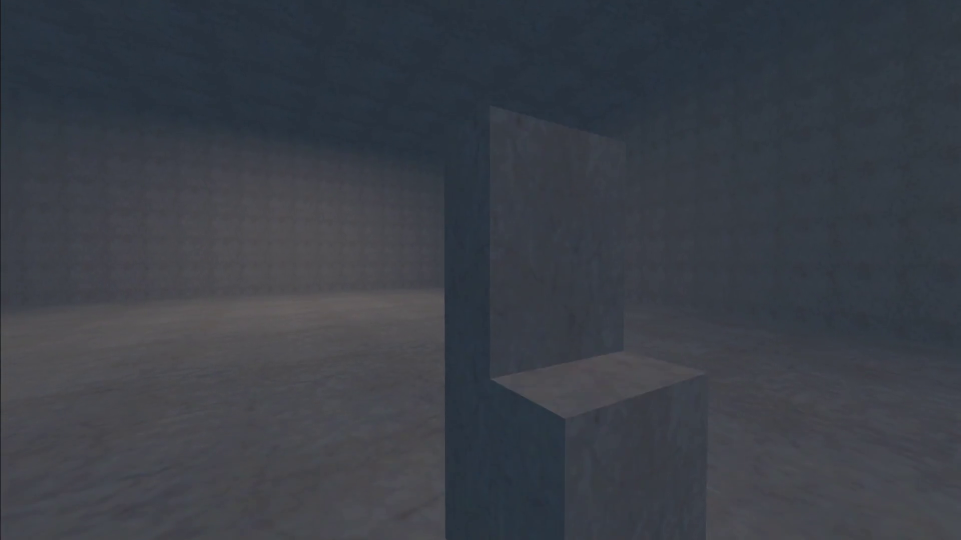
pyautogui.press('space')
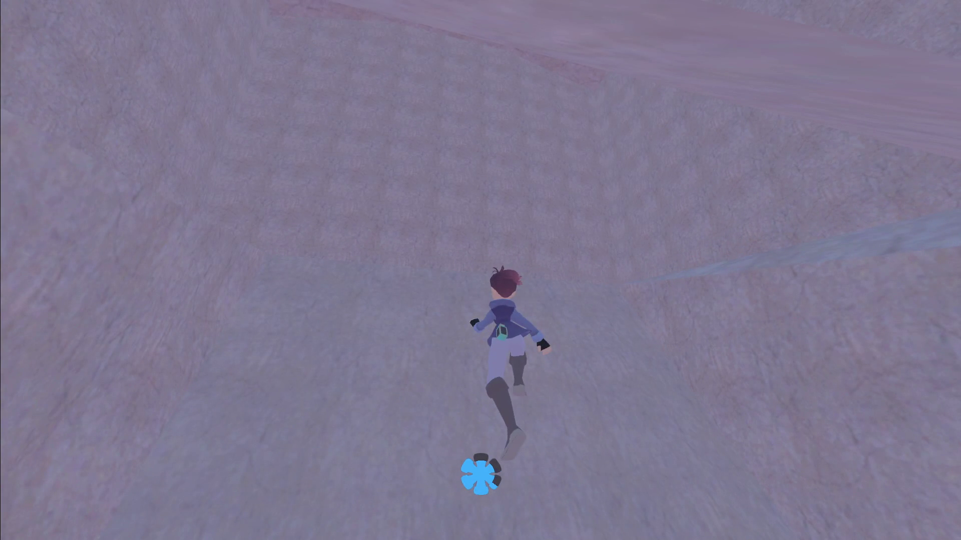
pyautogui.hotkey('alt', 'F4')
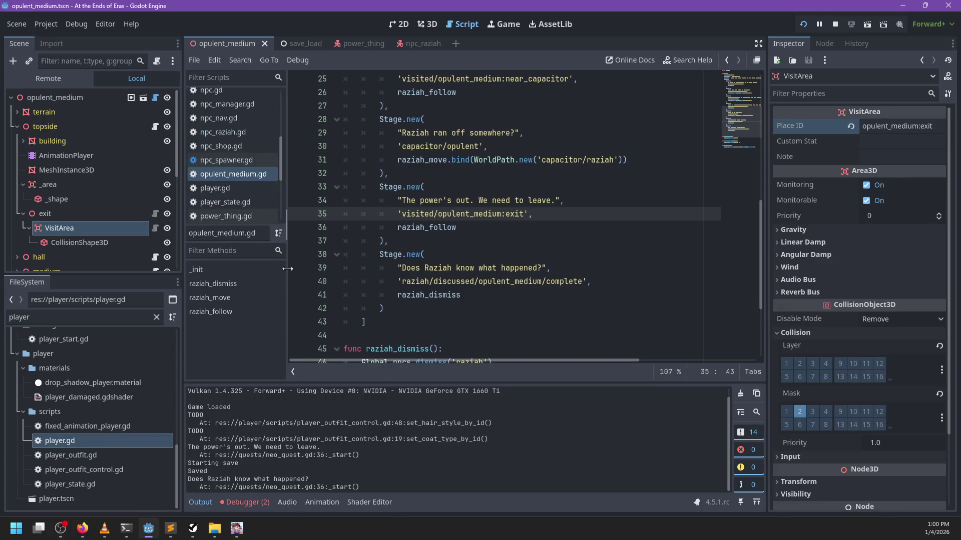
# Stop the game and open visit_area.gd, comparing its stat handling with spawner.gd.
pyautogui.click(834, 29)
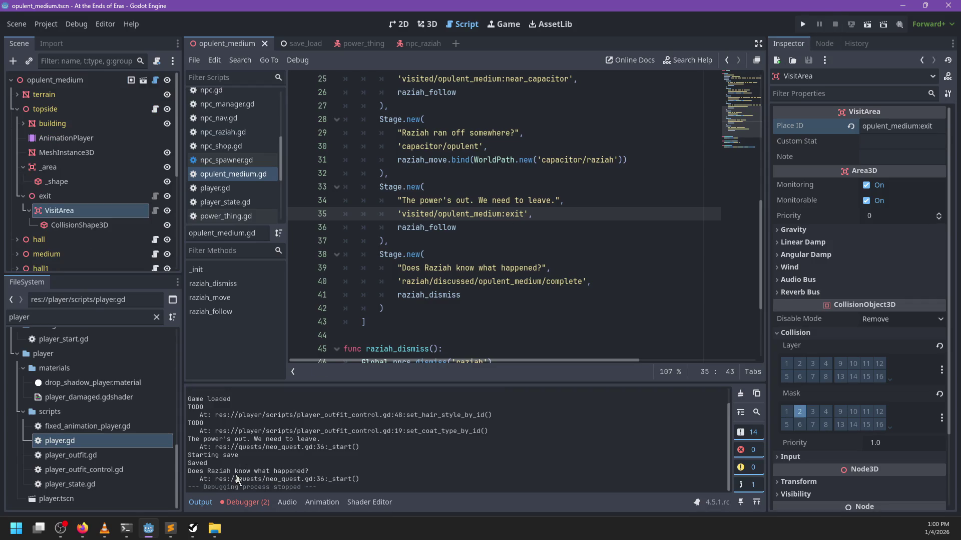
pyautogui.click(154, 211)
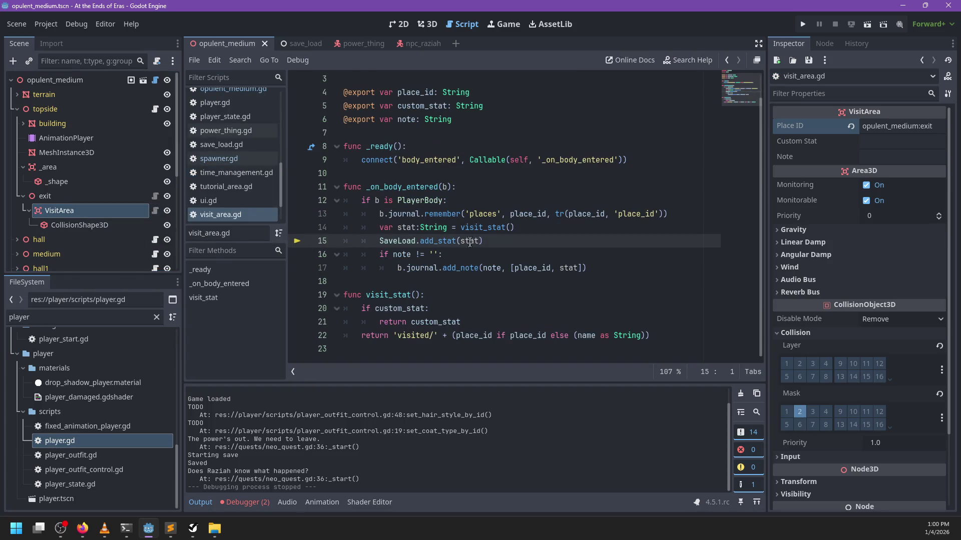
pyautogui.doubleClick(416, 336)
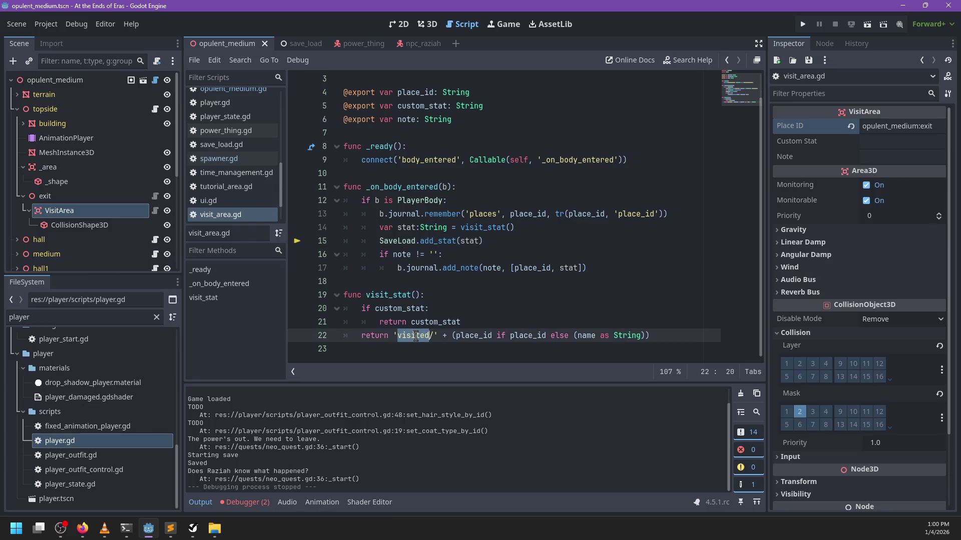
pyautogui.click(155, 196)
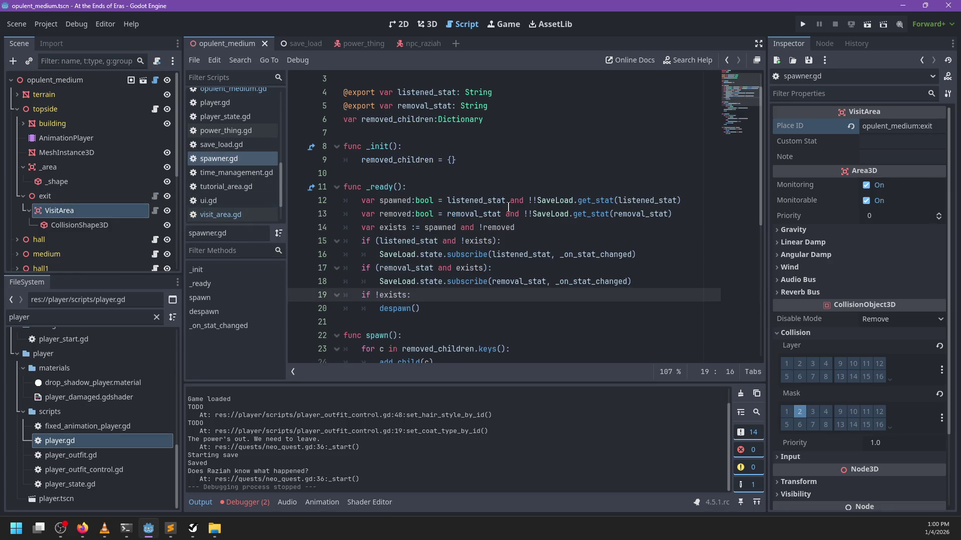
pyautogui.click(156, 210)
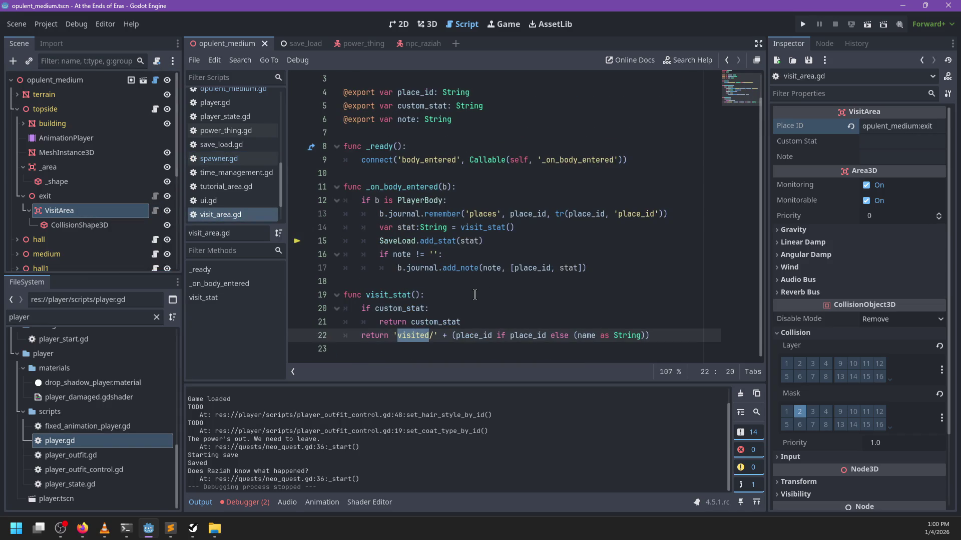
pyautogui.doubleClick(388, 308)
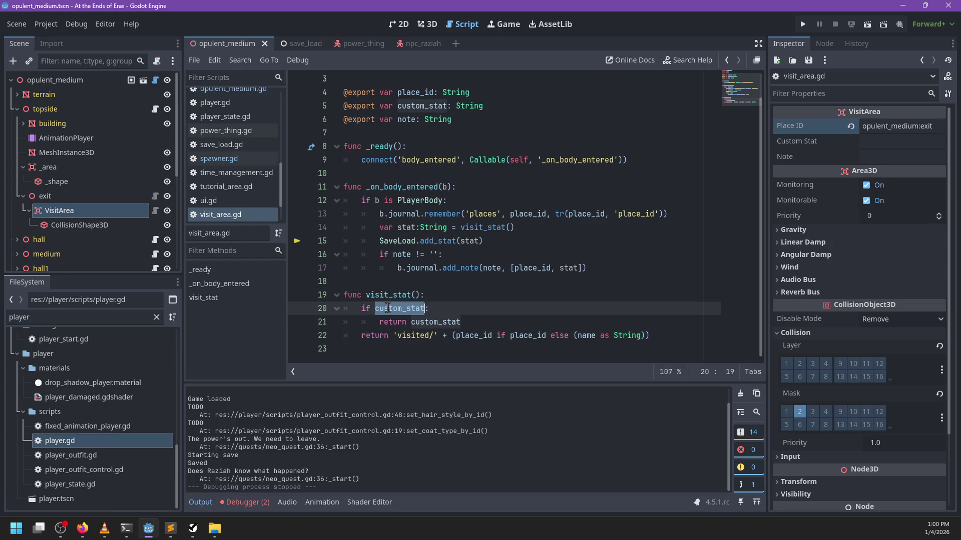
pyautogui.click(357, 322)
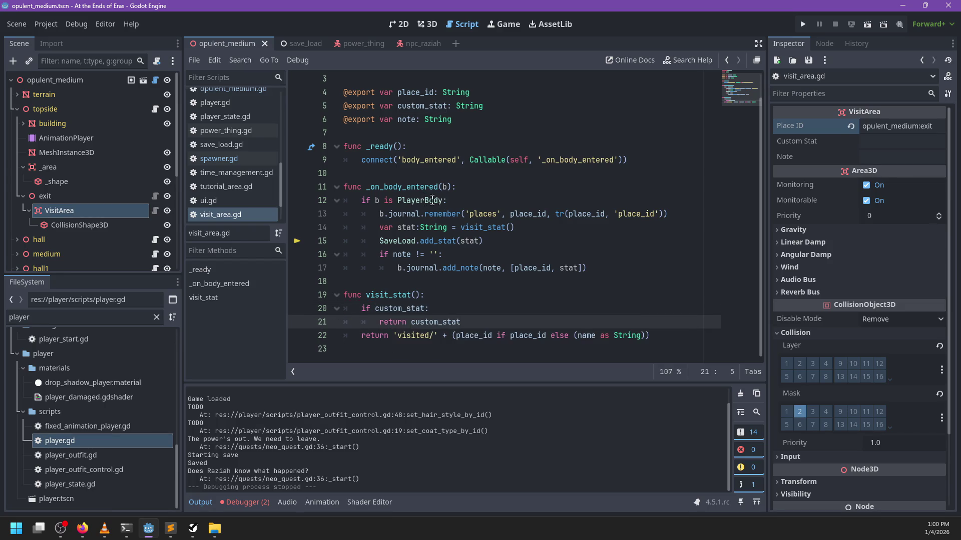
# Start and then remove a half-written condition at the end of line 12.
pyautogui.click(447, 200)
pyautogui.write('and')
pyautogui.press('BackSpace')
pyautogui.press('BackSpace')
pyautogui.press('BackSpace')
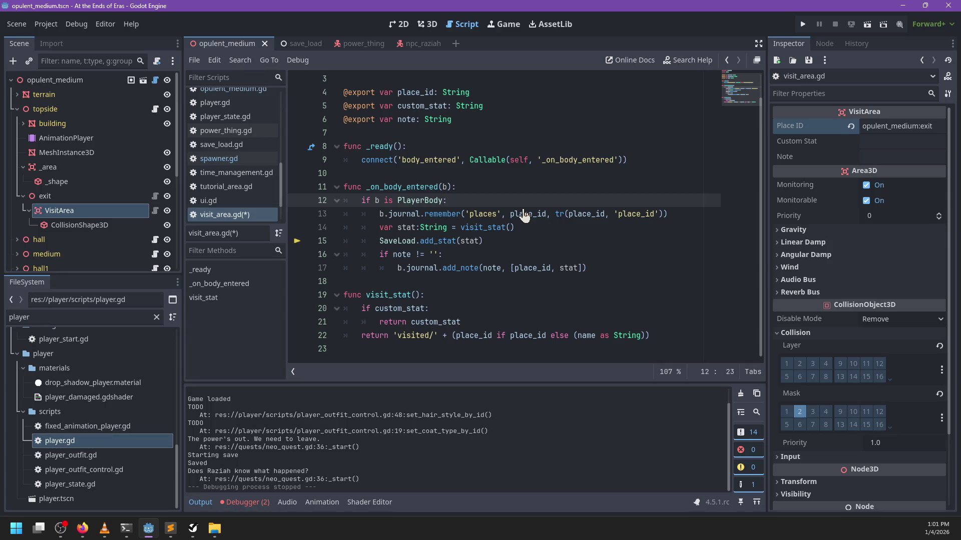
pyautogui.press('Down')
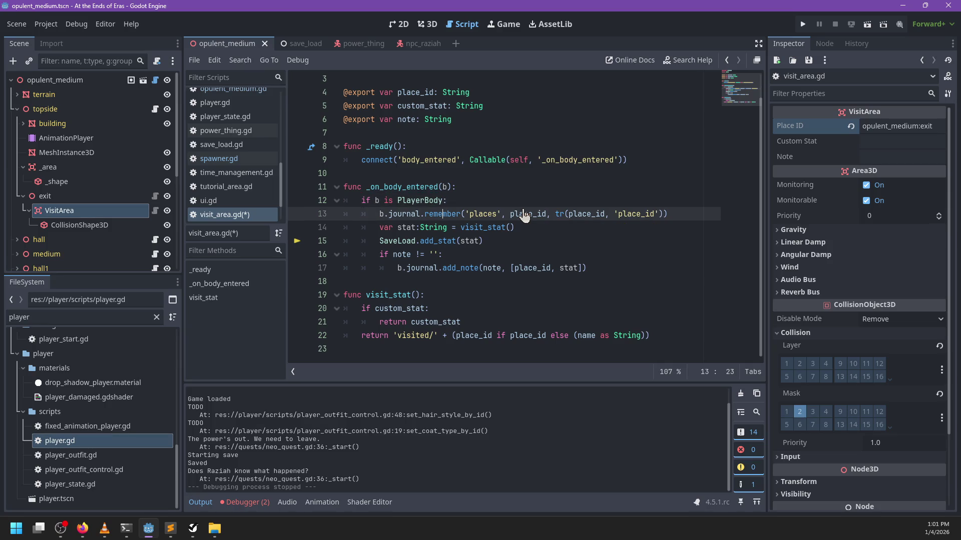
pyautogui.press('Down')
pyautogui.press('Down')
# Replace add_stat with set_stat in the SaveLoad call on line 15.
pyautogui.press('Up')
pyautogui.press('End')
pyautogui.press('Return')
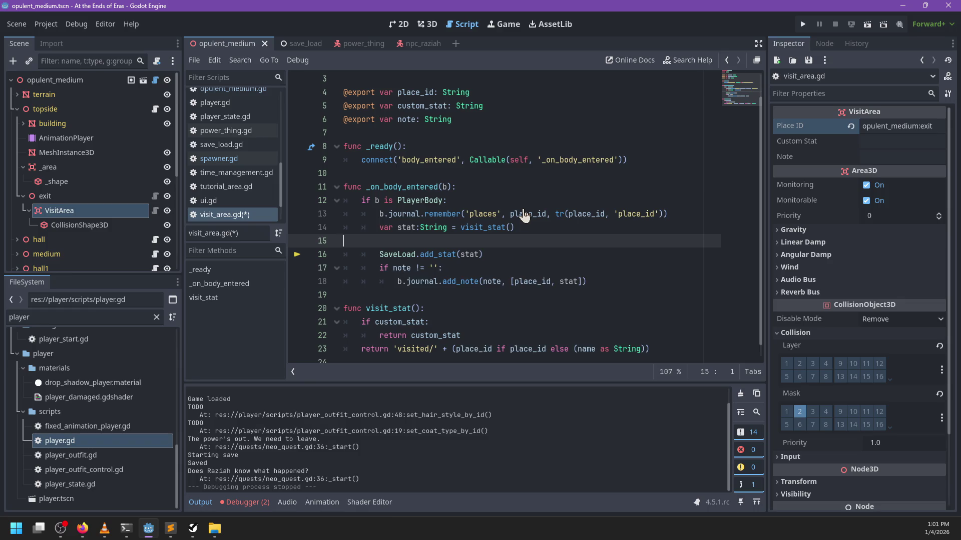
pyautogui.hotkey('ctrl', 'shift', 'k')
pyautogui.hotkey('ctrl', 'Delete')
pyautogui.write('set_stat')
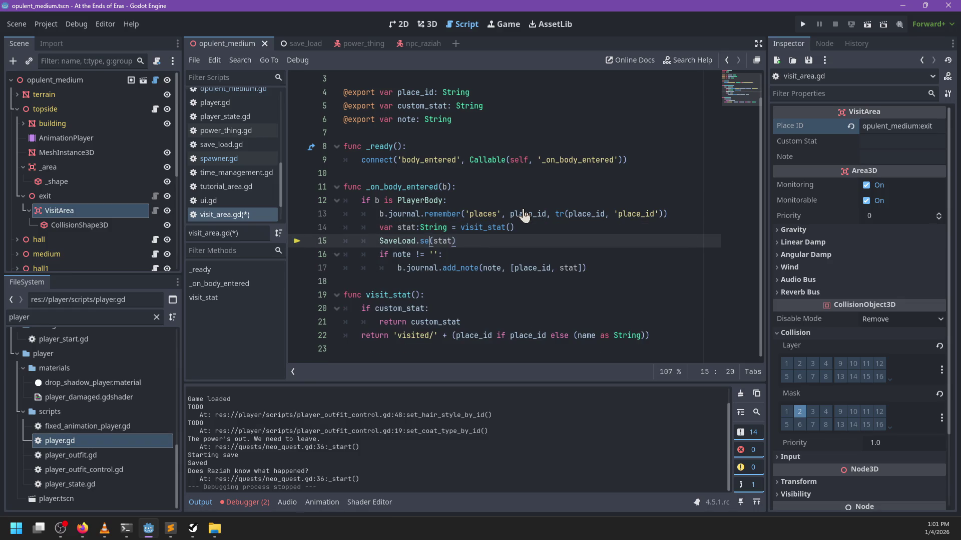
pyautogui.press('Right')
pyautogui.press('Right')
pyautogui.press('Right')
# Continue the set_stat arguments, then trace set_stat into game_state.gd and inspect old_v.
pyautogui.write(',')
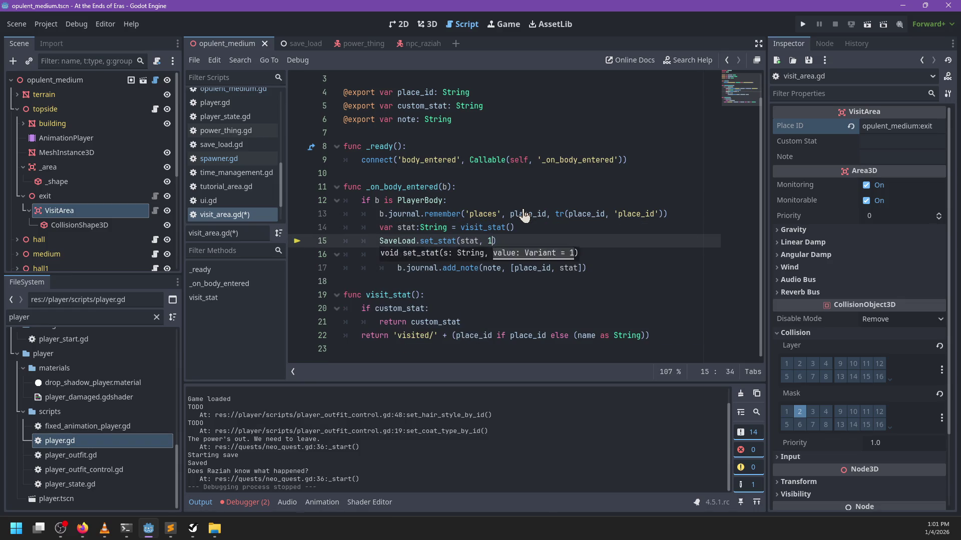
pyautogui.keyDown('ctrl'); pyautogui.click(423, 241); pyautogui.keyUp('ctrl')
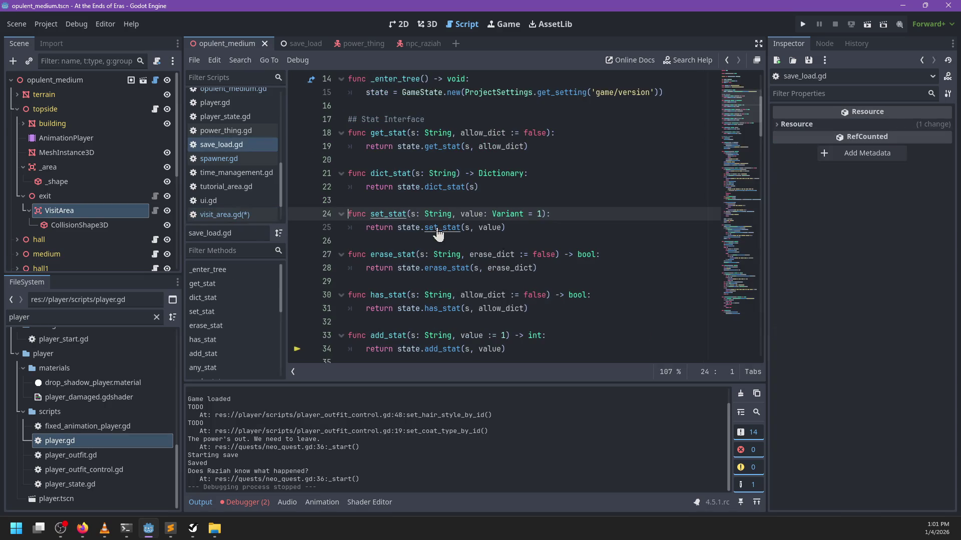
pyautogui.keyDown('ctrl'); pyautogui.click(443, 229); pyautogui.keyUp('ctrl')
pyautogui.scroll(-5, 519, 239)
pyautogui.scroll(-2, 519, 239)
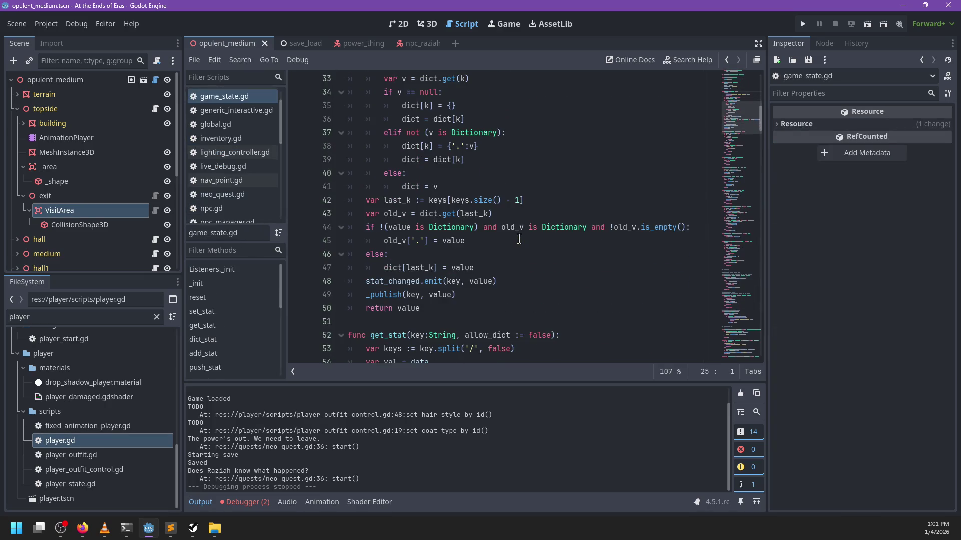
pyautogui.click(502, 264)
pyautogui.scroll(4, 527, 263)
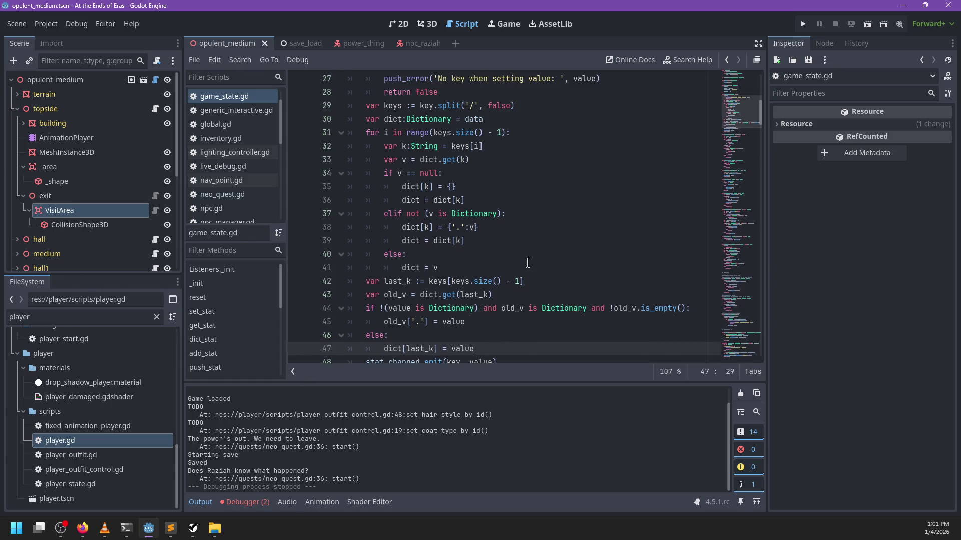
pyautogui.scroll(-3, 527, 263)
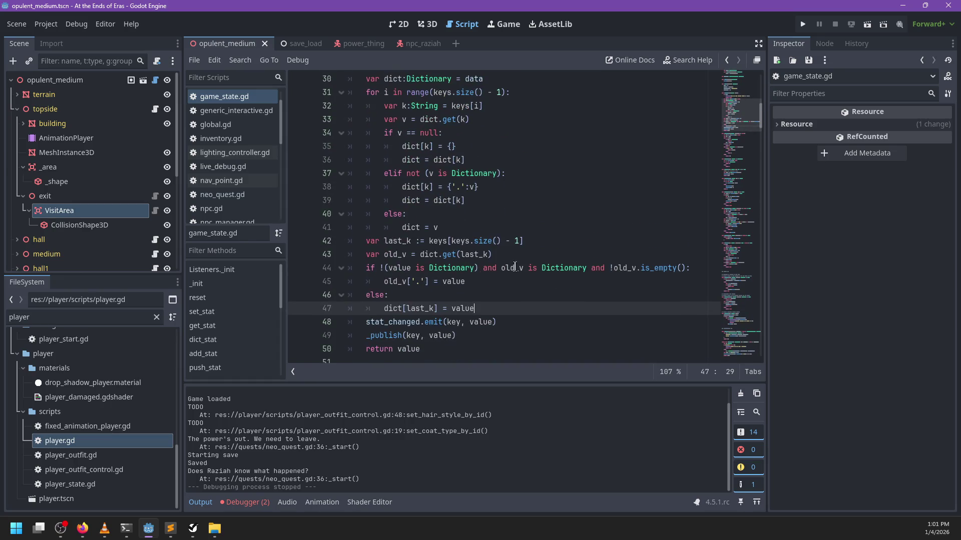
pyautogui.doubleClick(390, 254)
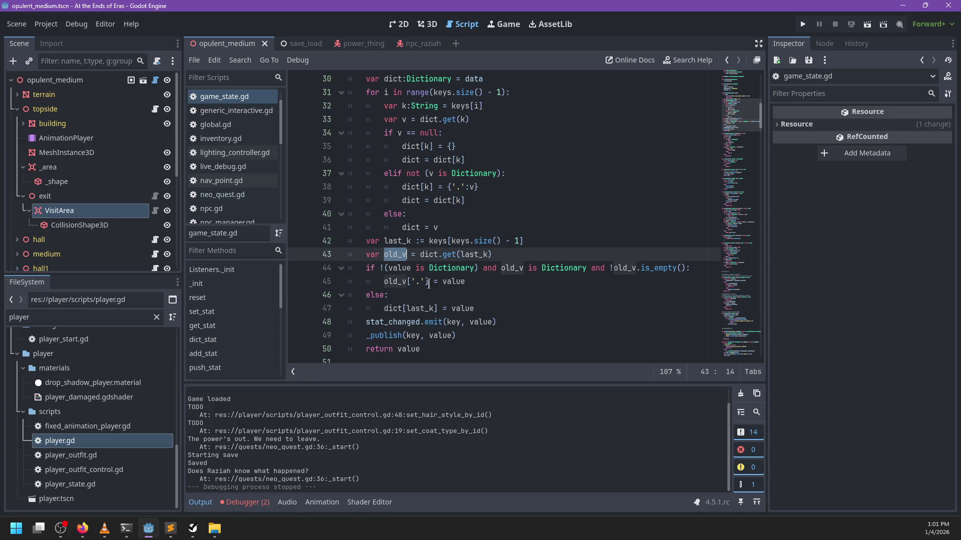
pyautogui.moveTo(444, 287)
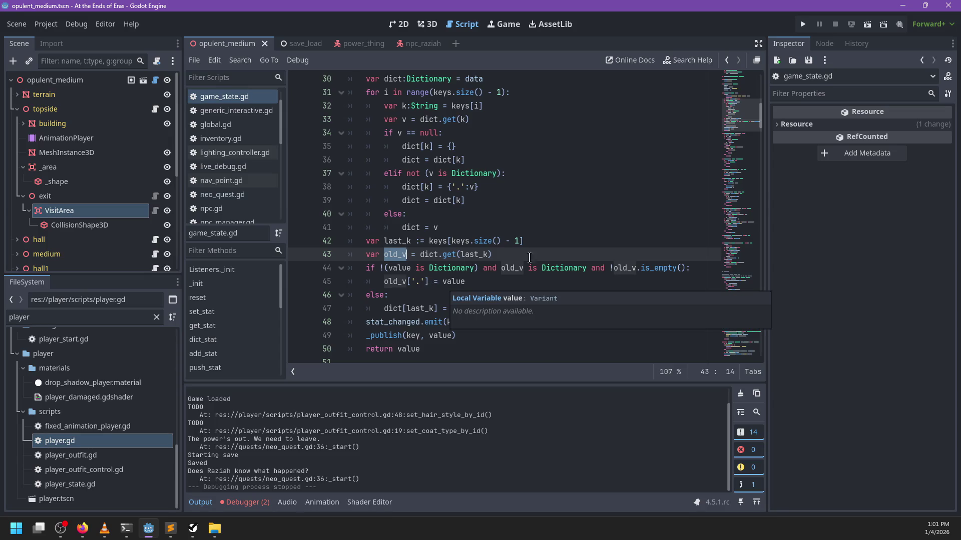
# In game_state.gd, indent the emit and publish lines under an old_v != value check and save.
pyautogui.click(495, 309)
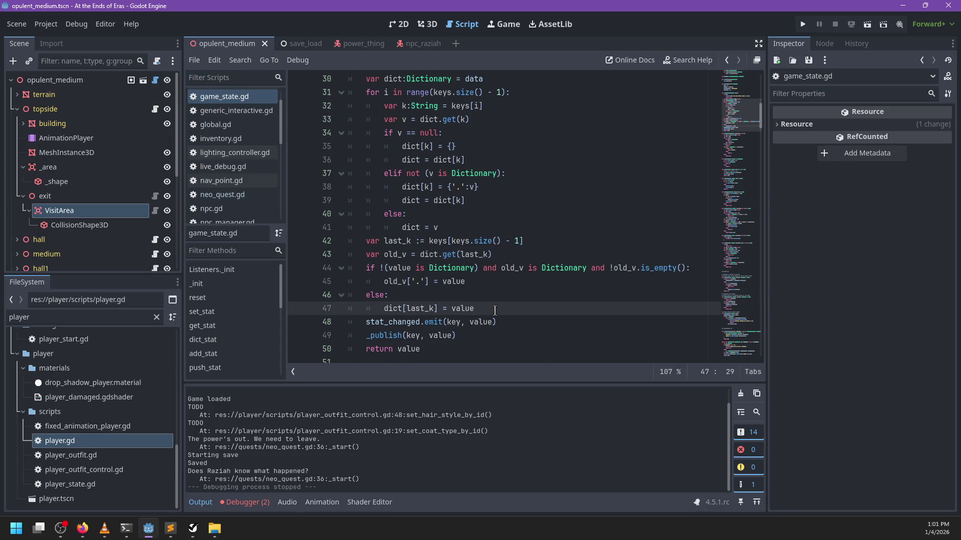
pyautogui.press('Return')
pyautogui.press('BackSpace')
pyautogui.write('old')
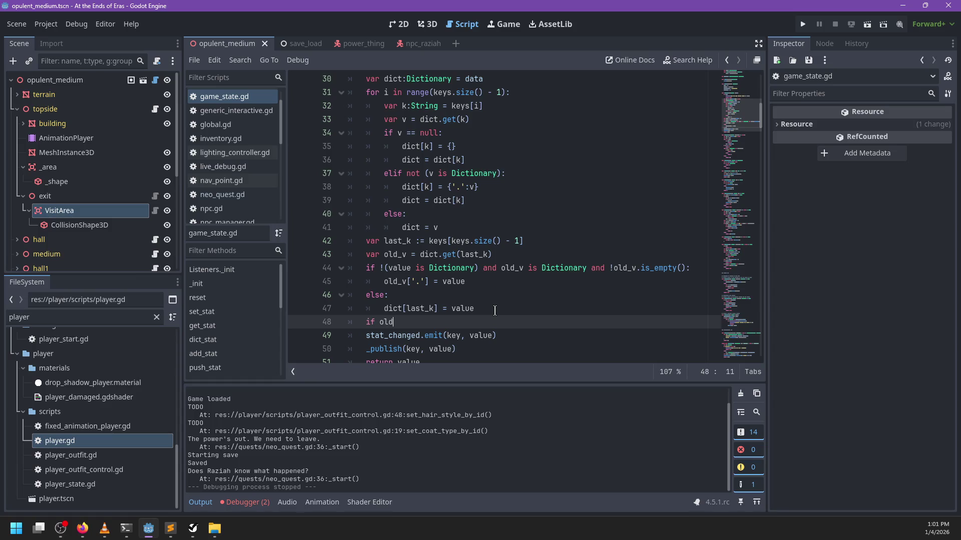
pyautogui.write('_v != value:')
pyautogui.press('Down')
pyautogui.press('Home')
pyautogui.press('Tab')
pyautogui.press('Down')
pyautogui.press('Home')
pyautogui.press('Tab')
pyautogui.hotkey('ctrl', 's')
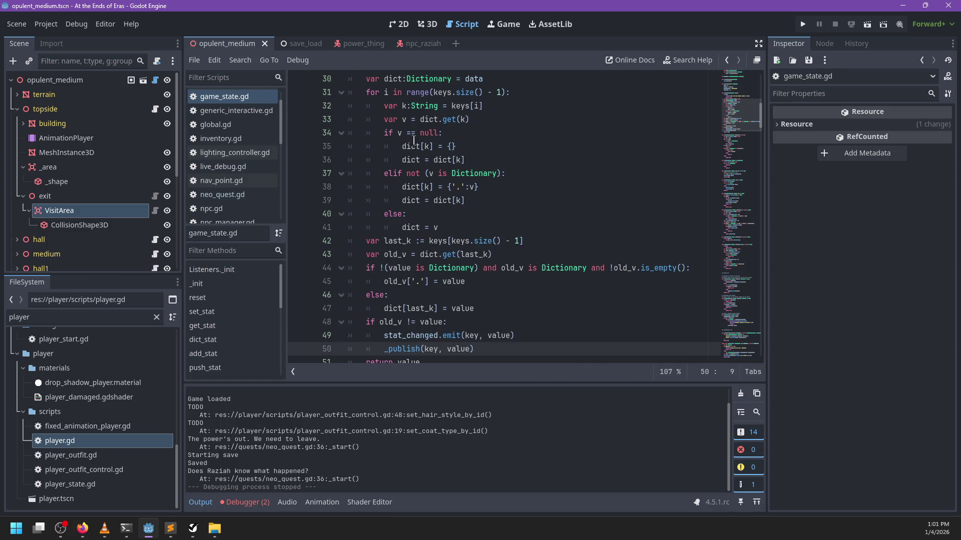
# Select the exit's VisitArea node, review its properties, and open its attached script.
pyautogui.scroll(-2, 440, 316)
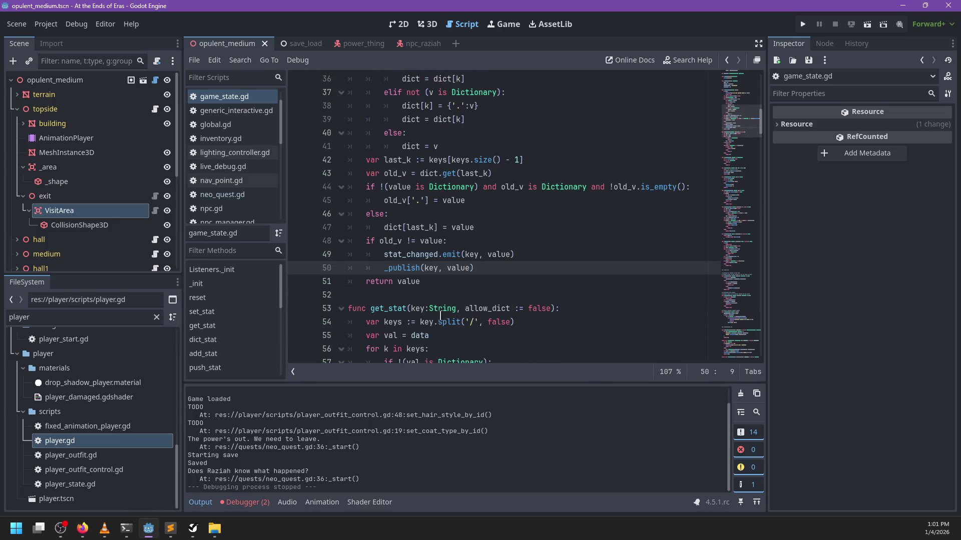
pyautogui.scroll(3, 533, 272)
pyautogui.scroll(-2, 533, 272)
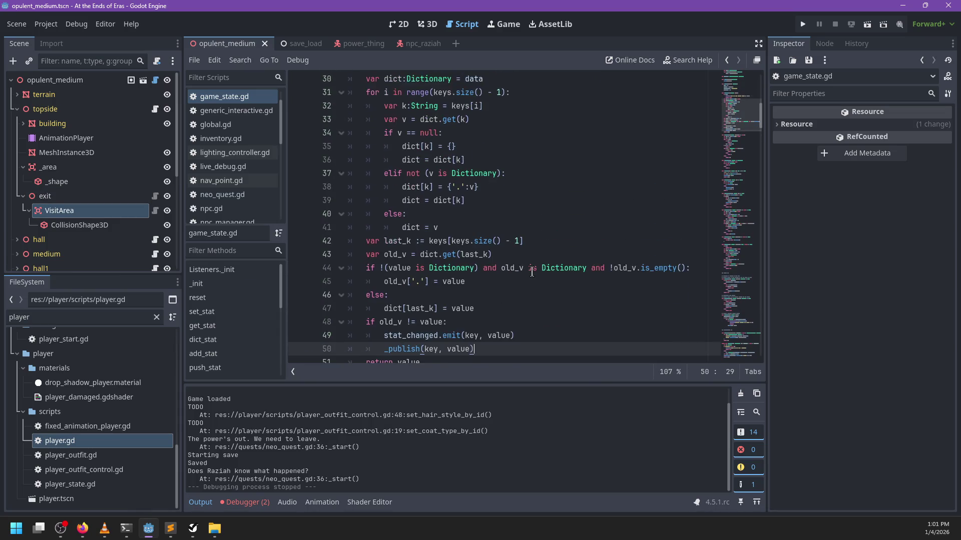
pyautogui.click(102, 211)
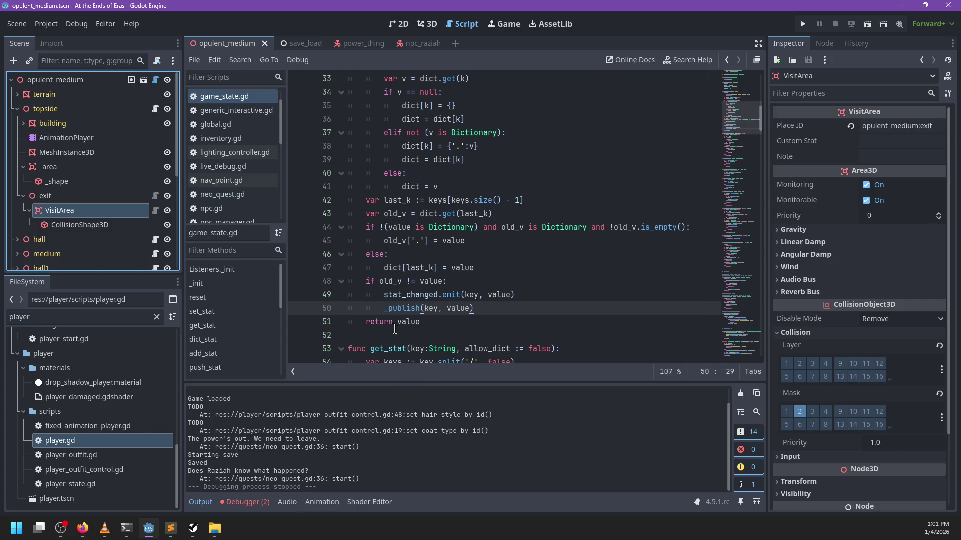
pyautogui.scroll(-2, 441, 210)
pyautogui.scroll(4, 477, 233)
pyautogui.scroll(-1, 477, 232)
pyautogui.scroll(-2, 477, 233)
pyautogui.scroll(4, 477, 232)
pyautogui.scroll(-3, 476, 234)
pyautogui.scroll(-2, 477, 232)
pyautogui.click(155, 210)
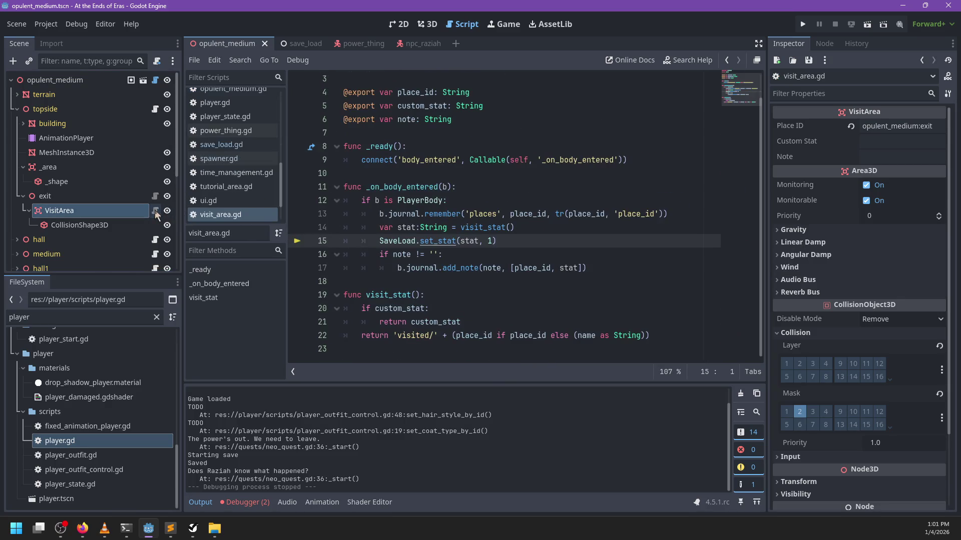
pyautogui.click(540, 237)
pyautogui.click(155, 196)
pyautogui.scroll(2, 473, 181)
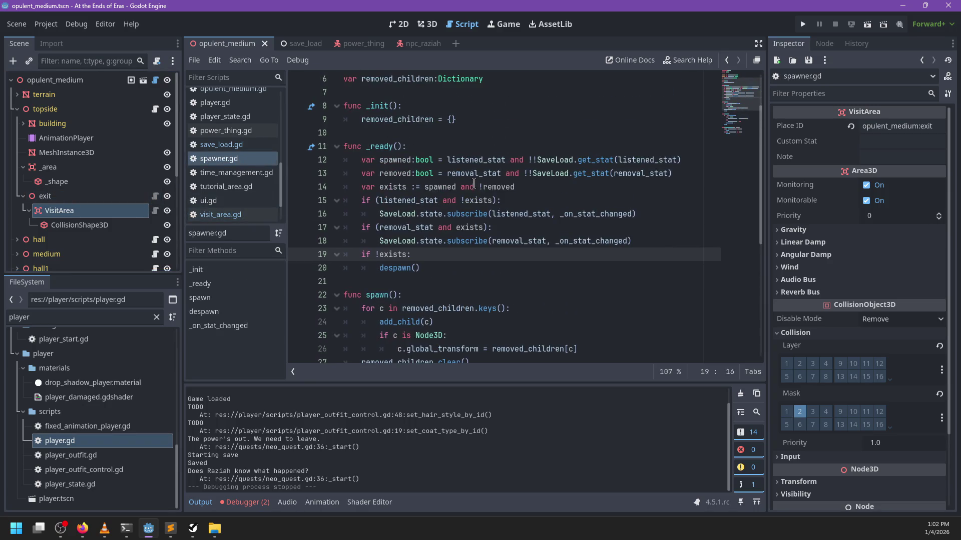
pyautogui.scroll(-4, 388, 273)
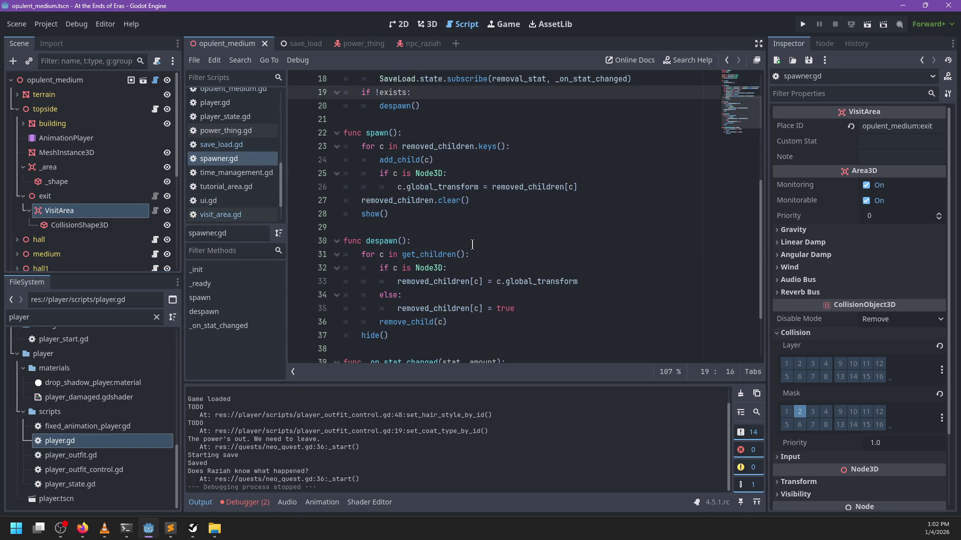
pyautogui.click(483, 229)
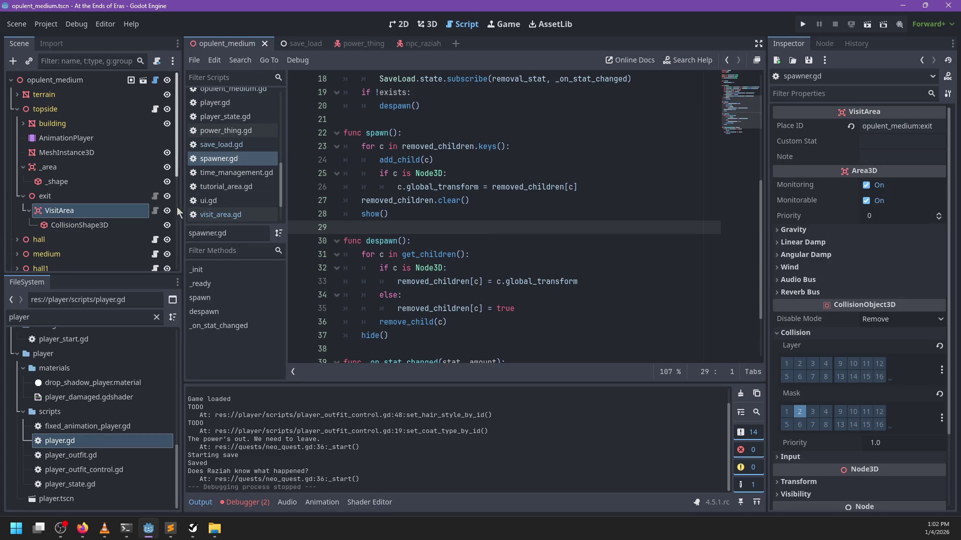
pyautogui.click(155, 211)
pyautogui.click(528, 197)
# Run the project, choose Play from the main menu, and jump the character onto the pillar.
pyautogui.press('F5')
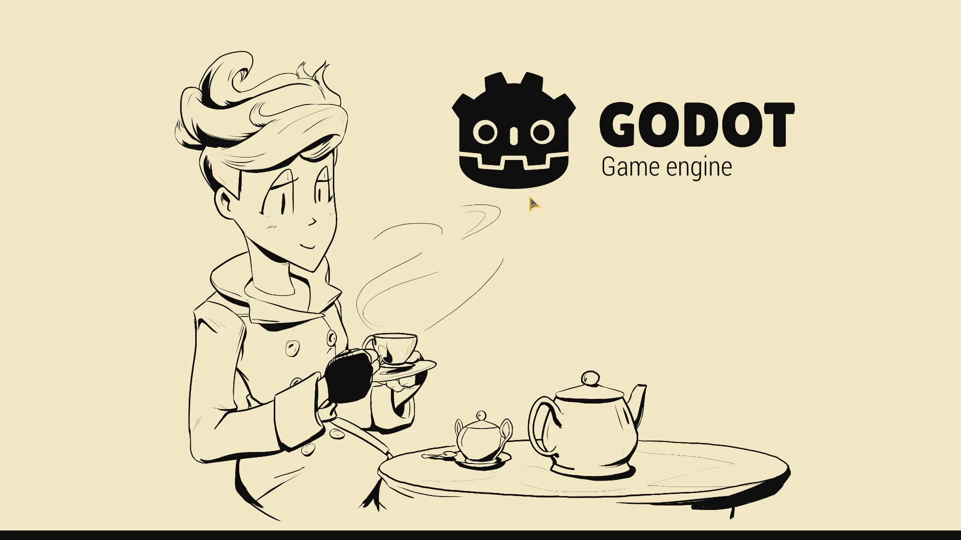
pyautogui.press('Return')
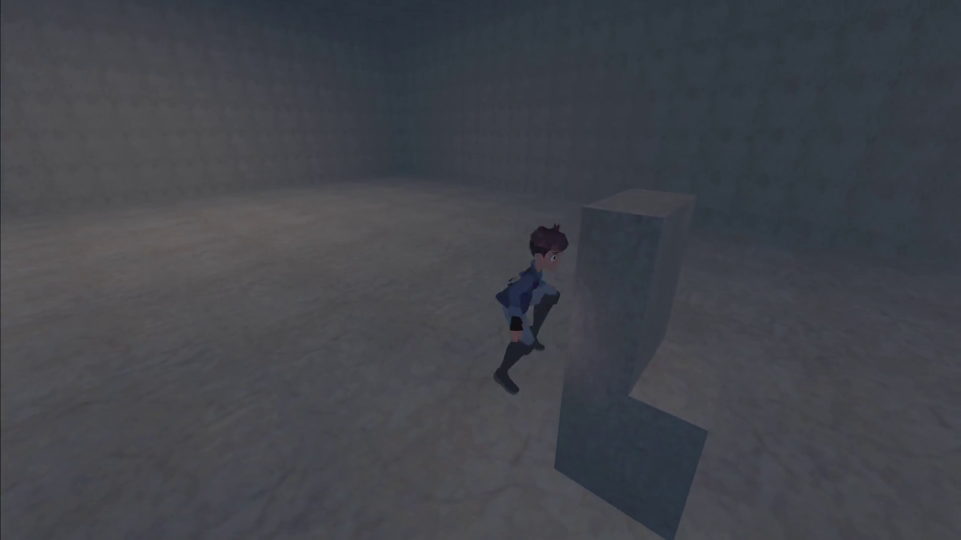
pyautogui.press('space')
pyautogui.press('space')
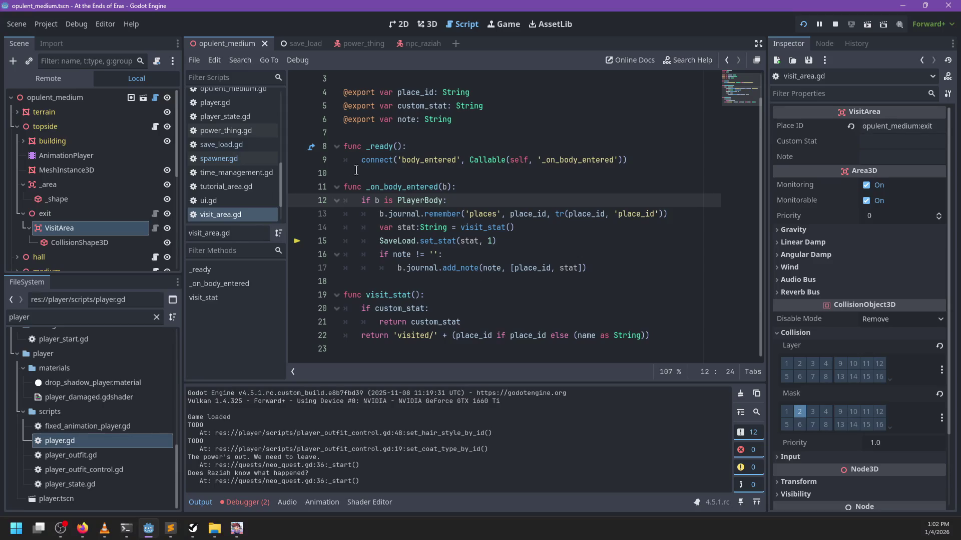
# With the caret on set_stat line 15, restart the game and continue past the line-12 breakpoint.
pyautogui.click(390, 239)
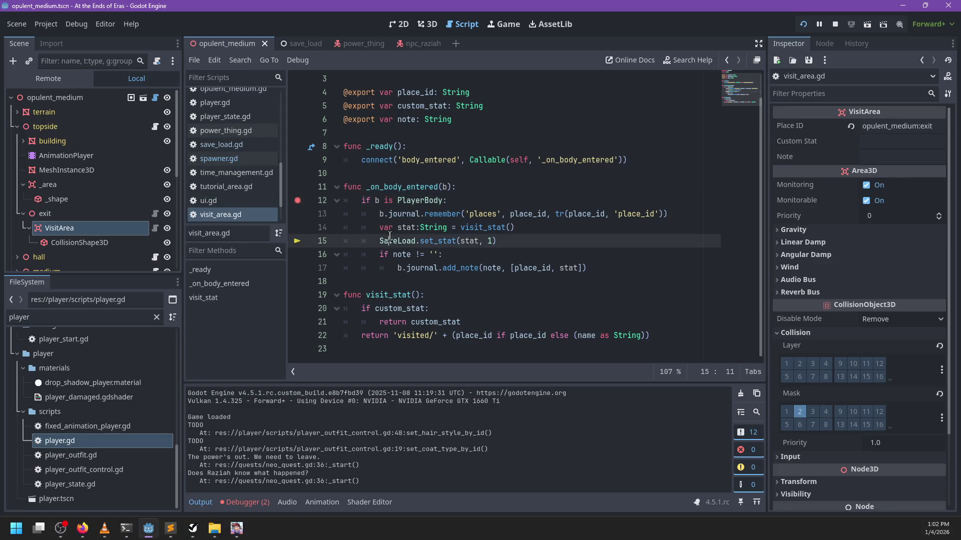
pyautogui.press('F8')
pyautogui.press('F5')
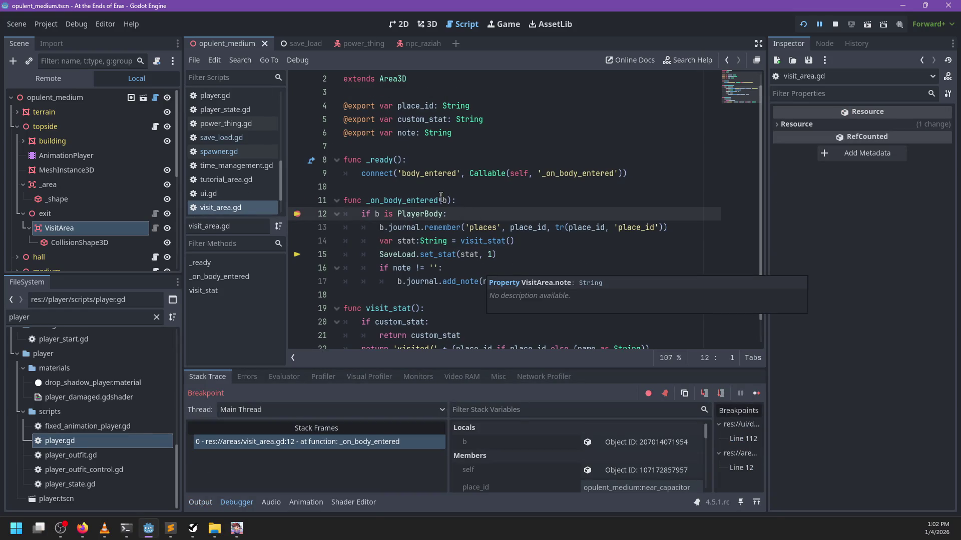
pyautogui.moveTo(444, 200)
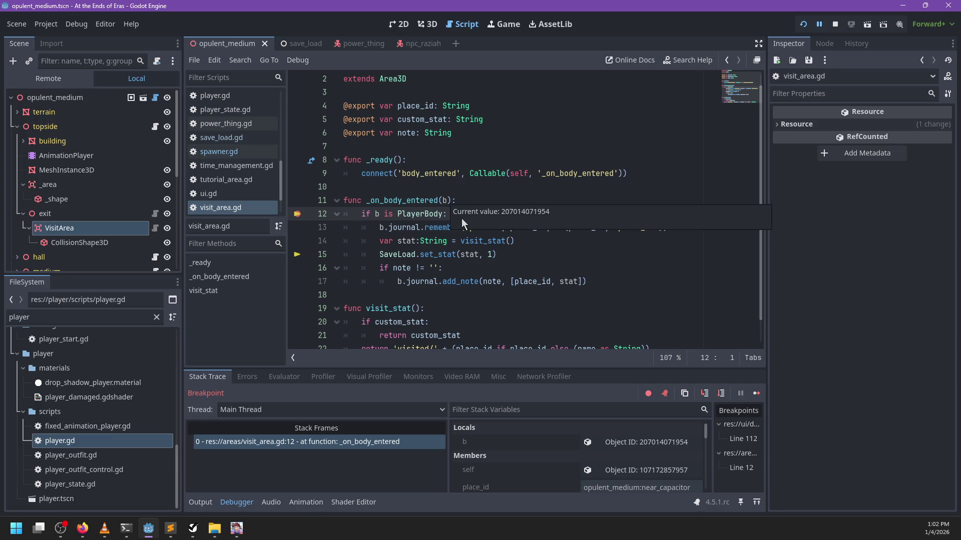
pyautogui.press('F12')
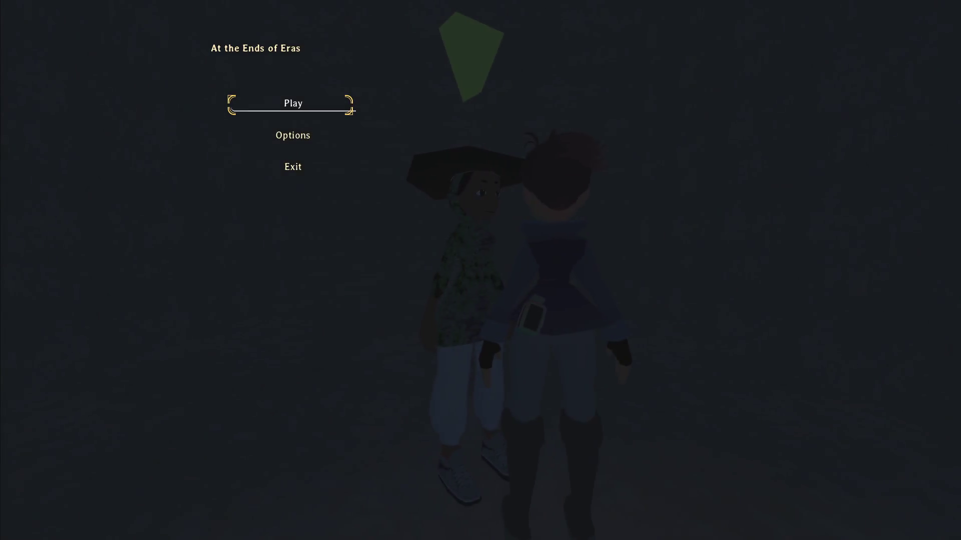
# Start playing and run through the corridor to the lit doorway, continuing past the breakpoint.
pyautogui.press('Return')
pyautogui.press('w')
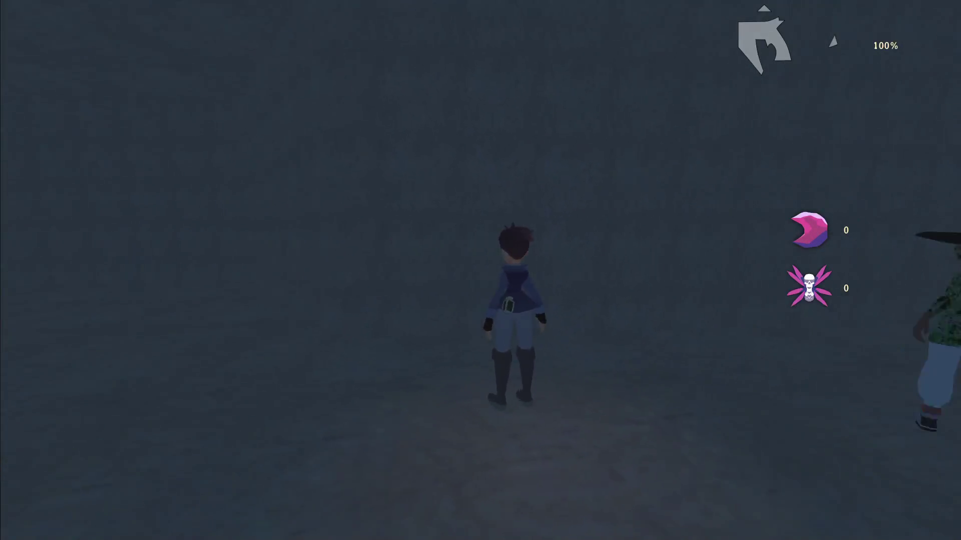
pyautogui.press('d')
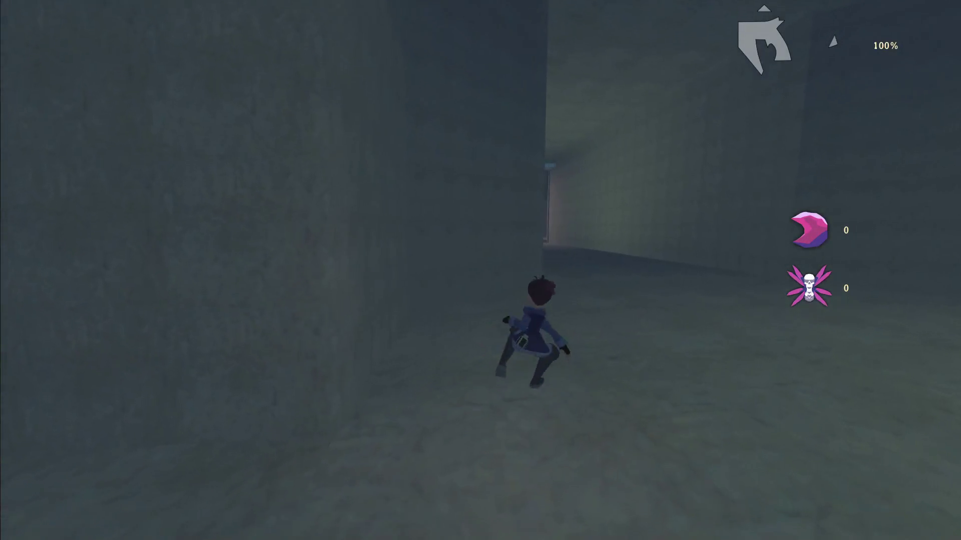
pyautogui.press('w')
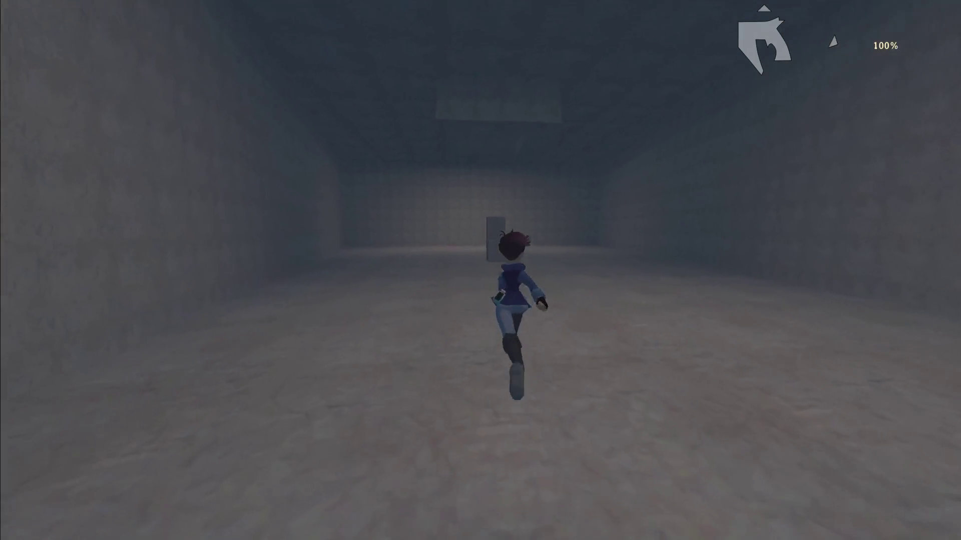
pyautogui.press('F12')
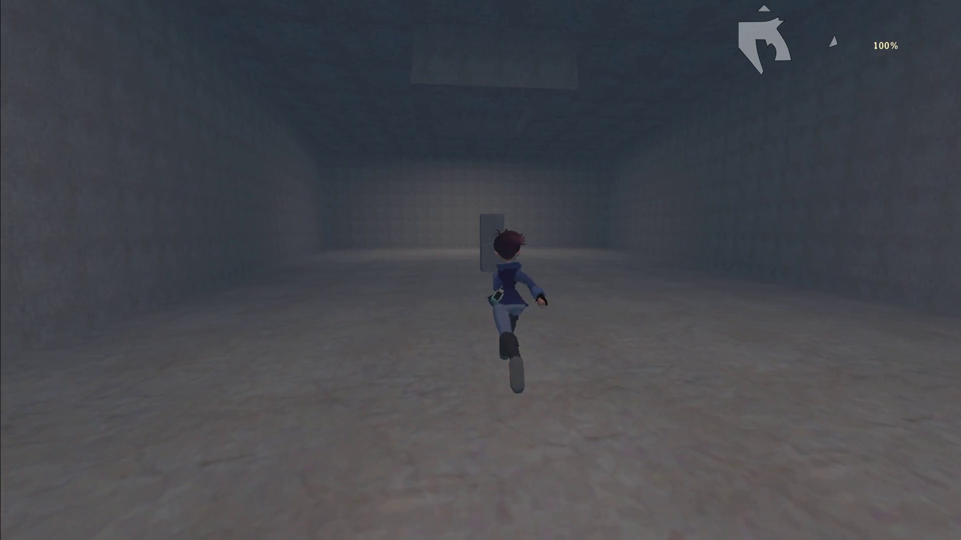
# Jump and climb around the pillar and ledge up toward the skylight.
pyautogui.press('d')
pyautogui.press('space')
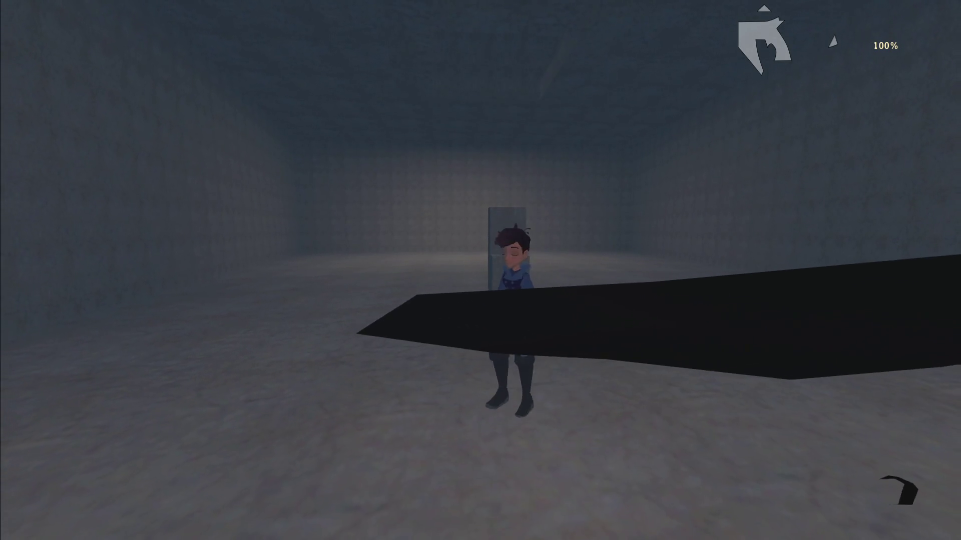
pyautogui.press('space')
pyautogui.press('space')
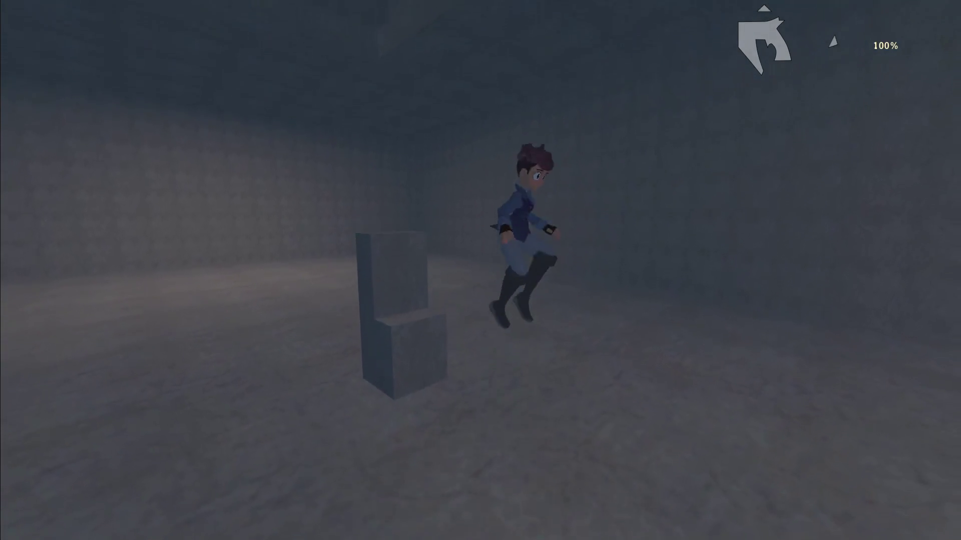
pyautogui.press('space')
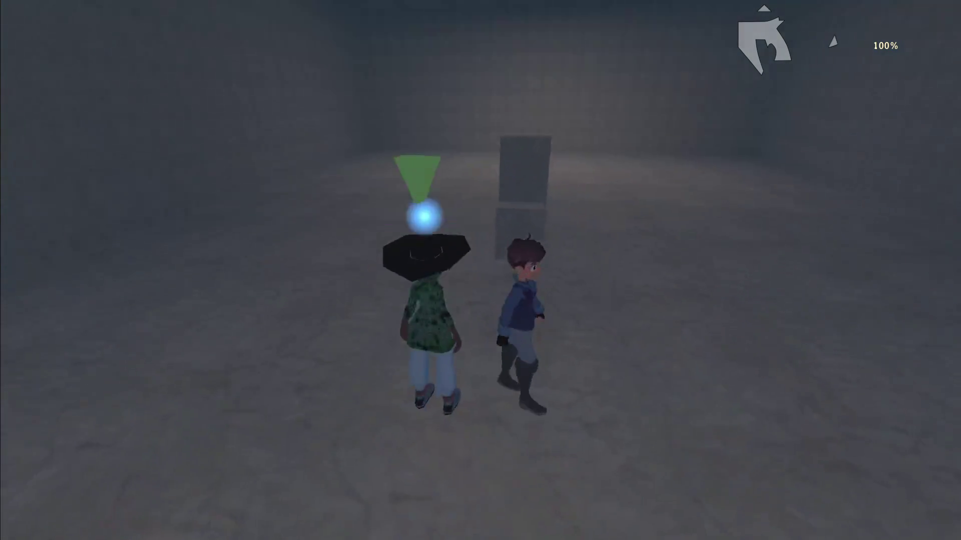
pyautogui.press('space')
pyautogui.press('w')
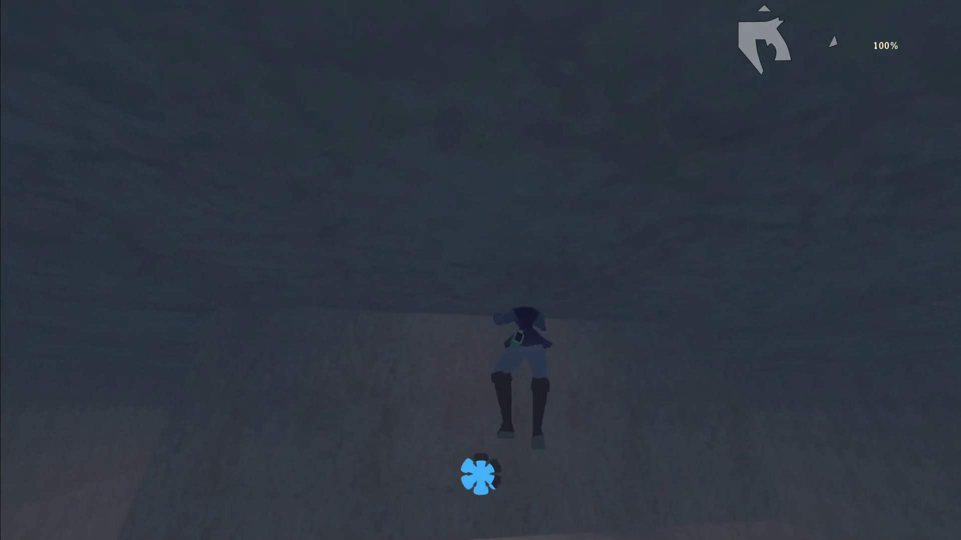
pyautogui.press('w')
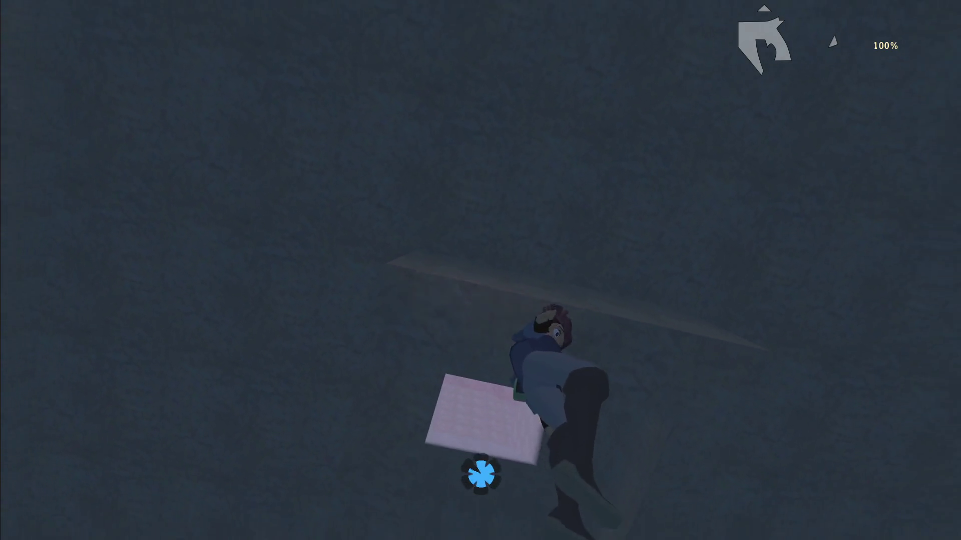
pyautogui.press('space')
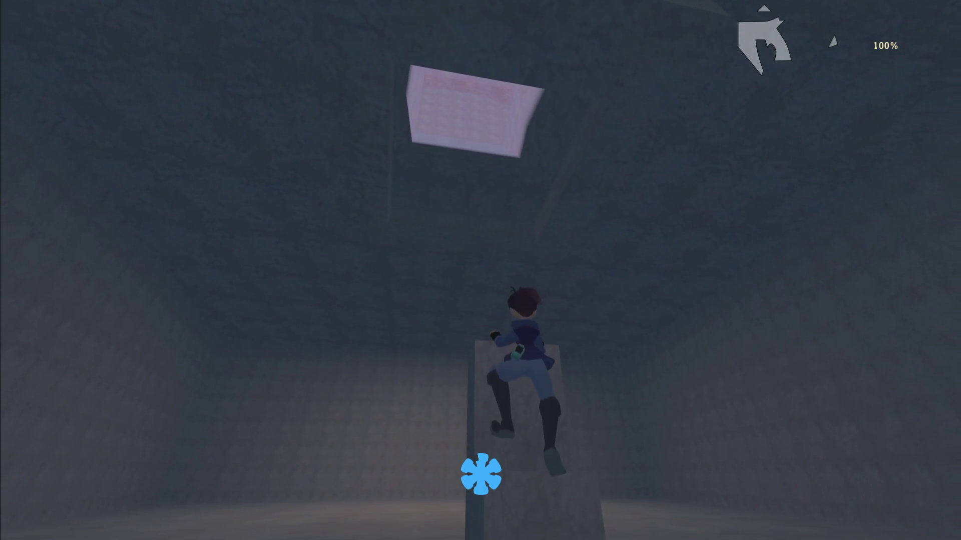
pyautogui.press('space')
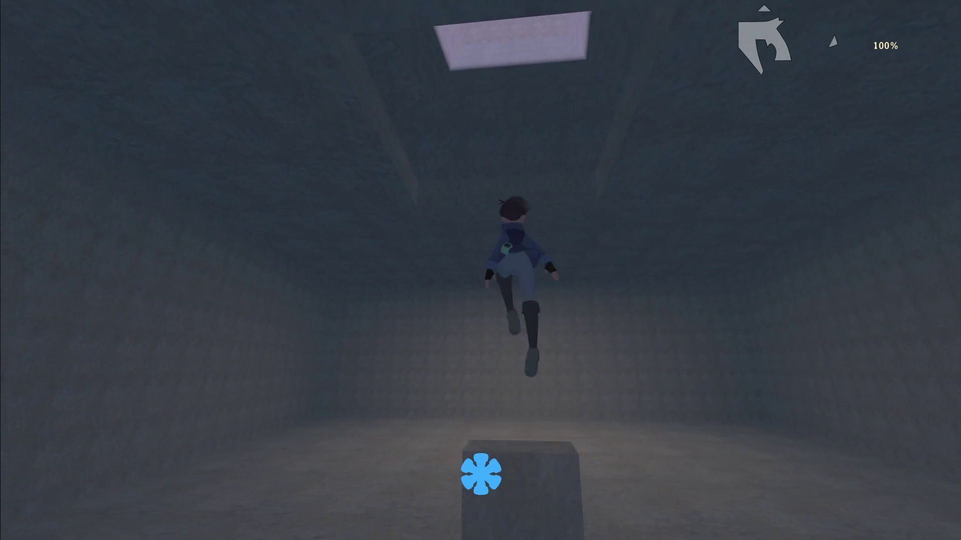
pyautogui.press('w')
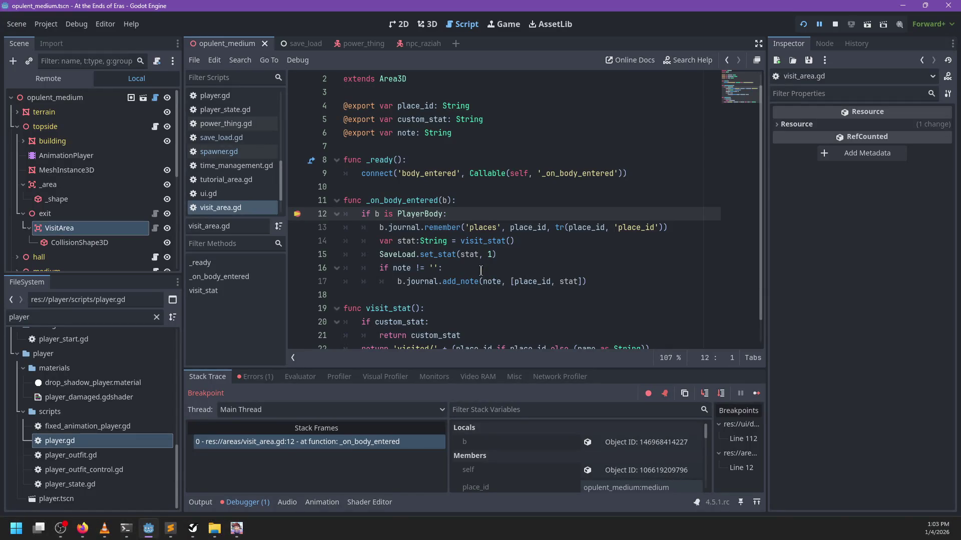
# Step through the physics code, then add and remove a breakpoint at npc_spawner.gd line 17.
pyautogui.press('F10')
pyautogui.press('F10')
pyautogui.press('F10')
pyautogui.press('F10')
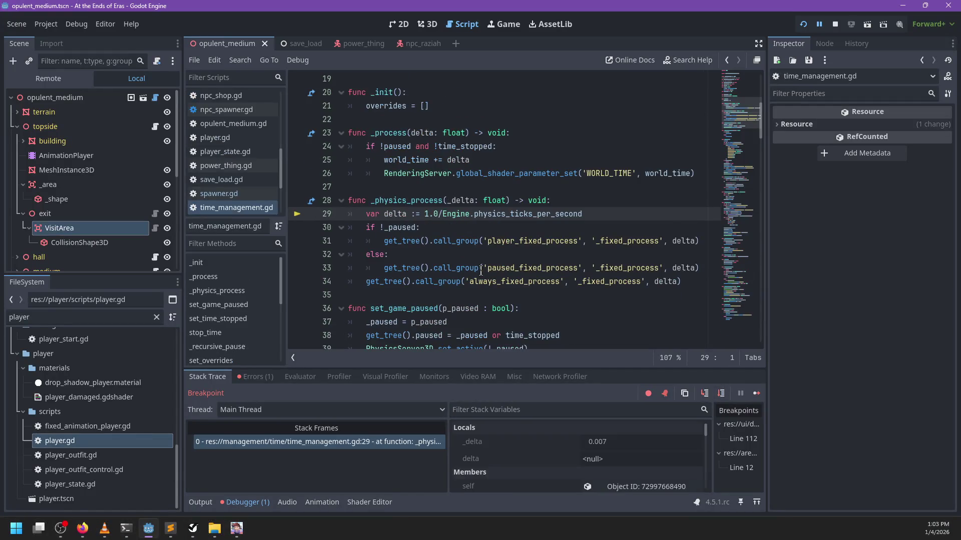
pyautogui.press('F10')
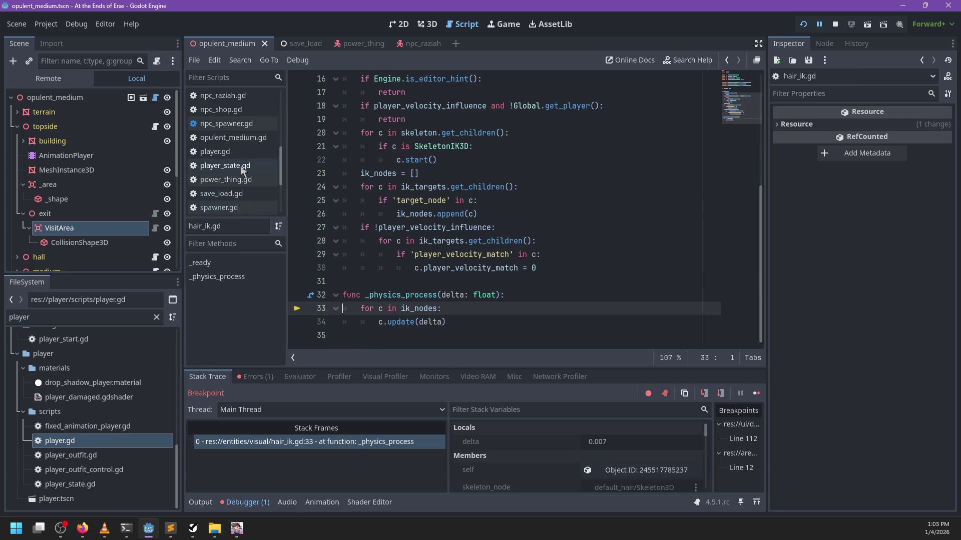
pyautogui.scroll(-3, 230, 141)
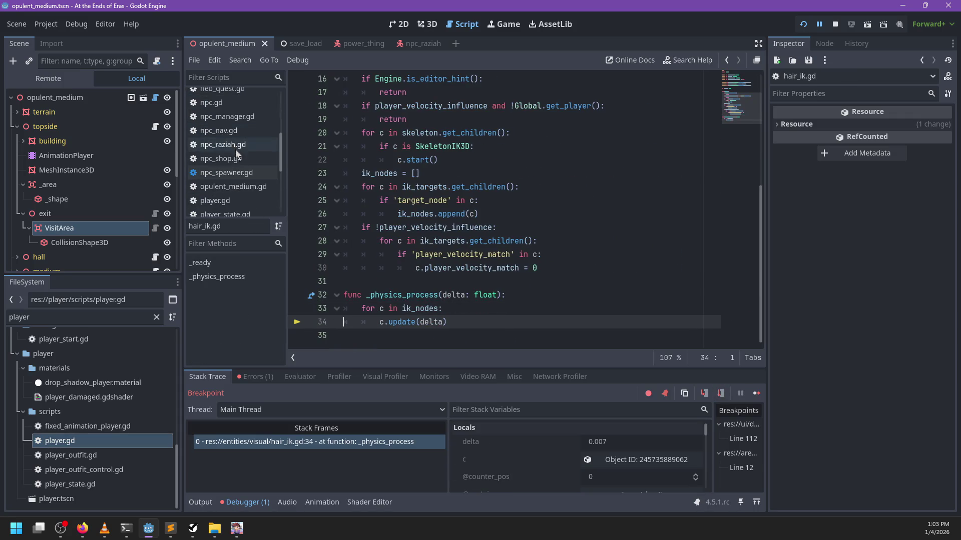
pyautogui.click(240, 175)
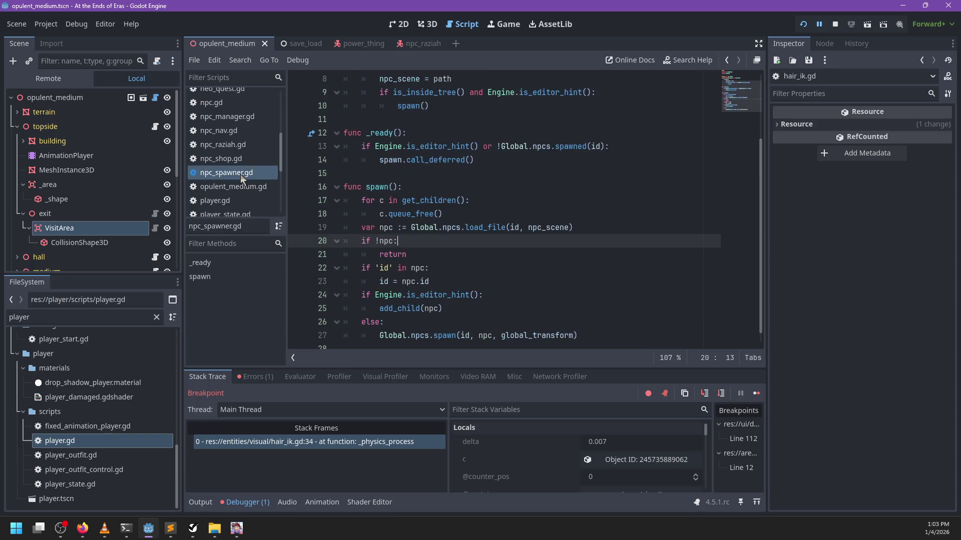
pyautogui.click(297, 200)
pyautogui.scroll(2, 396, 198)
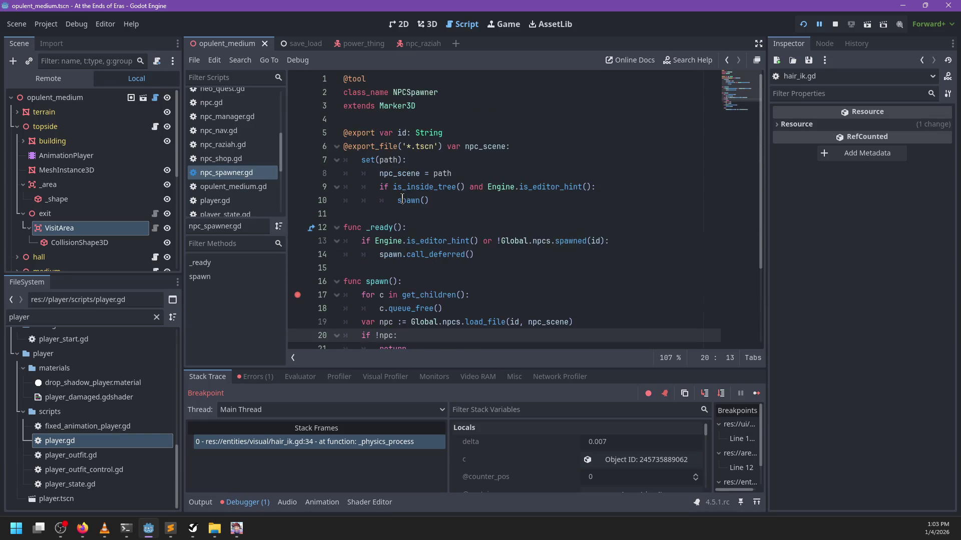
pyautogui.scroll(-3, 398, 201)
pyautogui.click(306, 193)
# Set a breakpoint in the despawn function of spawner.gd.
pyautogui.scroll(2, 474, 167)
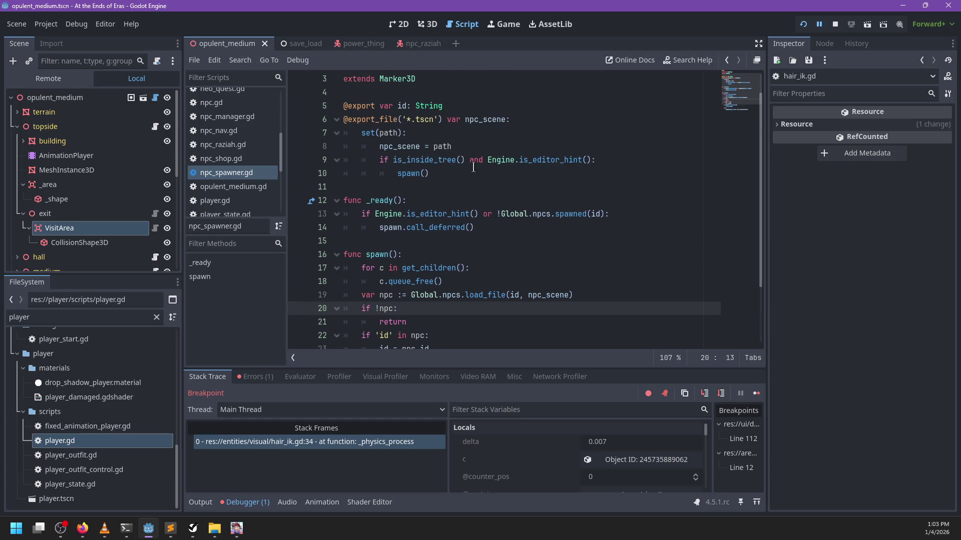
pyautogui.scroll(1, 460, 172)
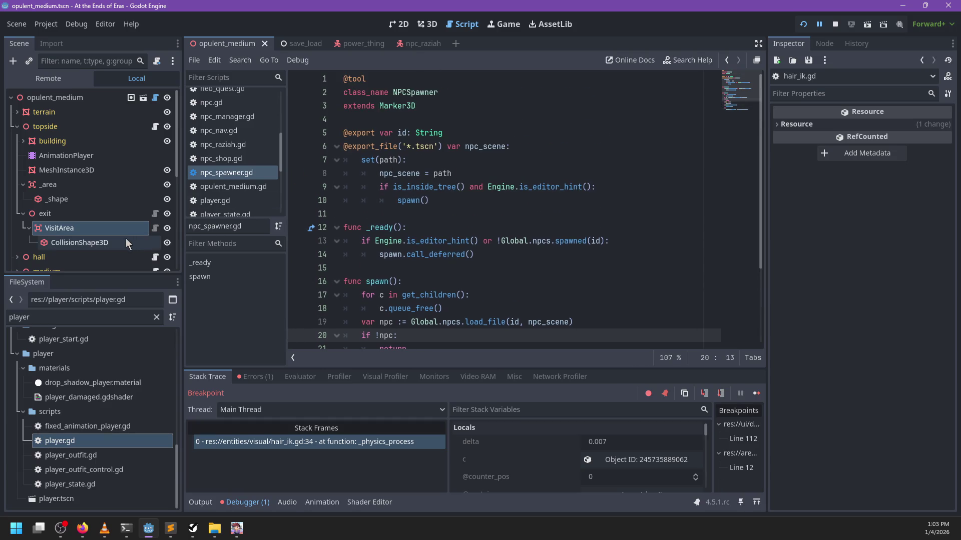
pyautogui.click(155, 215)
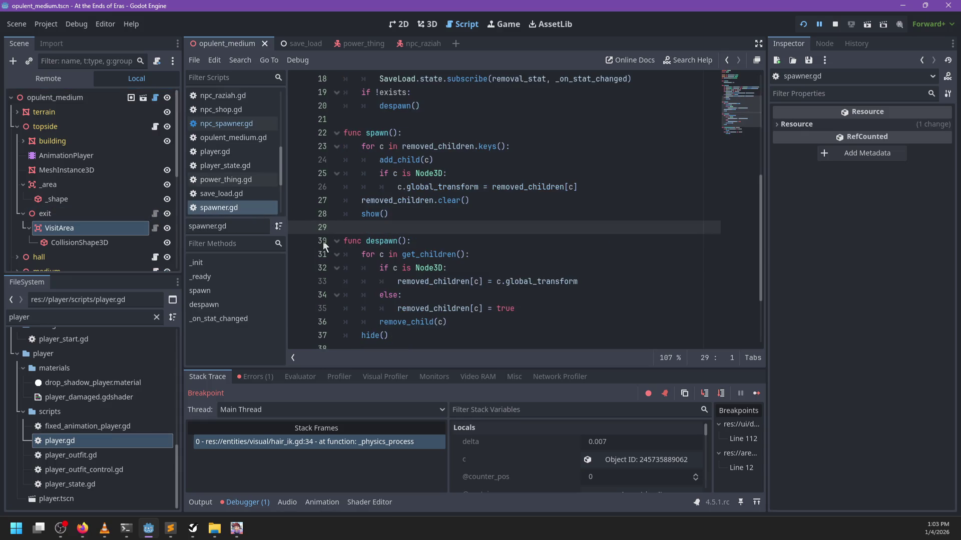
pyautogui.click(300, 256)
pyautogui.scroll(3, 440, 201)
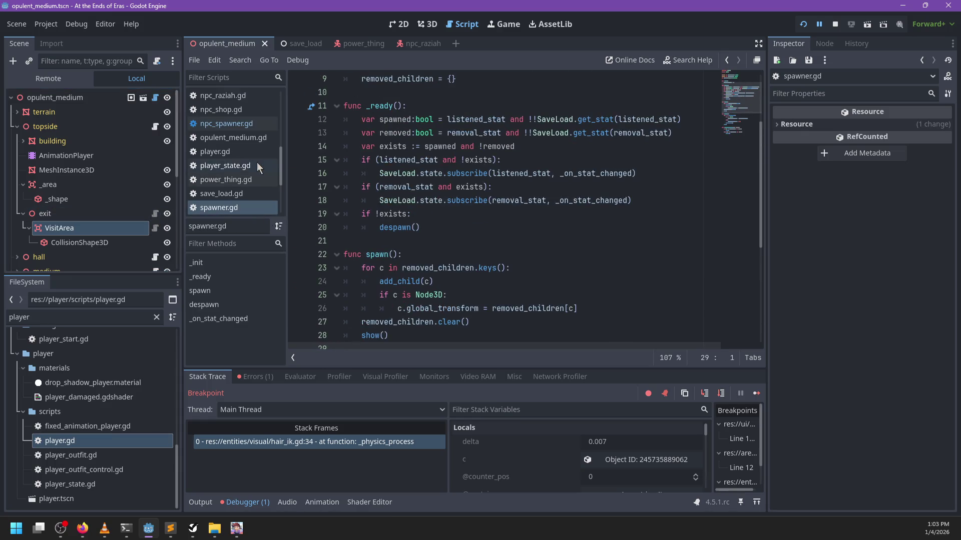
pyautogui.click(235, 124)
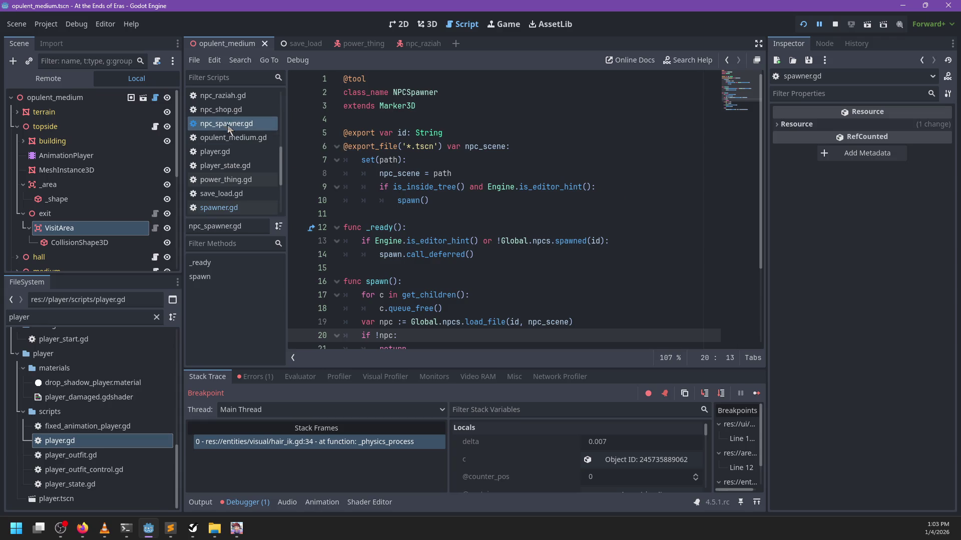
# Resume, step through visit_area.gd, and continue through the despawn breakpoint back into _publish.
pyautogui.press('F12')
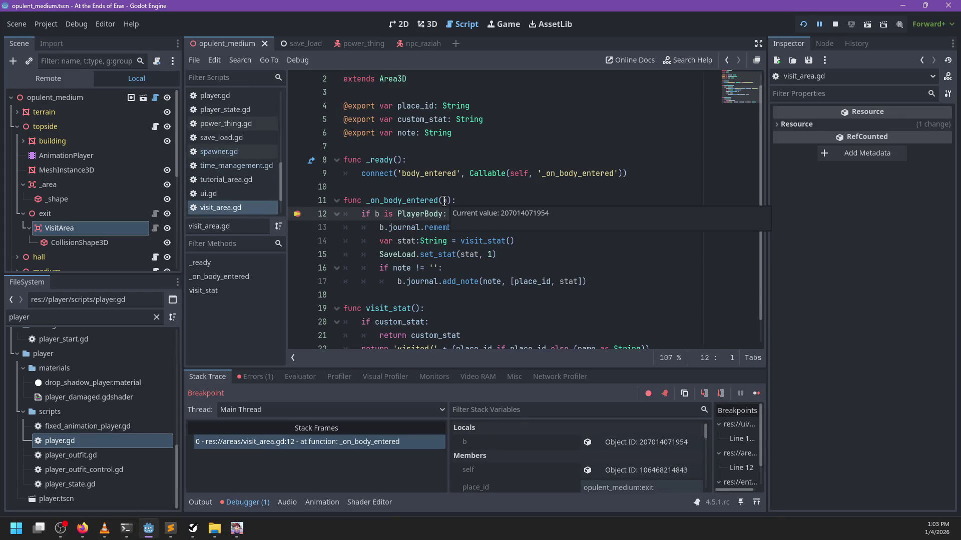
pyautogui.scroll(-1, 548, 460)
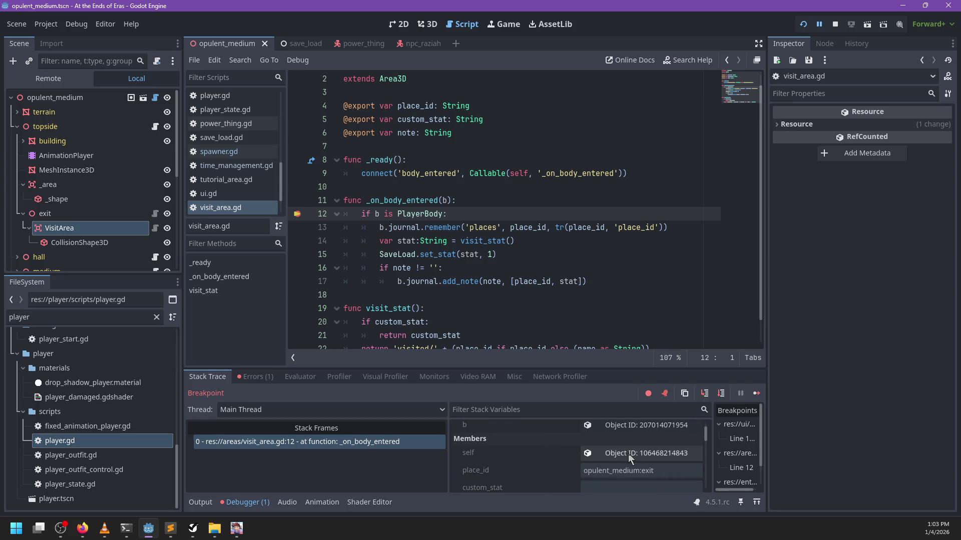
pyautogui.press('F10')
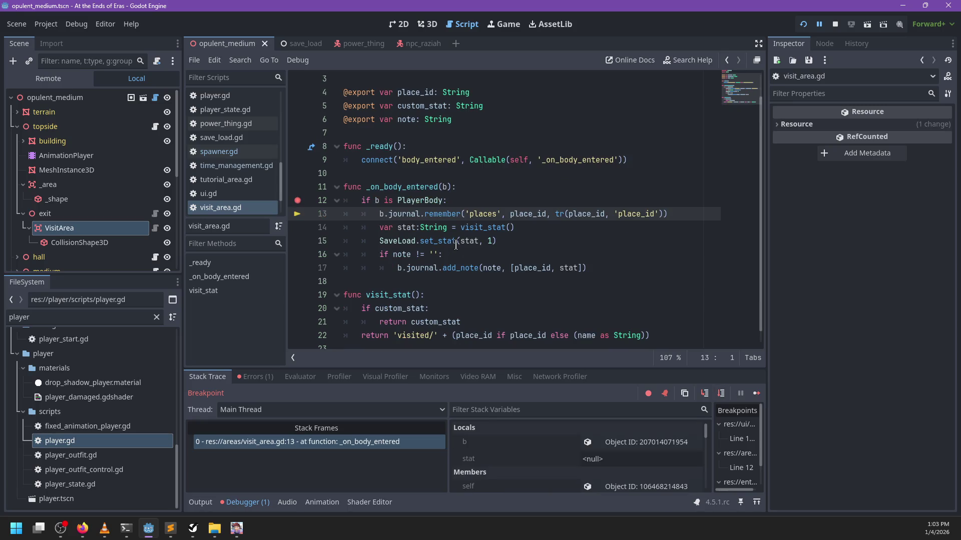
pyautogui.press('F10')
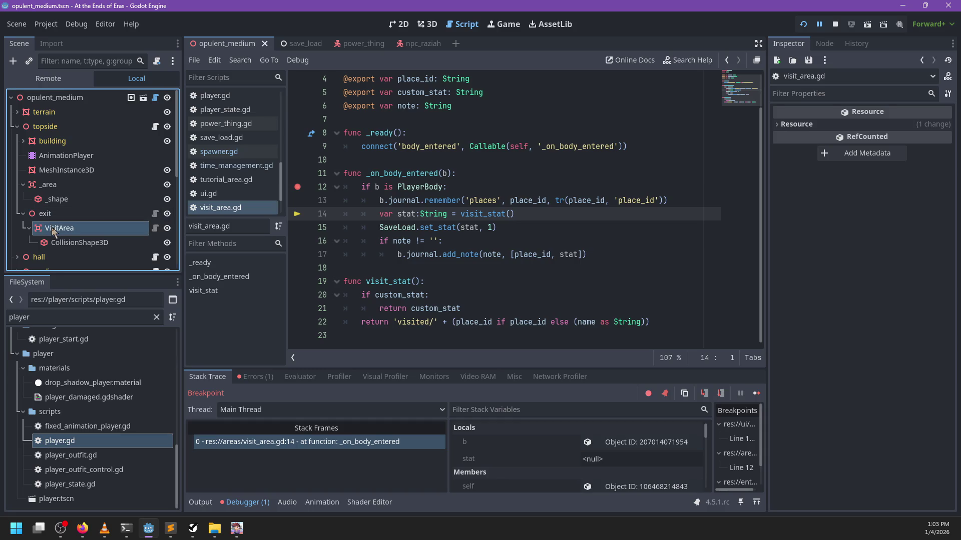
pyautogui.click(51, 228)
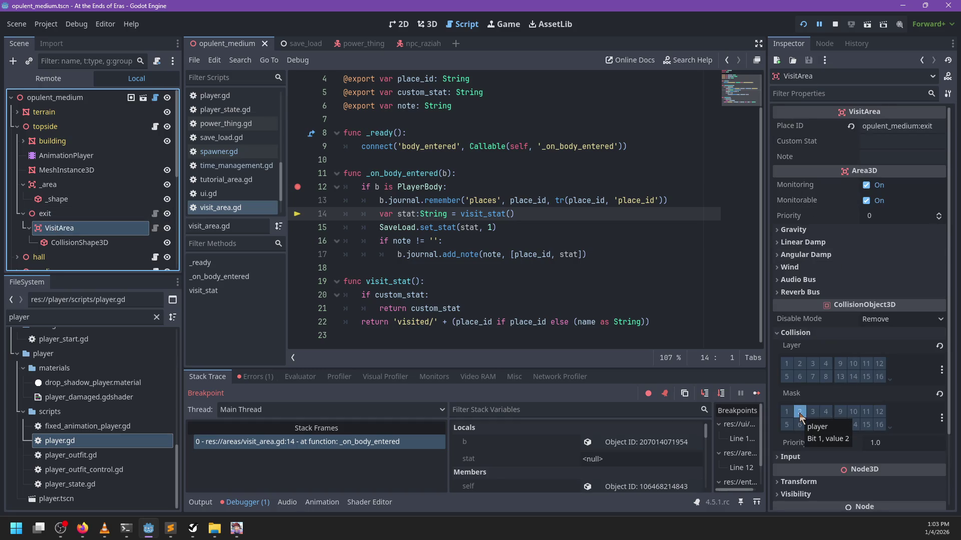
pyautogui.press('F12')
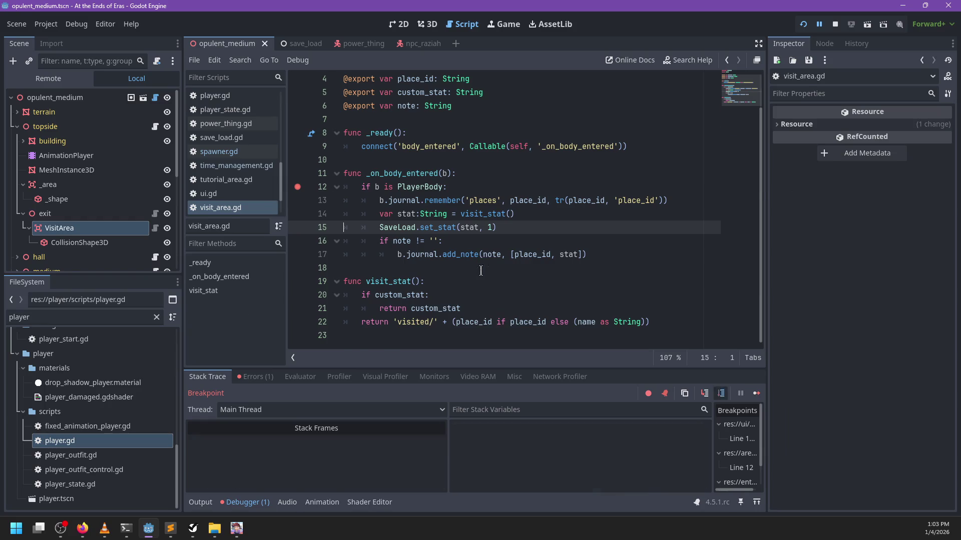
pyautogui.press('F10')
pyautogui.press('F10')
pyautogui.press('F10')
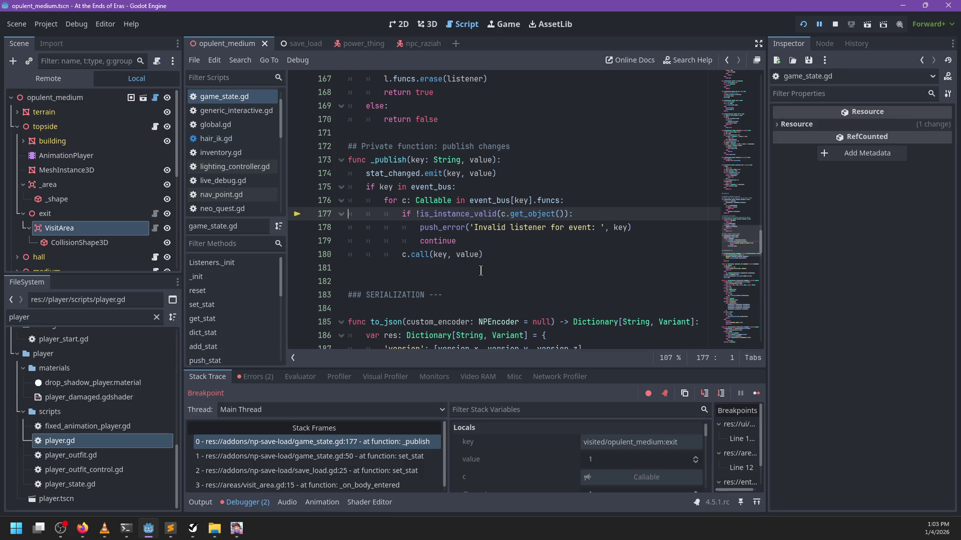
pyautogui.press('F12')
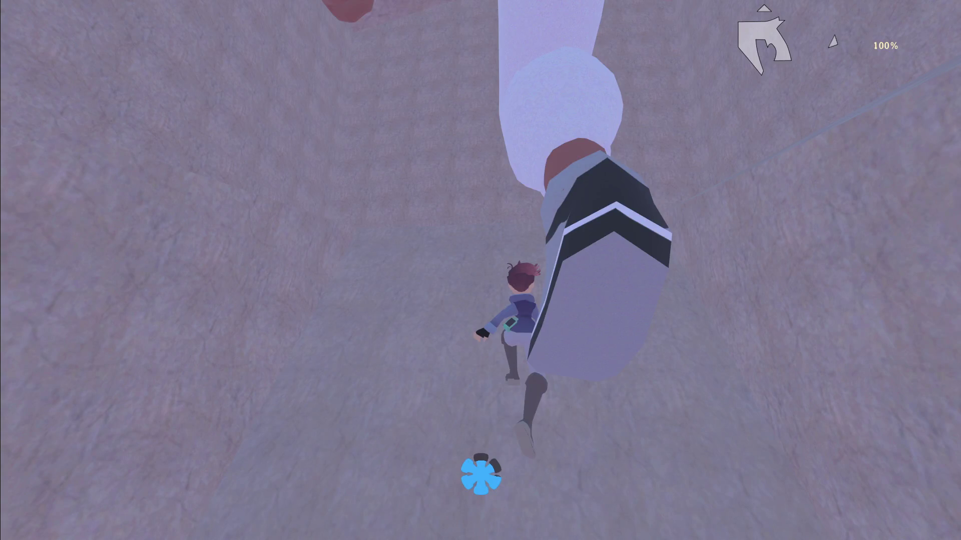
# Return to the editor and bring up the debugger's Errors list.
pyautogui.hotkey('alt', 'Tab')
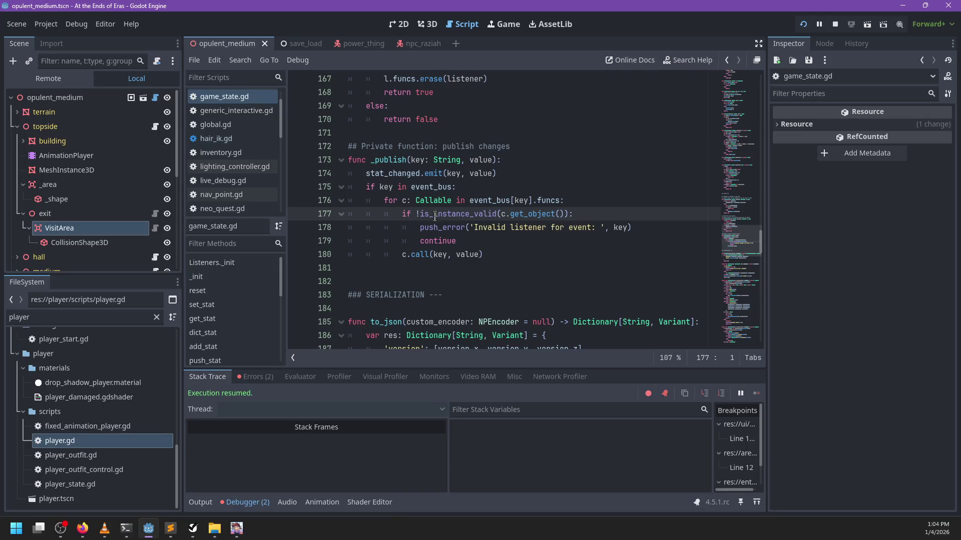
pyautogui.click(248, 502)
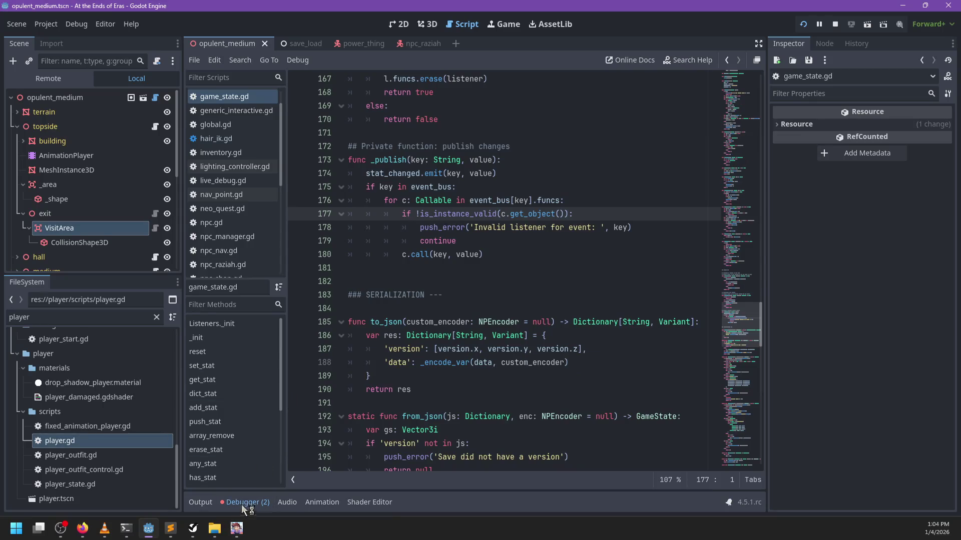
pyautogui.click(244, 503)
pyautogui.click(255, 378)
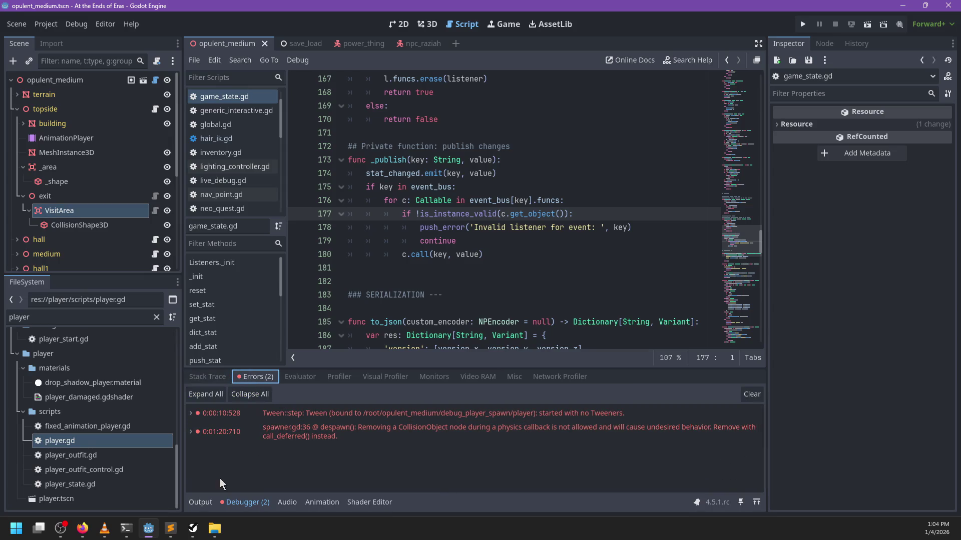
# Delete the blank line 181 after _publish in game_state.gd and save.
pyautogui.click(200, 502)
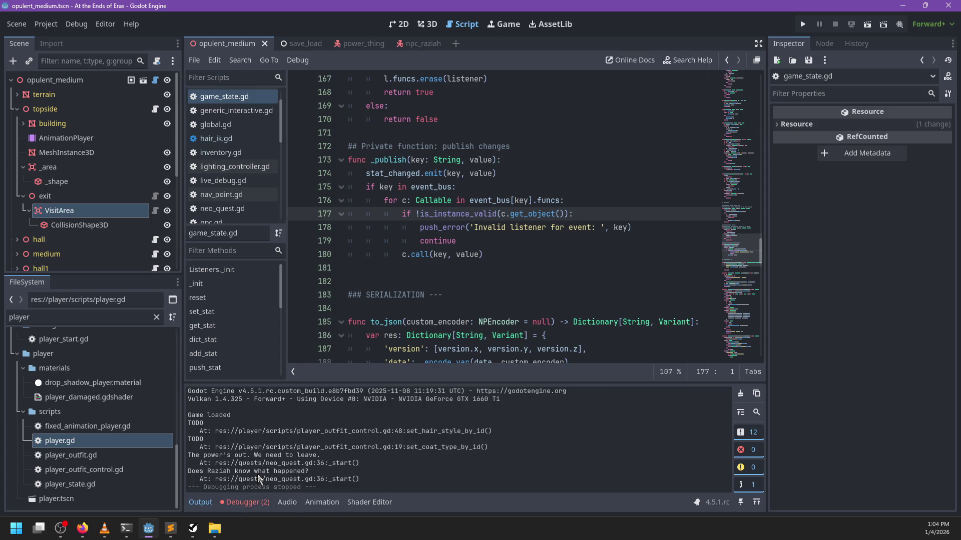
pyautogui.click(435, 267)
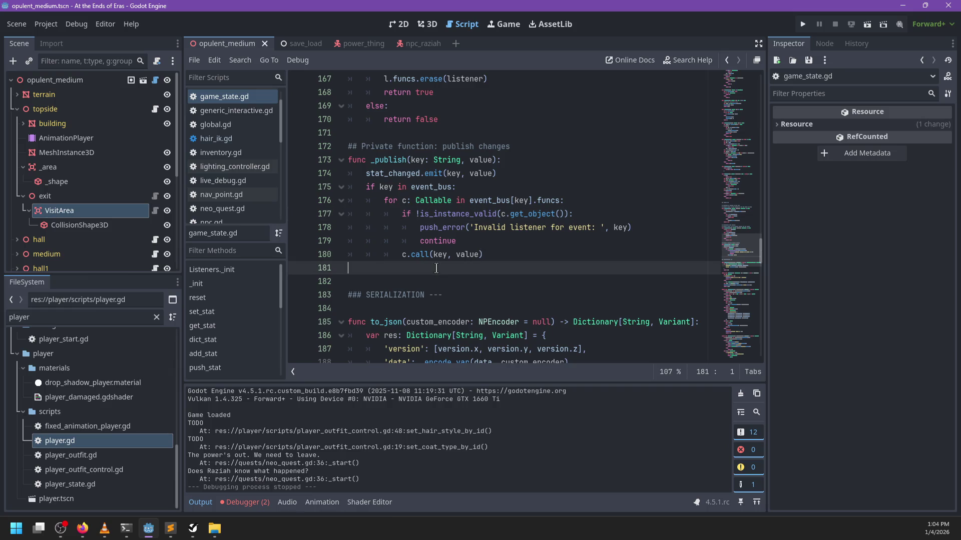
pyautogui.press('BackSpace')
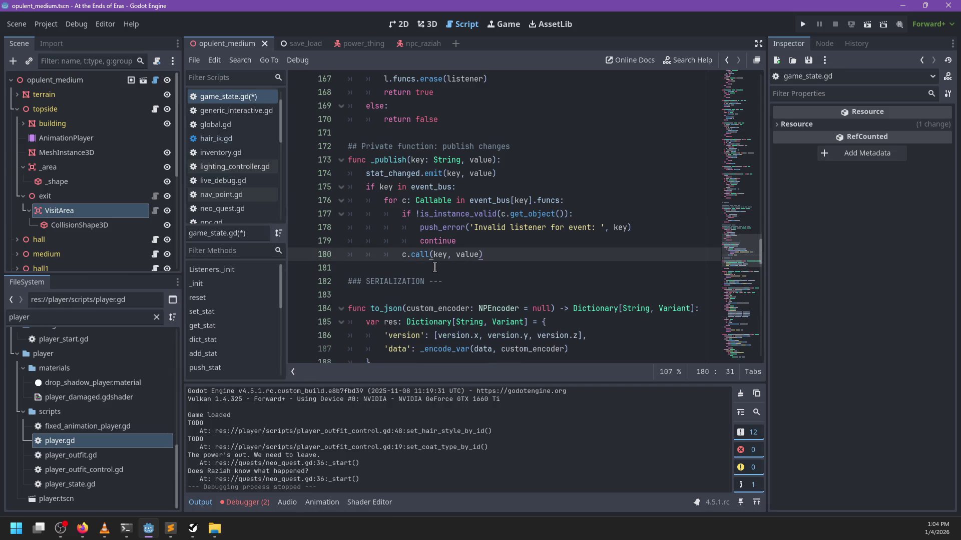
pyautogui.hotkey('ctrl', 's')
pyautogui.scroll(-4, 245, 131)
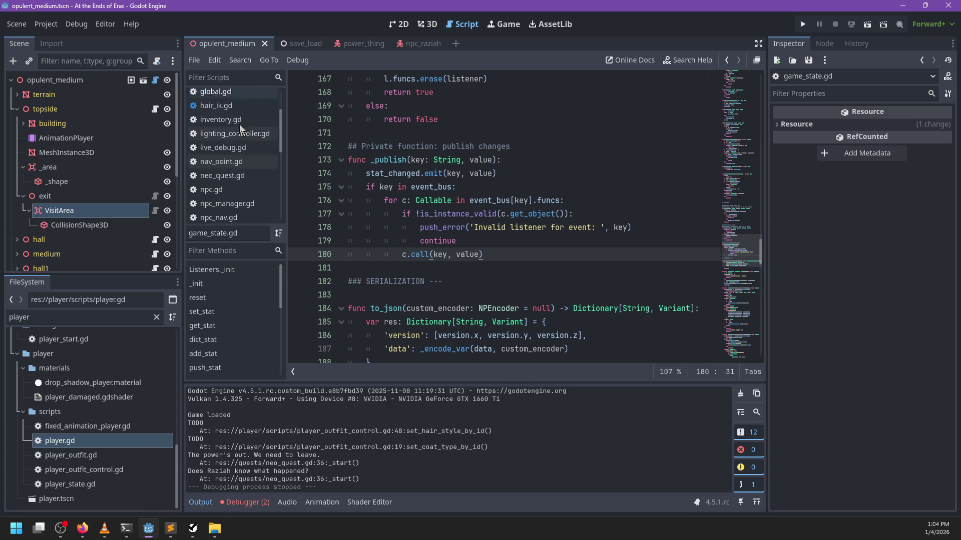
pyautogui.scroll(-5, 245, 131)
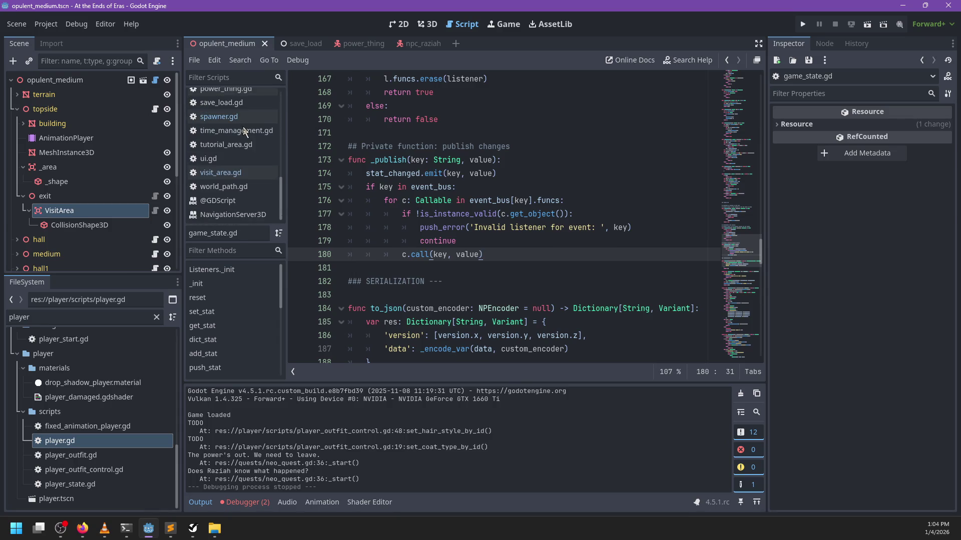
# Select the exit node and review its Removal Stat value in the Inspector.
pyautogui.click(59, 210)
pyautogui.click(45, 196)
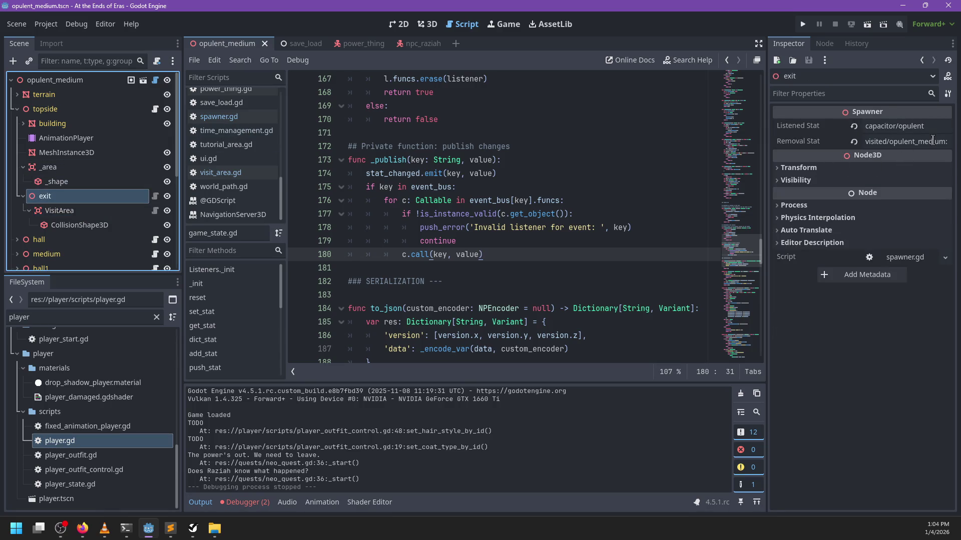
pyautogui.click(932, 141)
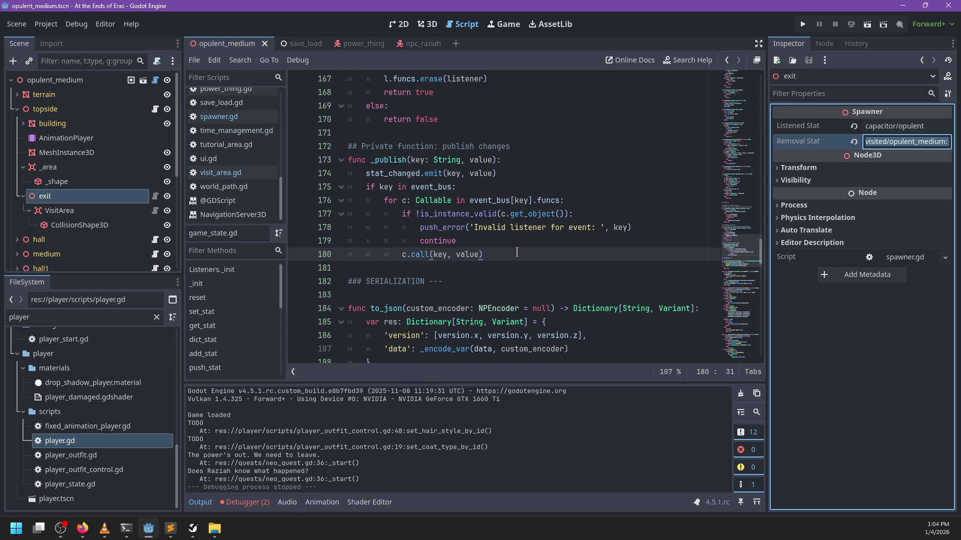
pyautogui.click(517, 252)
pyautogui.scroll(-10, 518, 248)
pyautogui.scroll(-11, 520, 245)
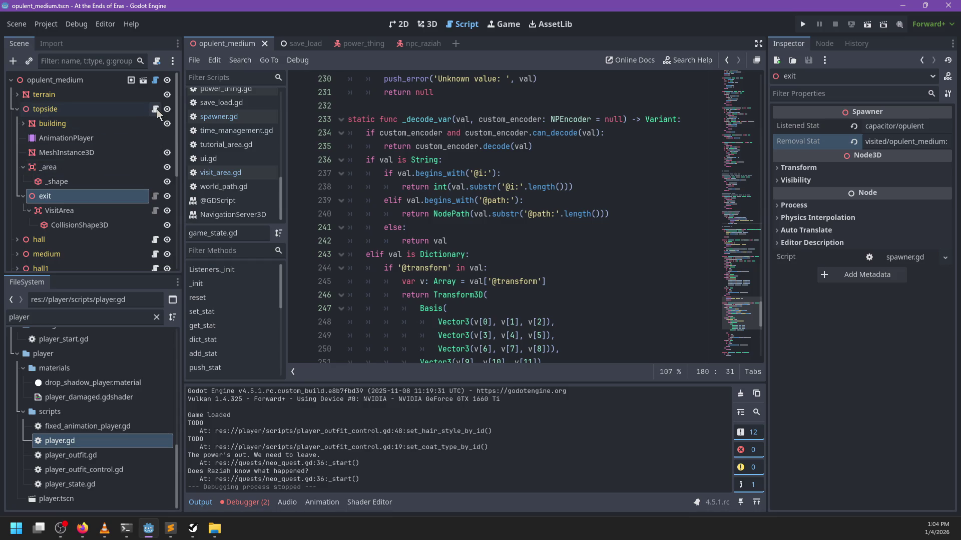
# Look up active quest handling in global.gd and around line 50 of neo_quest.gd.
pyautogui.scroll(-4, 499, 205)
pyautogui.click(499, 202)
pyautogui.hotkey('ctrl', 'f')
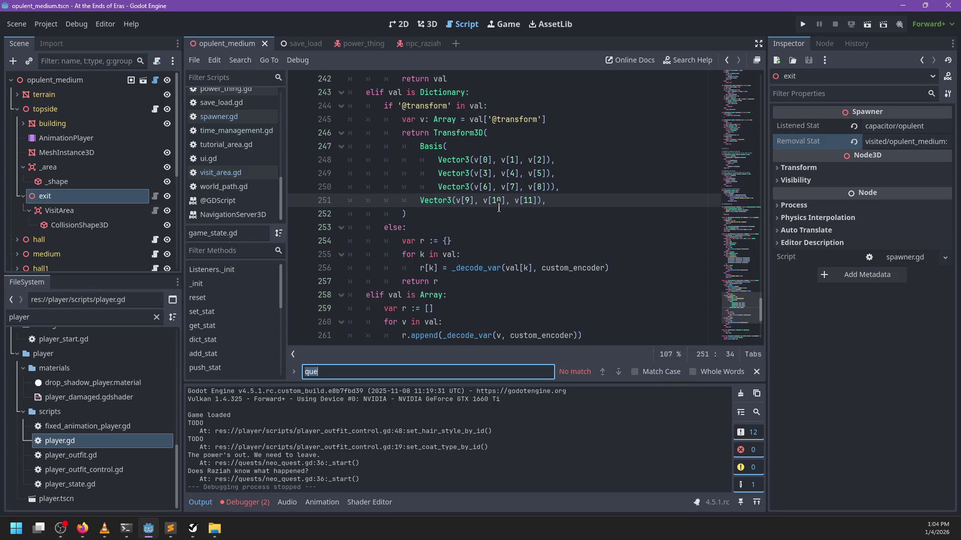
pyautogui.write('active')
pyautogui.press('Escape')
pyautogui.scroll(5, 235, 155)
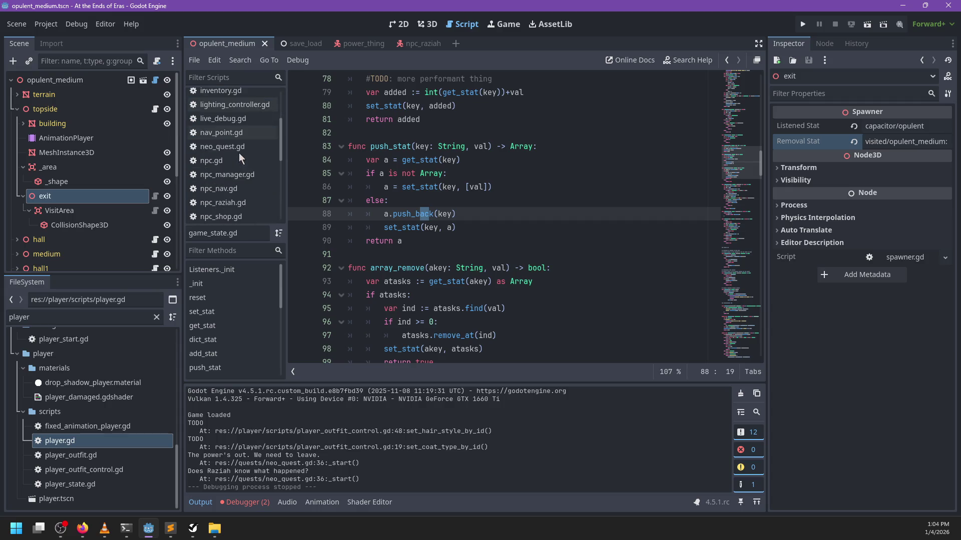
pyautogui.scroll(1, 252, 153)
pyautogui.scroll(-3, 253, 154)
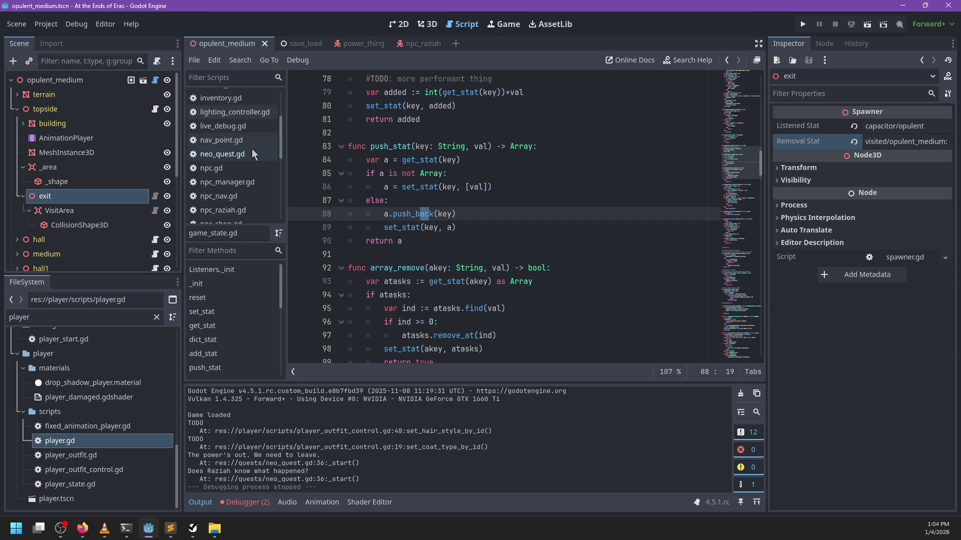
pyautogui.click(231, 154)
pyautogui.click(507, 179)
pyautogui.scroll(-1, 507, 178)
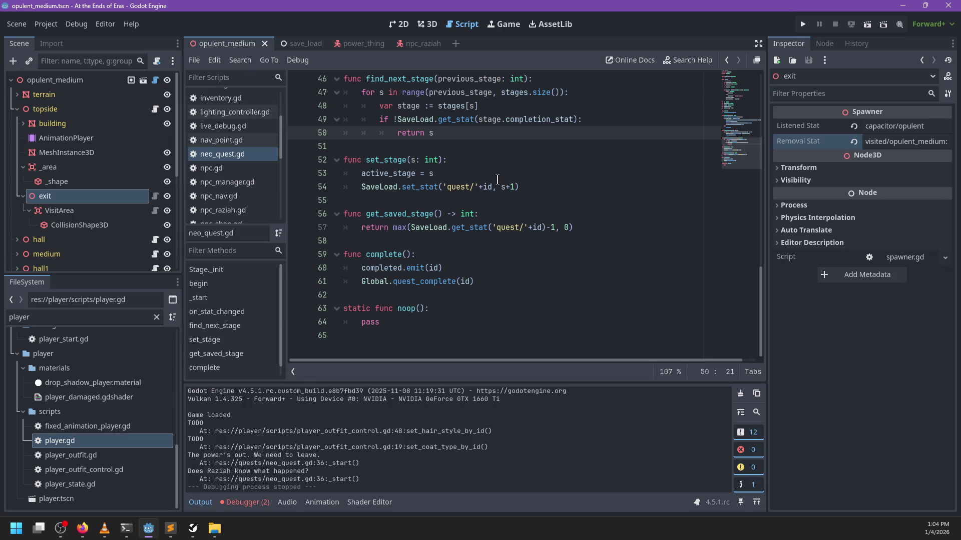
pyautogui.scroll(4, 230, 150)
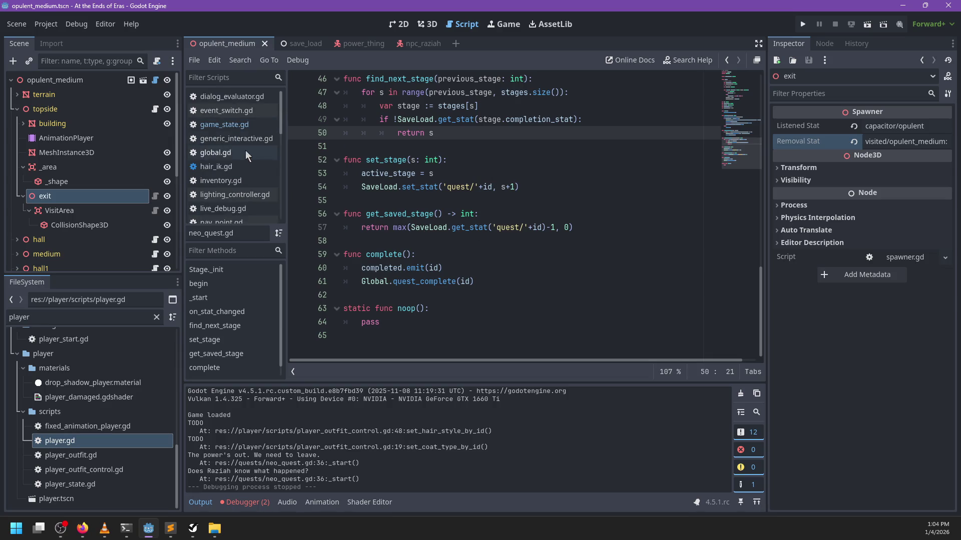
# Duplicate line 428 in global.gd as completed_quests = SaveLoad.get_stat('completed_quests').
pyautogui.click(215, 152)
pyautogui.hotkey('ctrl', 'f')
pyautogui.write('_que')
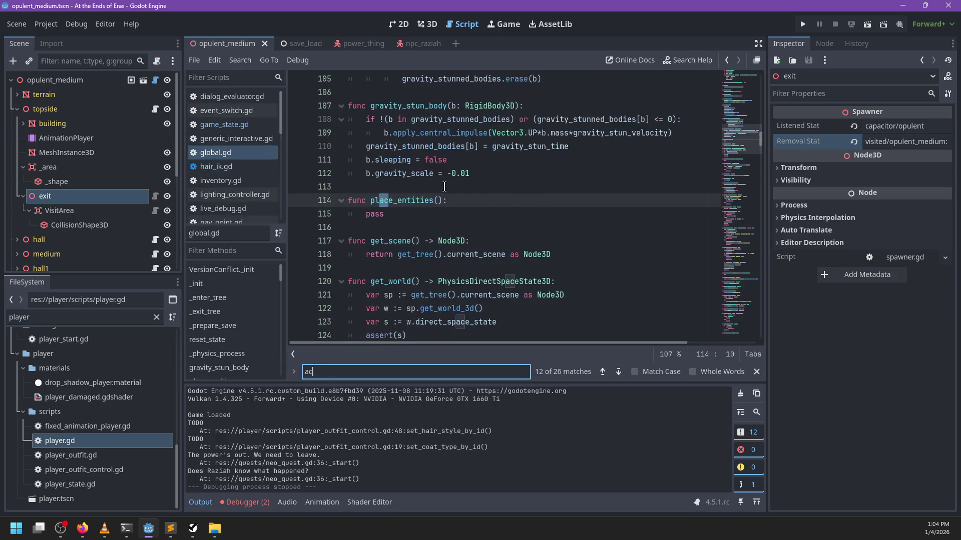
pyautogui.write('sts')
pyautogui.press('Return')
pyautogui.press('Return')
pyautogui.press('Return')
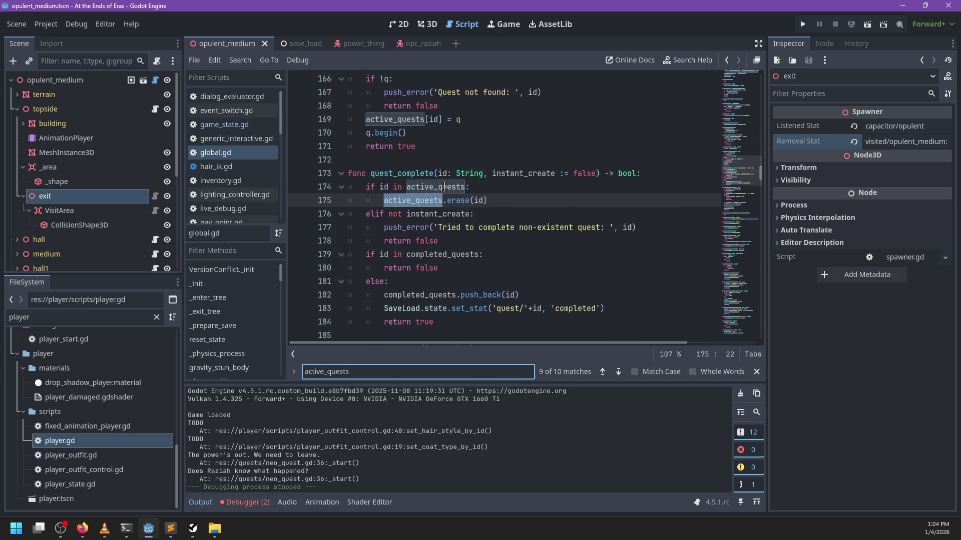
pyautogui.press('Escape')
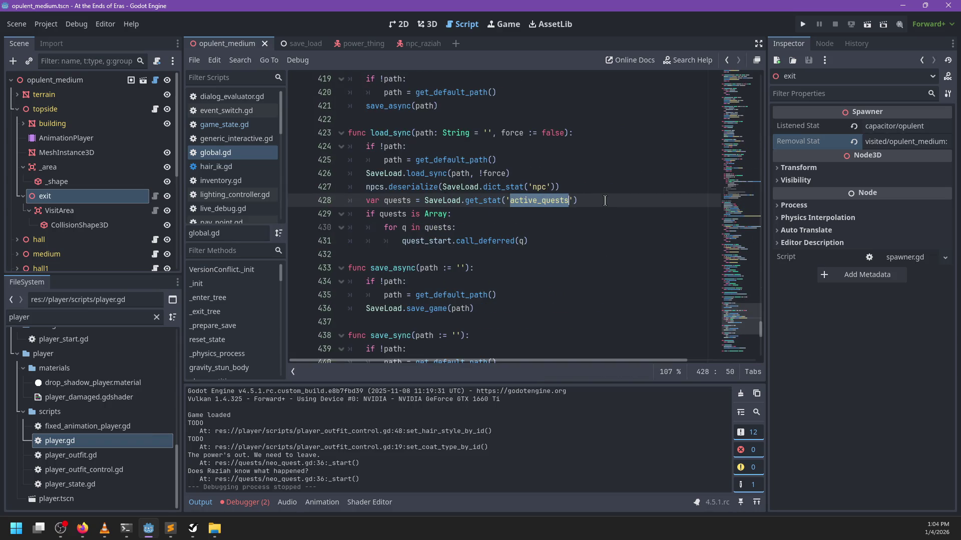
pyautogui.click(605, 200)
pyautogui.hotkey('ctrl', 'shift', 'd')
pyautogui.doubleClick(397, 218)
pyautogui.write('completed_quests')
pyautogui.hotkey('ctrl', 'Left')
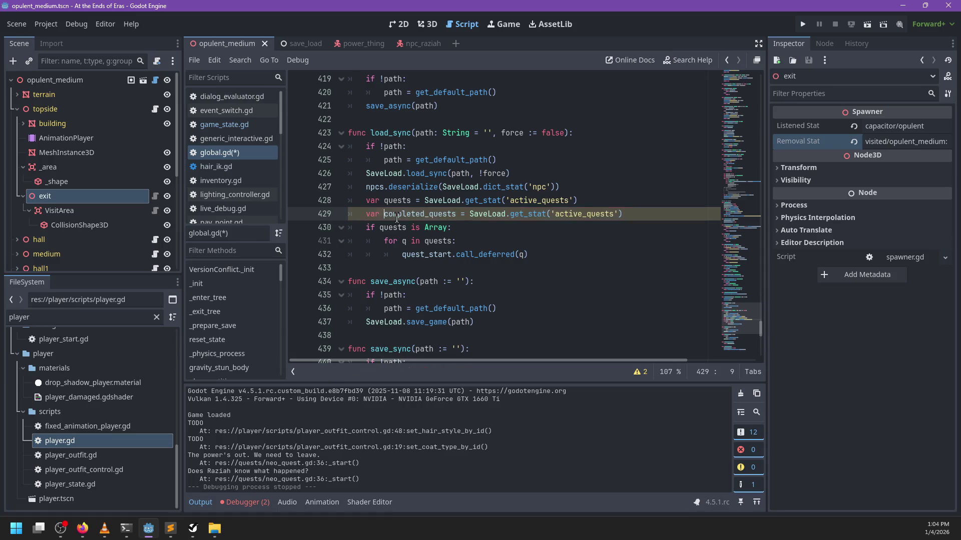
pyautogui.hotkey('ctrl', 'BackSpace')
pyautogui.hotkey('ctrl', 'shift', 'Right')
pyautogui.hotkey('ctrl', 'c')
pyautogui.doubleClick(566, 213)
pyautogui.hotkey('ctrl', 'v')
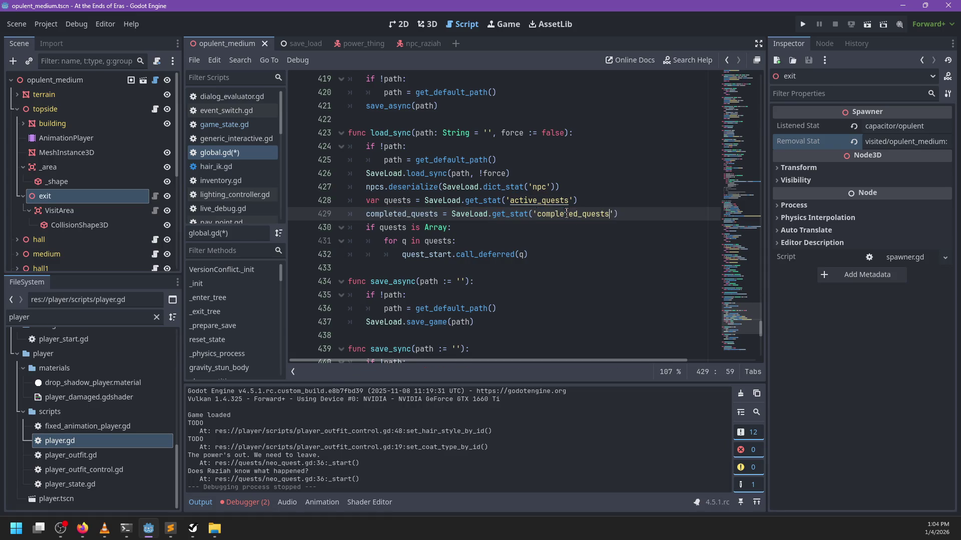
# Add SaveLoad.set_stat('completed_quests', ...) after the active_quests save in _prepare_save, then save.
pyautogui.moveTo(634, 218); pyautogui.dragTo(452, 215)
pyautogui.hotkey('ctrl', 'f')
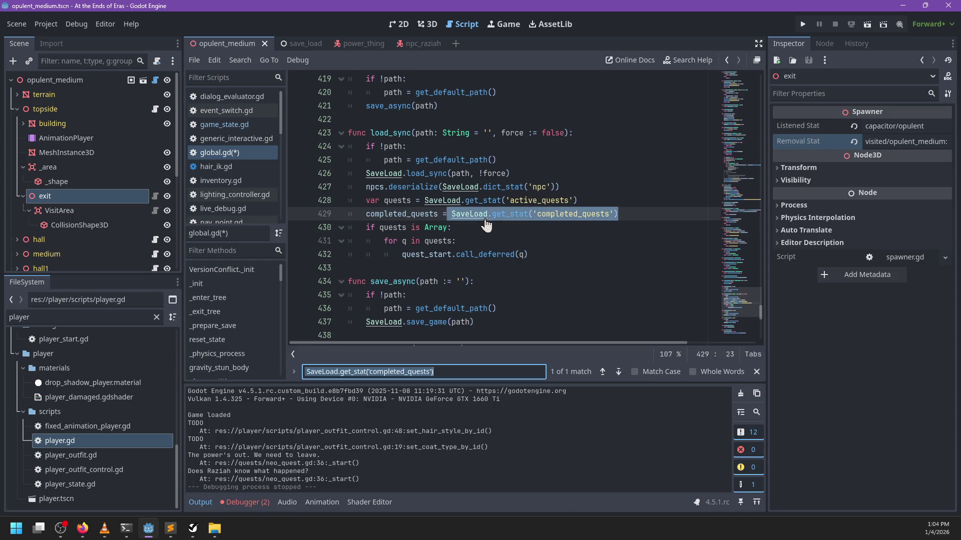
pyautogui.write('active_que')
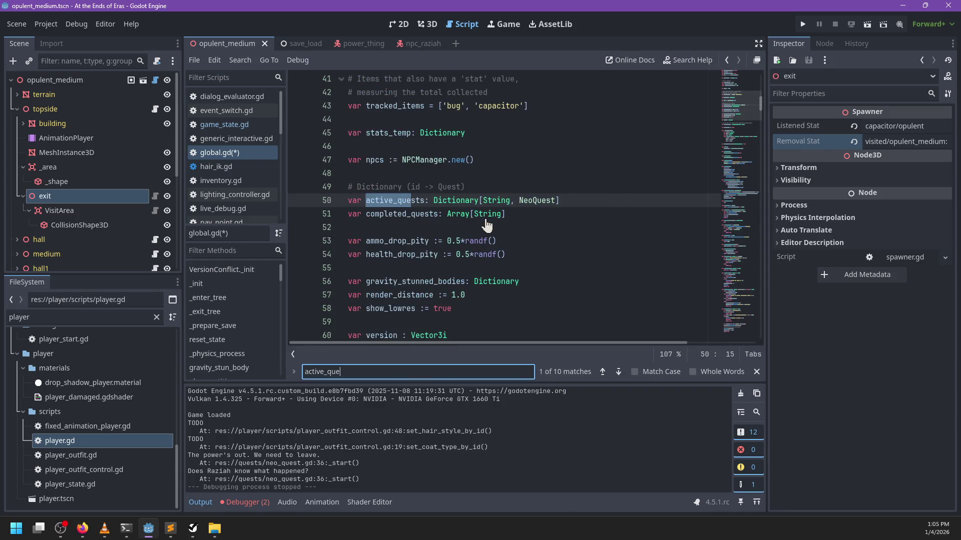
pyautogui.write("sts'")
pyautogui.press('Escape')
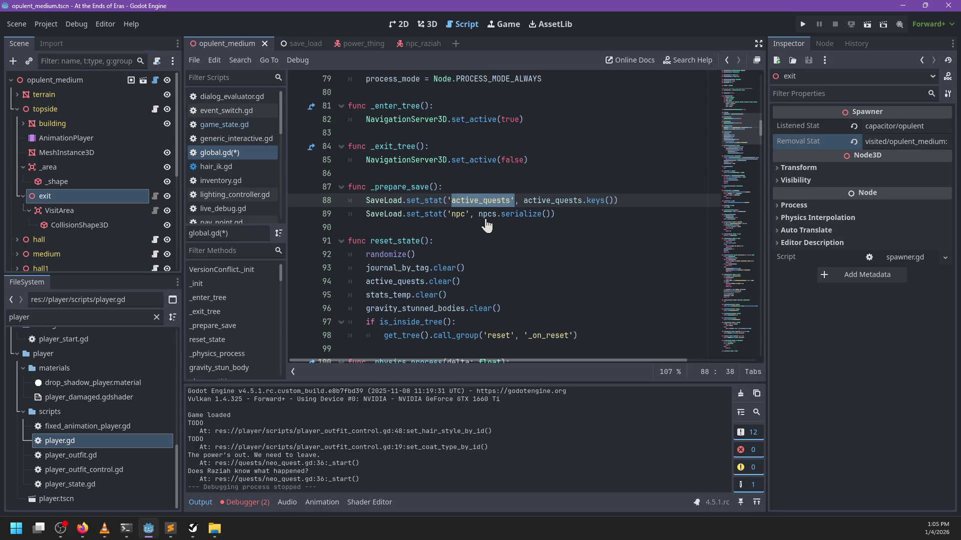
pyautogui.click(662, 201)
pyautogui.press('Return')
pyautogui.write('Save')
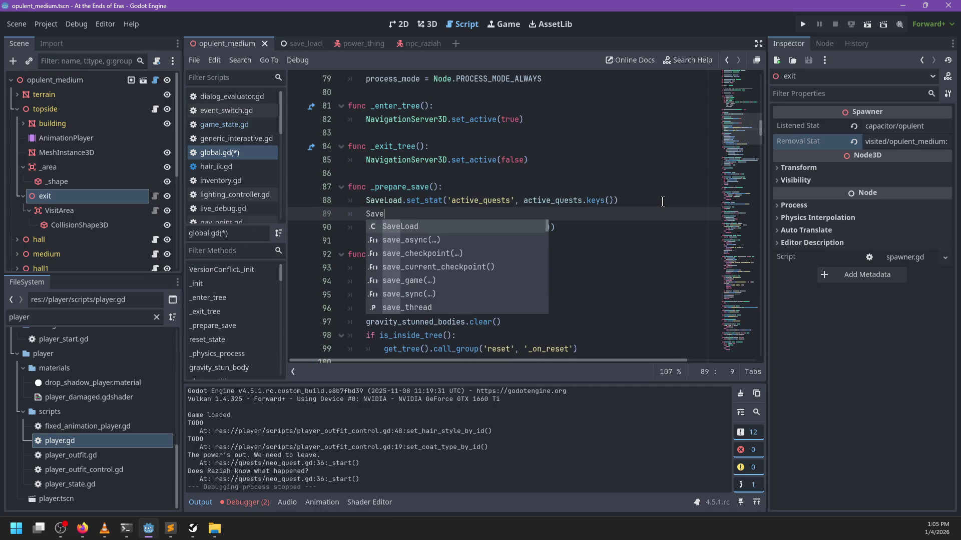
pyautogui.write("Load.set_stat('completed_que")
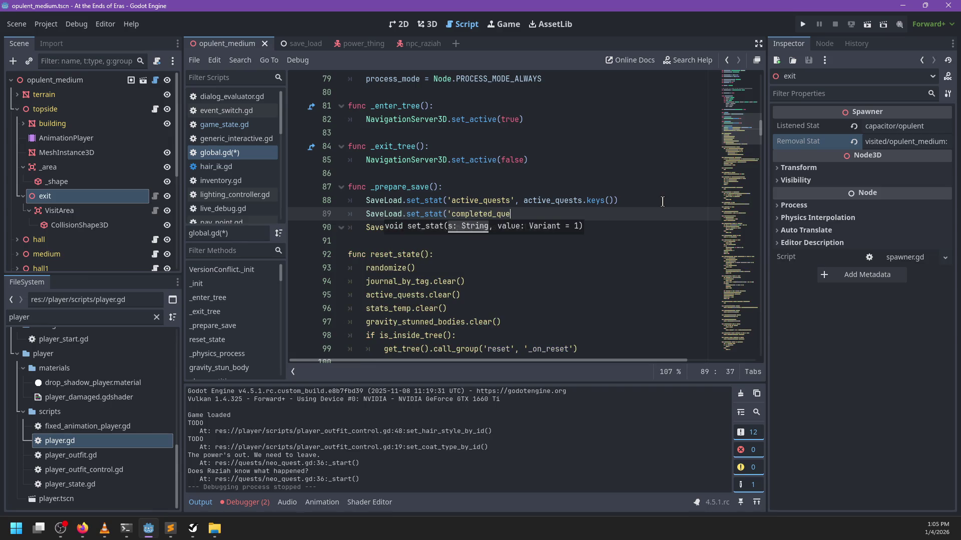
pyautogui.write("sts',")
pyautogui.hotkey('ctrl', 'v')
pyautogui.hotkey('ctrl', 'z')
pyautogui.press('Return')
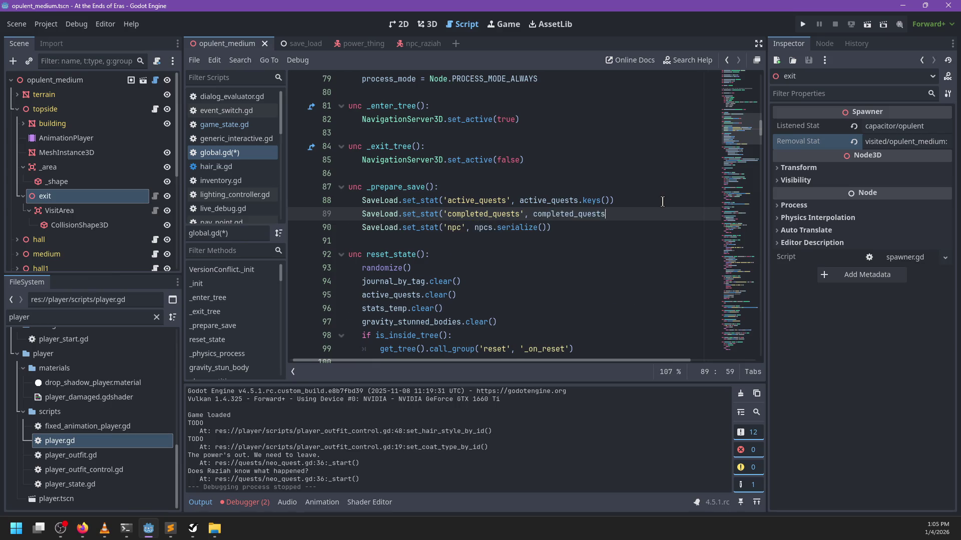
pyautogui.hotkey('ctrl', 's')
# Bring up the debugger's error list.
pyautogui.scroll(-3, 600, 113)
pyautogui.scroll(1, 579, 106)
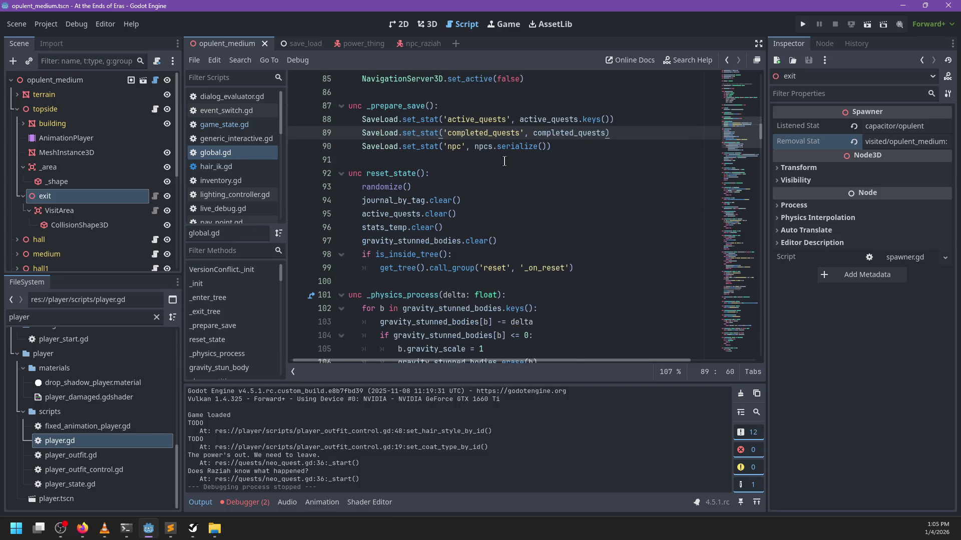
pyautogui.scroll(-3, 516, 160)
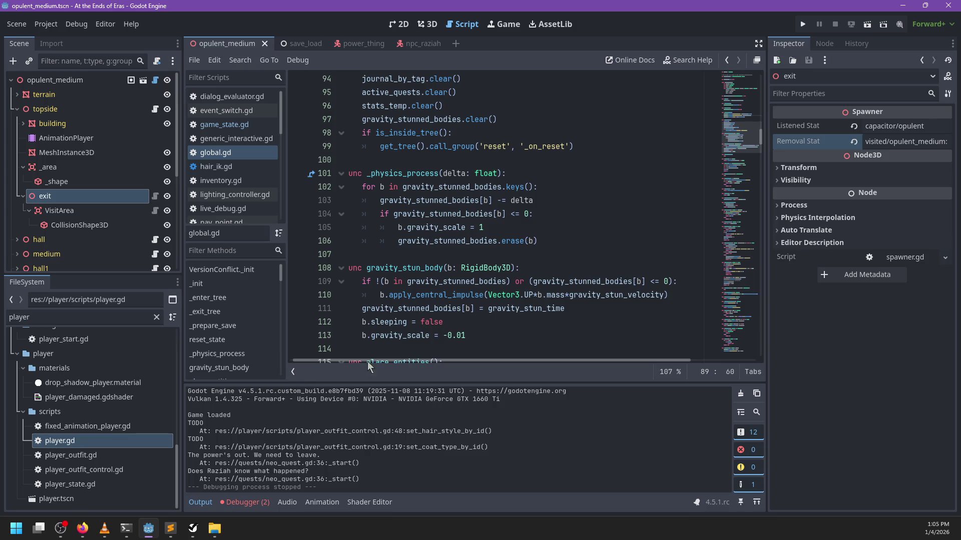
pyautogui.click(245, 502)
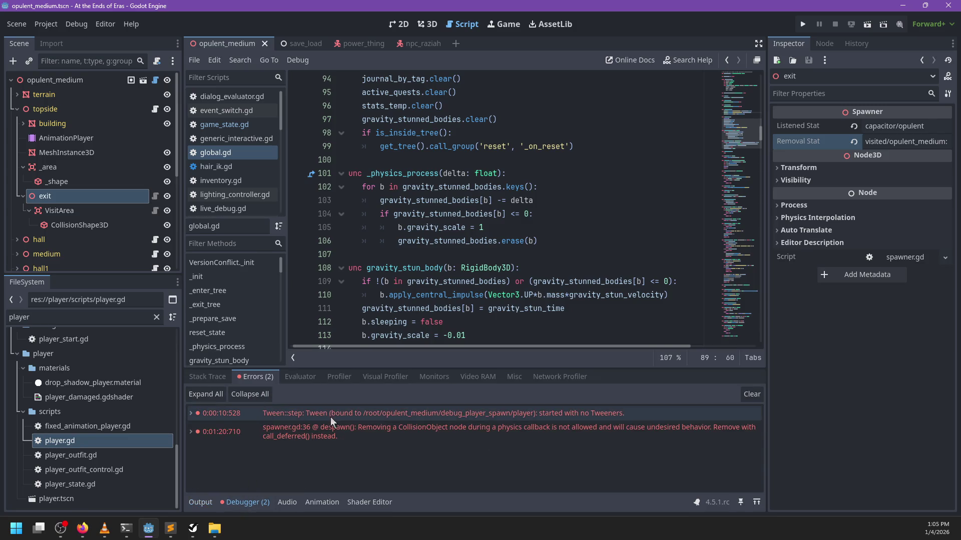
# Jump to the spawner.gd:36 error and review the spawn and despawn calls.
pyautogui.click(325, 437)
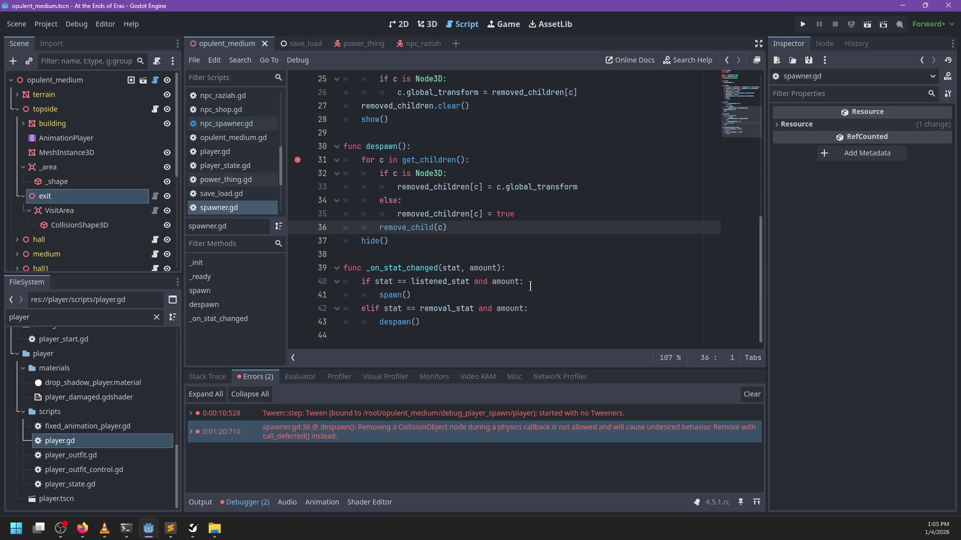
pyautogui.write('call')
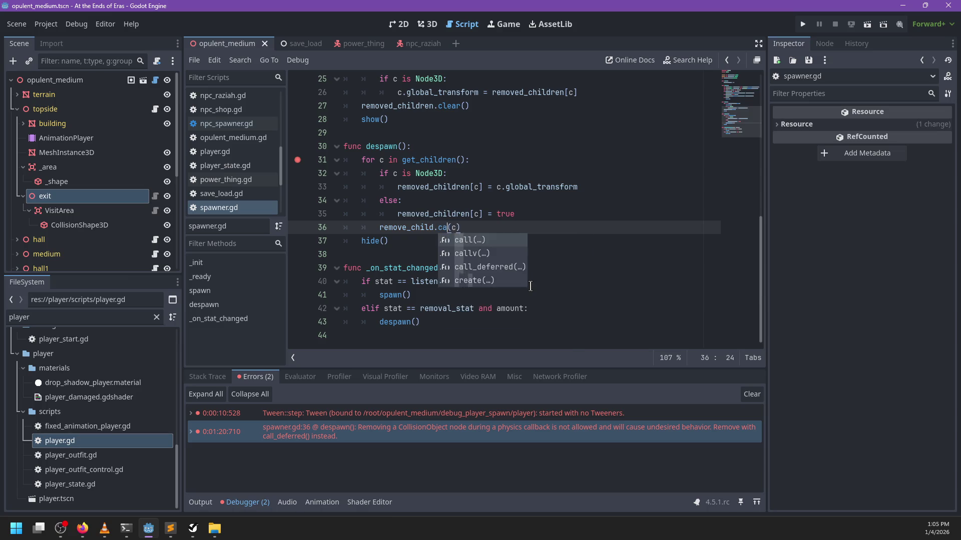
pyautogui.press('BackSpace')
pyautogui.press('BackSpace')
pyautogui.press('BackSpace')
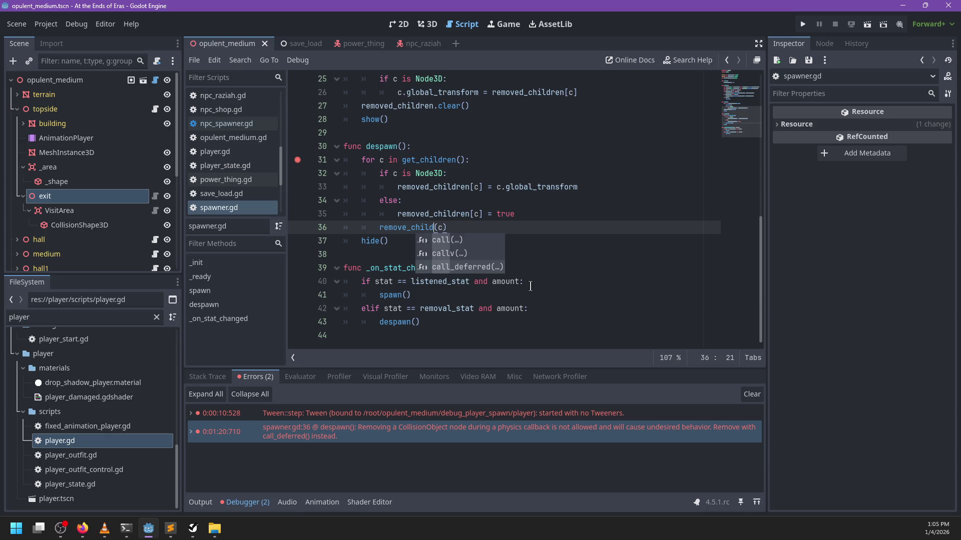
pyautogui.scroll(2, 516, 265)
pyautogui.click(415, 214)
pyautogui.scroll(-5, 497, 228)
pyautogui.scroll(2, 498, 227)
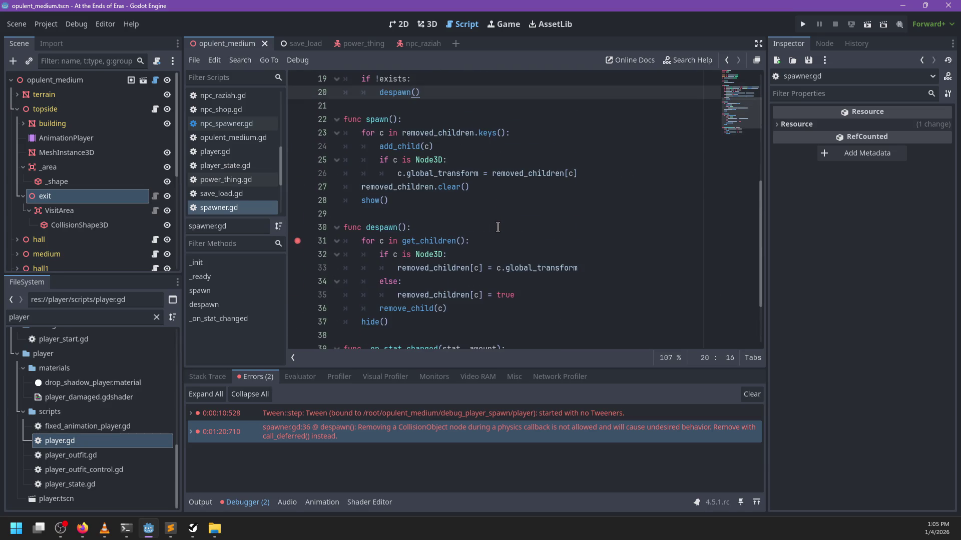
pyautogui.scroll(-2, 438, 227)
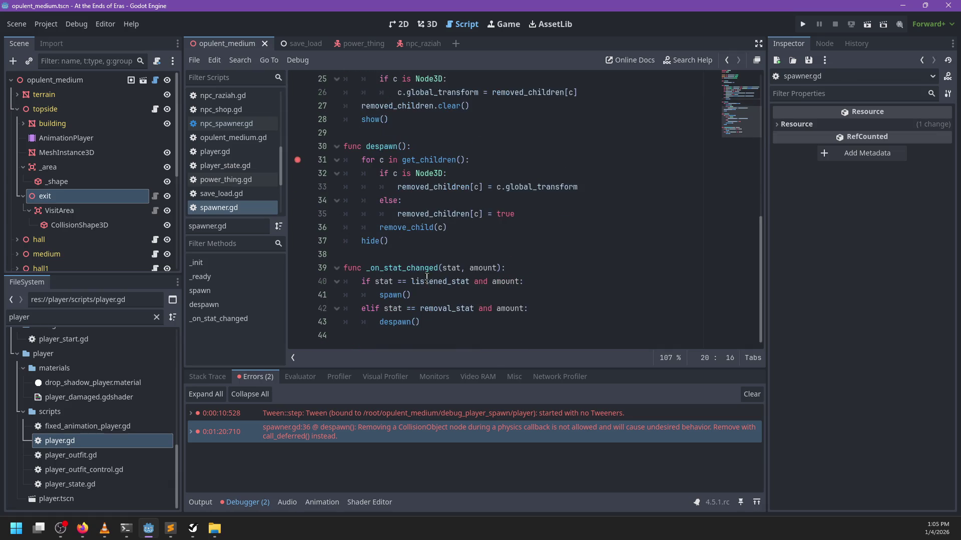
# Change despawn and spawn on lines 43 and 41 to call_deferred, then run the project.
pyautogui.click(411, 322)
pyautogui.write('..')
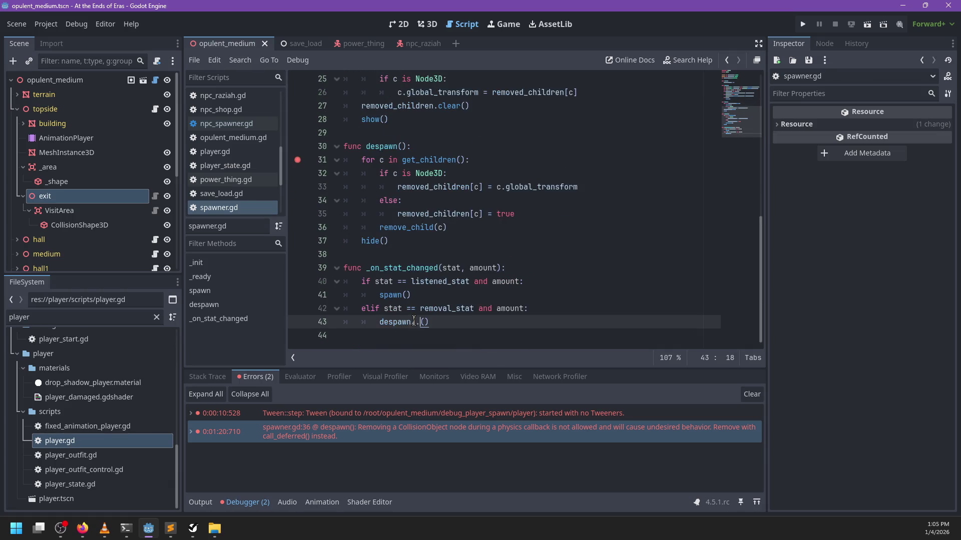
pyautogui.write('call')
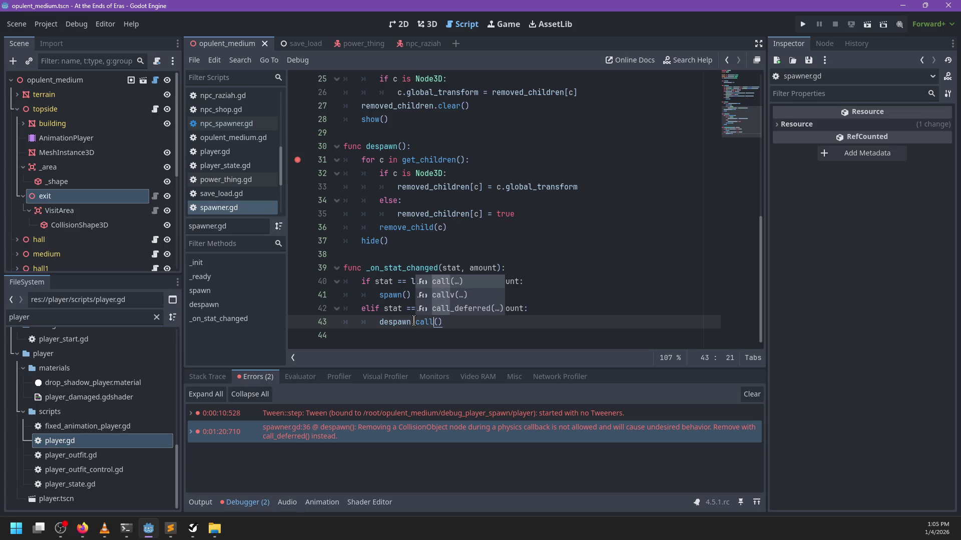
pyautogui.press('Down')
pyautogui.press('Down')
pyautogui.press('Return')
pyautogui.press('Up')
pyautogui.press('Up')
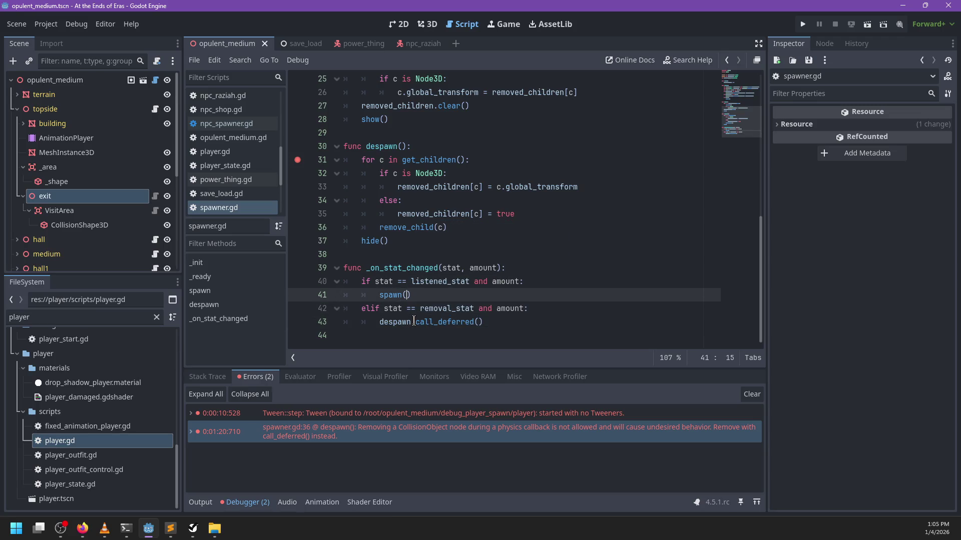
pyautogui.write('.call')
pyautogui.press('Down')
pyautogui.press('Down')
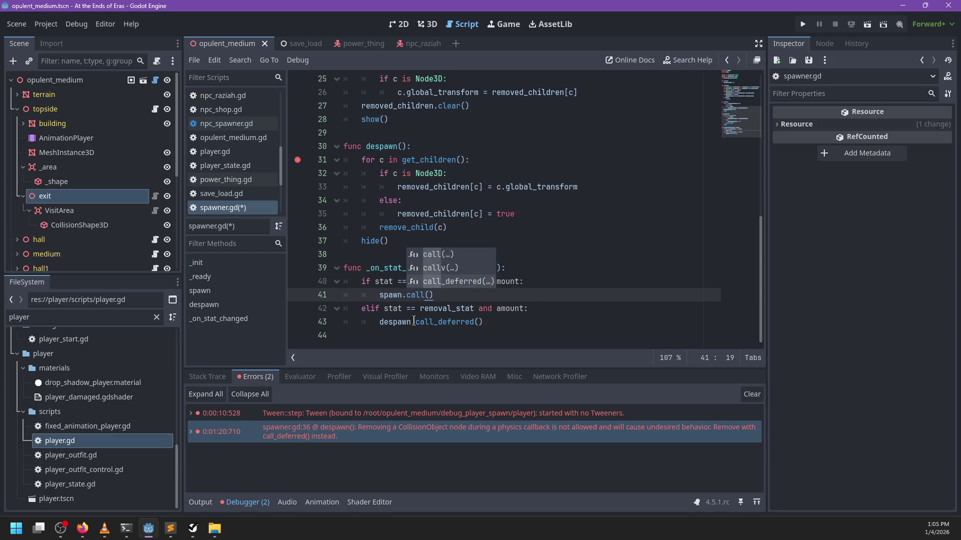
pyautogui.press('Return')
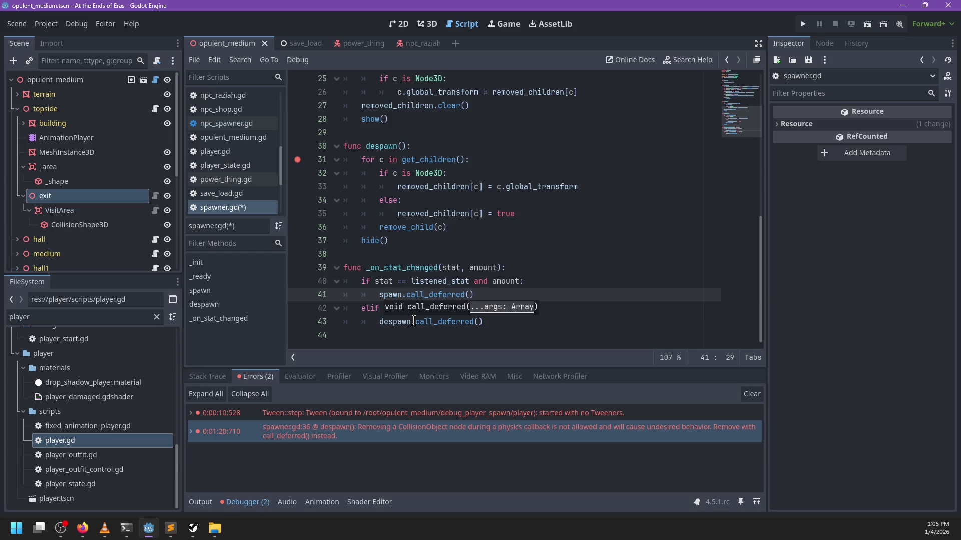
pyautogui.click(308, 437)
pyautogui.click(429, 209)
pyautogui.press('F5')
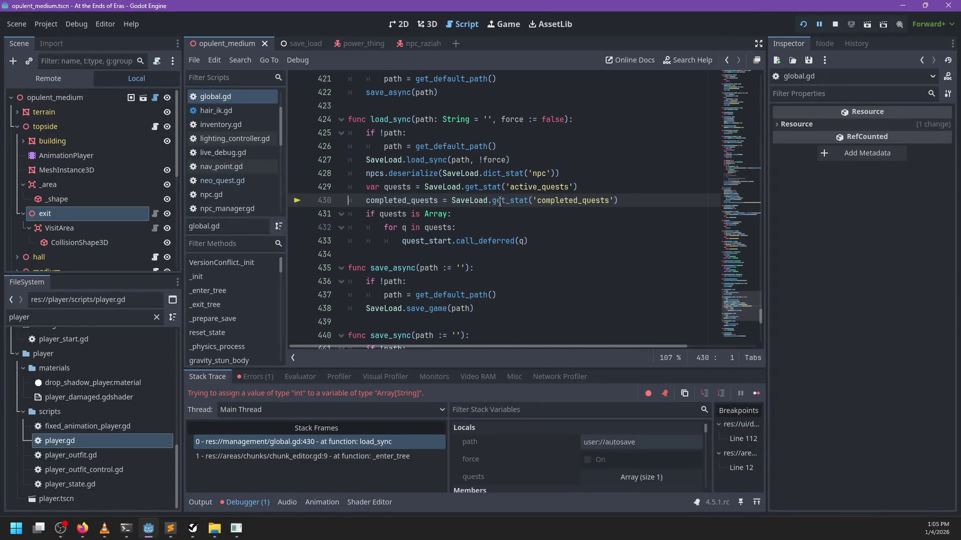
# Inspect completed_quests at global.gd:430, relaunch, and continue past the visit_area.gd breakpoint.
pyautogui.click(451, 201)
pyautogui.doubleClick(571, 206)
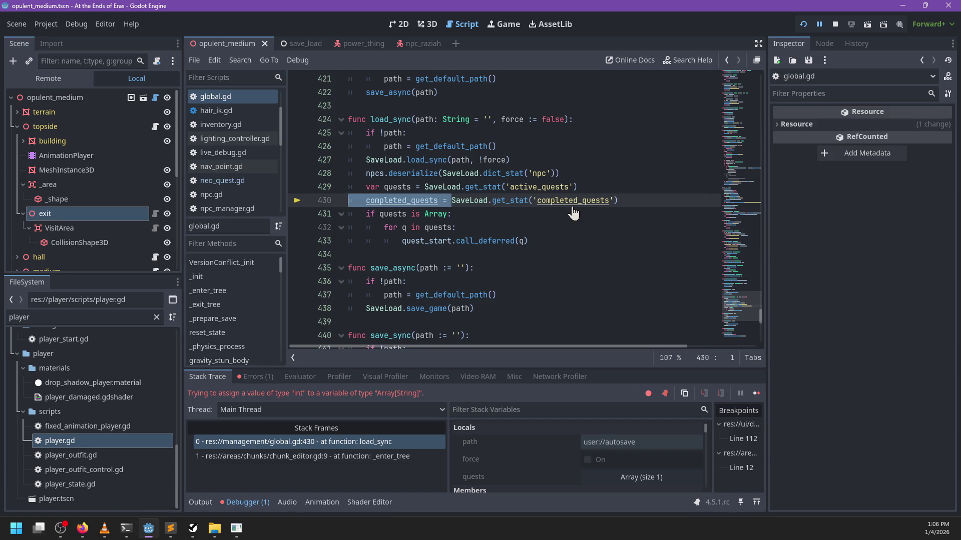
pyautogui.press('F5')
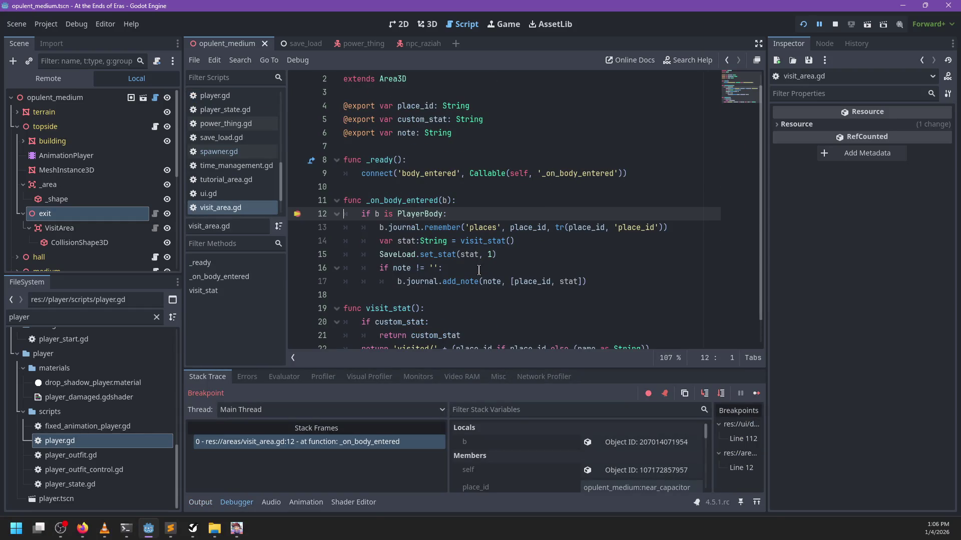
pyautogui.press('F12')
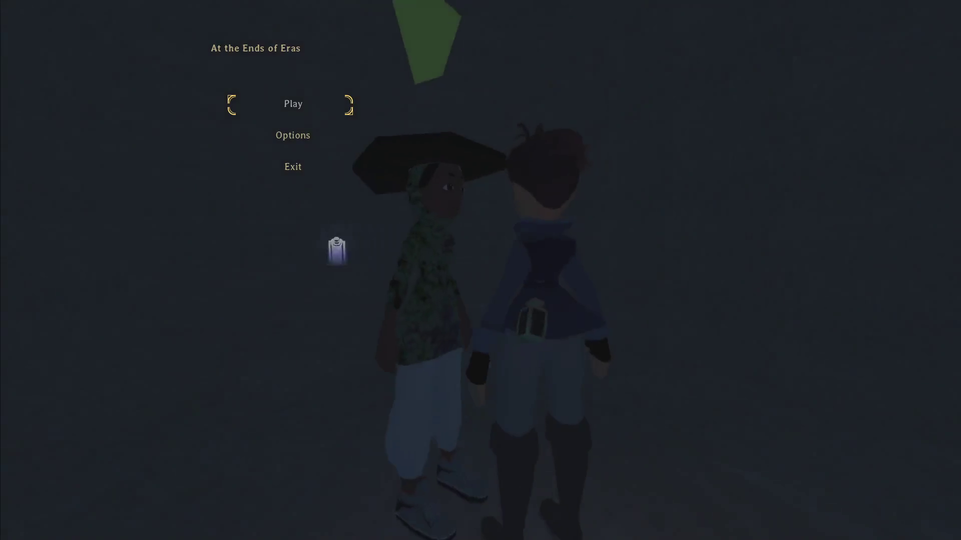
# Start playing, then clear the visit_area.gd line 12 breakpoint and resume the game.
pyautogui.press('Return')
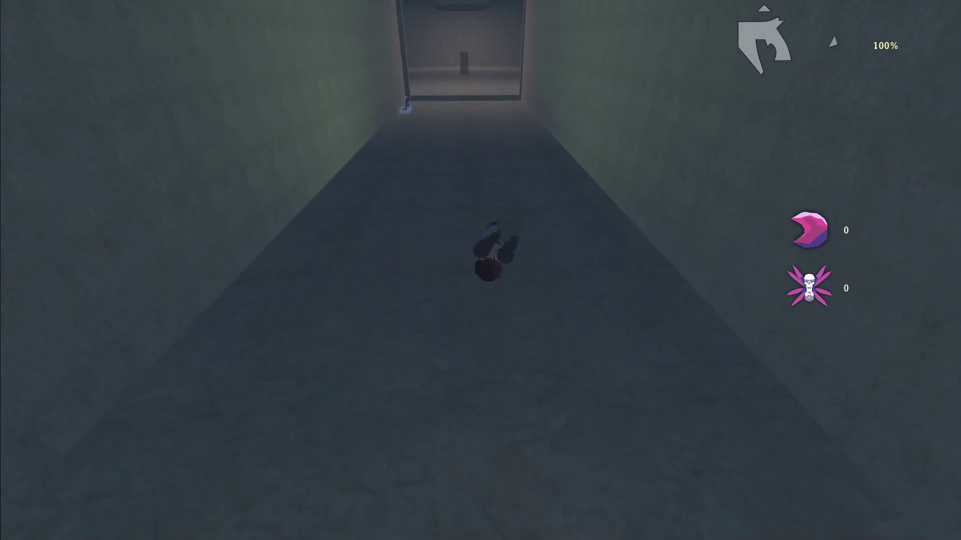
pyautogui.press('w')
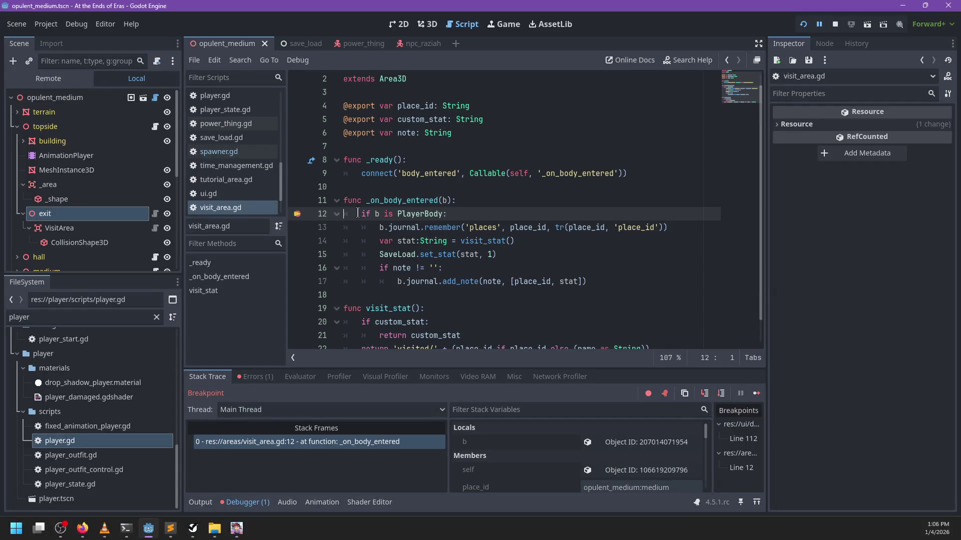
pyautogui.click(297, 214)
pyautogui.press('F12')
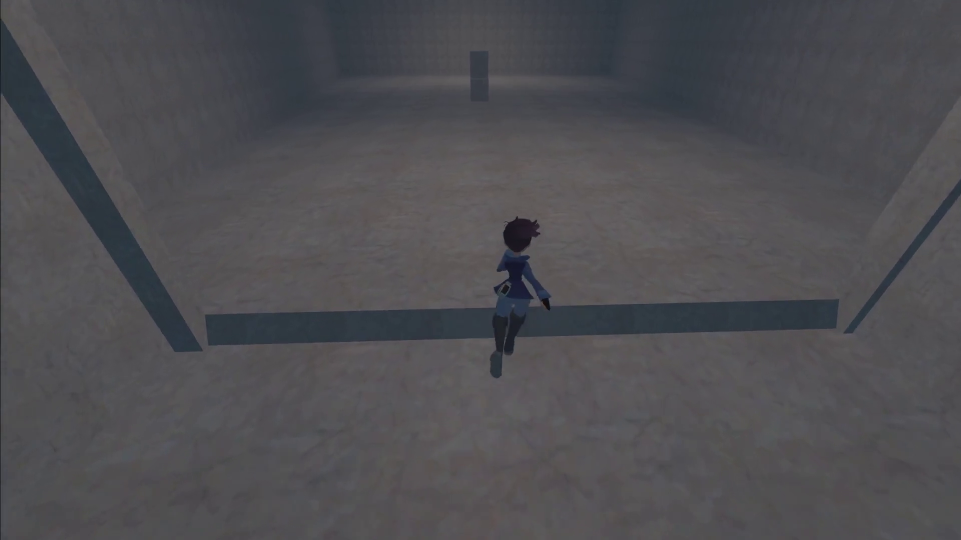
# Jump onto the pillar and climb into the bright ceiling opening, then return to Godot.
pyautogui.press('space')
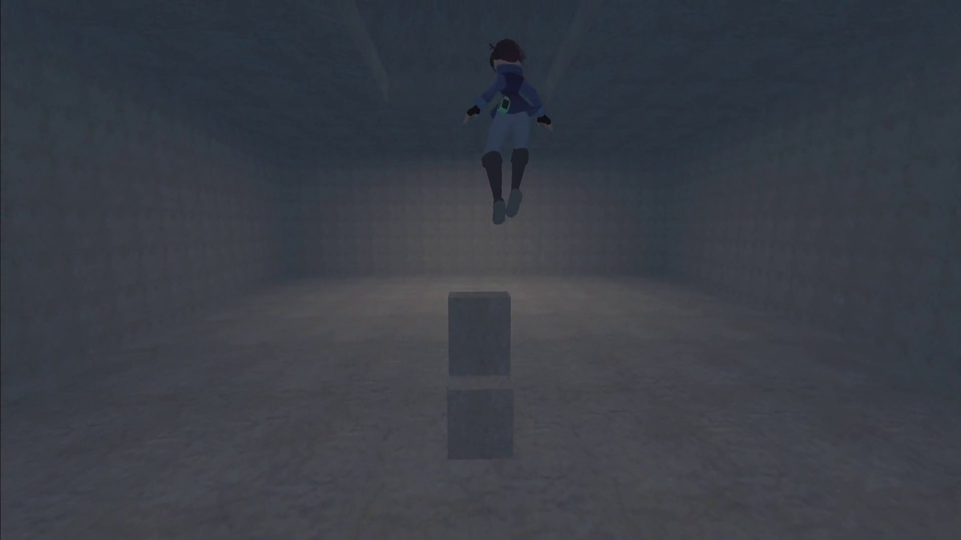
pyautogui.press('space')
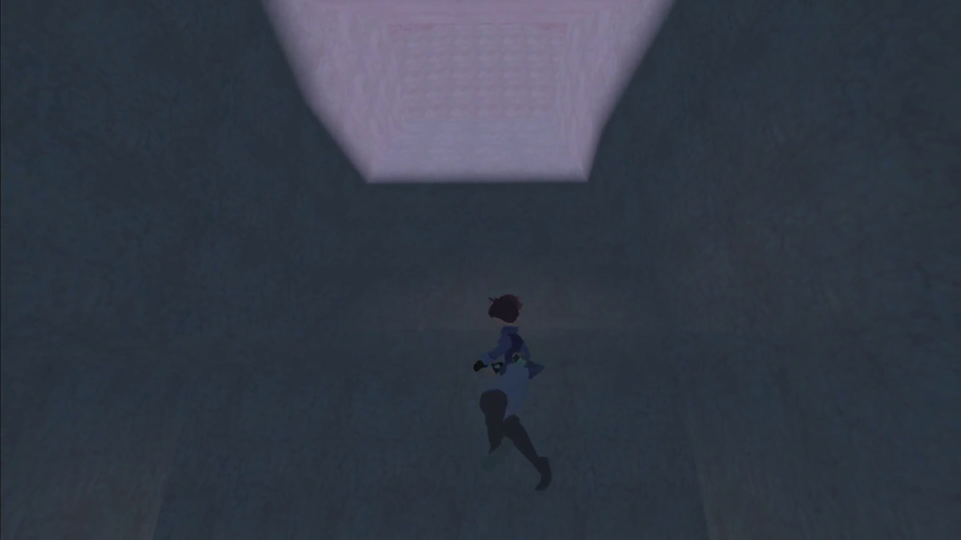
pyautogui.press('w')
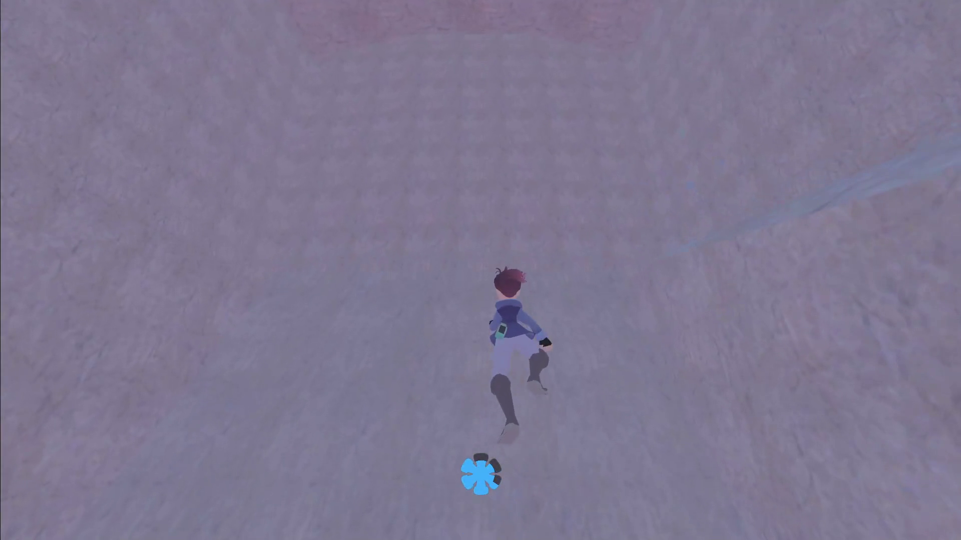
pyautogui.hotkey('alt', 'Tab')
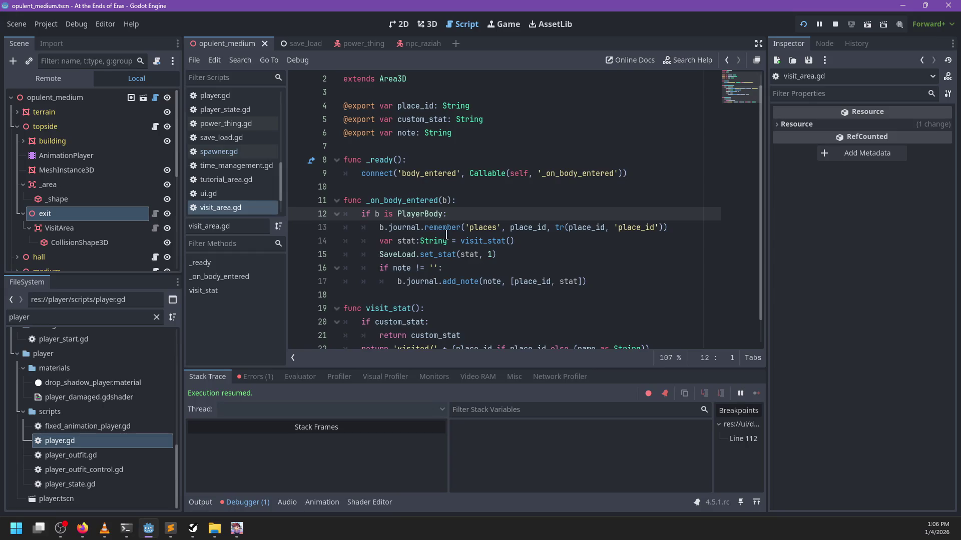
pyautogui.scroll(-1, 352, 204)
# Add a breakpoint at the top of despawn in spawner.gd.
pyautogui.click(218, 151)
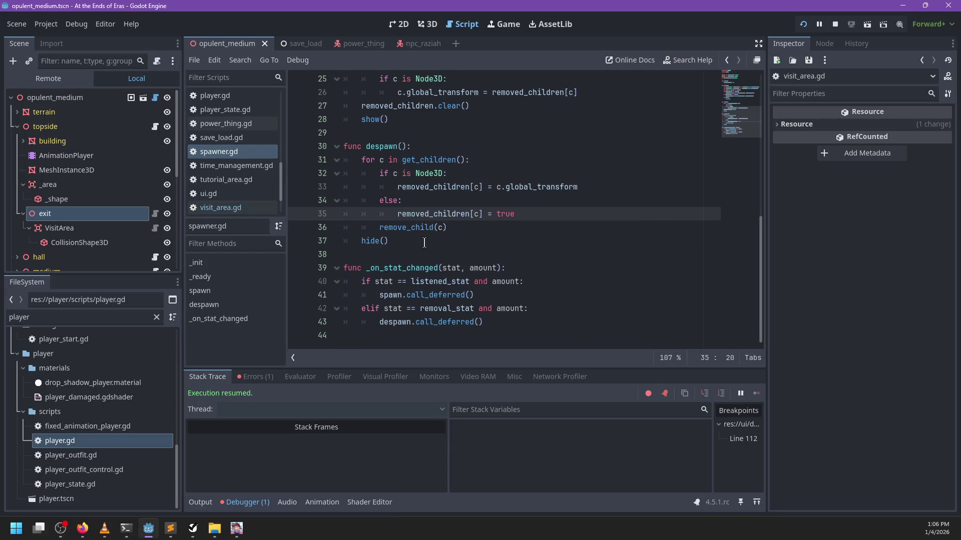
pyautogui.click(425, 253)
pyautogui.click(296, 201)
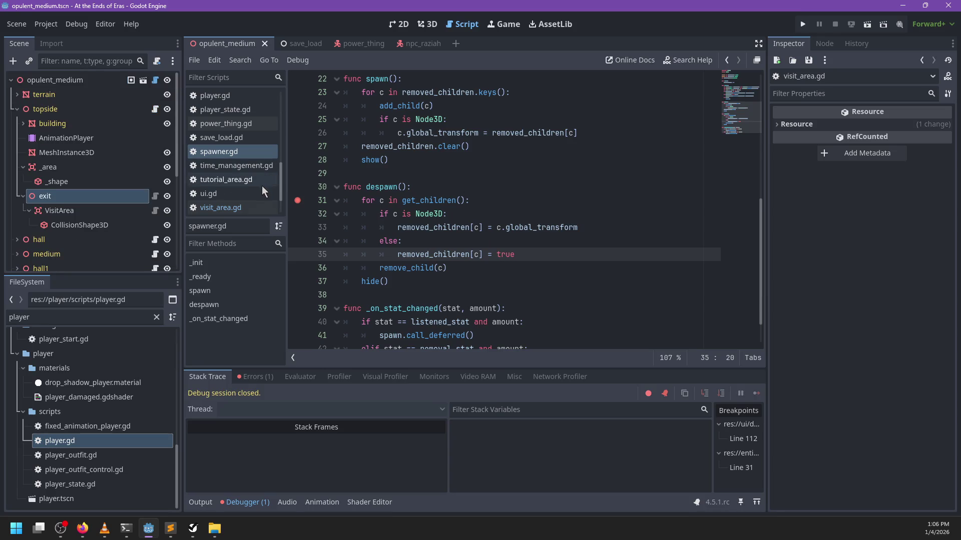
pyautogui.scroll(5, 258, 133)
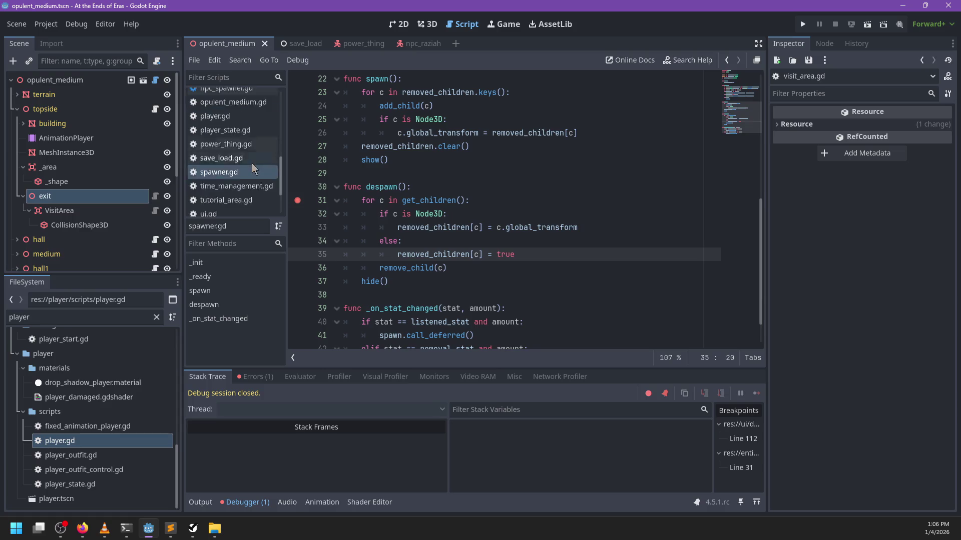
pyautogui.scroll(5, 248, 158)
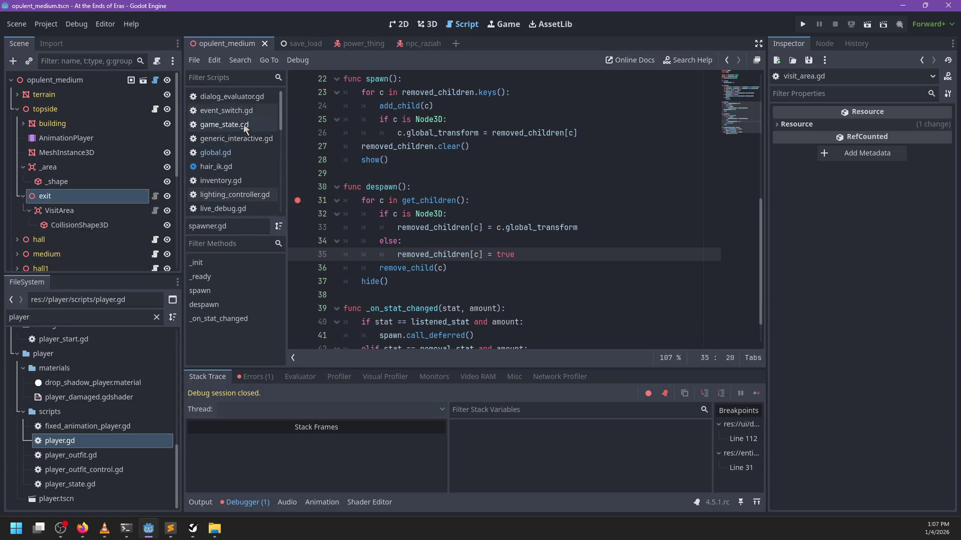
# Search game_state.gd for quest code, then switch to global.gd.
pyautogui.click(243, 127)
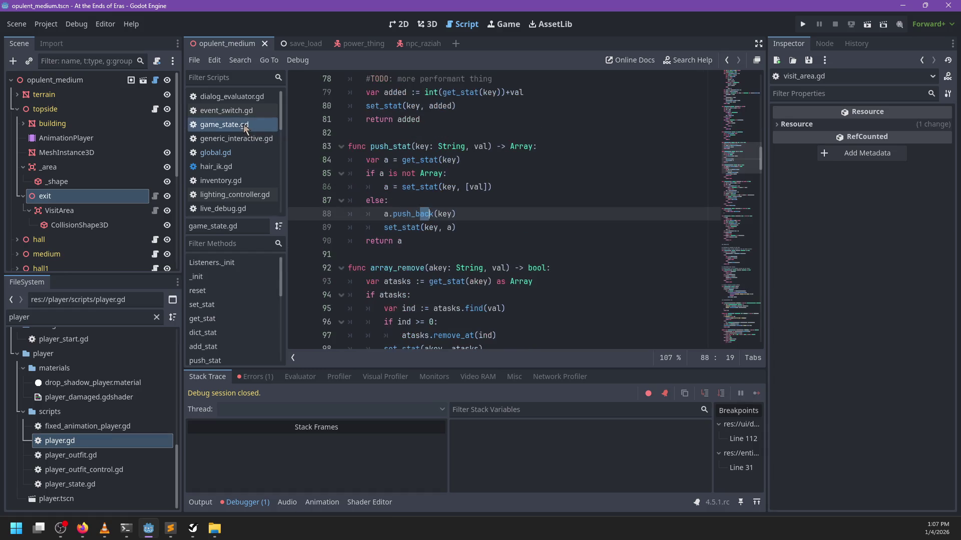
pyautogui.click(496, 230)
pyautogui.hotkey('ctrl', 'f')
pyautogui.write('quest.')
pyautogui.press('Escape')
pyautogui.scroll(-2, 400, 210)
pyautogui.scroll(-3, 259, 172)
pyautogui.scroll(5, 259, 178)
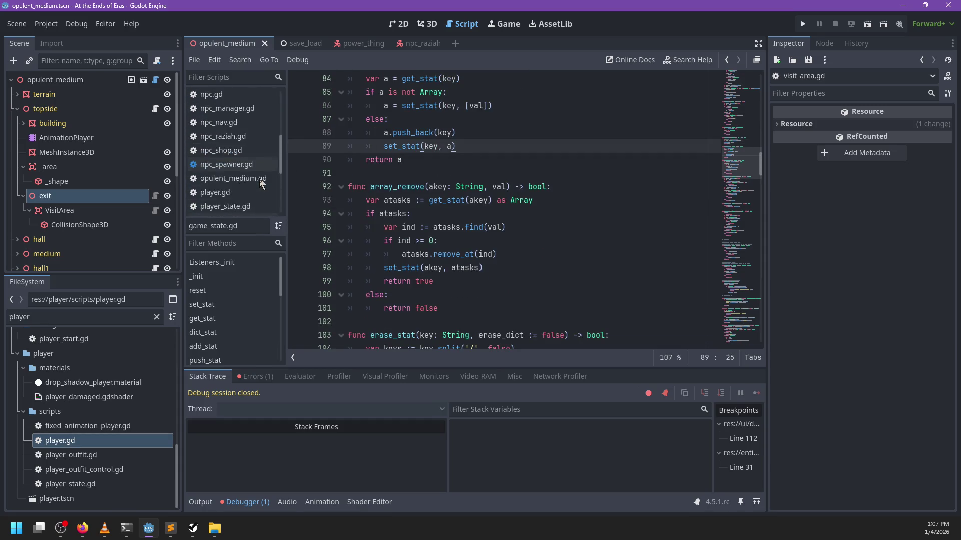
pyautogui.click(251, 153)
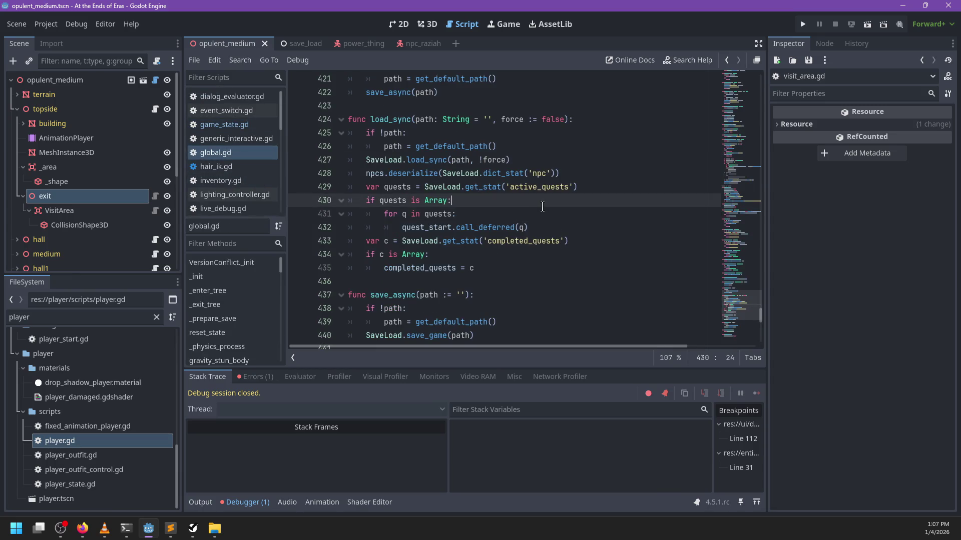
# Find quest_complete in global.gd with a 'complete(' search and inspect its set_stat call.
pyautogui.hotkey('ctrl', 'f')
pyautogui.write('quest.com')
pyautogui.press('BackSpace')
pyautogui.press('BackSpace')
pyautogui.press('BackSpace')
pyautogui.write('complete(')
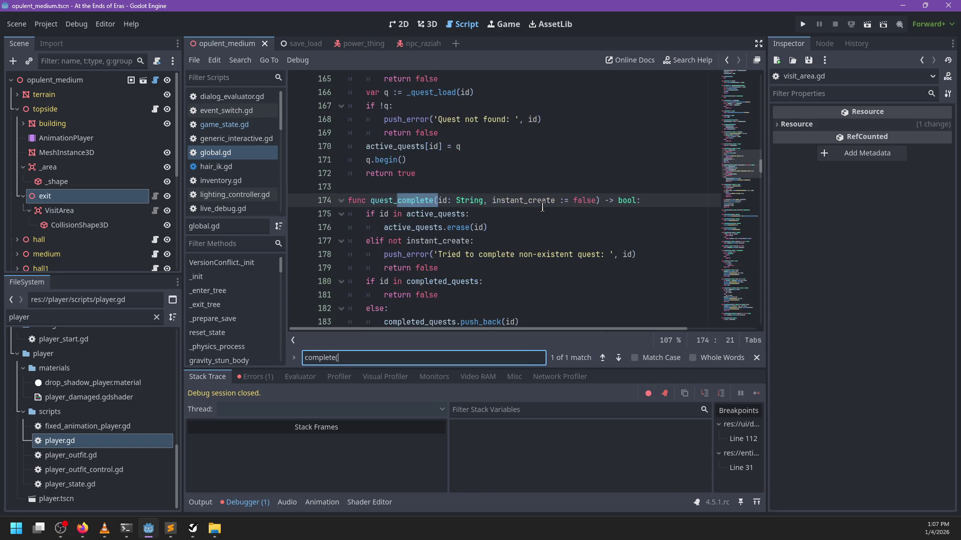
pyautogui.press('Escape')
pyautogui.scroll(-2, 540, 244)
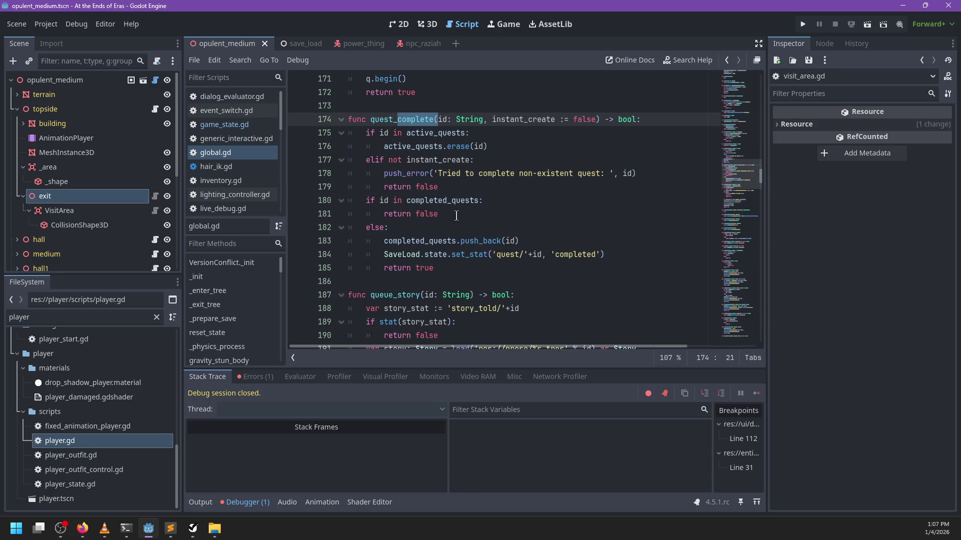
pyautogui.doubleClick(412, 121)
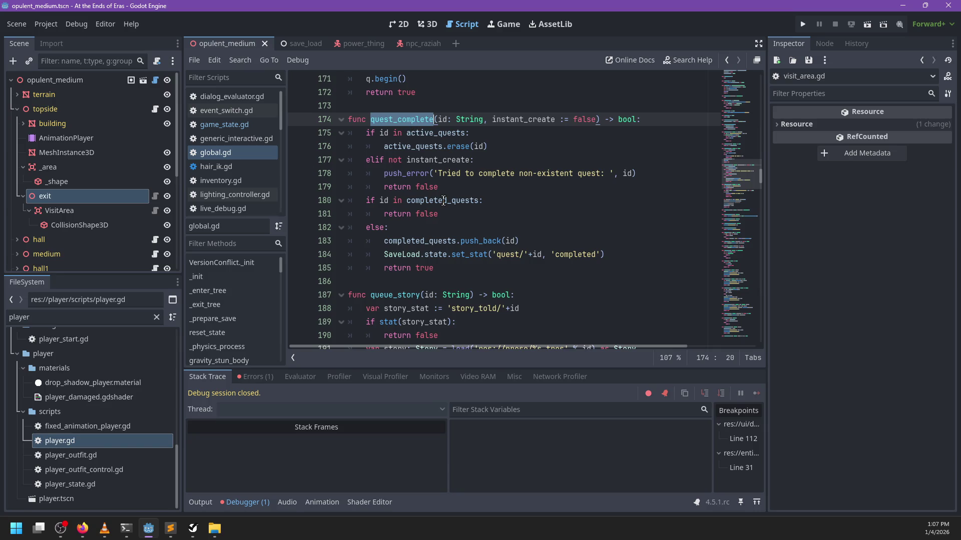
pyautogui.moveTo(443, 200)
pyautogui.doubleClick(469, 254)
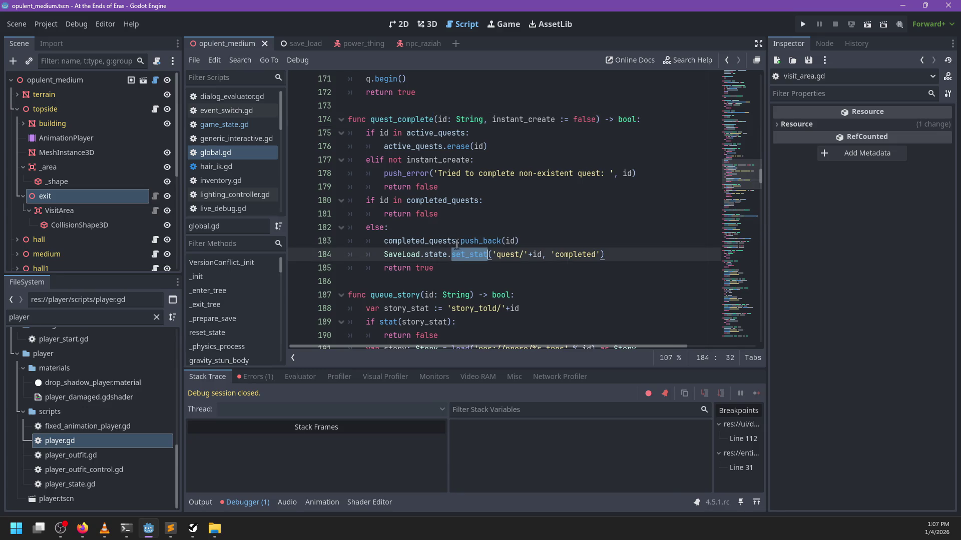
pyautogui.scroll(-3, 251, 142)
pyautogui.scroll(2, 254, 146)
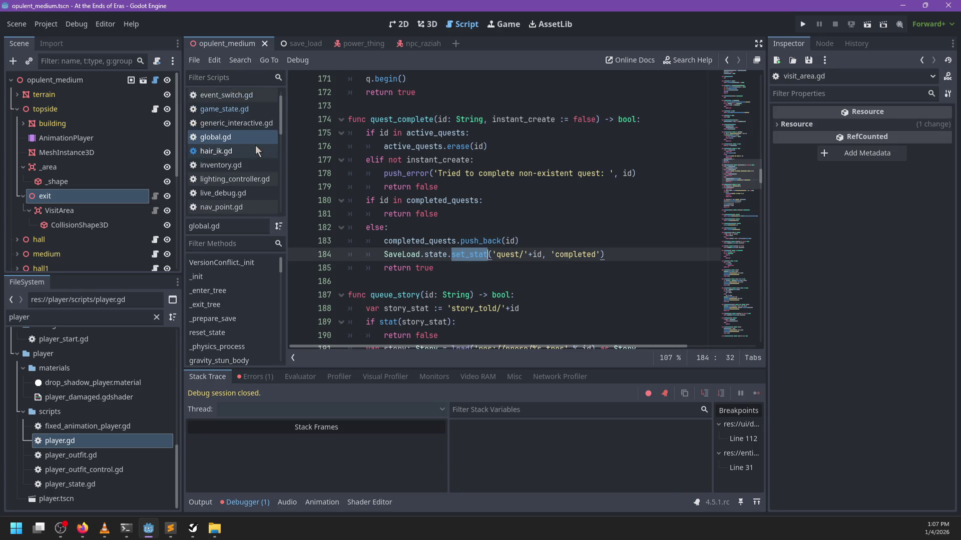
# Look through game_state.gd, then switch to neo_quest.gd's quest-stage code.
pyautogui.click(237, 108)
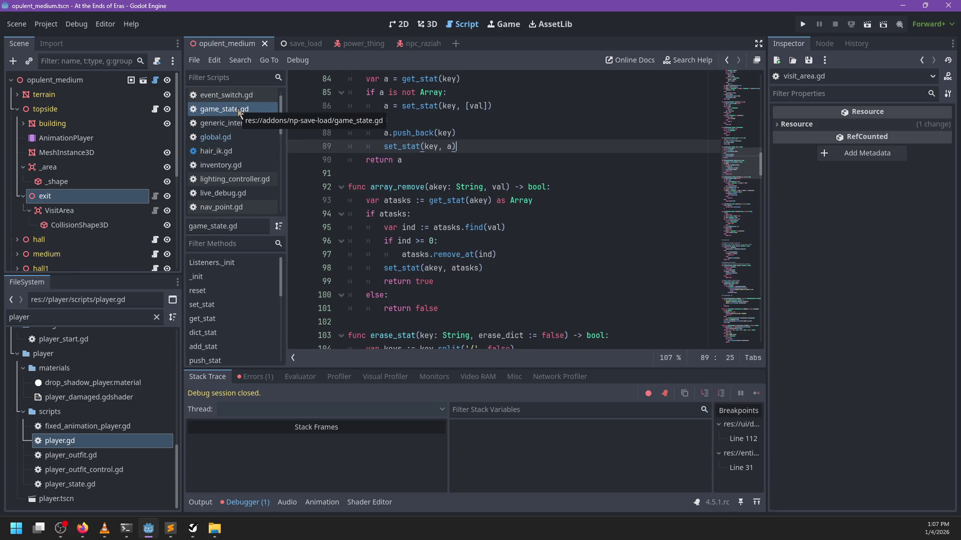
pyautogui.scroll(-5, 239, 130)
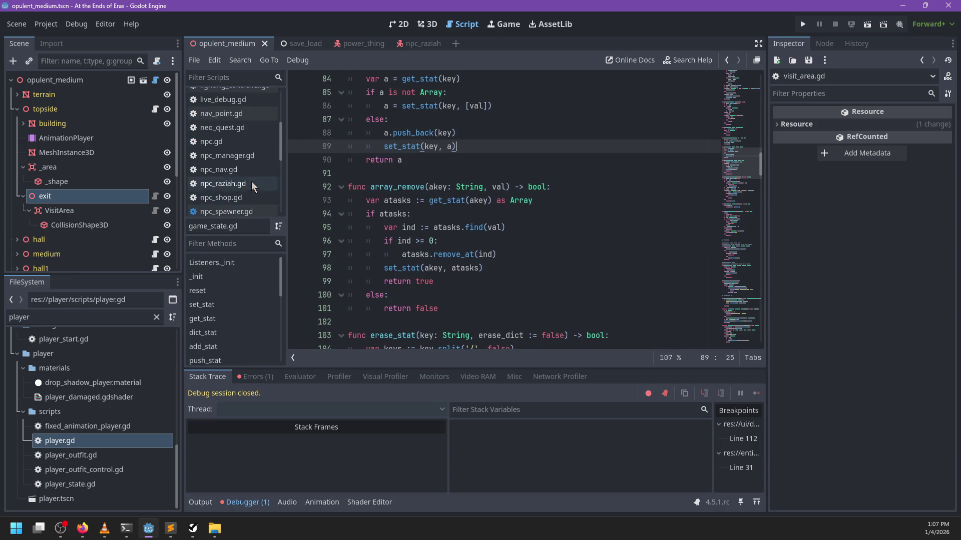
pyautogui.click(240, 144)
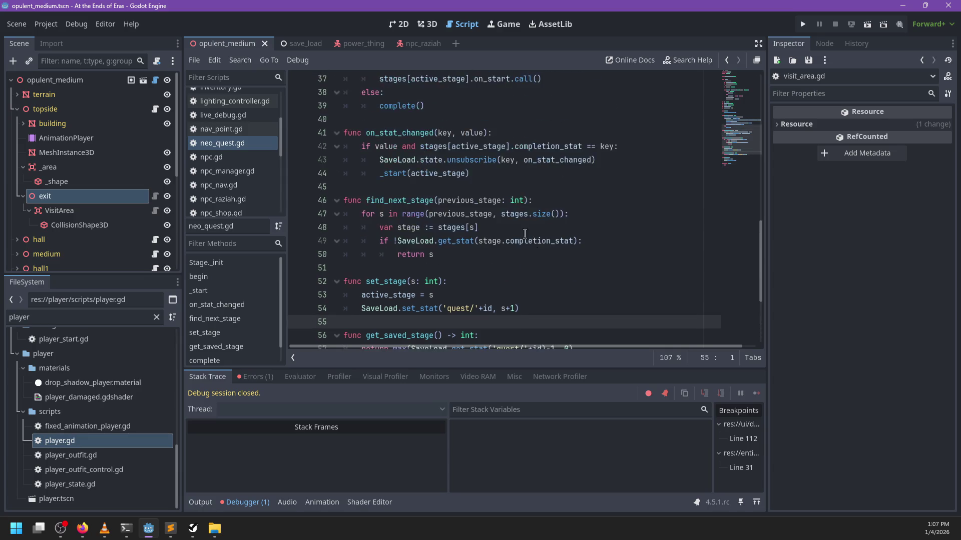
# Add a breakpoint at line 60 inside the complete function of neo_quest.gd.
pyautogui.click(297, 254)
pyautogui.click(591, 243)
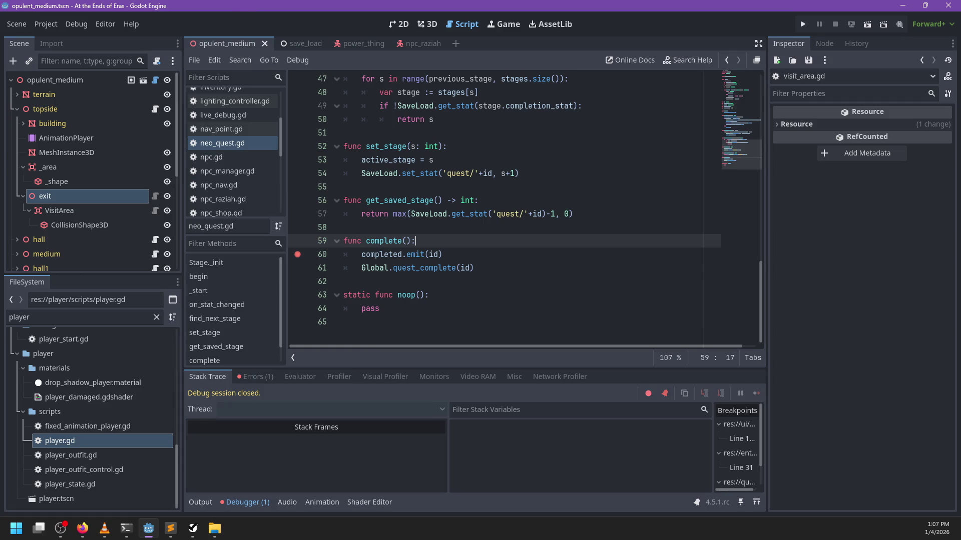
pyautogui.hotkey('alt', 'Tab')
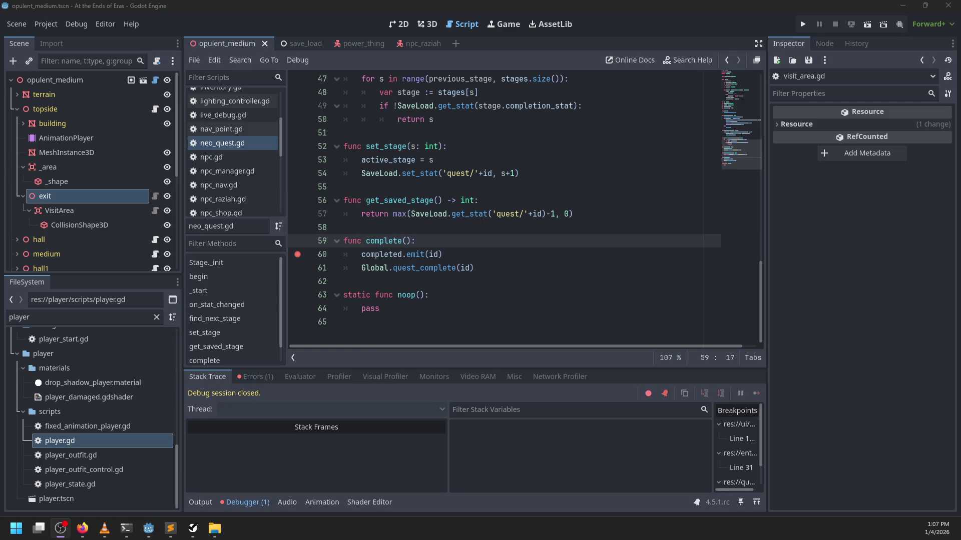
pyautogui.hotkey('alt', 'Tab')
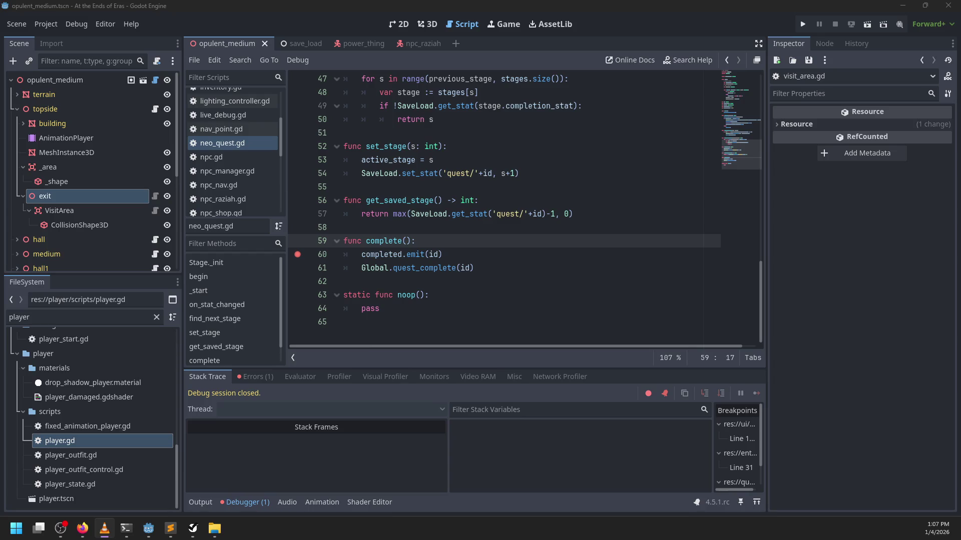
pyautogui.hotkey('alt', 'Tab')
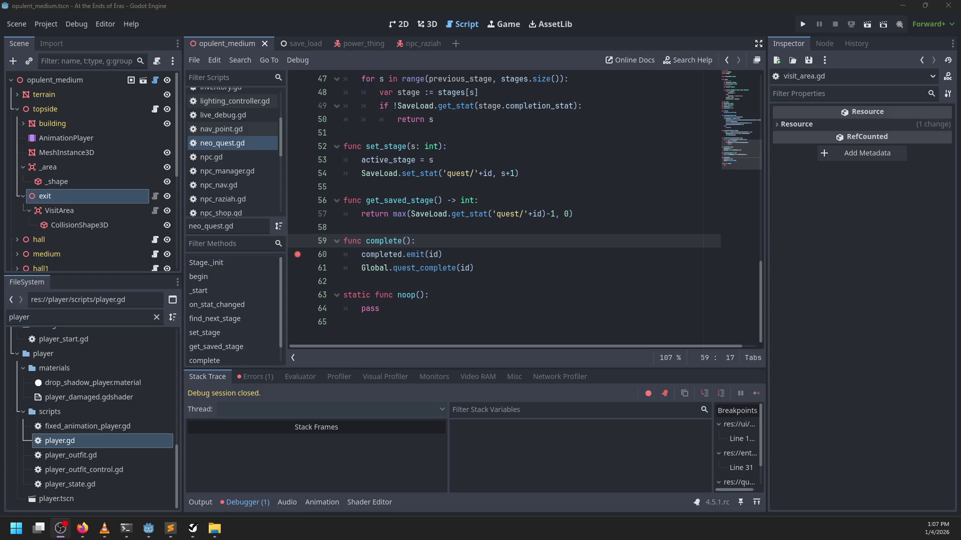
pyautogui.hotkey('alt', 'Tab')
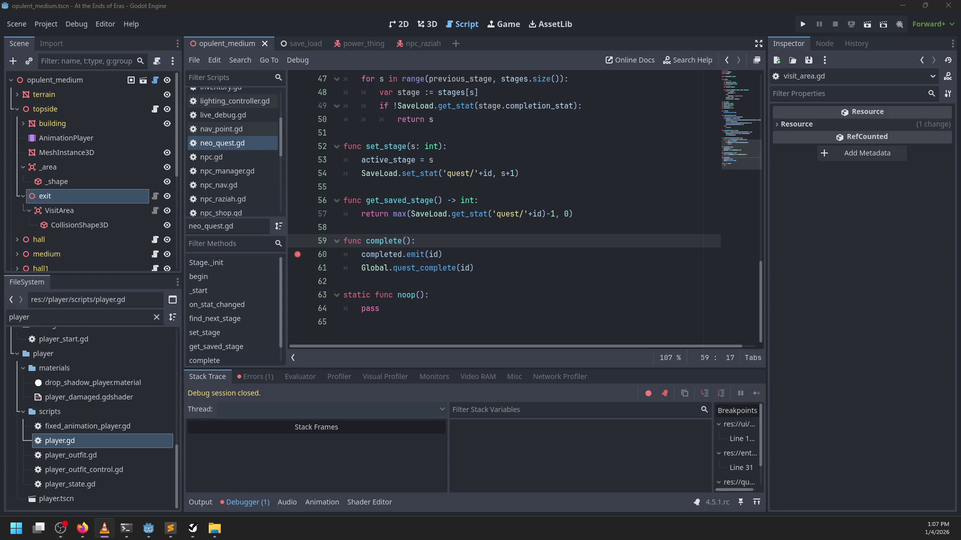
# Back in the Godot editor, relaunch the game with F5.
pyautogui.click(626, 213)
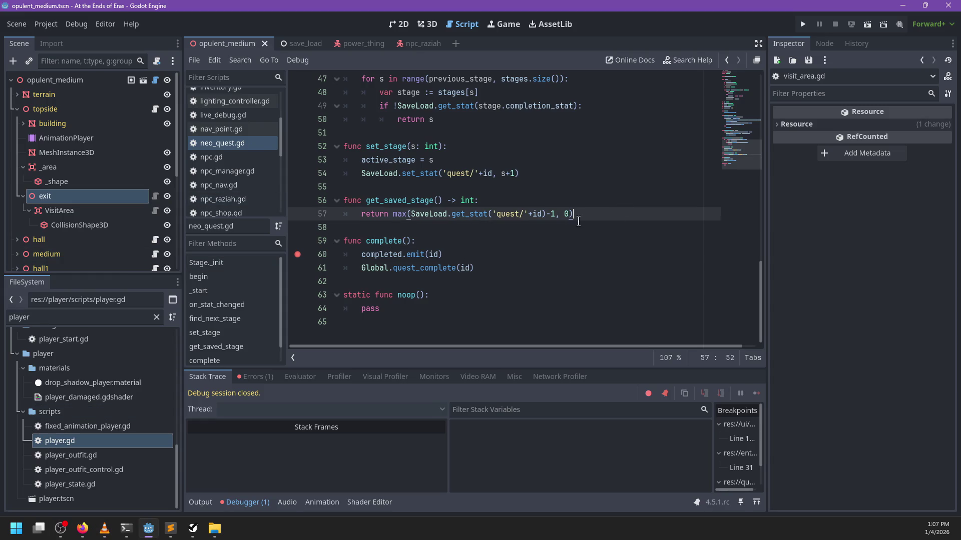
pyautogui.click(538, 254)
pyautogui.press('F5')
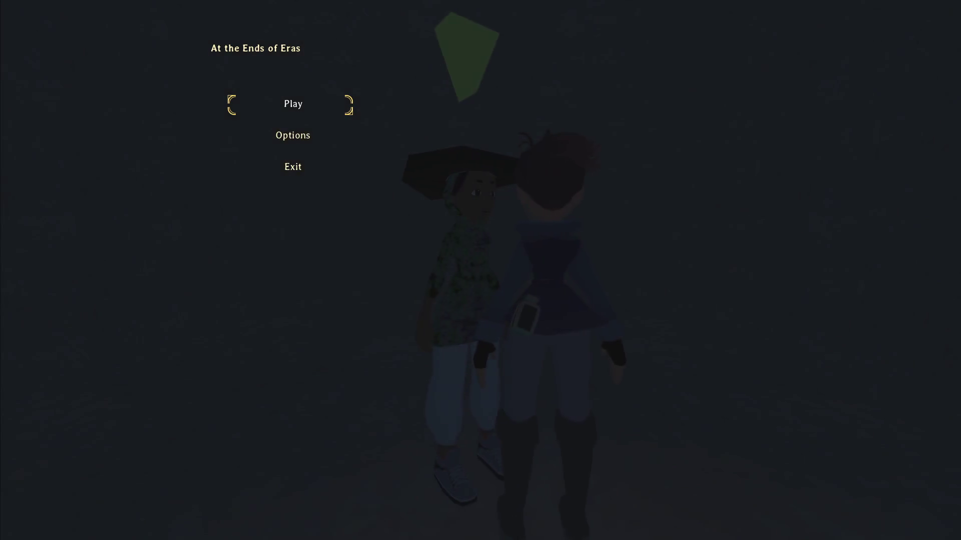
# Start play from the title menu, run through the tunnel, jump onto the block and climb out the ceiling opening.
pyautogui.press('Return')
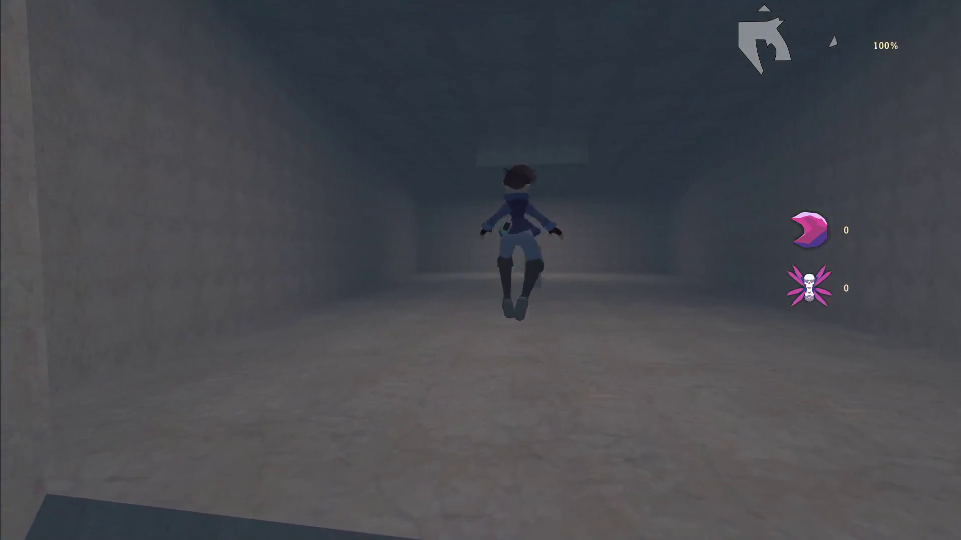
pyautogui.press('w')
pyautogui.press('space')
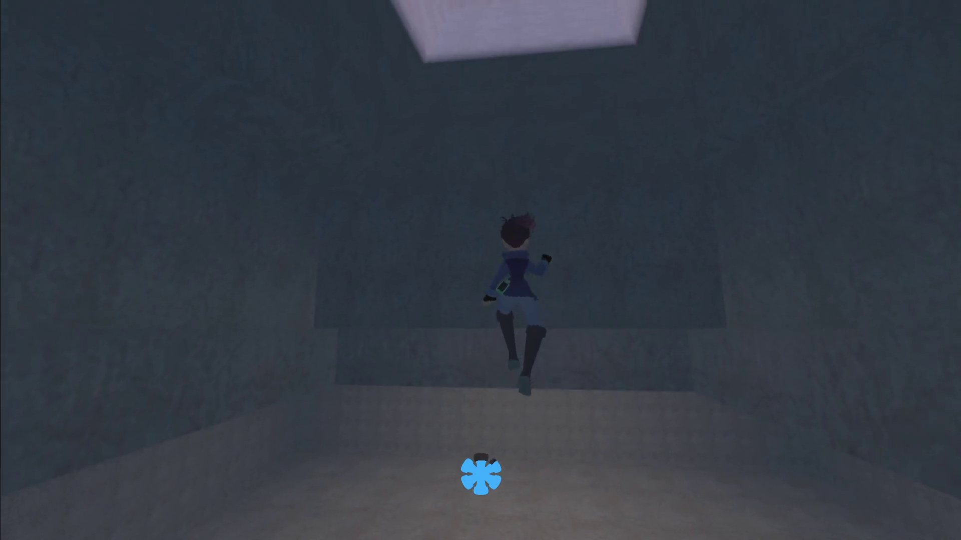
pyautogui.press('w')
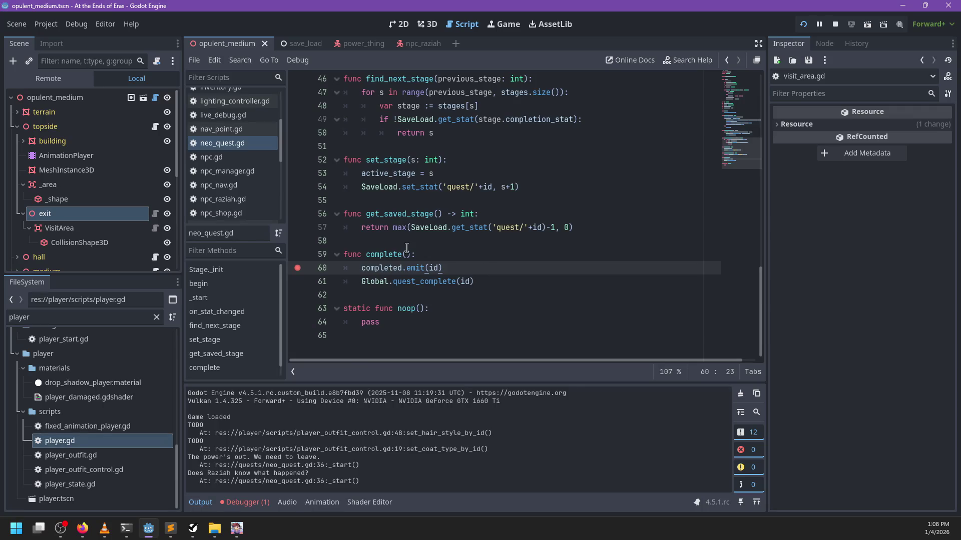
# Stop the running game with F8 and glance at raziah.dialog in Sublime Text.
pyautogui.click(429, 255)
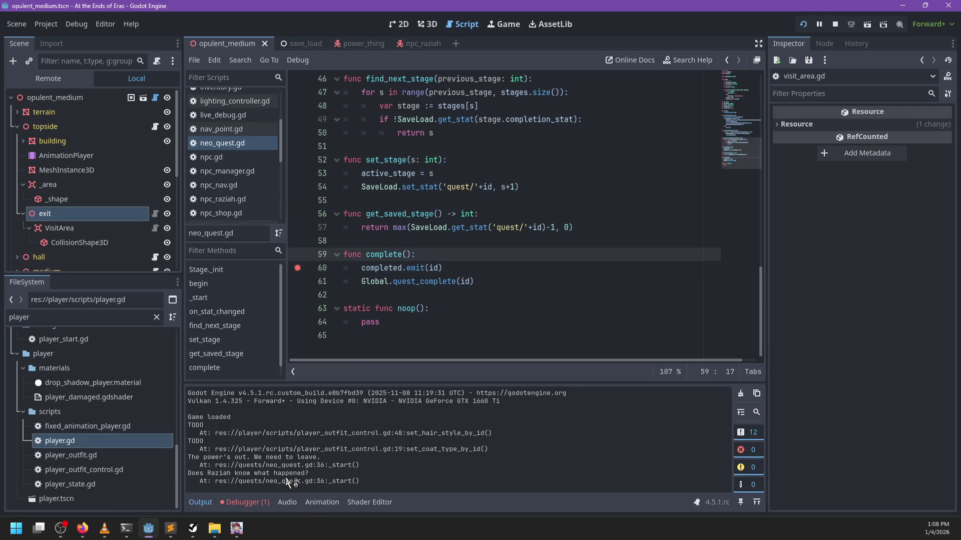
pyautogui.press('F8')
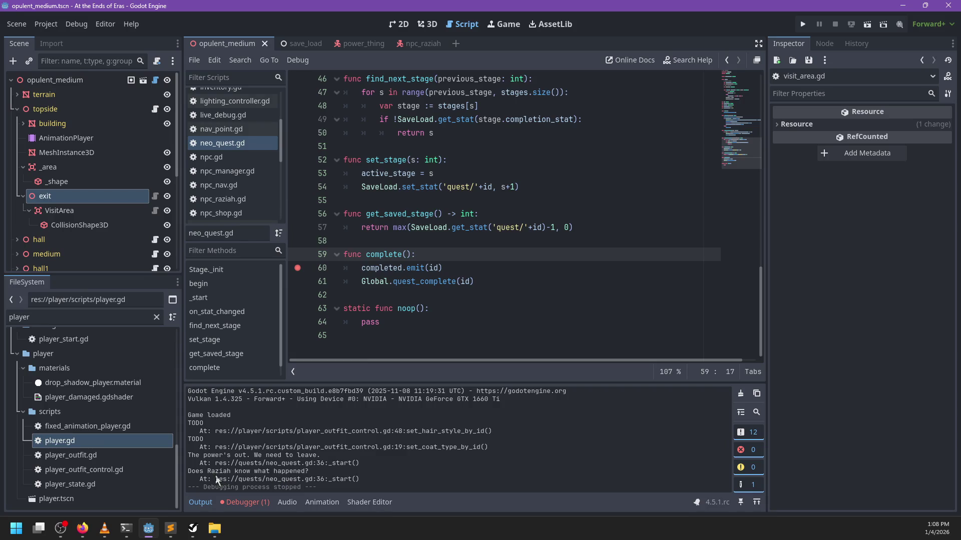
pyautogui.click(175, 535)
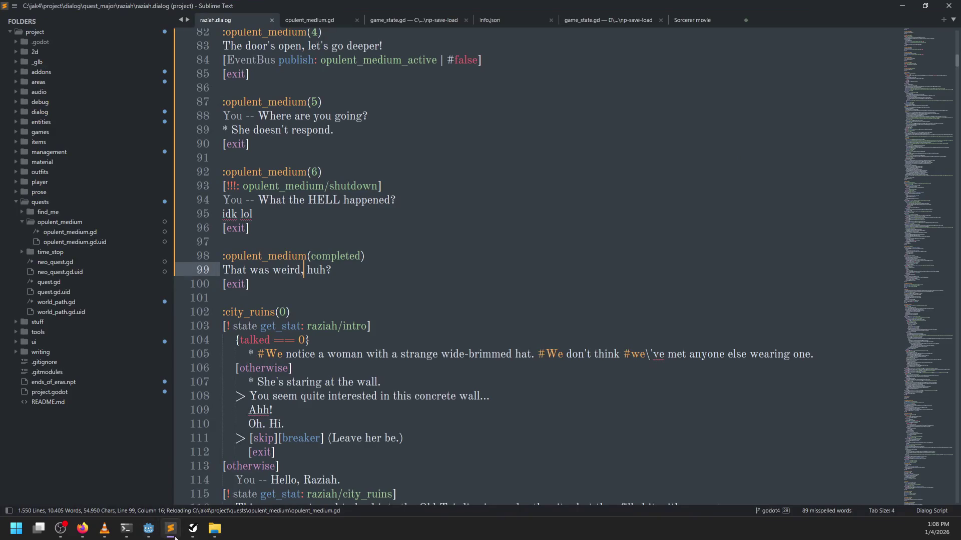
pyautogui.click(175, 537)
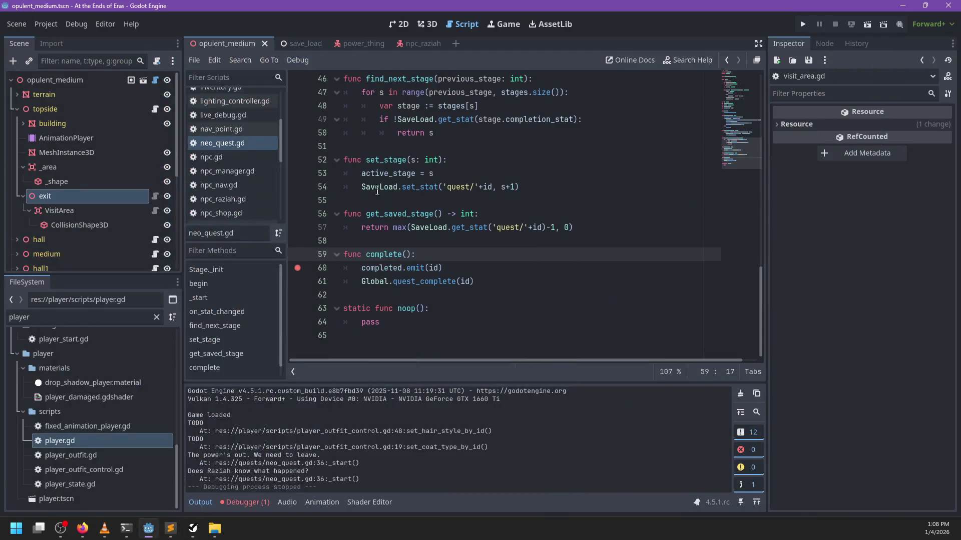
# Open npc_raziah.gd from the npc_raziah scene and search it for 'does'.
pyautogui.click(424, 43)
pyautogui.scroll(-2, 244, 179)
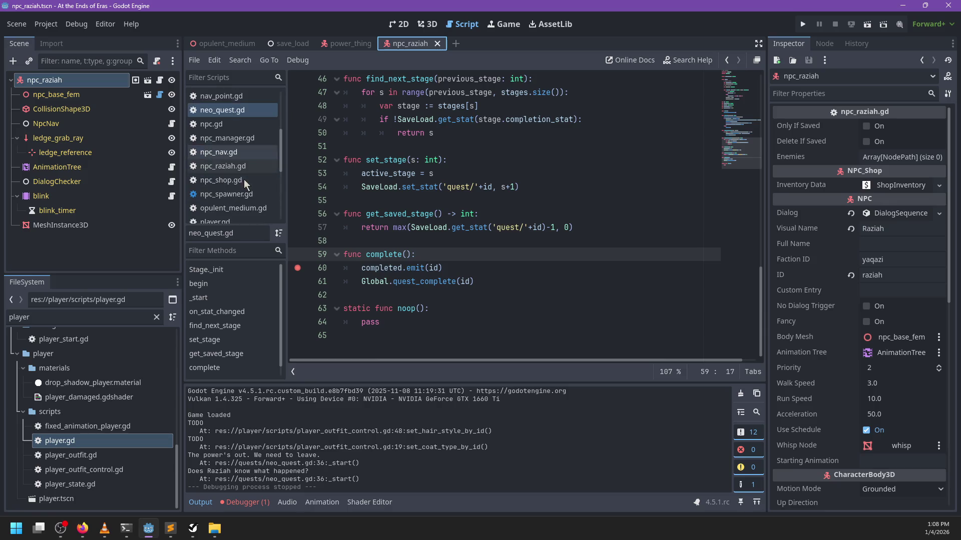
pyautogui.click(238, 168)
pyautogui.scroll(-5, 485, 220)
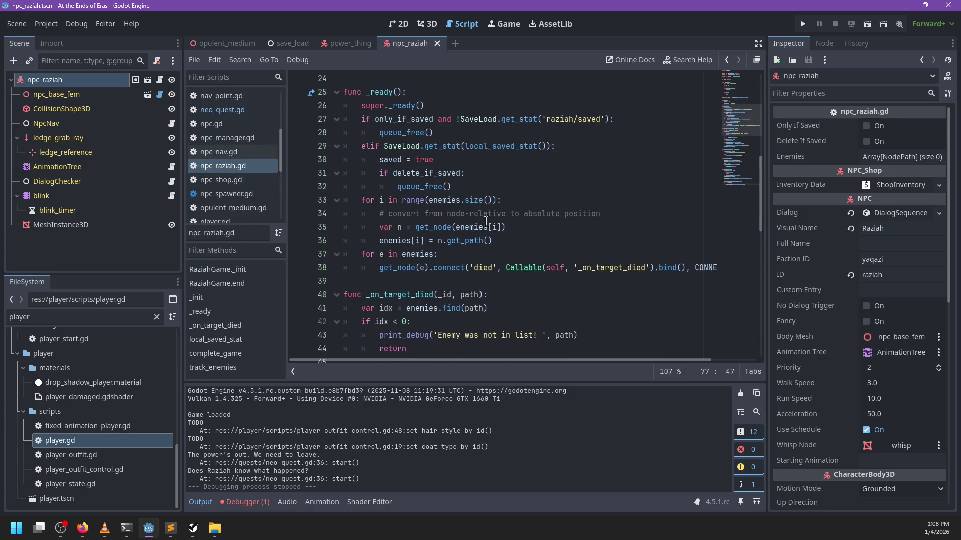
pyautogui.click(536, 190)
pyautogui.scroll(5, 536, 190)
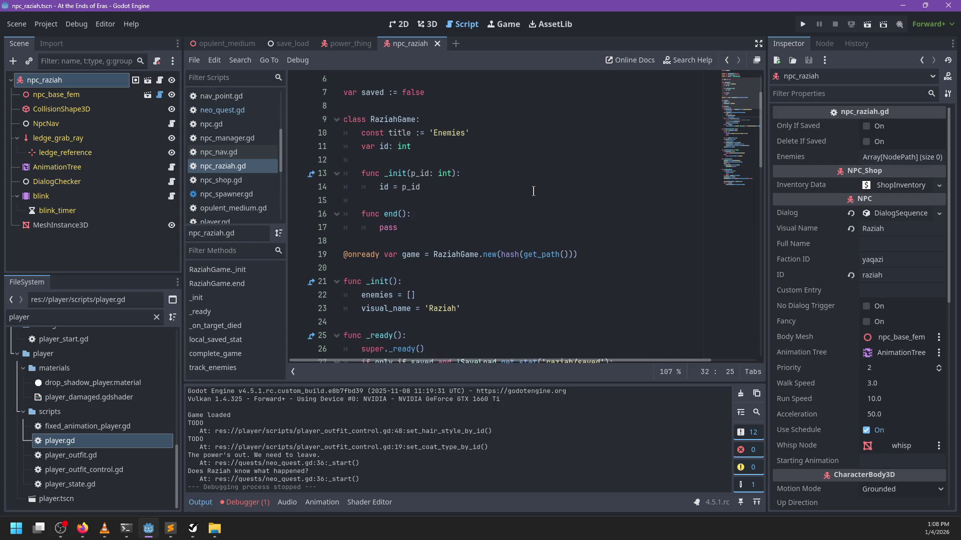
pyautogui.hotkey('ctrl', 'f')
pyautogui.write('sta')
pyautogui.press('BackSpace')
pyautogui.press('BackSpace')
pyautogui.press('BackSpace')
pyautogui.write('does')
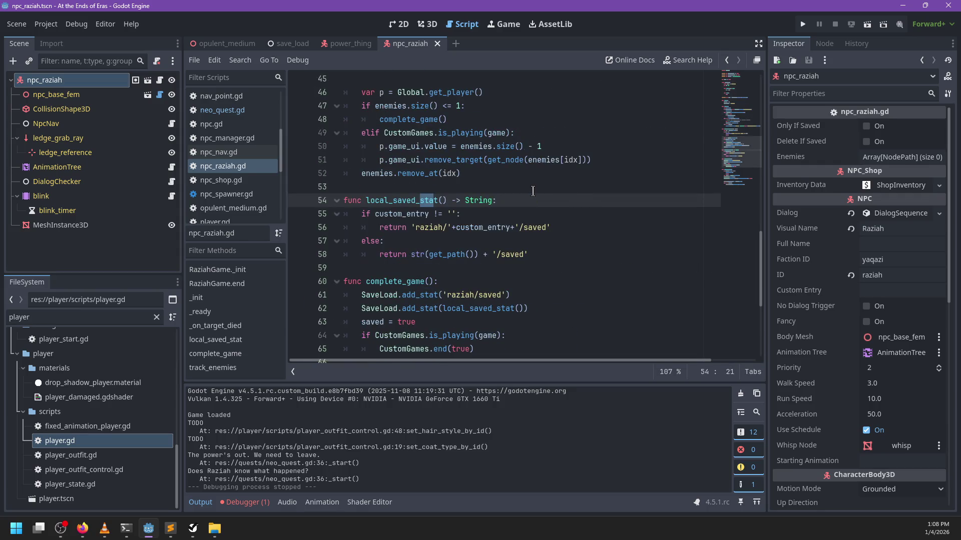
pyautogui.press('Escape')
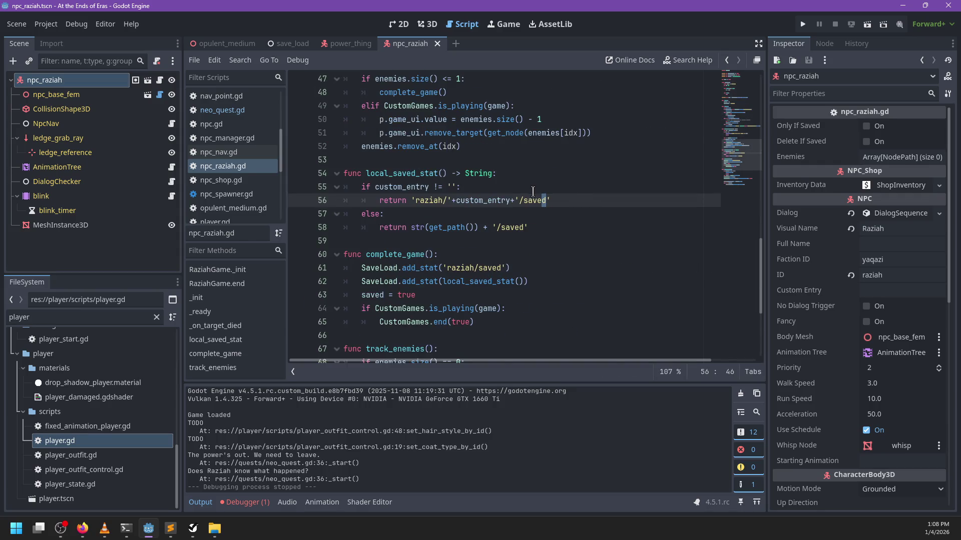
# Close the npc_raziah scene tab and open opulent_medium.gd in the script editor.
pyautogui.scroll(-4, 533, 200)
pyautogui.scroll(19, 536, 206)
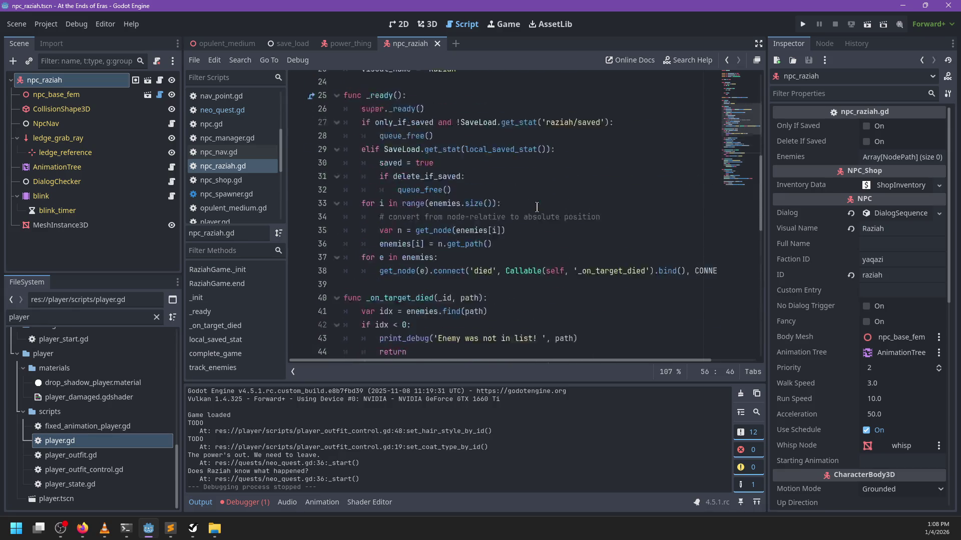
pyautogui.scroll(-3, 534, 212)
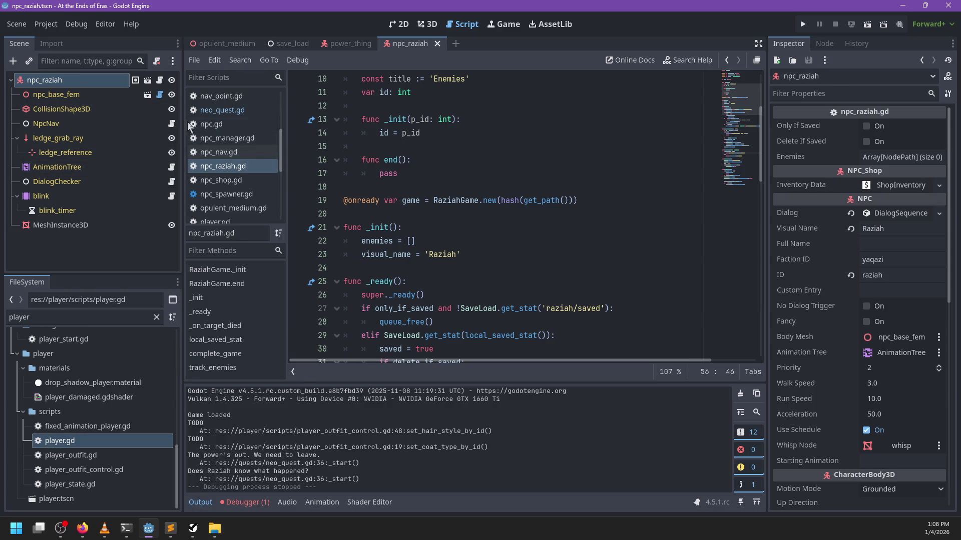
pyautogui.click(437, 44)
pyautogui.scroll(-2, 247, 209)
pyautogui.click(243, 175)
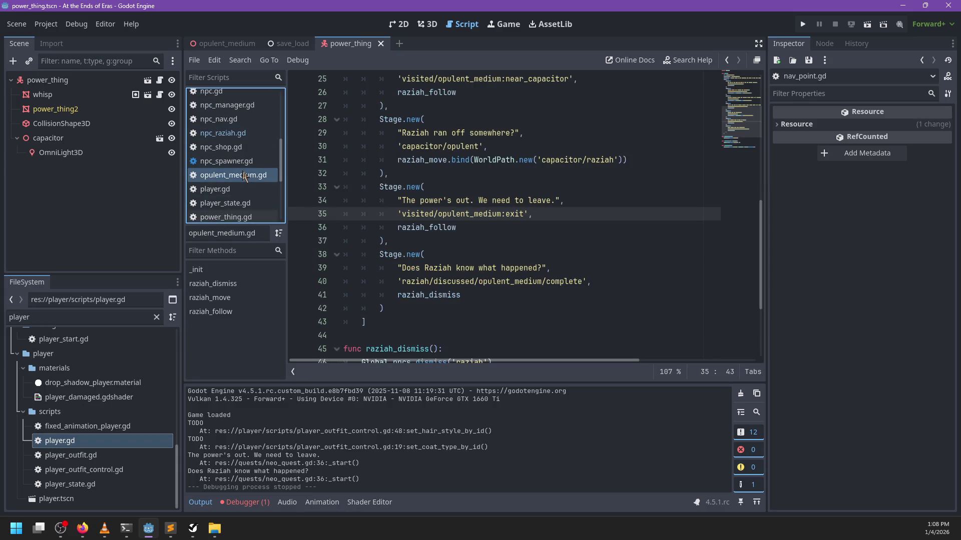
# Close every script except opulent_medium.gd, then open neo_quest.gd via the FileSystem filter 'neo_'.
pyautogui.rightClick(242, 173)
pyautogui.click(297, 224)
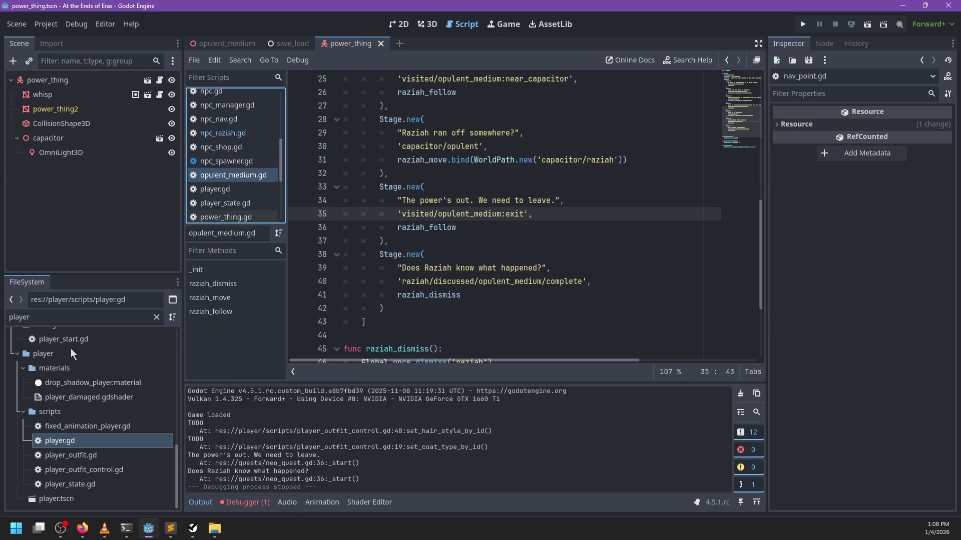
pyautogui.doubleClick(91, 316)
pyautogui.write('neo_')
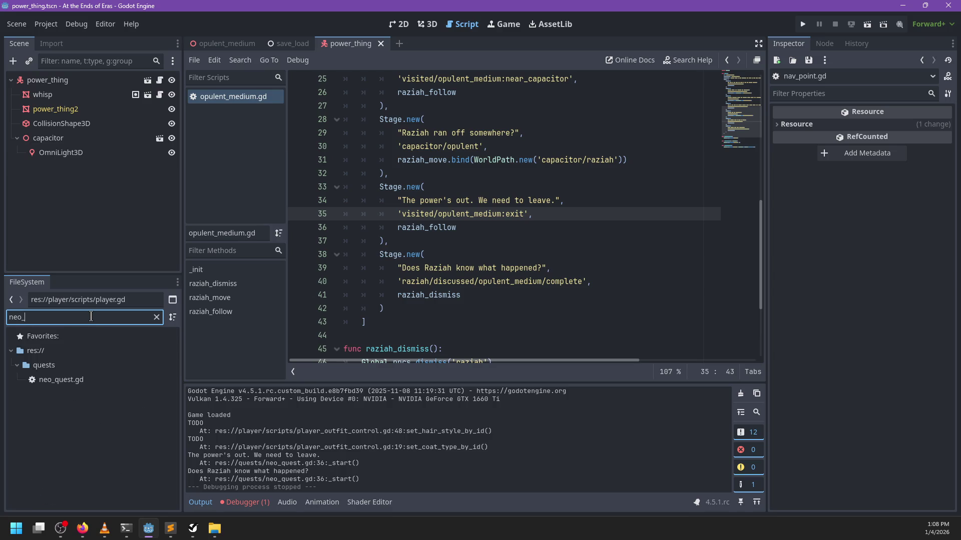
pyautogui.doubleClick(84, 380)
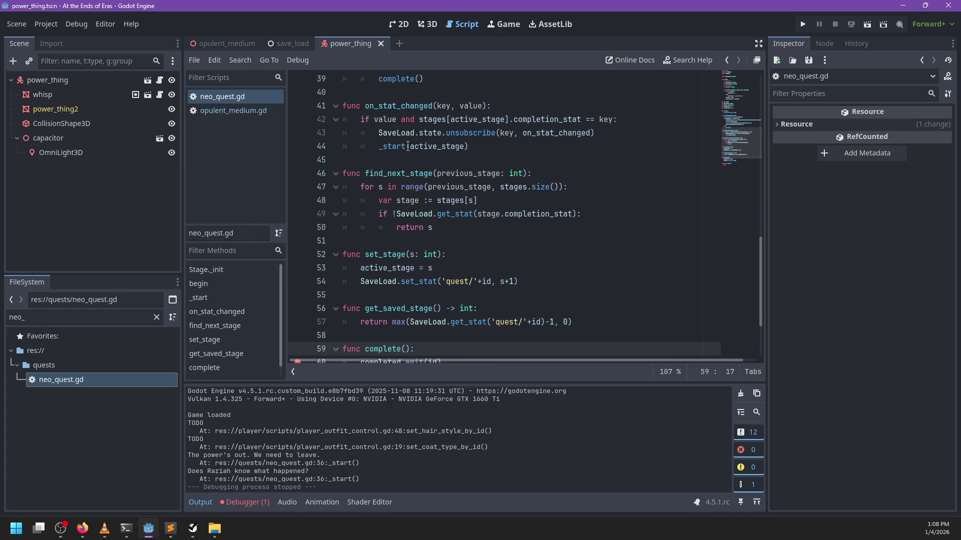
# Set a breakpoint at line 47 in find_next_stage, then return to opulent_medium.gd.
pyautogui.scroll(-2, 407, 146)
pyautogui.scroll(10, 543, 186)
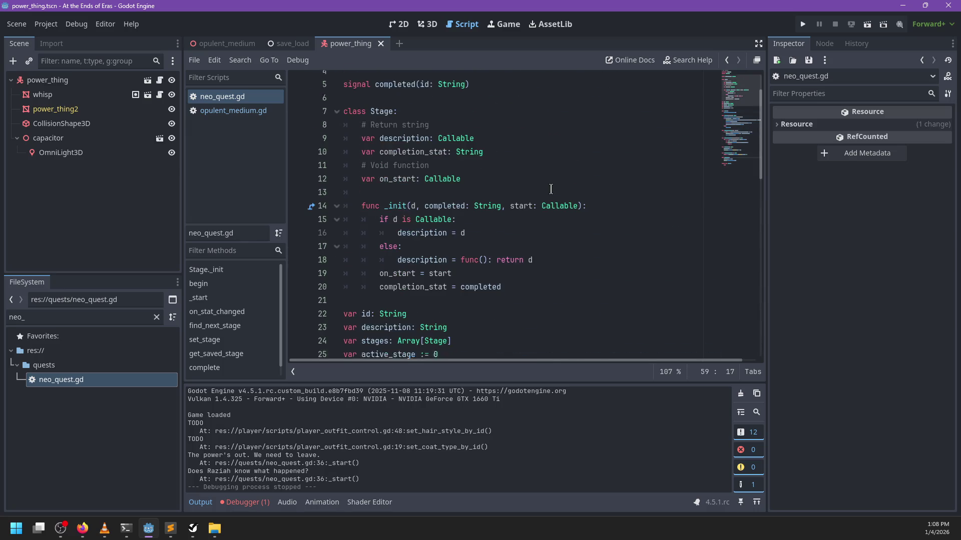
pyautogui.scroll(2, 546, 189)
pyautogui.scroll(-6, 540, 188)
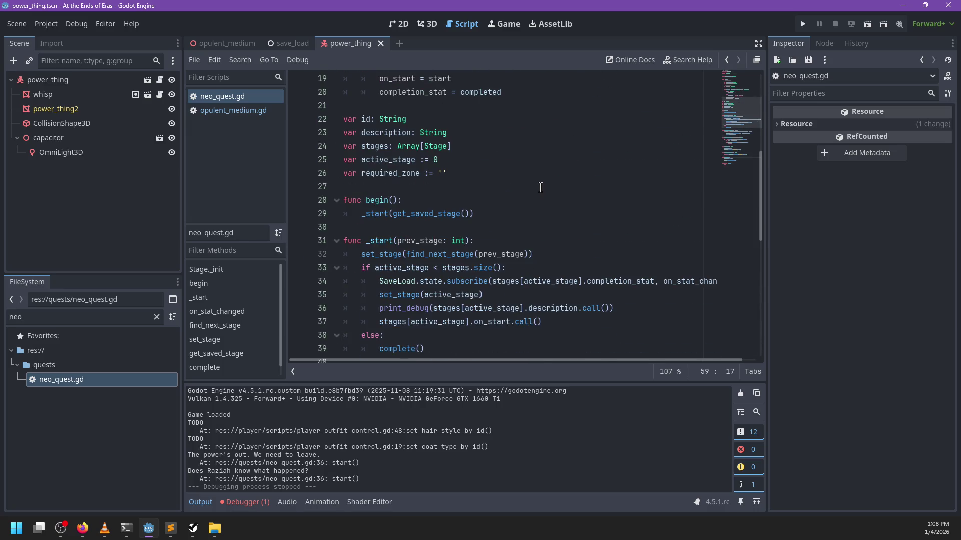
pyautogui.scroll(-7, 540, 186)
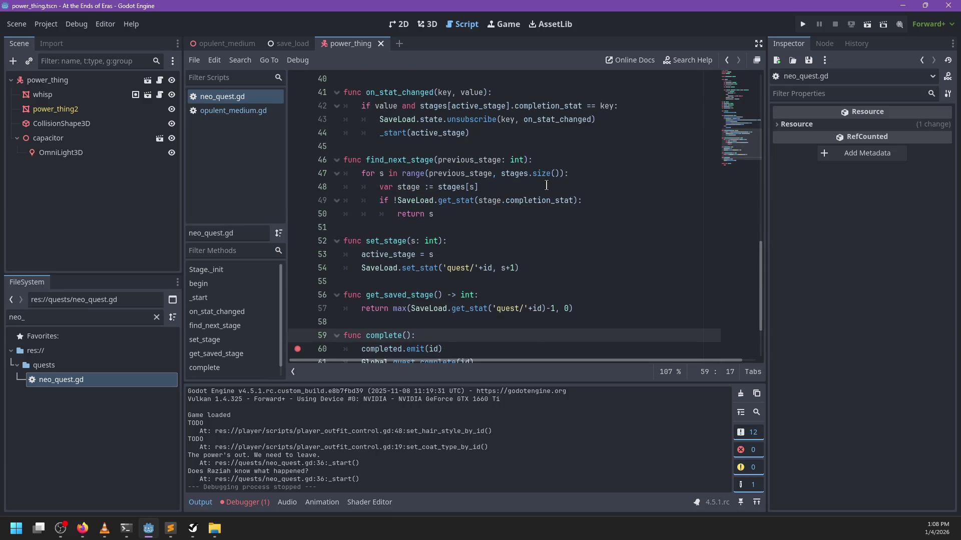
pyautogui.scroll(-2, 546, 185)
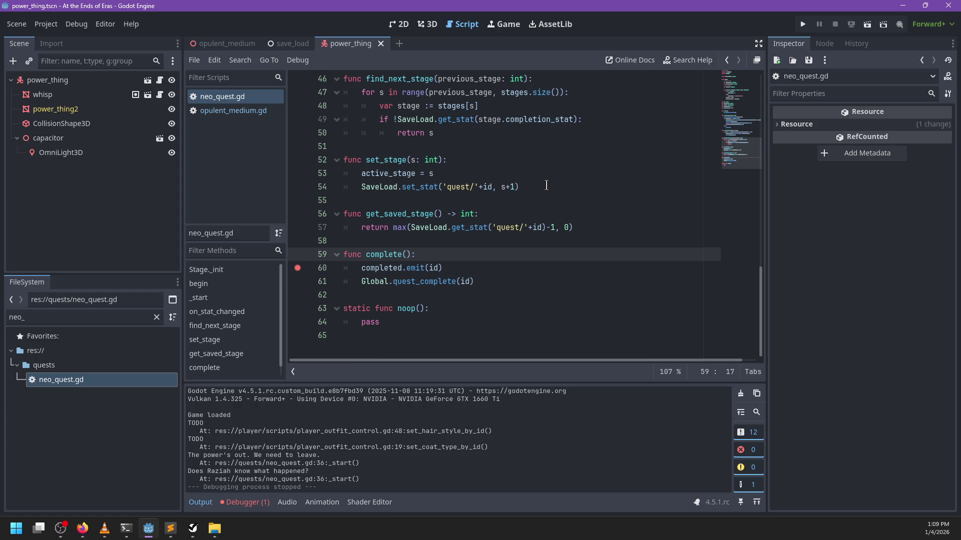
pyautogui.click(471, 270)
pyautogui.scroll(4, 474, 265)
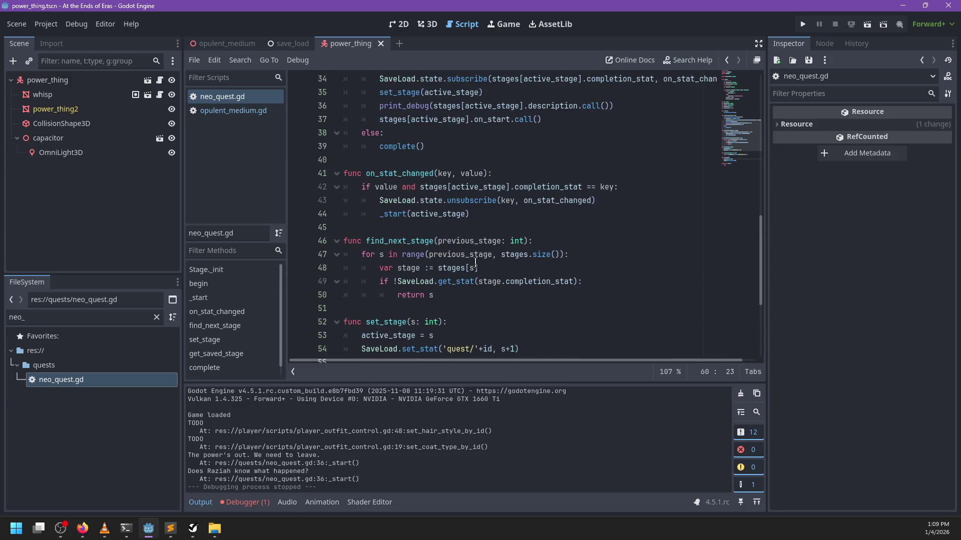
pyautogui.click(297, 254)
pyautogui.hotkey('alt', 'Left')
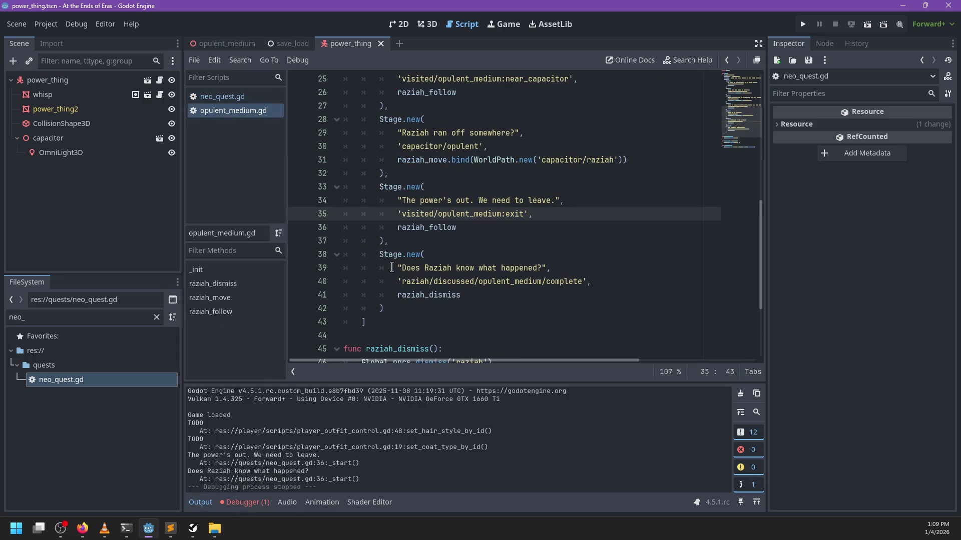
# Review the last stage's description, exit and discussed stat strings, and raziah_dismiss reference in opulent_medium.gd.
pyautogui.moveTo(397, 268); pyautogui.dragTo(624, 269)
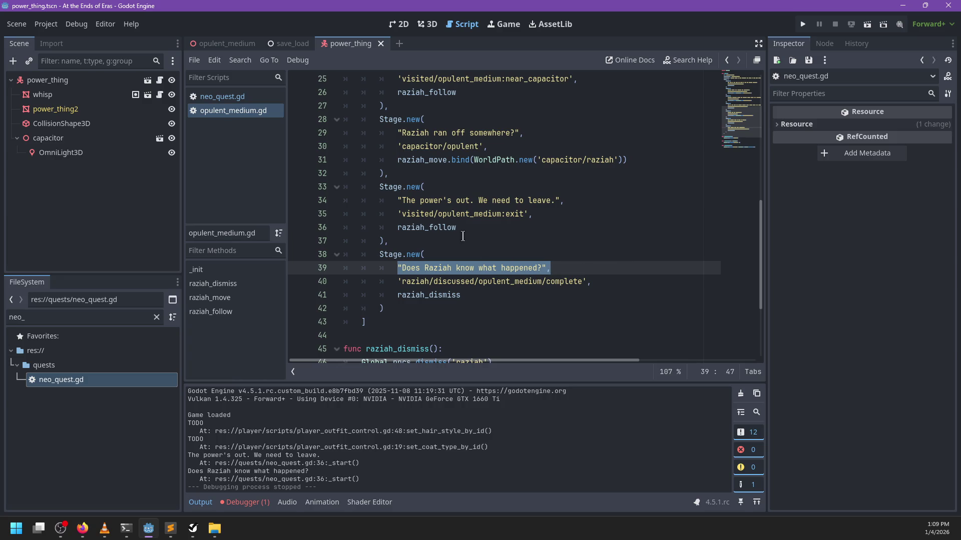
pyautogui.moveTo(402, 219)
pyautogui.mouseDown()
pyautogui.moveTo(547, 220)
pyautogui.moveTo(520, 221)
pyautogui.mouseUp()
pyautogui.click(476, 267)
pyautogui.moveTo(402, 281); pyautogui.dragTo(581, 286)
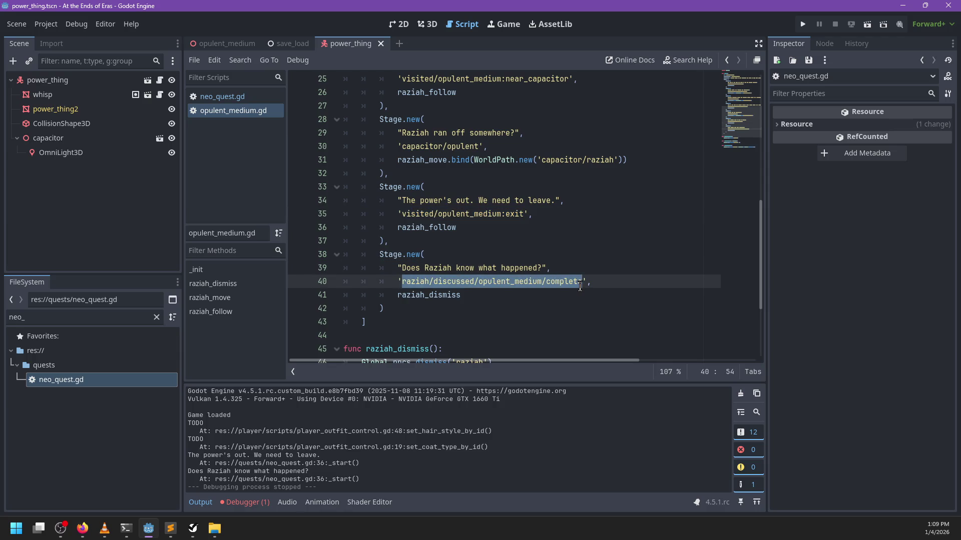
pyautogui.click(397, 309)
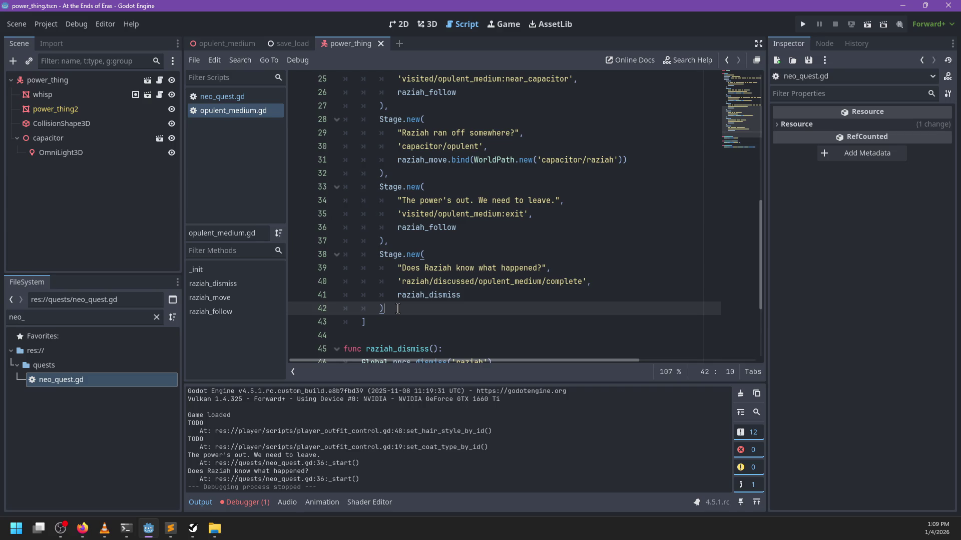
pyautogui.click(488, 291)
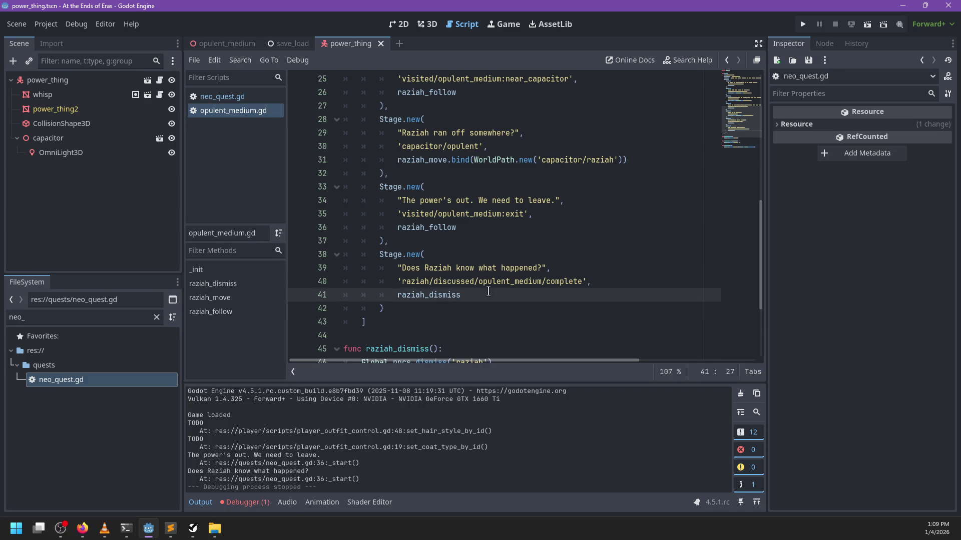
pyautogui.scroll(-3, 421, 265)
pyautogui.scroll(10, 490, 252)
pyautogui.scroll(-11, 490, 252)
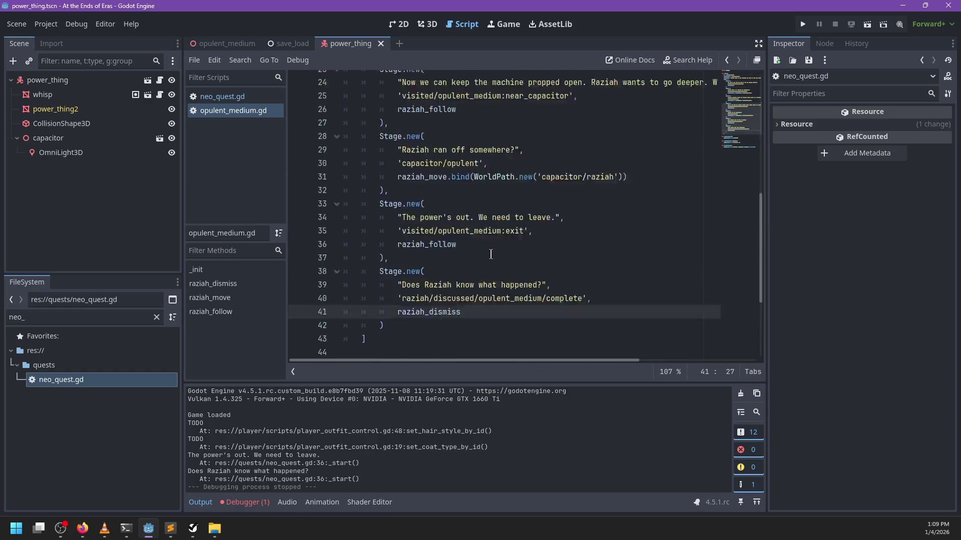
pyautogui.scroll(2, 490, 252)
pyautogui.scroll(-2, 490, 253)
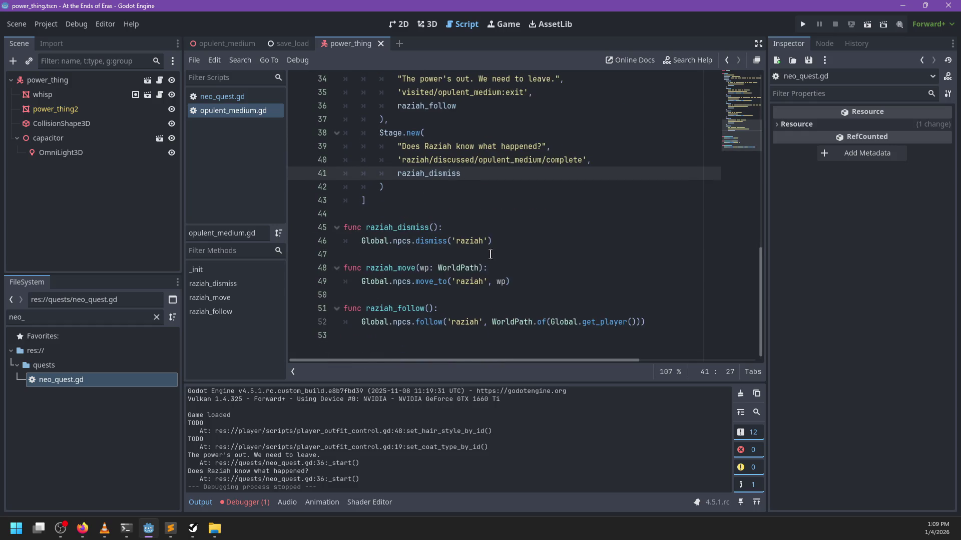
pyautogui.scroll(2, 490, 254)
pyautogui.doubleClick(419, 255)
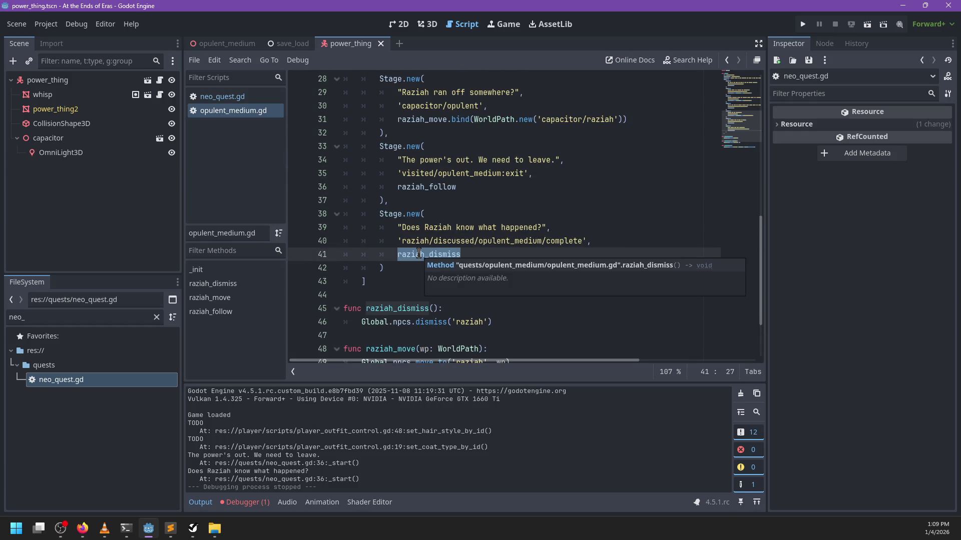
# Make npc_manager.gd's Status dismiss call node.dismiss(false), save, and run the game to the breakpoint.
pyautogui.click(433, 325)
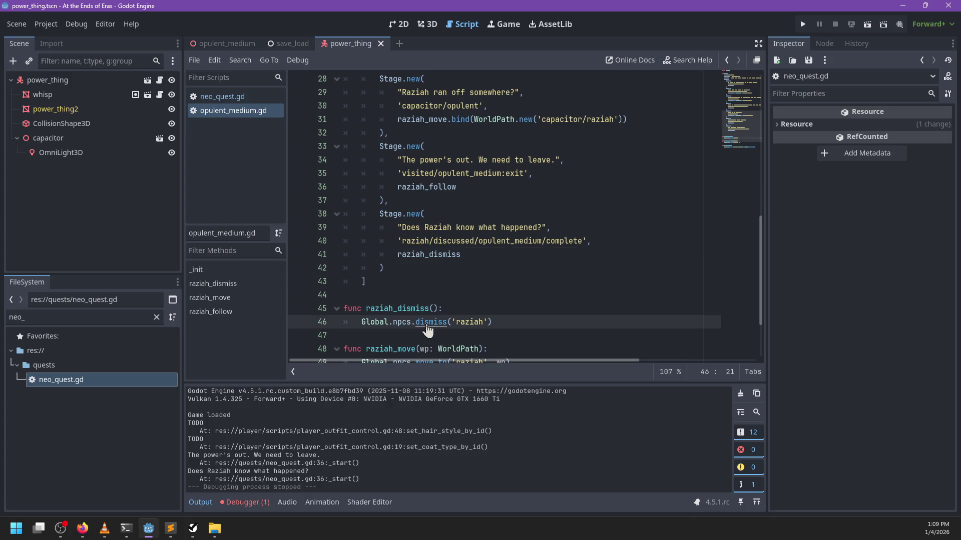
pyautogui.keyDown('ctrl'); pyautogui.click(430, 323); pyautogui.keyUp('ctrl')
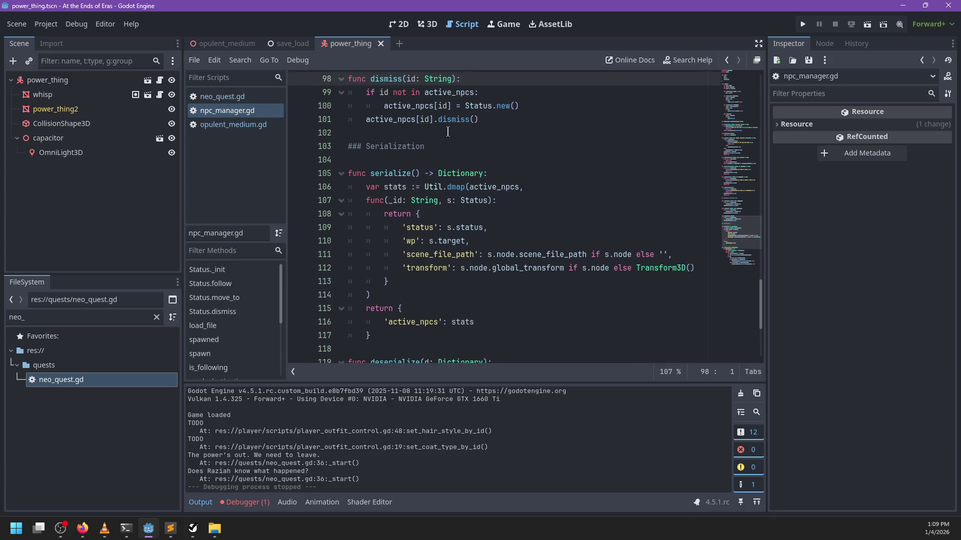
pyautogui.click(473, 119)
pyautogui.write('false')
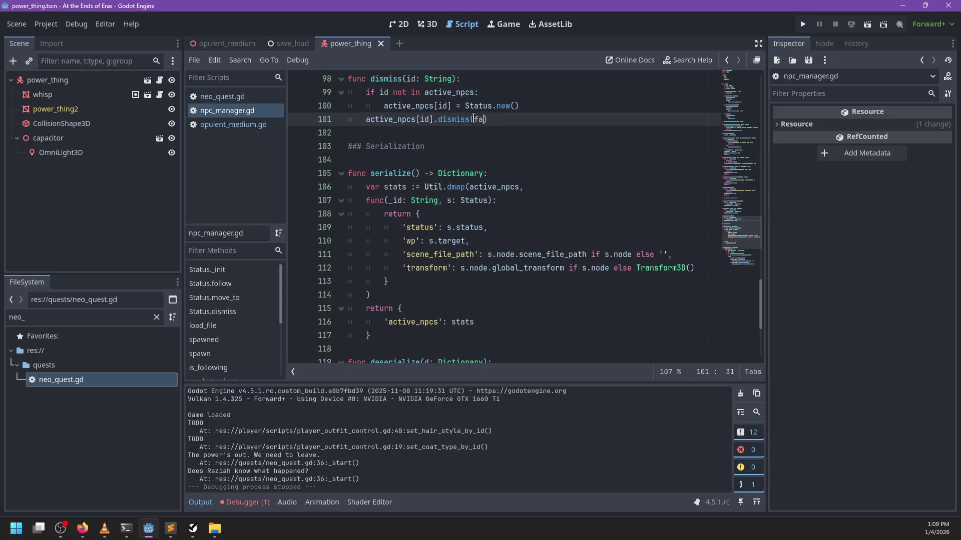
pyautogui.keyDown('ctrl'); pyautogui.click(443, 119); pyautogui.keyUp('ctrl')
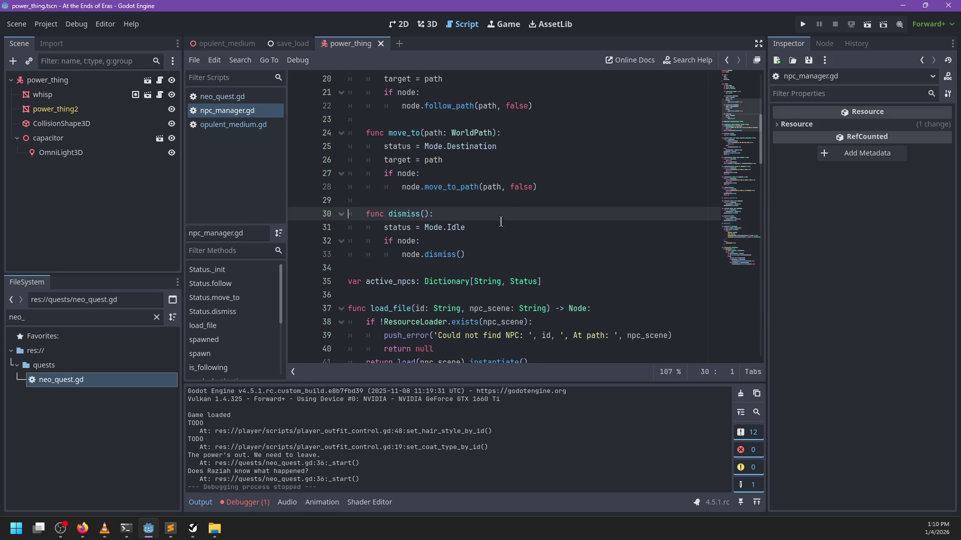
pyautogui.click(463, 254)
pyautogui.write('false')
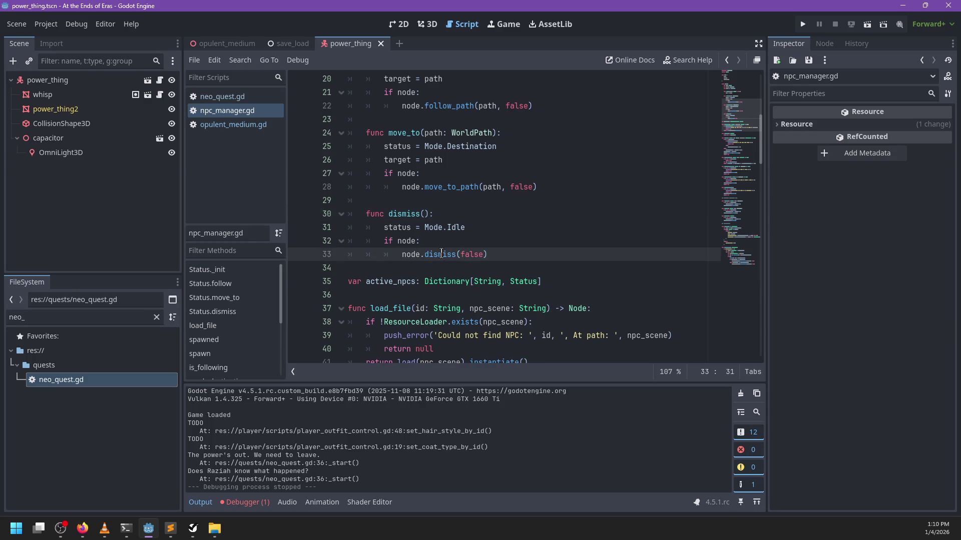
pyautogui.hotkey('ctrl', 's')
pyautogui.press('F5')
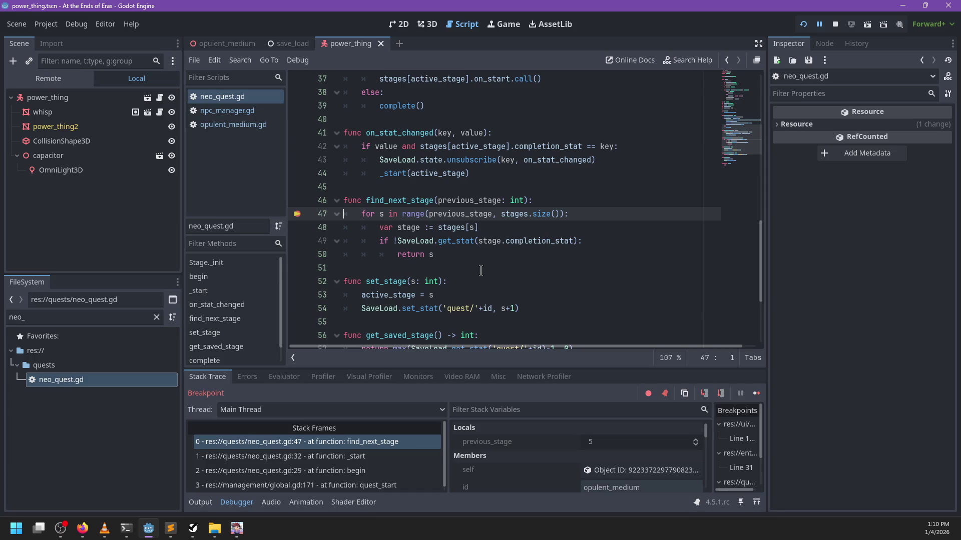
# Stop the debugger and add a func complete() calling super.complete() above raziah_dismiss.
pyautogui.press('F8')
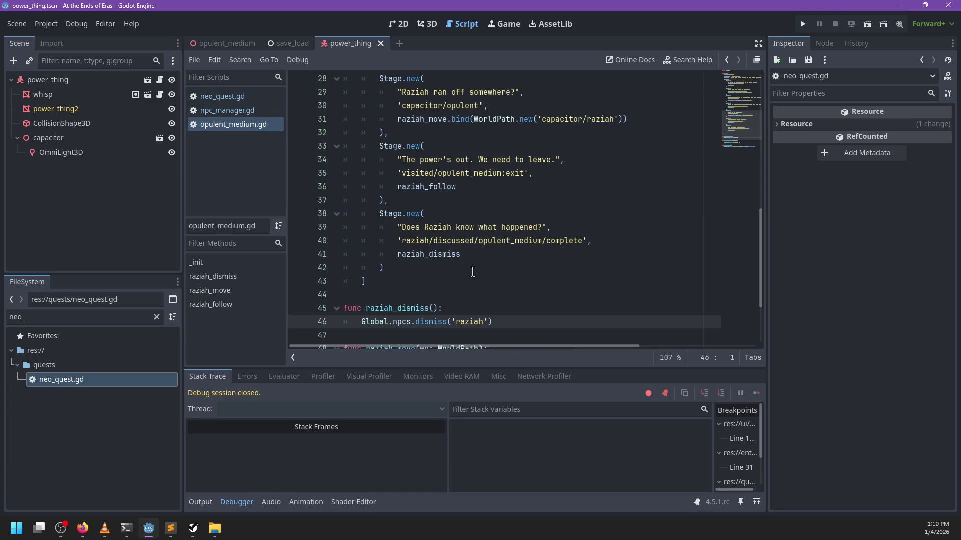
pyautogui.scroll(-2, 443, 301)
pyautogui.click(422, 199)
pyautogui.press('Return')
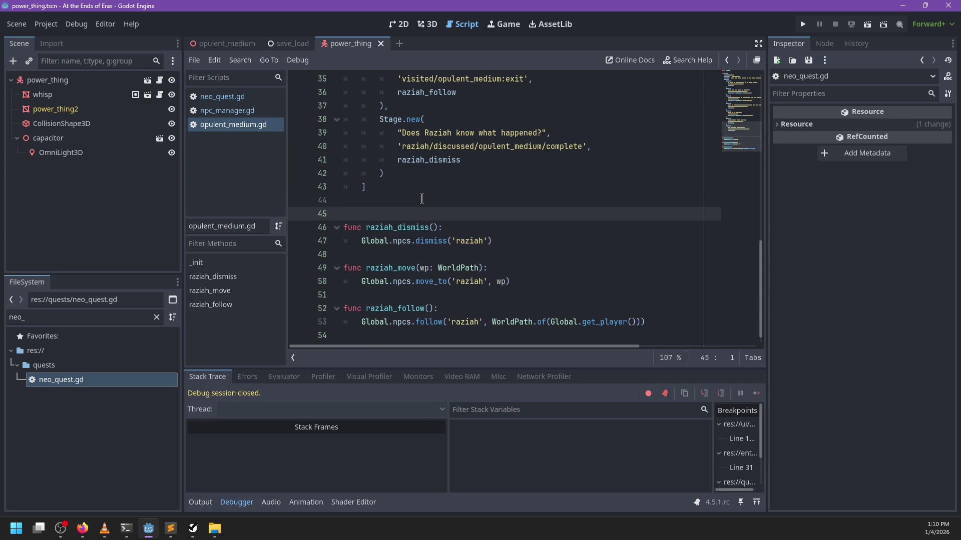
pyautogui.click(422, 198)
pyautogui.press('Return')
pyautogui.write('func complete()')
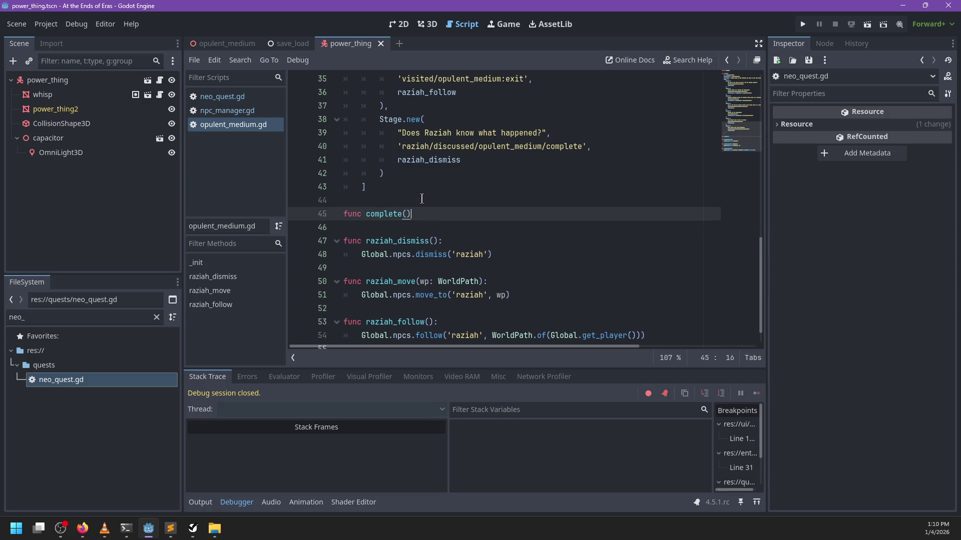
pyautogui.write(':')
pyautogui.press('Return')
pyautogui.write('r.complete')
pyautogui.press('Return')
# Remove raziah_dismiss from the last stage, call raziah_dismiss() inside complete(), and save.
pyautogui.click(459, 160)
pyautogui.hotkey('ctrl', 'BackSpace')
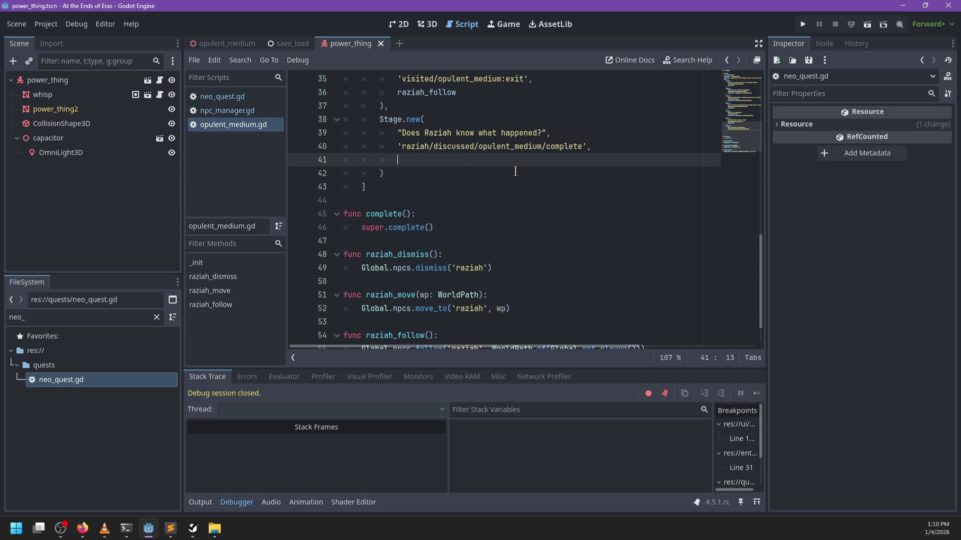
pyautogui.hotkey('ctrl', 'BackSpace')
pyautogui.hotkey('ctrl', 'BackSpace')
pyautogui.press('Down')
pyautogui.press('Down')
pyautogui.press('Down')
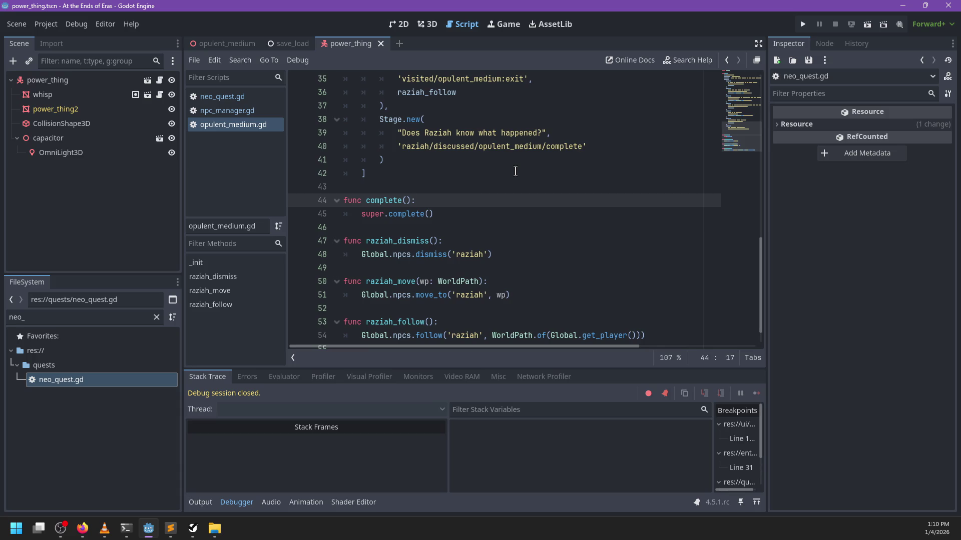
pyautogui.press('Return')
pyautogui.write('raziah_dismiss()')
pyautogui.hotkey('ctrl', 's')
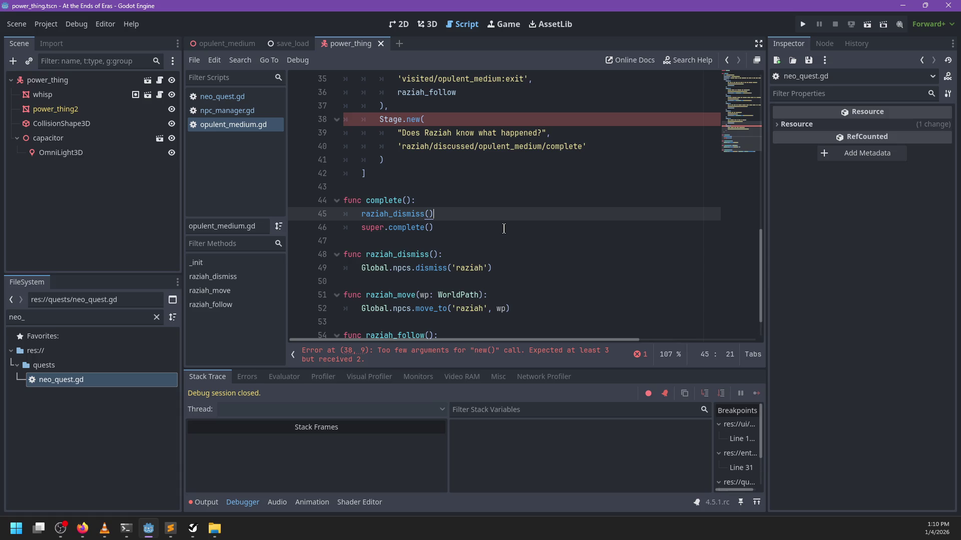
# Give the last stage NeoQuest.noop() as its third argument on line 40 and save.
pyautogui.click(611, 152)
pyautogui.write(',')
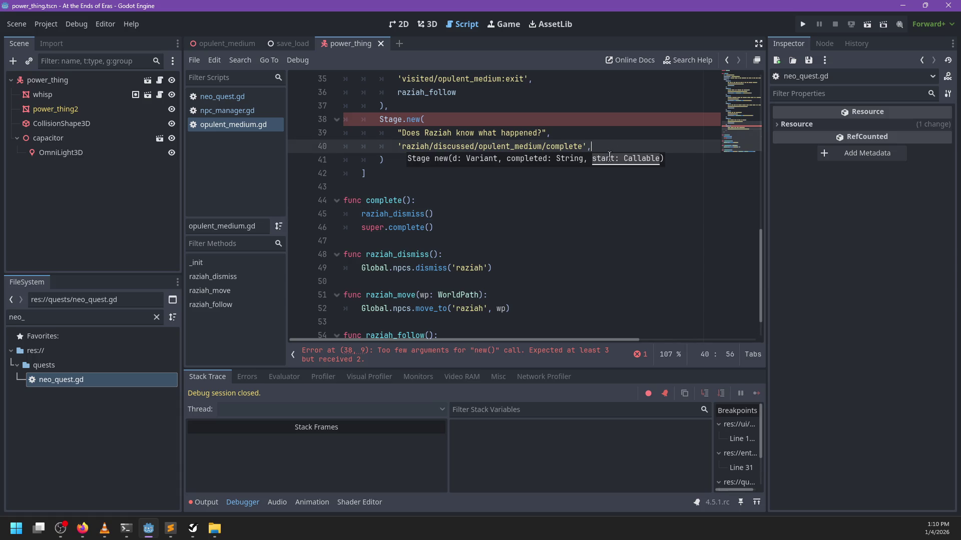
pyautogui.press('Return')
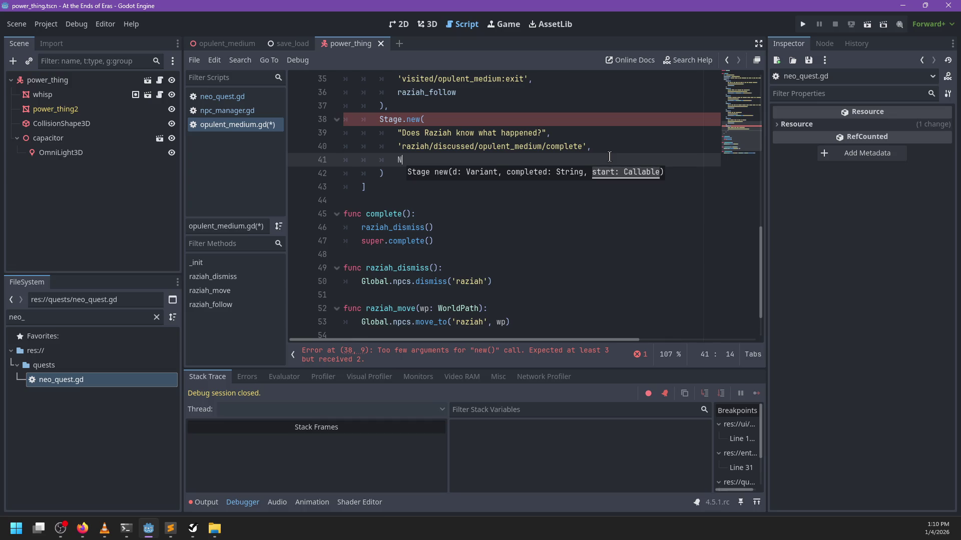
pyautogui.write('eoQuest.noop')
pyautogui.press('Return')
pyautogui.hotkey('ctrl', 's')
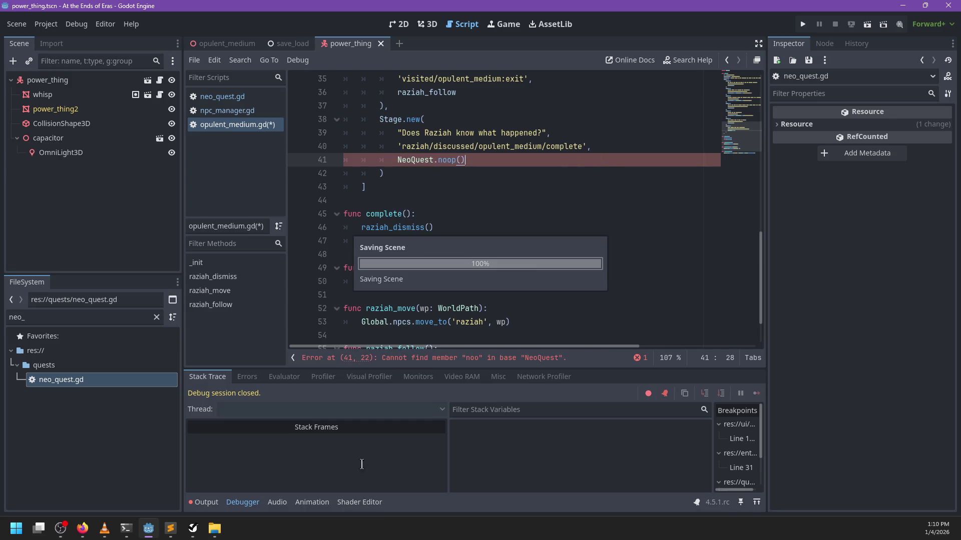
# Copy the opulent_medium(6) shutdown block in raziah.dialog in Sublime Text.
pyautogui.click(170, 528)
pyautogui.moveTo(280, 228); pyautogui.dragTo(278, 158)
pyautogui.hotkey('ctrl', 'c')
pyautogui.click(275, 228)
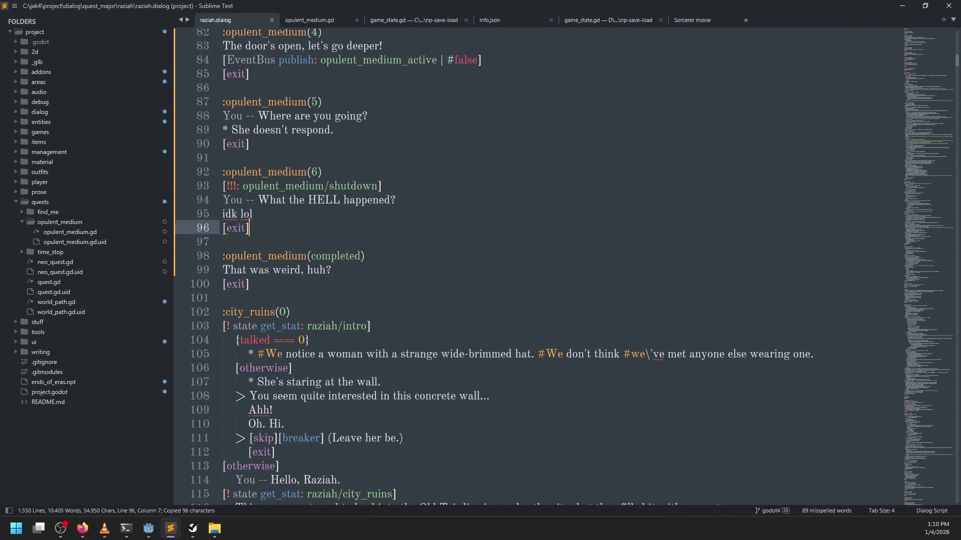
# Paste the copied block below and change its shutdown condition to completed.
pyautogui.hotkey('ctrl', 'v')
pyautogui.doubleClick(352, 270)
pyautogui.press('BackSpace')
pyautogui.write('completed')
pyautogui.press('Down')
pyautogui.press('Down')
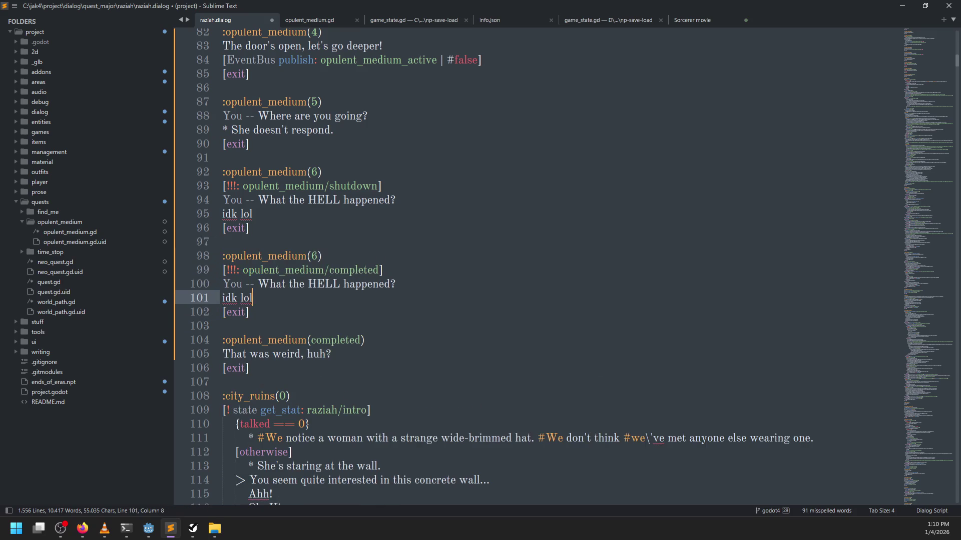
# Replace the copied lines with choices '> I think you did something.' and '> That was a pretty weird thing…for no reason, huh?'.
pyautogui.hotkey('ctrl', 'shift', 'Left')
pyautogui.hotkey('shift', 'Home')
pyautogui.hotkey('shift', 'Up')
pyautogui.press('BackSpace')
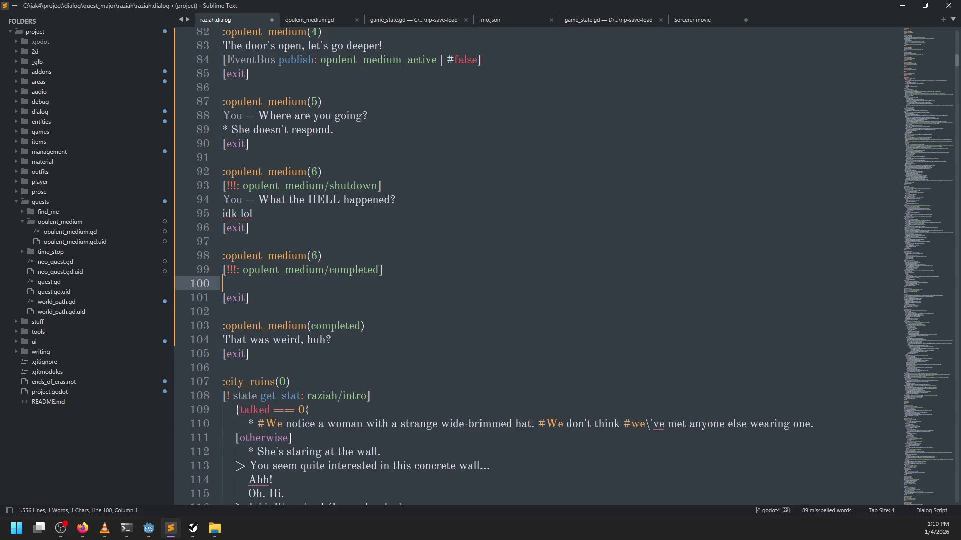
pyautogui.write('> I think you did something.')
pyautogui.press('Return')
pyautogui.write('> That was a pretty weird things')
pyautogui.press('BackSpace')
pyautogui.press('BackSpace')
pyautogui.write('that happened for no reason, huh?')
pyautogui.hotkey('ctrl', 's')
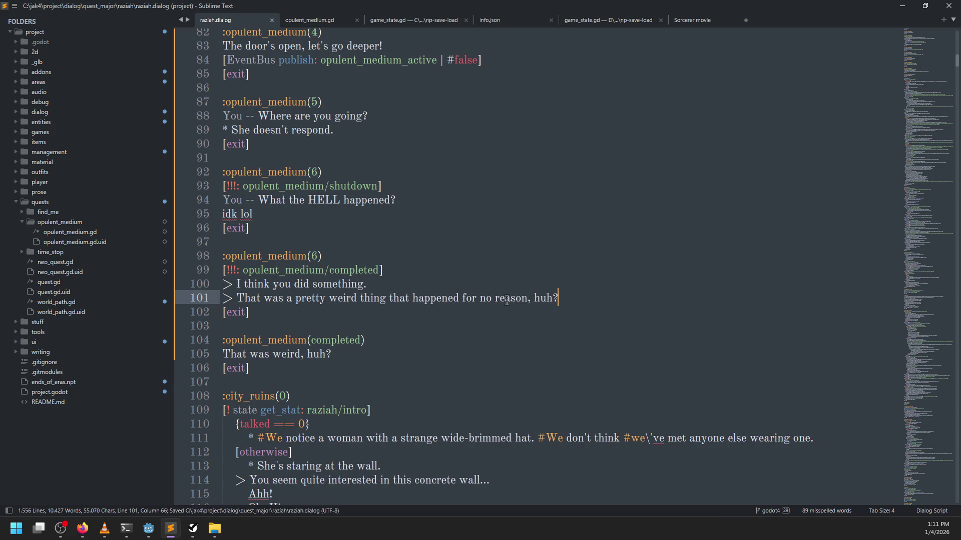
# Copy the raziah/discussed/opulent_medium/complete stat path from opulent_medium.gd into a new bracket line.
pyautogui.press('Return')
pyautogui.write('[]')
pyautogui.hotkey('alt', 'Tab')
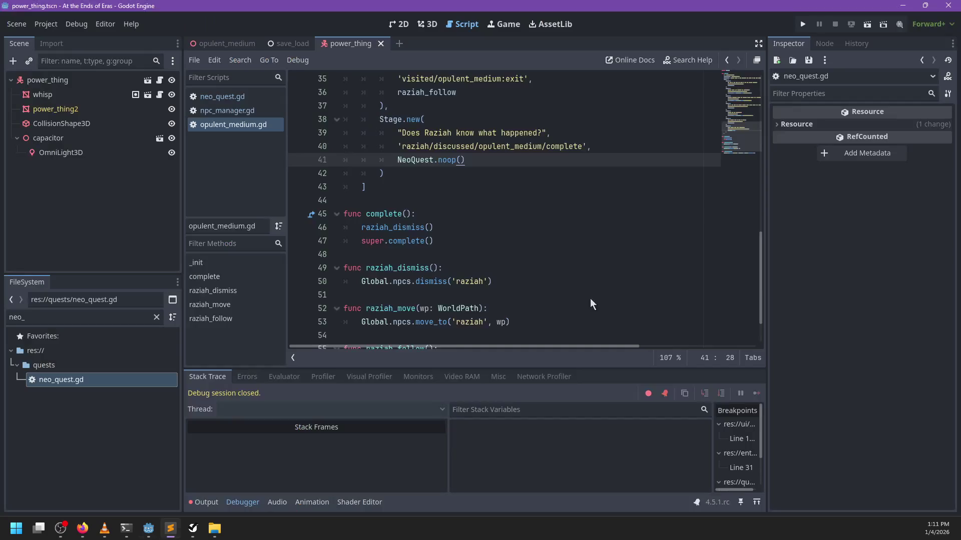
pyautogui.click(402, 147)
pyautogui.moveTo(402, 147)
pyautogui.mouseDown()
pyautogui.moveTo(595, 147)
pyautogui.moveTo(584, 147)
pyautogui.mouseUp()
pyautogui.hotkey('ctrl', 'c')
pyautogui.hotkey('alt', 'Tab')
pyautogui.hotkey('ctrl', 'v')
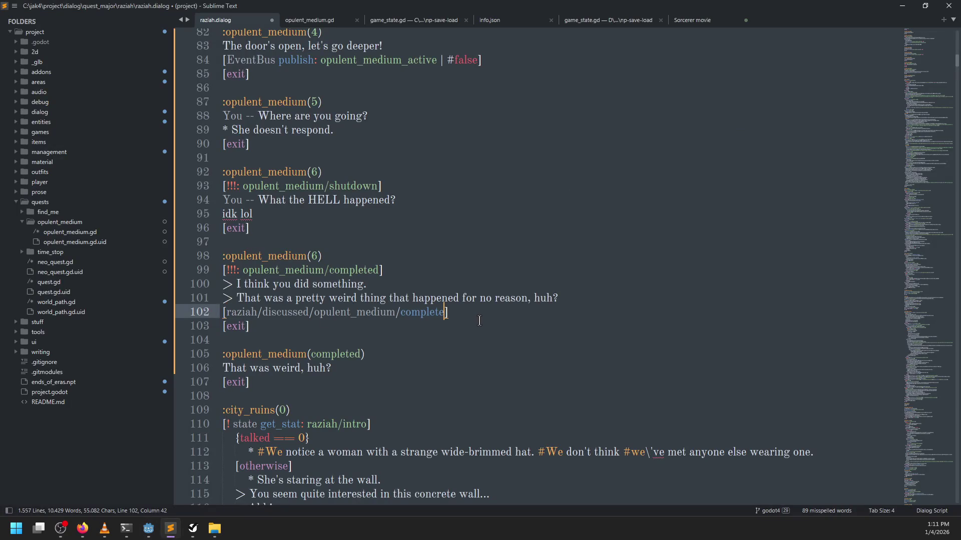
# Finish the line as [state add_stat: raziah/discussed/opulent_medium/complete] and save raziah.dialog.
pyautogui.hotkey('ctrl', 'z')
pyautogui.write('game')
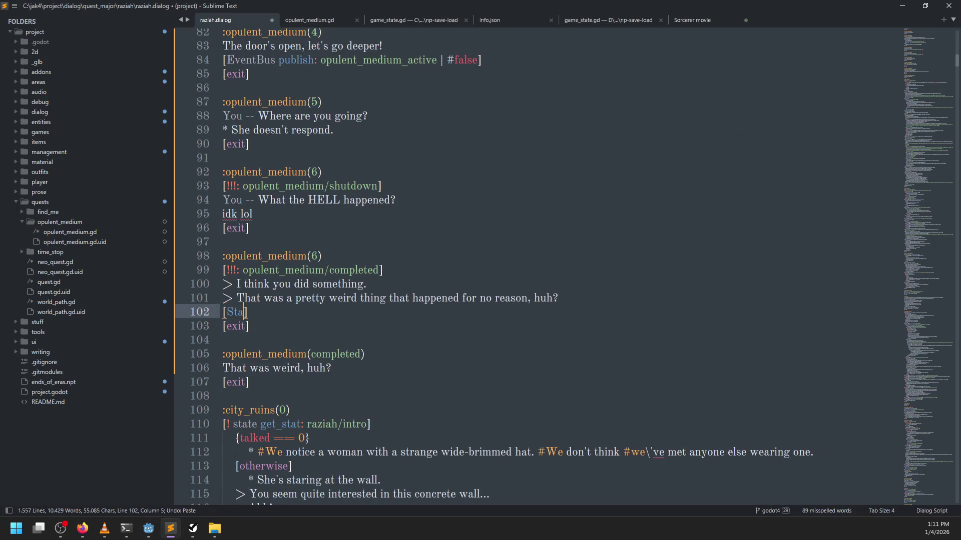
pyautogui.press('BackSpace')
pyautogui.press('BackSpace')
pyautogui.press('BackSpace')
pyautogui.write('state add')
pyautogui.write('_stat:')
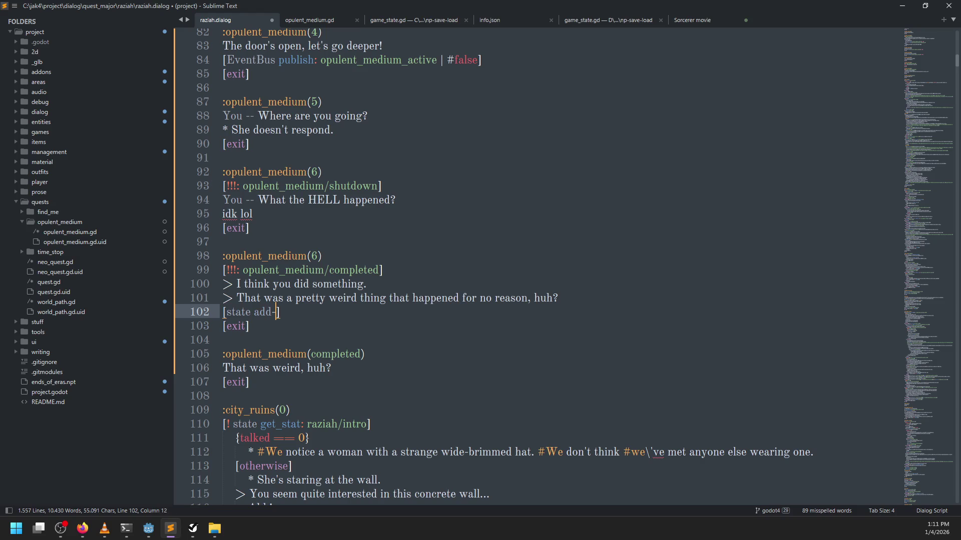
pyautogui.press('Tab')
pyautogui.hotkey('ctrl', 's')
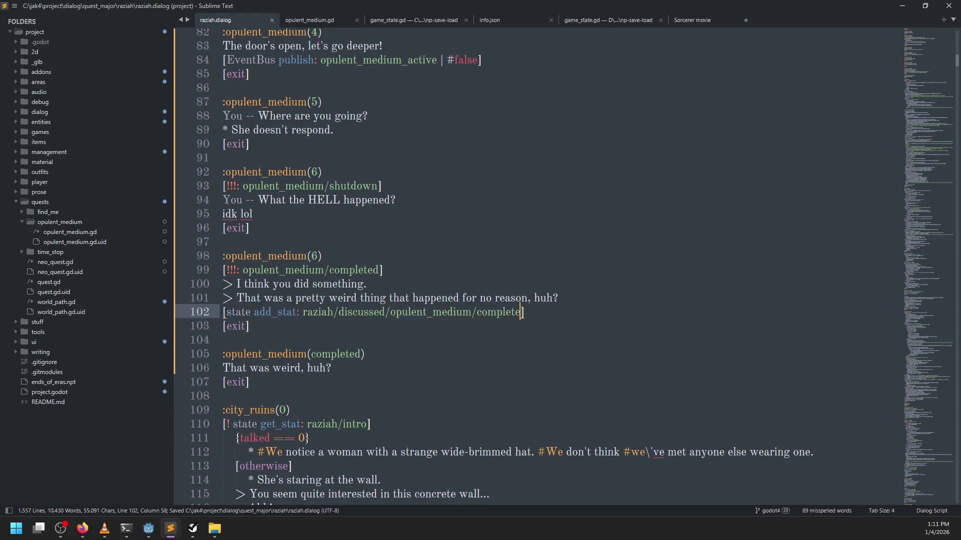
pyautogui.hotkey('alt', 'Tab')
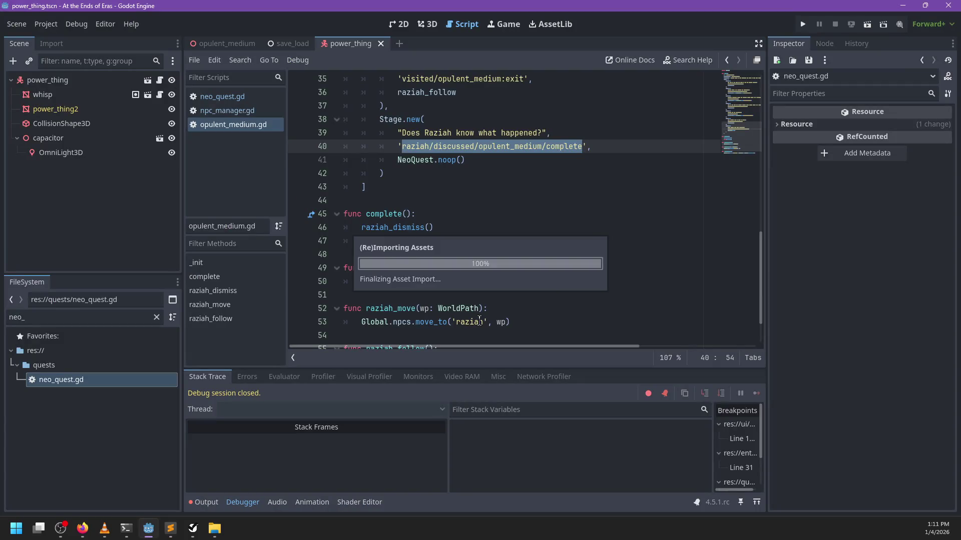
# Run the project with F5 after the asset reimport finishes.
pyautogui.press('F5')
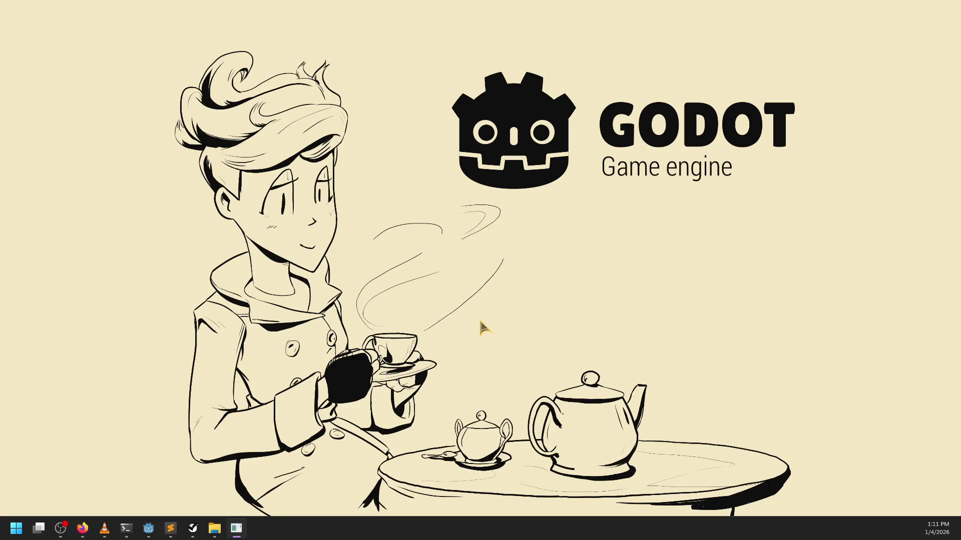
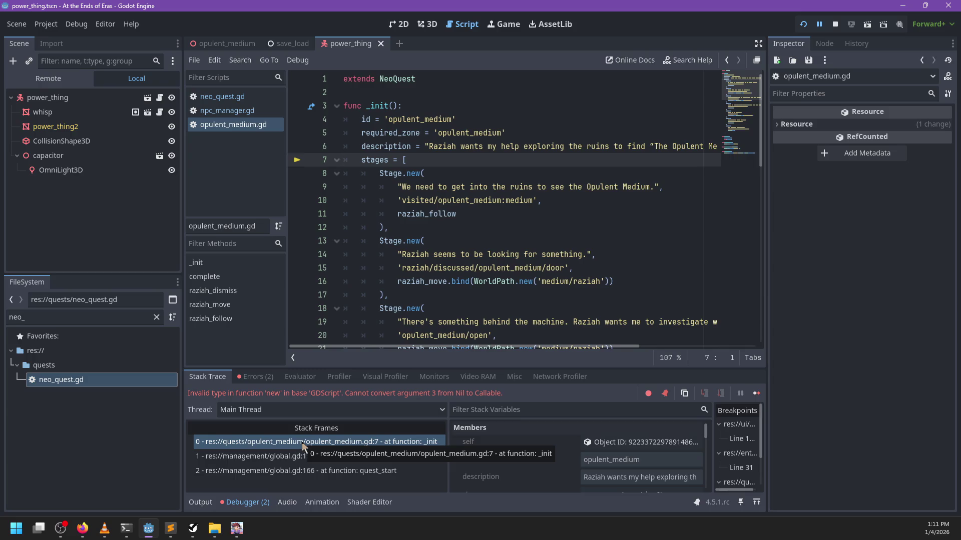
# Drop the () after NeoQuest.noop on line 41, save, and run the game past the breakpoint.
pyautogui.scroll(-10, 499, 220)
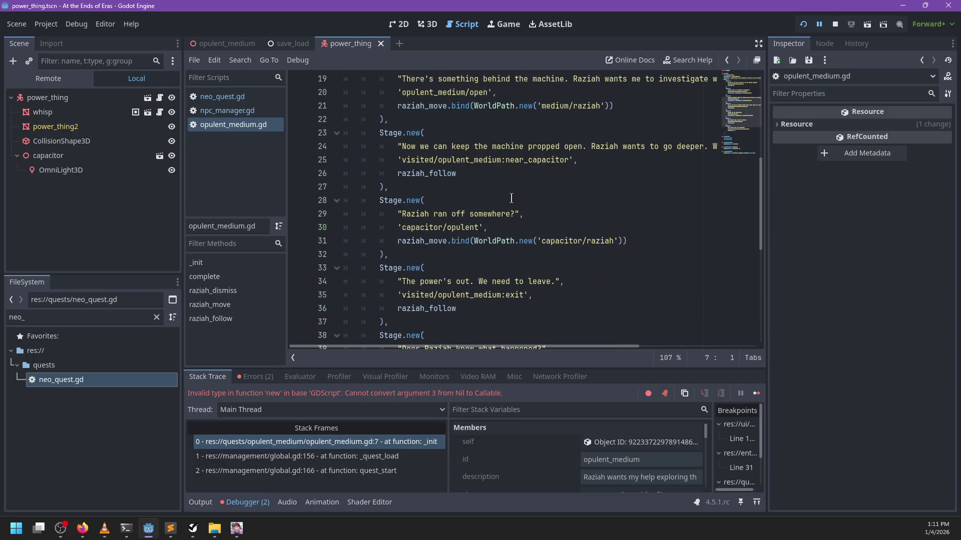
pyautogui.click(470, 174)
pyautogui.press('BackSpace')
pyautogui.press('BackSpace')
pyautogui.hotkey('ctrl', 's')
pyautogui.press('F5')
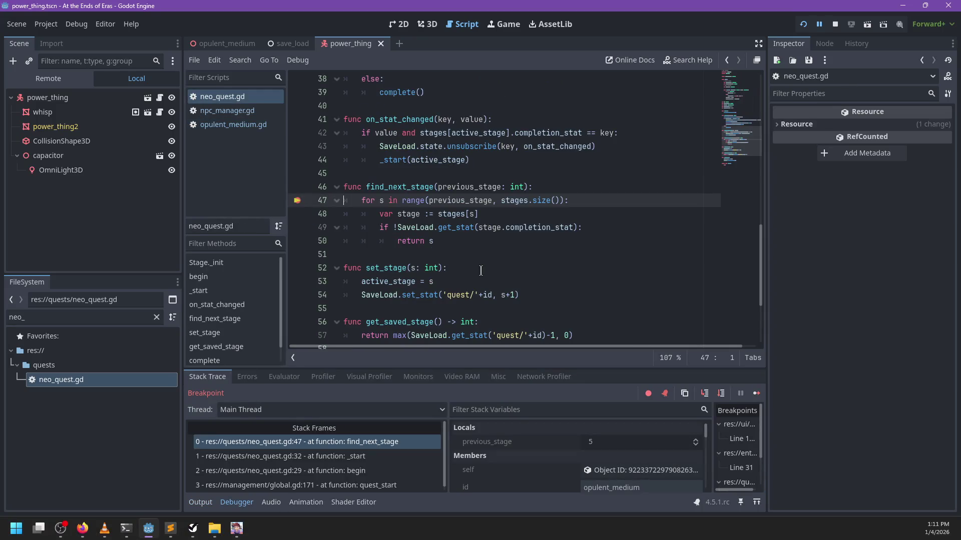
pyautogui.press('F12')
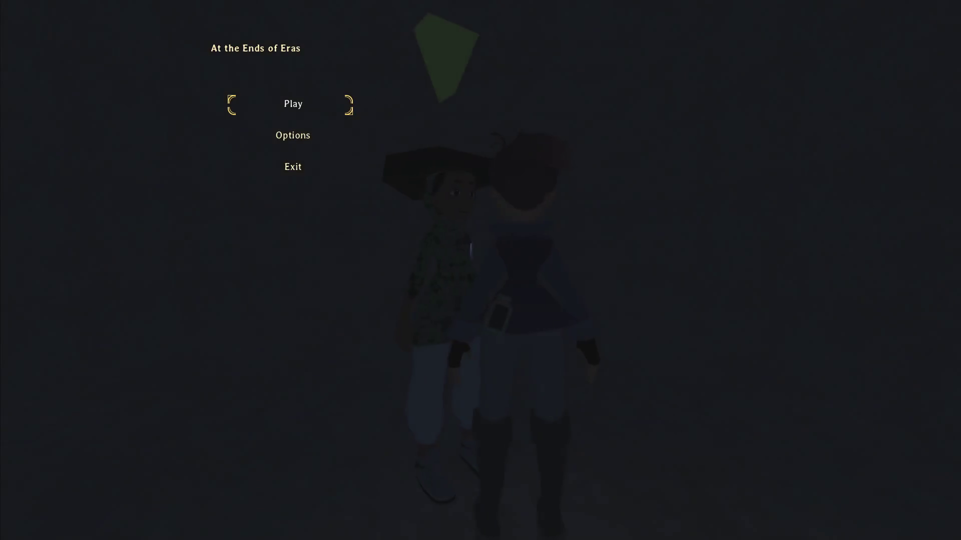
# Play through the corridors and pillar, continue past two breakpoints, talk to Raziah, then quit.
pyautogui.press('Return')
pyautogui.press('w')
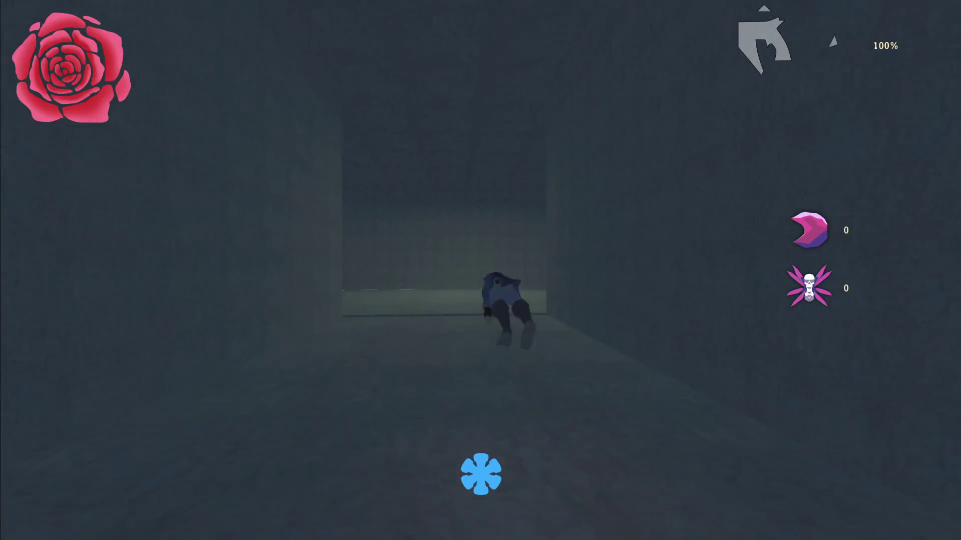
pyautogui.press('a')
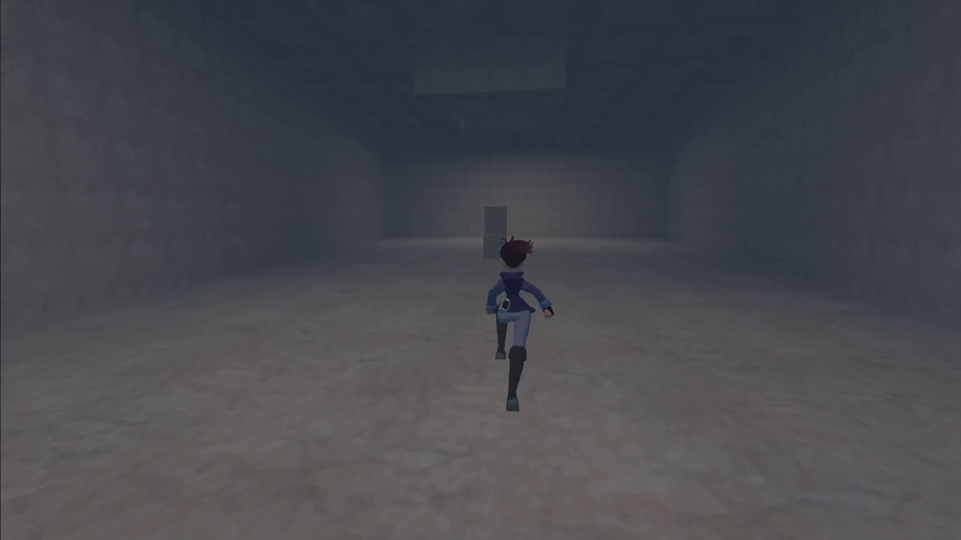
pyautogui.press('space')
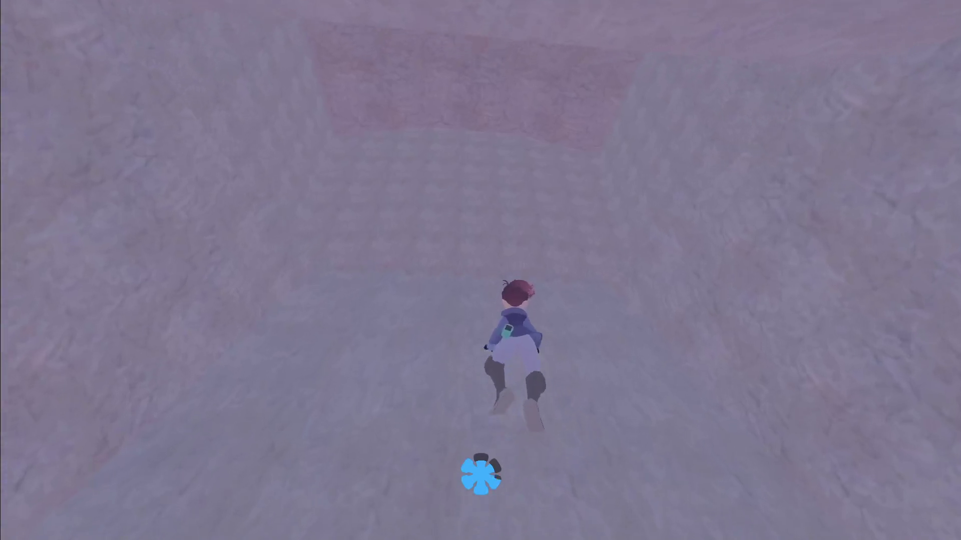
pyautogui.press('F12')
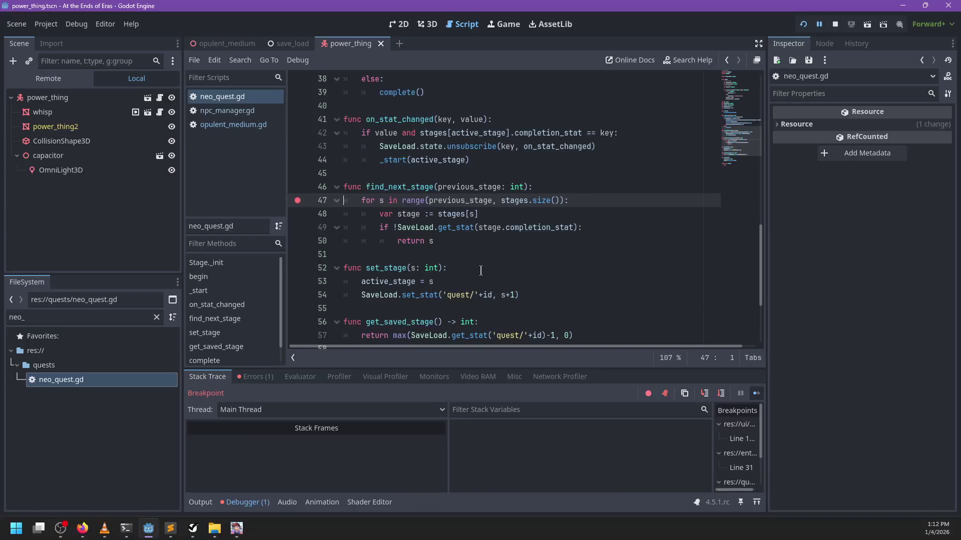
pyautogui.press('F12')
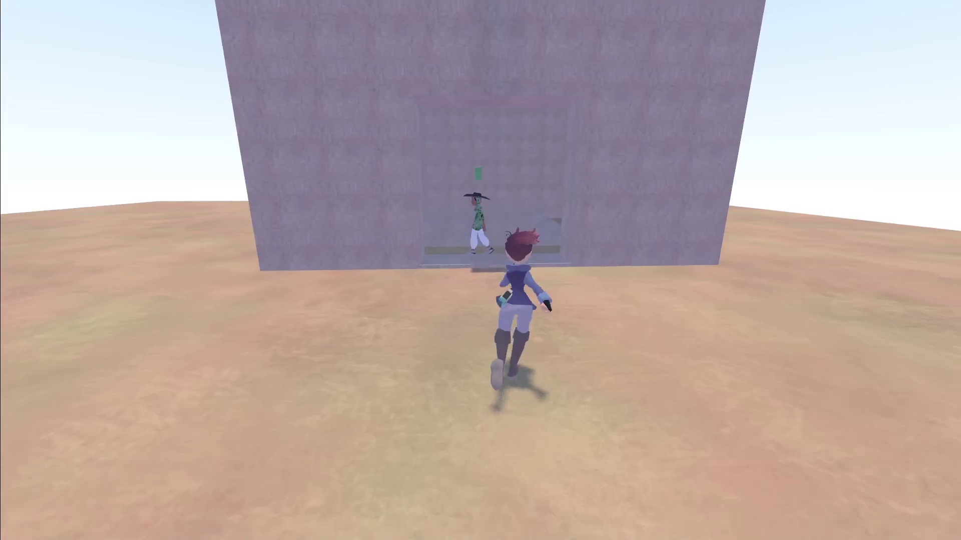
pyautogui.press('e')
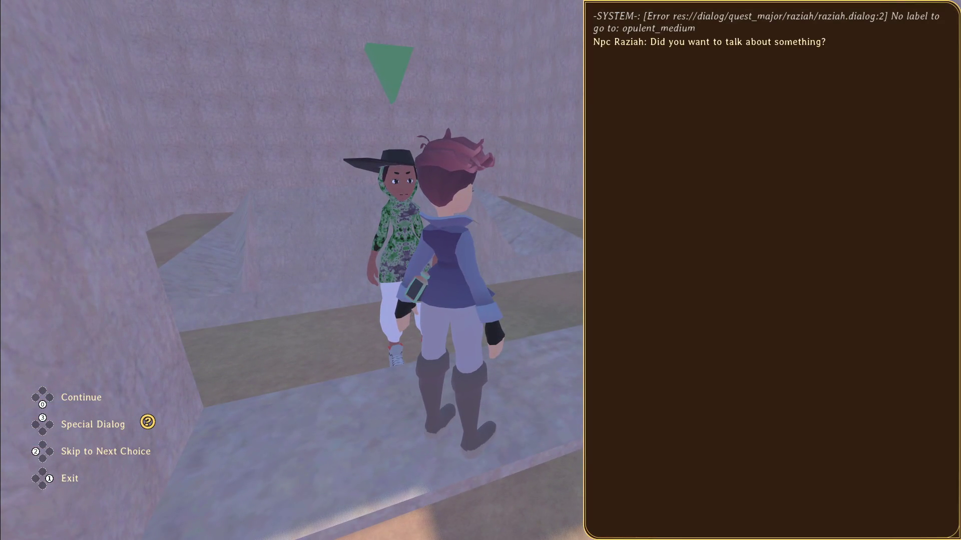
pyautogui.hotkey('alt', 'F4')
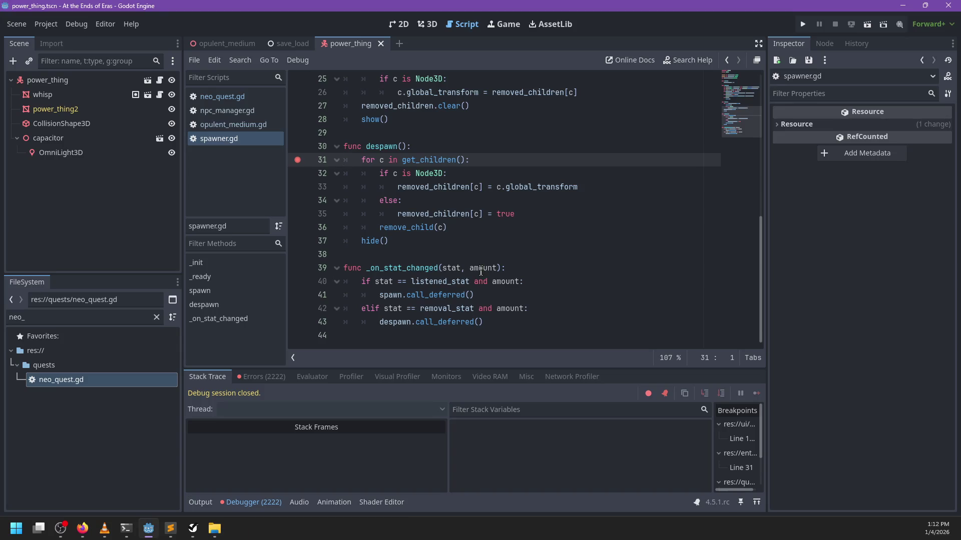
# Remove the line 31 breakpoint in spawner.gd and look through opulent_medium.gd and npc_manager.gd.
pyautogui.click(298, 160)
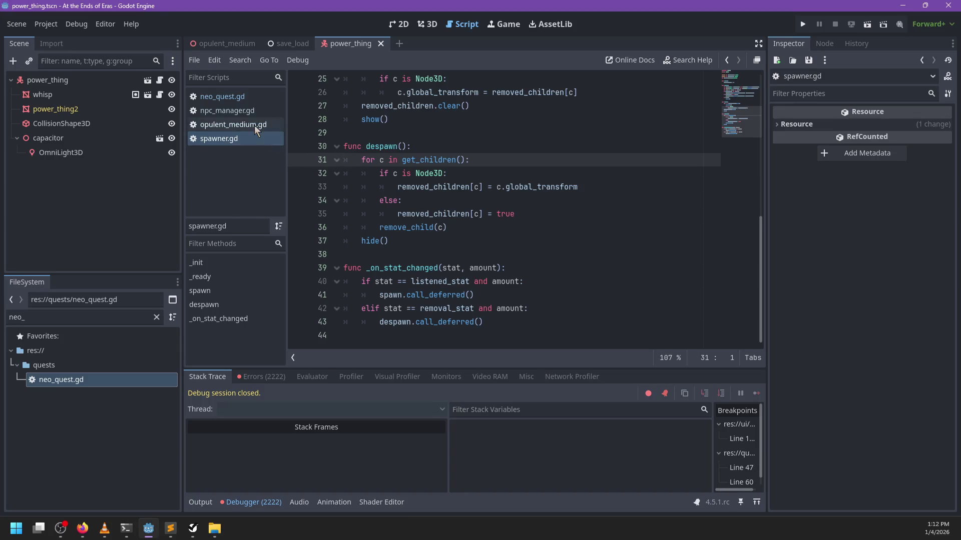
pyautogui.click(255, 125)
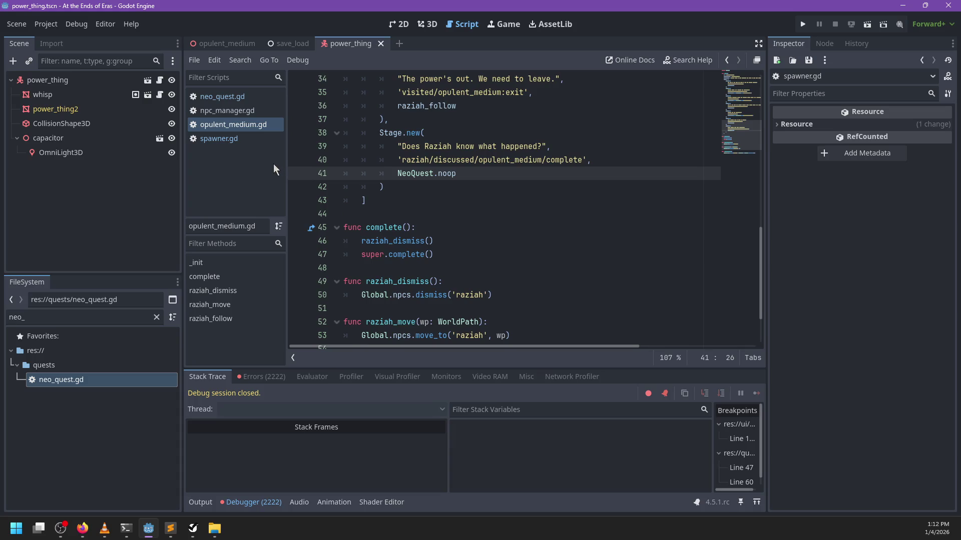
pyautogui.click(228, 111)
pyautogui.hotkey('ctrl', 'f')
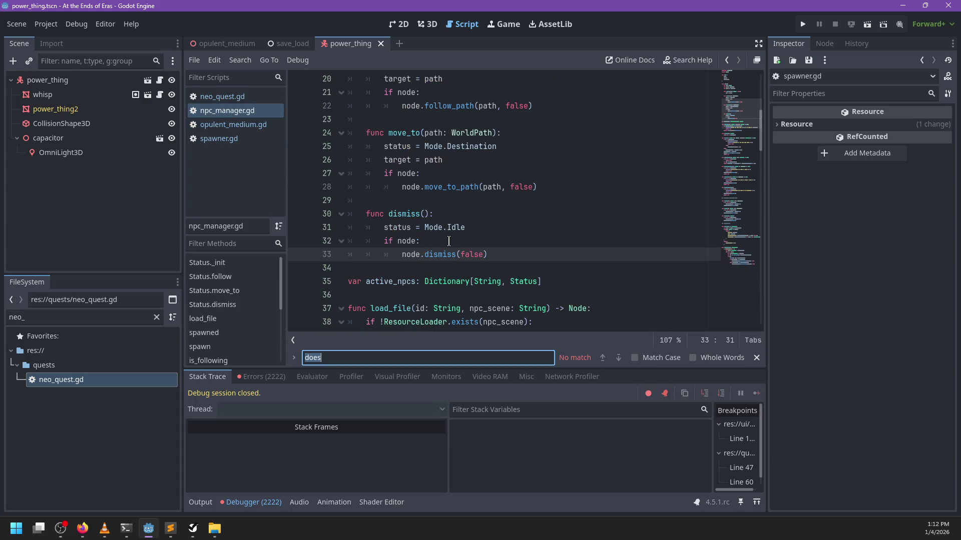
pyautogui.press('Escape')
pyautogui.press('Escape')
pyautogui.click(233, 142)
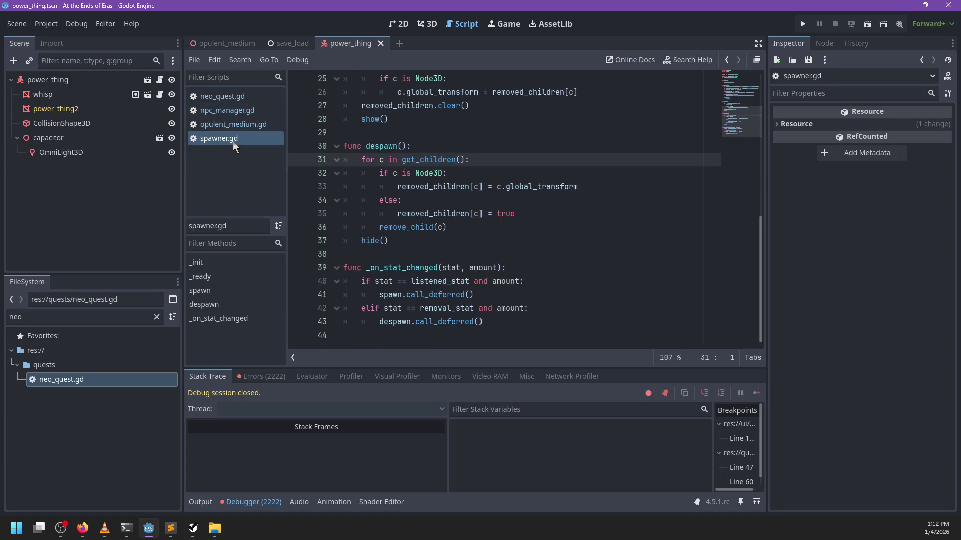
pyautogui.scroll(4, 363, 331)
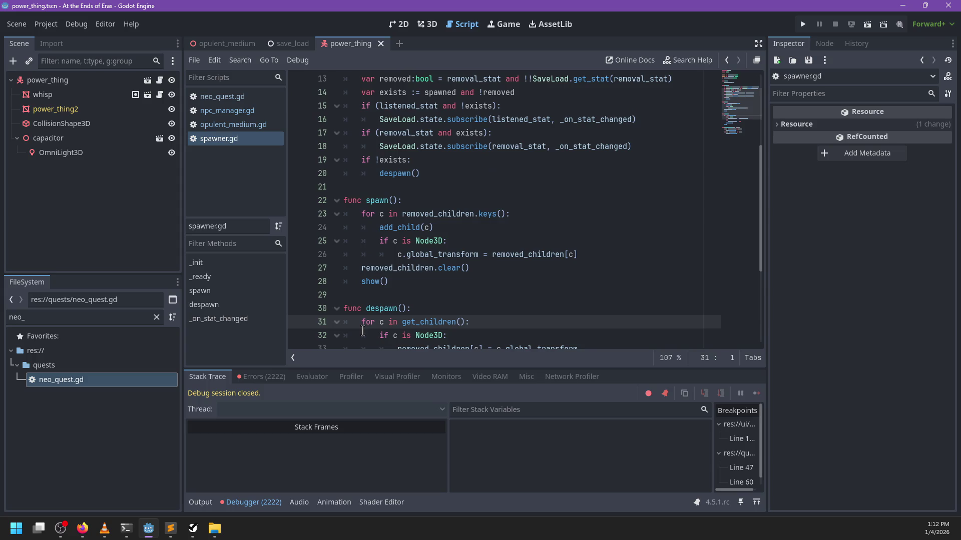
# Open the debugger Errors list and jump to the code behind the missing-label dialog error.
pyautogui.click(259, 379)
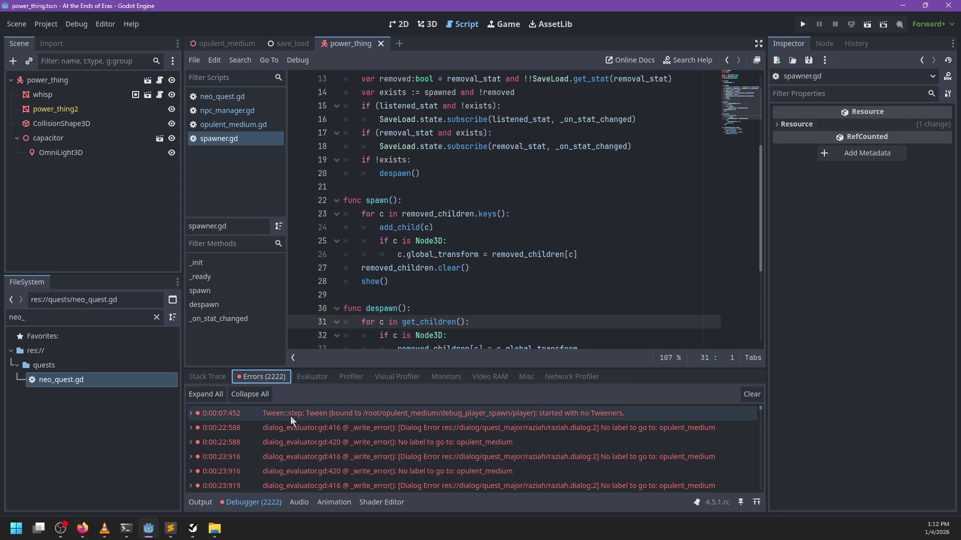
pyautogui.click(312, 433)
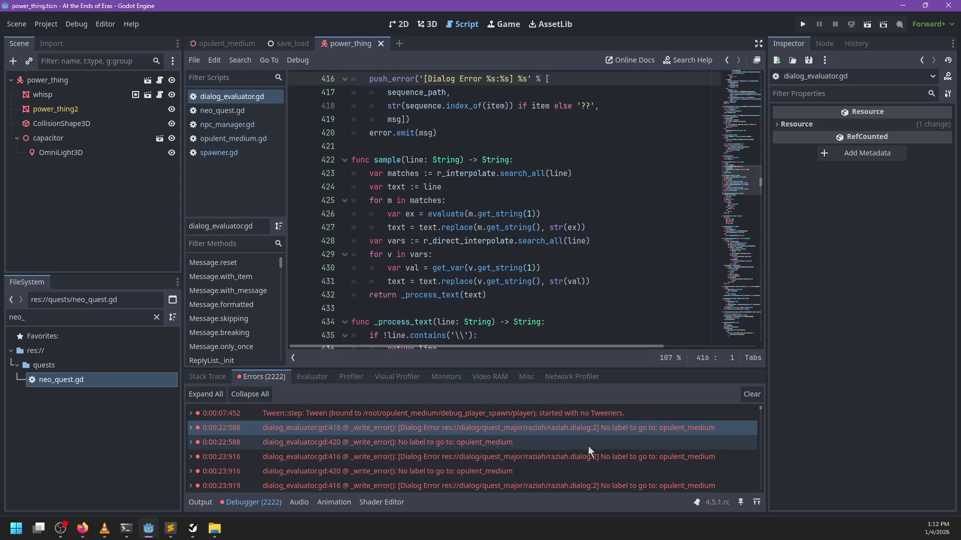
pyautogui.scroll(-3, 535, 449)
pyautogui.moveTo(760, 409); pyautogui.dragTo(775, 501)
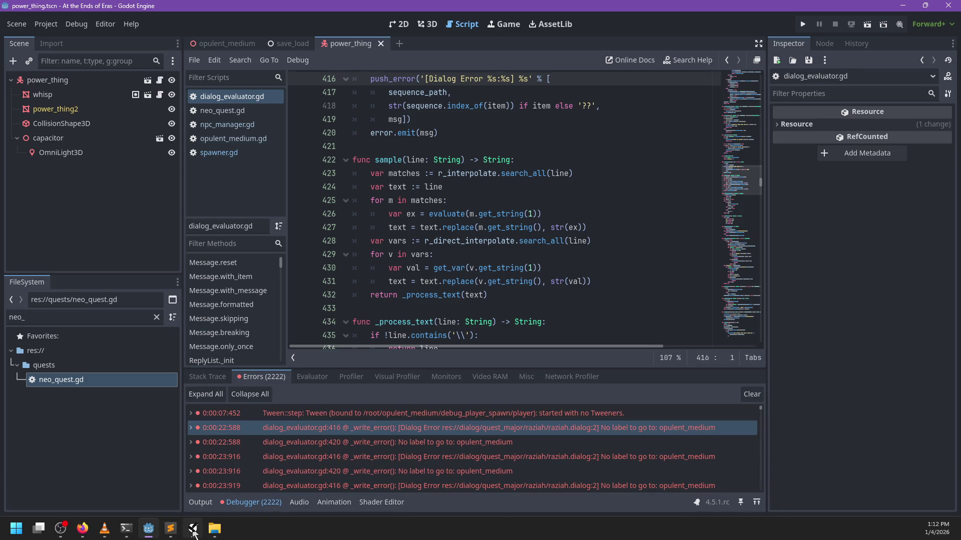
# In raziah.dialog, change the second opulent_medium(6) label to opulent_medium(7) and save.
pyautogui.click(194, 531)
pyautogui.click(194, 531)
pyautogui.click(170, 529)
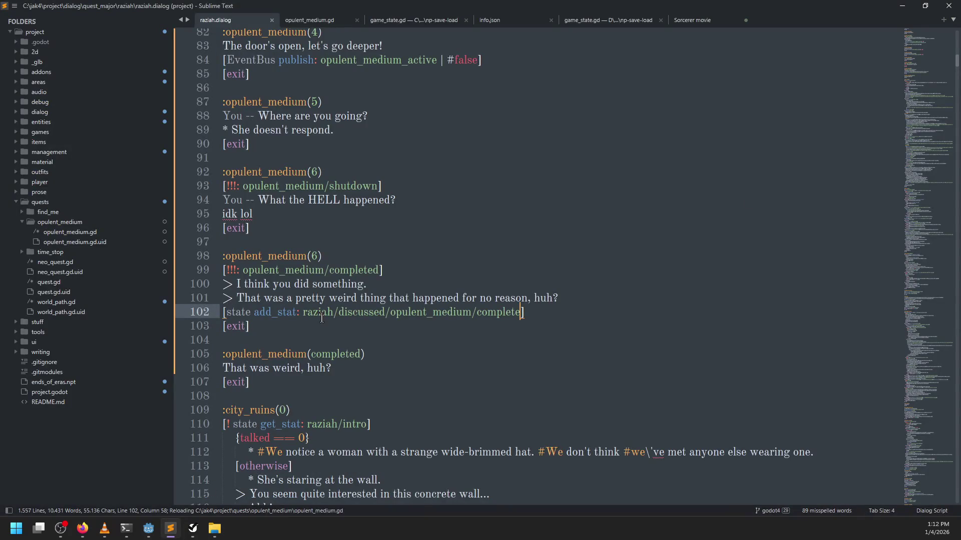
pyautogui.click(317, 257)
pyautogui.press('BackSpace')
pyautogui.write('7')
pyautogui.hotkey('ctrl', 's')
pyautogui.hotkey('alt', 'Tab')
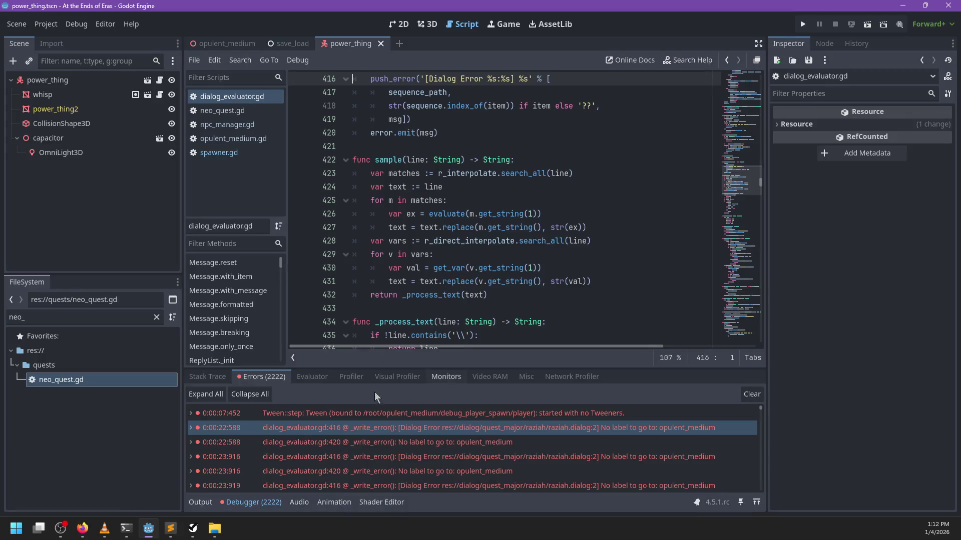
# Expand the missing-label dialog error and jump to its goto() call at line 891.
pyautogui.click(225, 380)
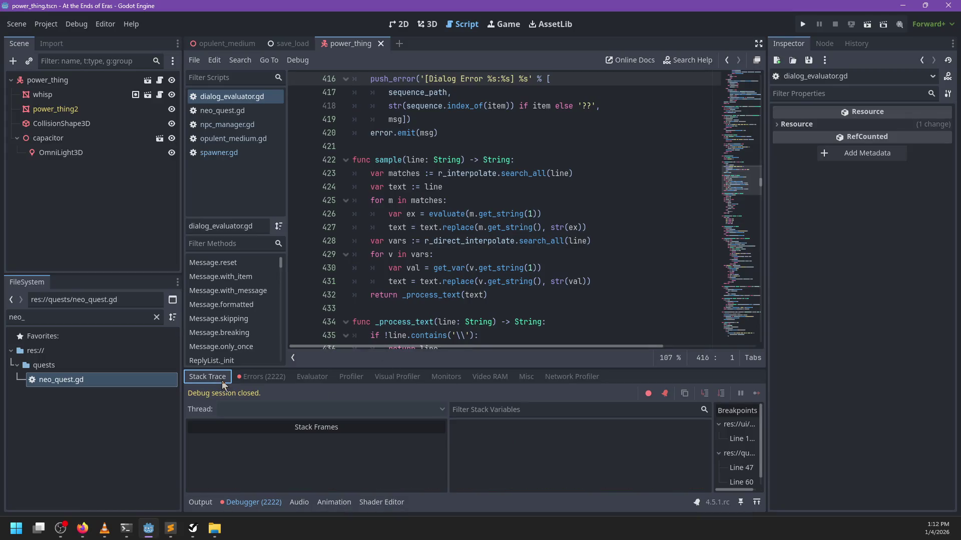
pyautogui.click(261, 381)
pyautogui.click(280, 414)
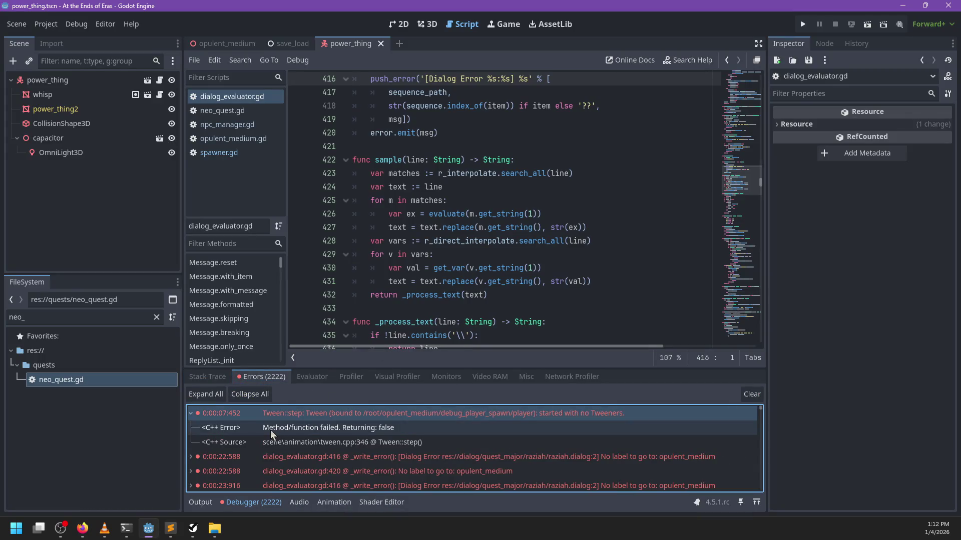
pyautogui.doubleClick(285, 457)
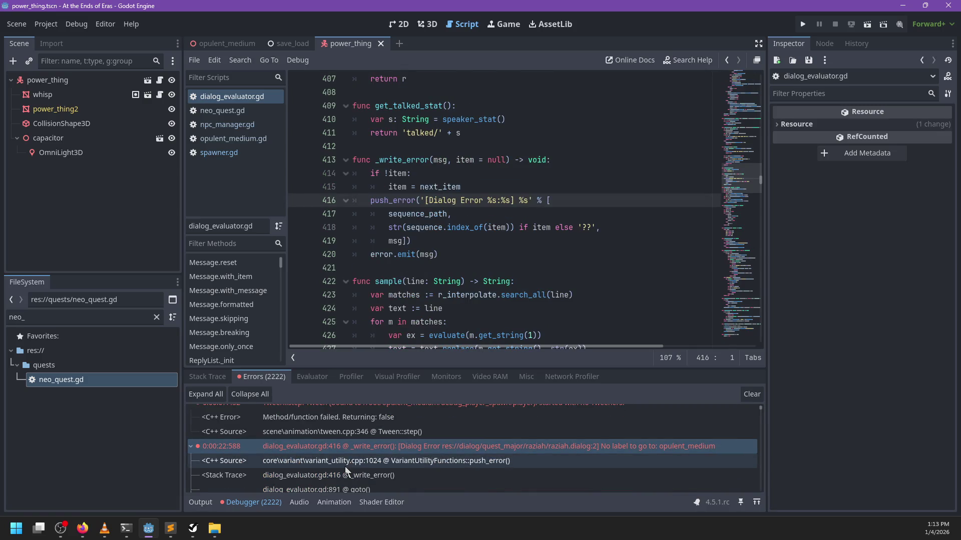
pyautogui.scroll(-1, 345, 470)
pyautogui.doubleClick(353, 470)
# Start rewriting the _write_error message on line 891 as a '%s(%s)' format string.
pyautogui.click(575, 206)
pyautogui.write("'No label to go to: ' + label,")
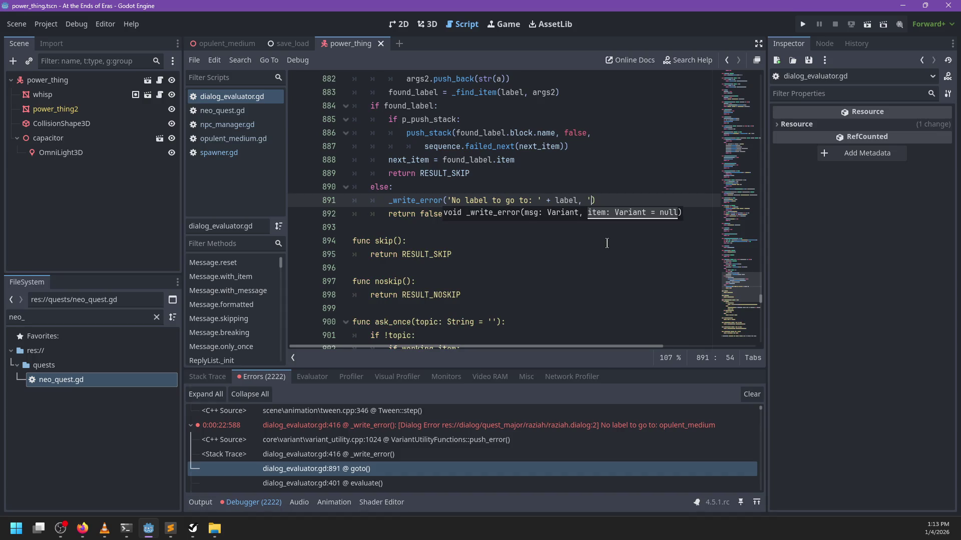
pyautogui.write("'")
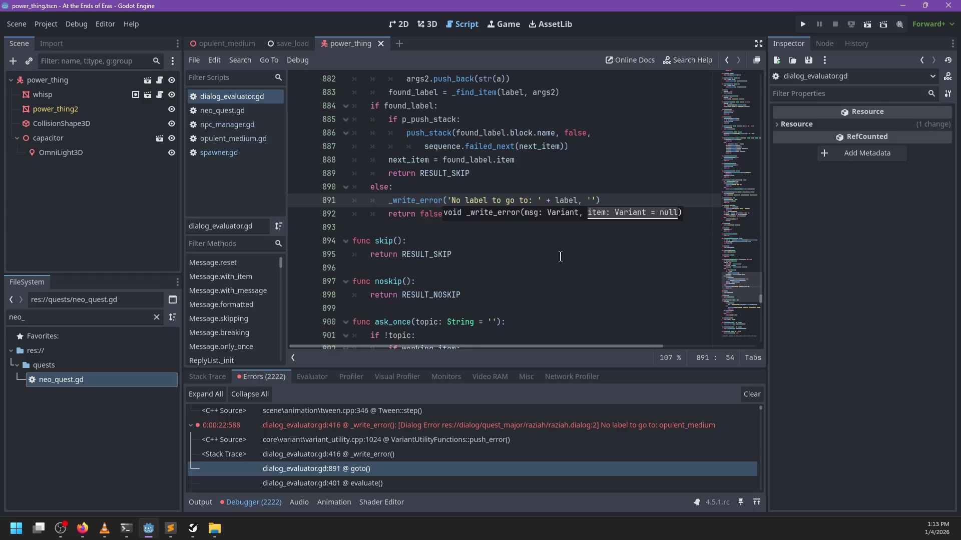
pyautogui.scroll(4, 538, 279)
pyautogui.scroll(-1, 537, 281)
pyautogui.write('arg')
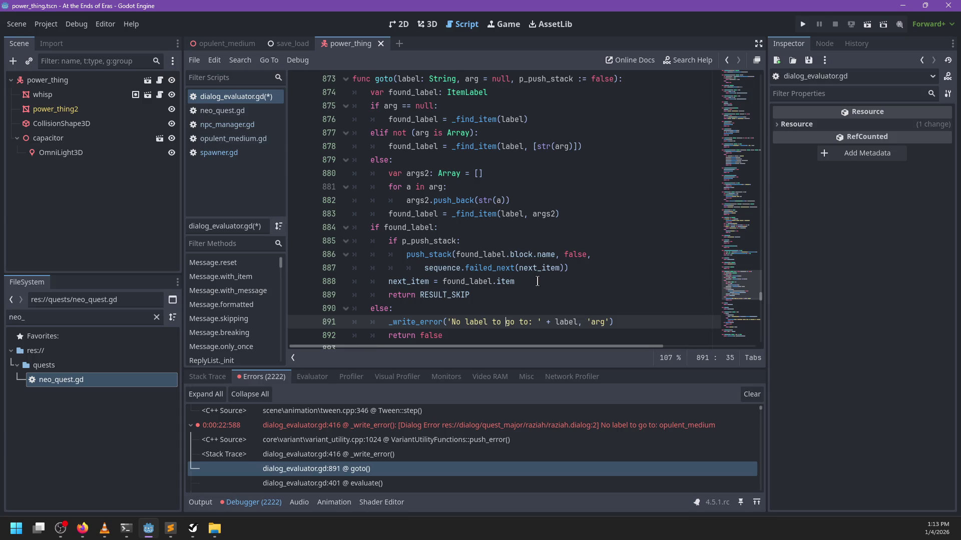
pyautogui.press('Left')
pyautogui.write('%s')
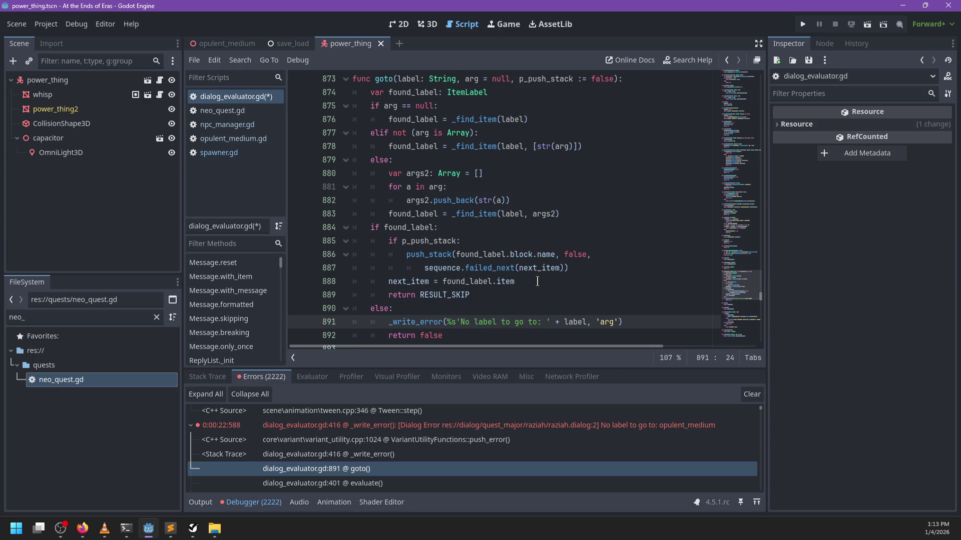
pyautogui.press('BackSpace')
pyautogui.press('BackSpace')
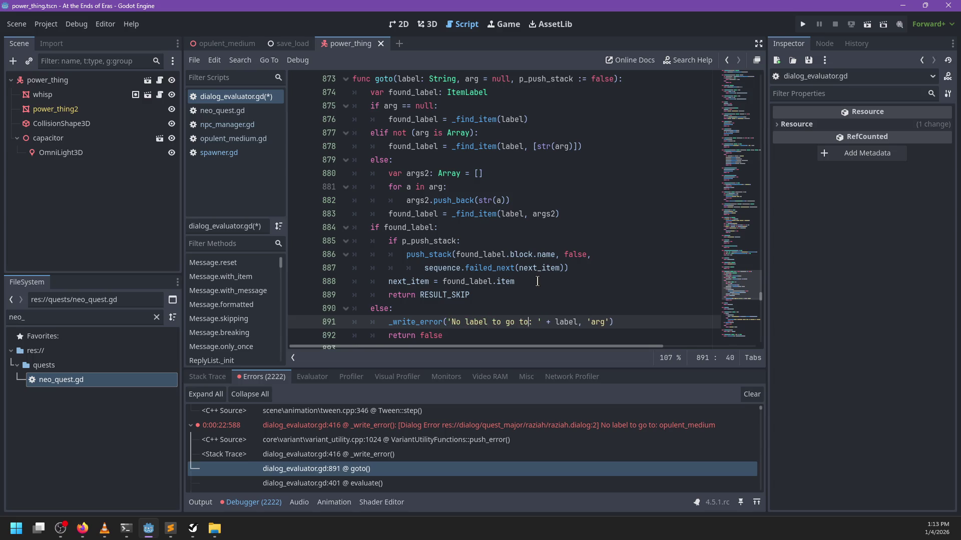
pyautogui.write('%s()')
pyautogui.write('%s')
# Replace the label concatenation with % [label, arg] and save dialog_evaluator.gd.
pyautogui.press('Right')
pyautogui.press('Right')
pyautogui.hotkey('ctrl', 'shift', 'Right')
pyautogui.hotkey('ctrl', 'shift', 'Right')
pyautogui.hotkey('ctrl', 'shift', 'Right')
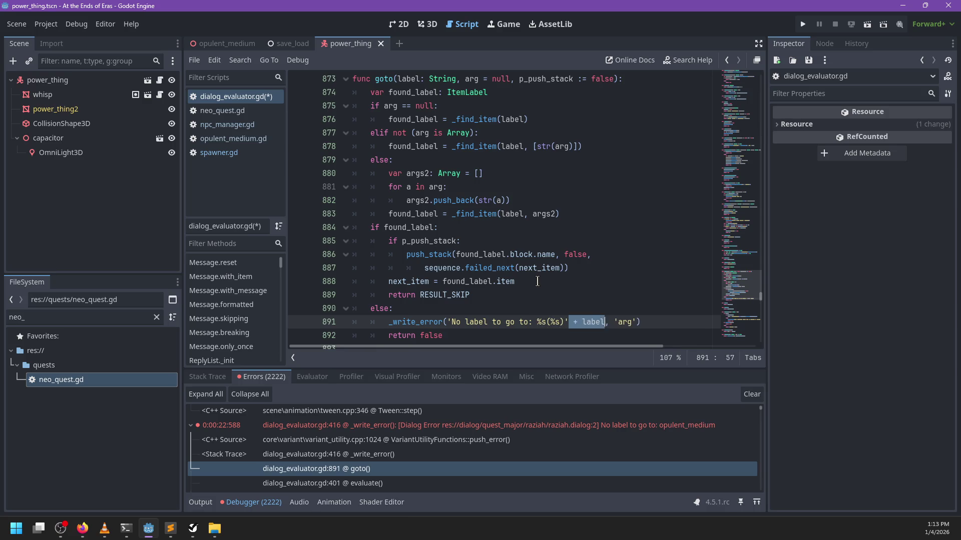
pyautogui.press('BackSpace')
pyautogui.write('% []')
pyautogui.press('BackSpace')
pyautogui.write('lavel,')
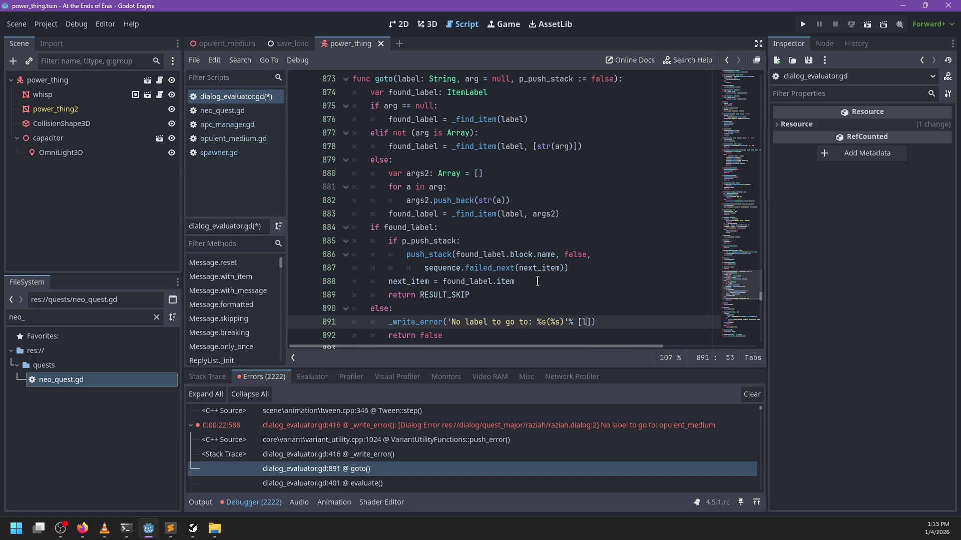
pyautogui.press('Left')
pyautogui.press('Left')
pyautogui.press('Left')
pyautogui.press('BackSpace')
pyautogui.write('b')
pyautogui.press('Right')
pyautogui.press('Right')
pyautogui.press('Right')
pyautogui.write('arg')
pyautogui.hotkey('ctrl', 's')
# Run the game, remove the line 47 breakpoint, and resume execution.
pyautogui.press('F5')
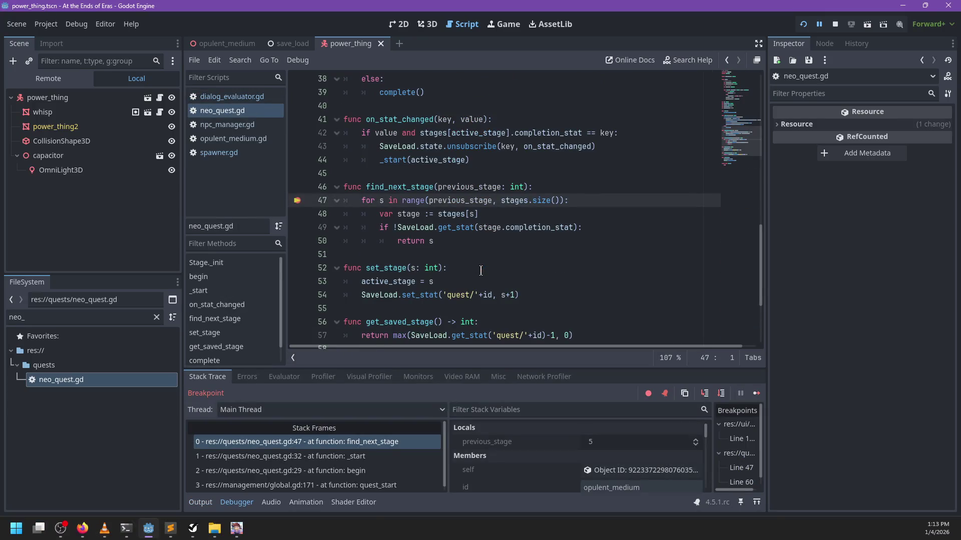
pyautogui.click(298, 201)
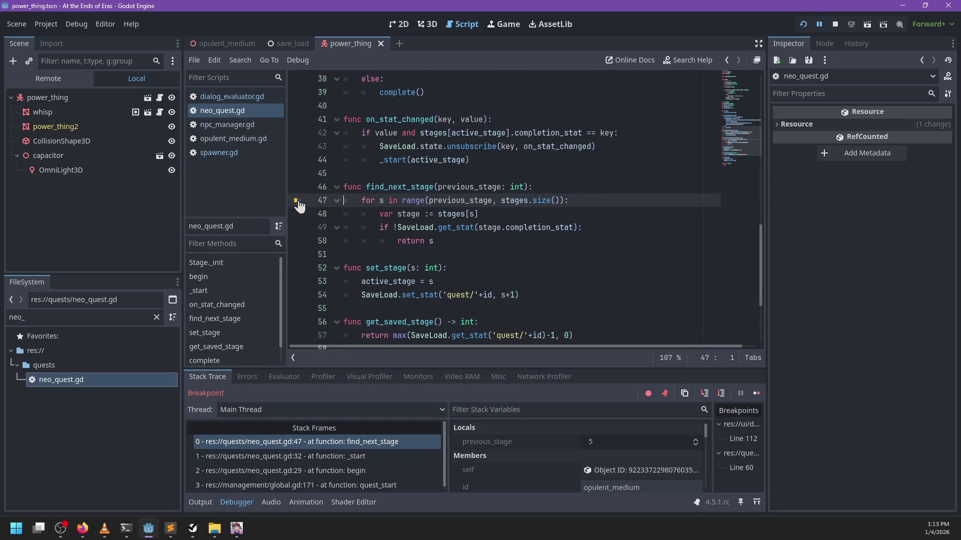
pyautogui.press('F12')
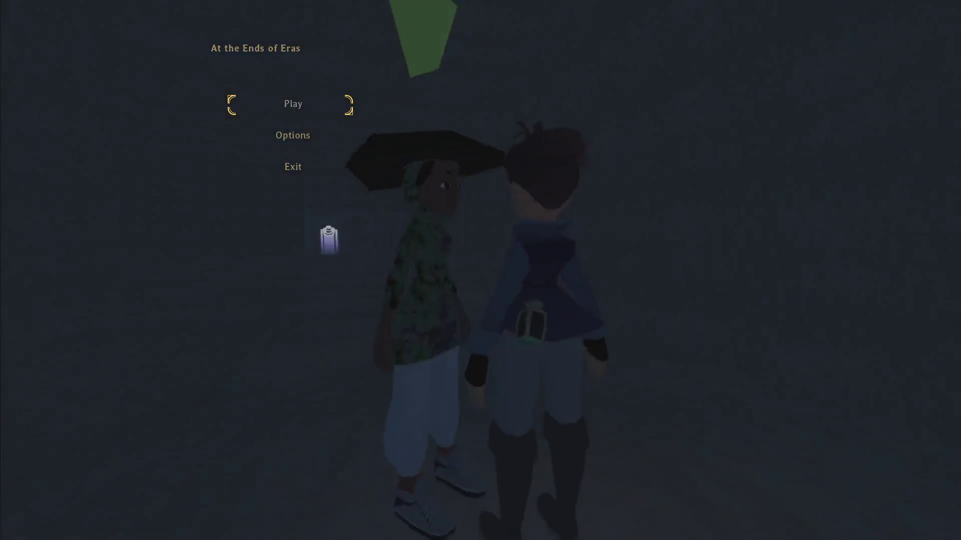
# Start playing, run through the cave, climb the pillar and wall, and talk to Raziah.
pyautogui.press('Return')
pyautogui.press('w')
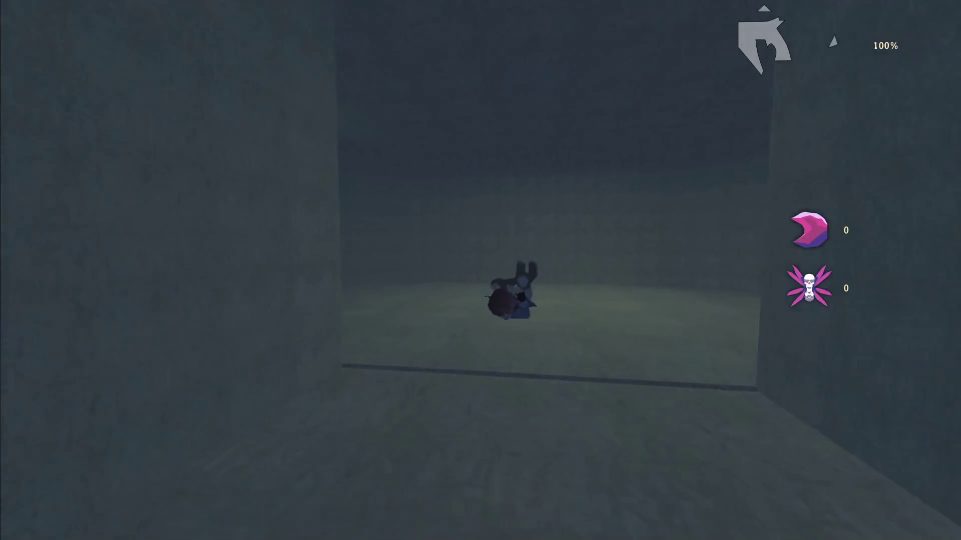
pyautogui.press('w')
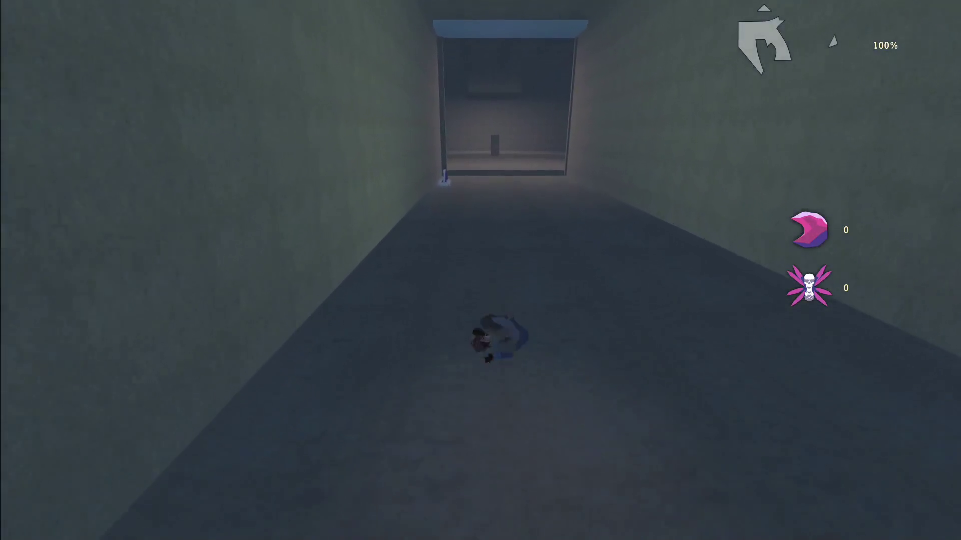
pyautogui.press('w')
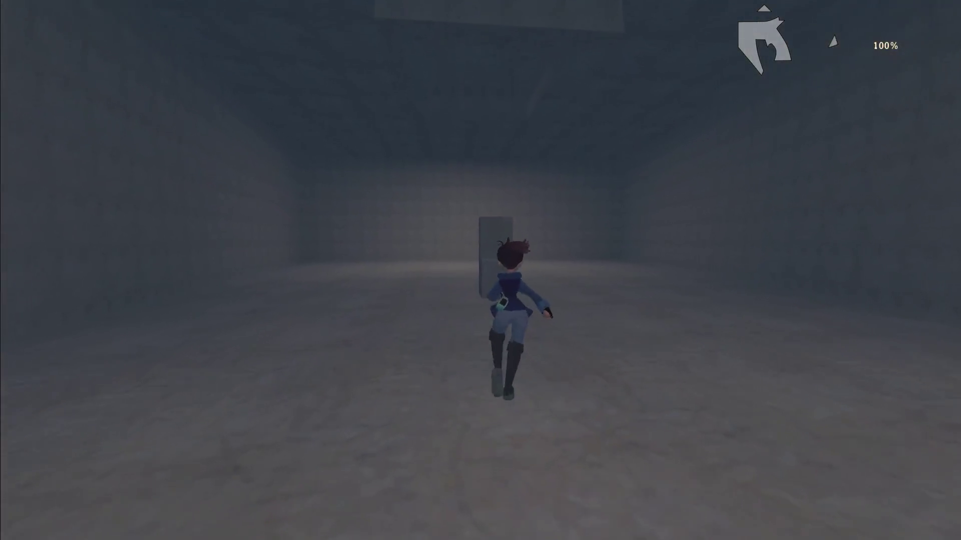
pyautogui.press('w')
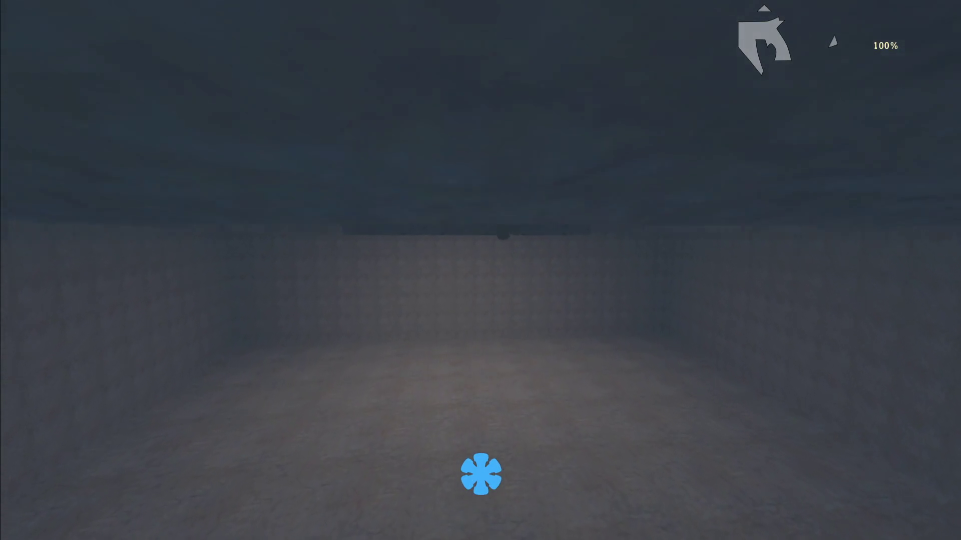
pyautogui.press('w')
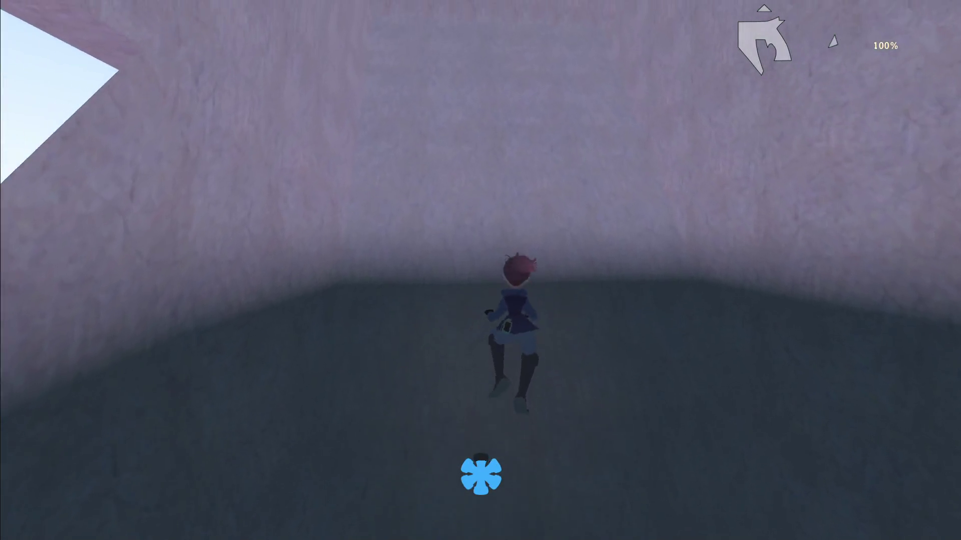
pyautogui.press('w')
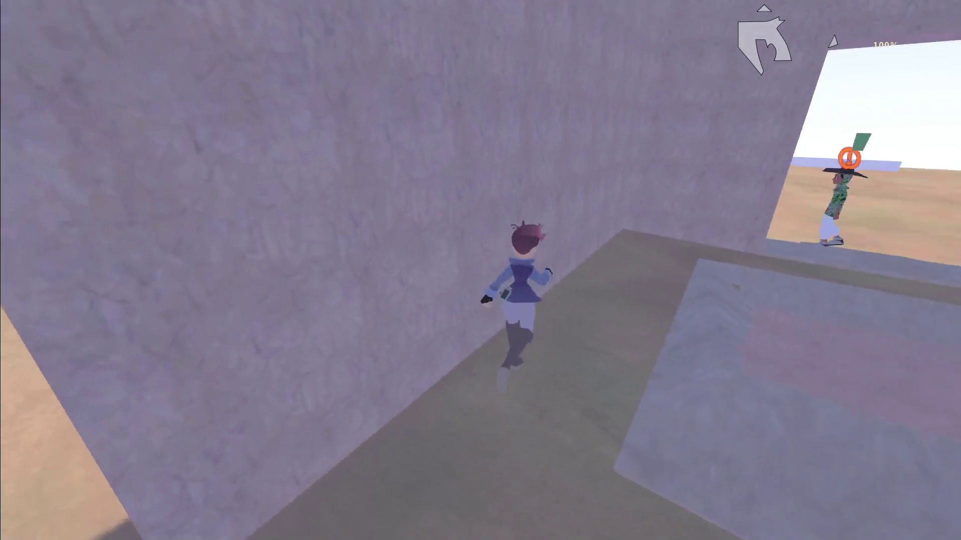
pyautogui.press('w')
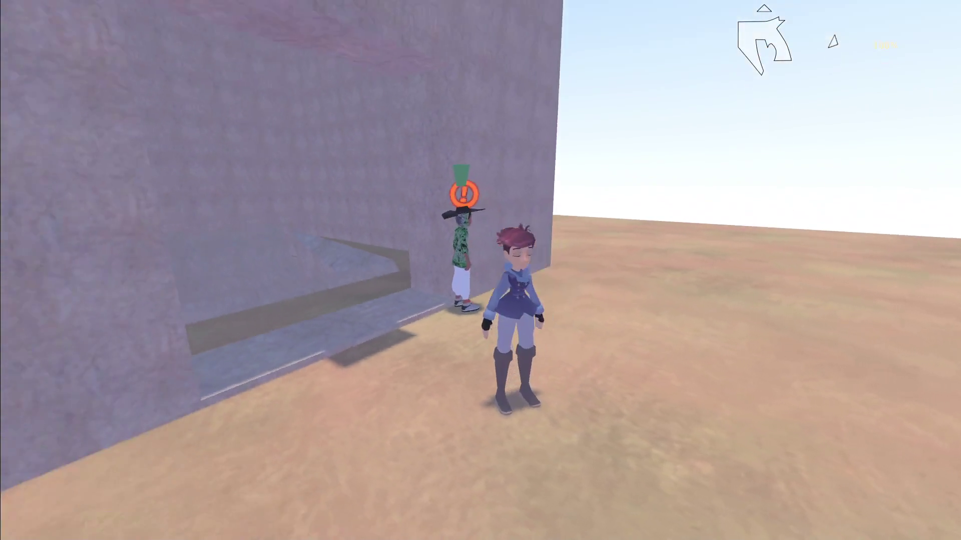
pyautogui.press('e')
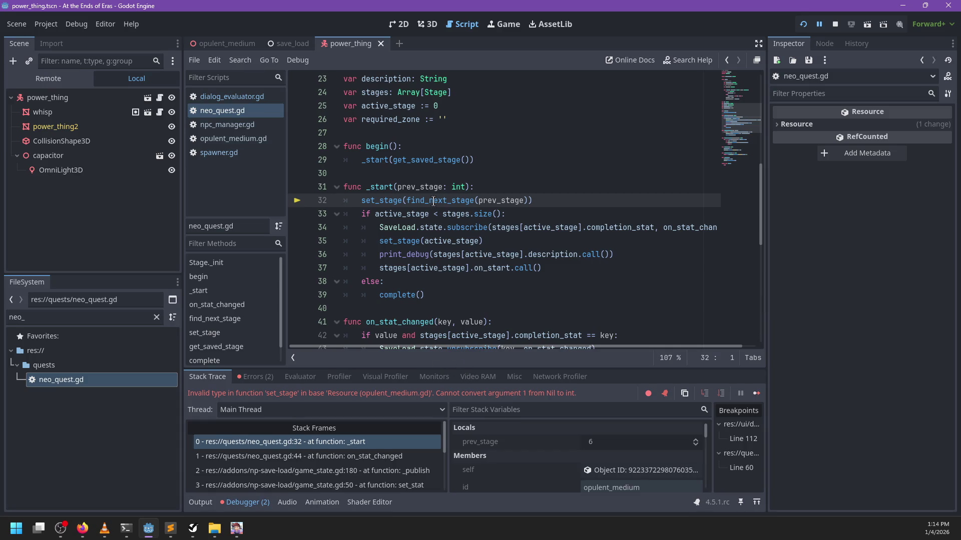
# Move find_next_stage(prev_stage) out of set_stage into a new 'var s = ' line above.
pyautogui.moveTo(490, 204)
pyautogui.moveTo(406, 200); pyautogui.dragTo(528, 202)
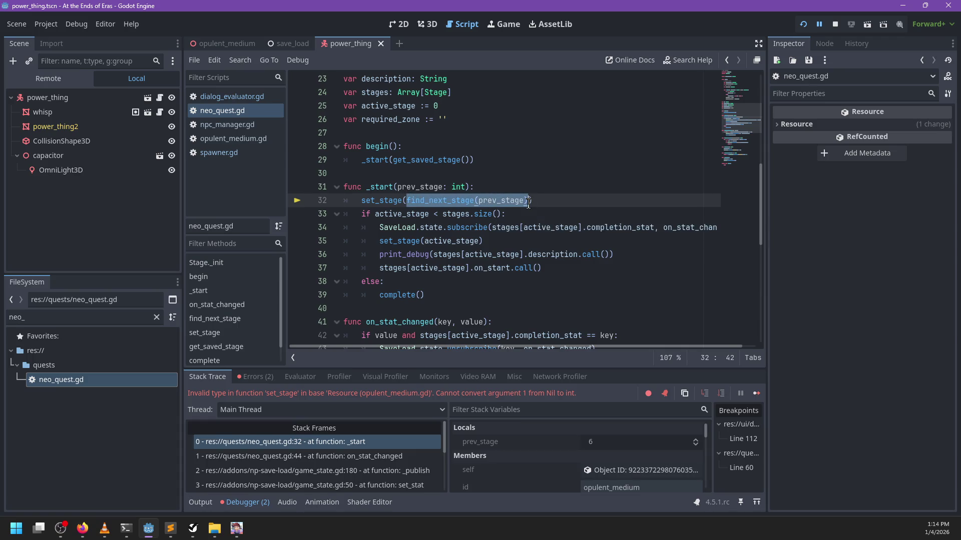
pyautogui.hotkey('ctrl', 'x')
pyautogui.click(508, 190)
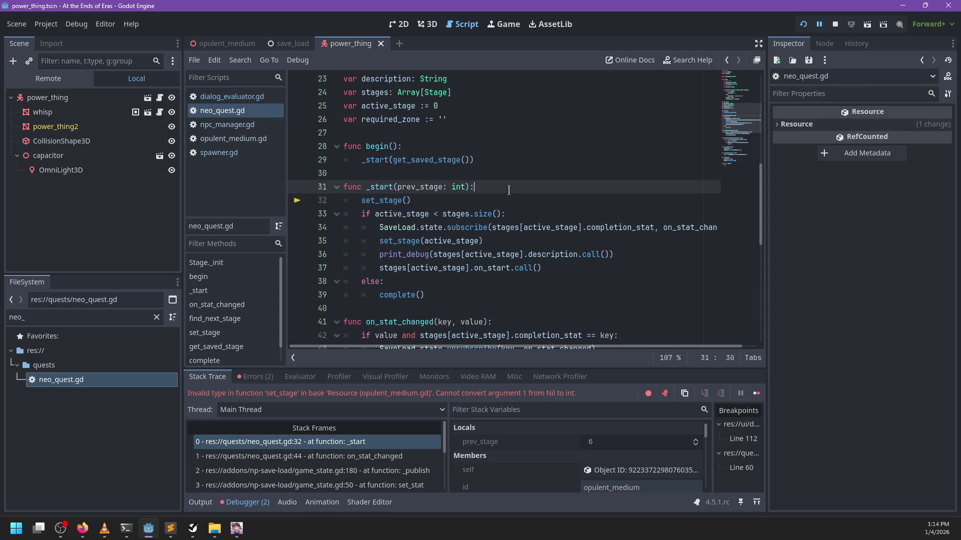
pyautogui.press('Return')
pyautogui.press('BackSpace')
pyautogui.press('BackSpace')
pyautogui.press('BackSpace')
pyautogui.write('var s =')
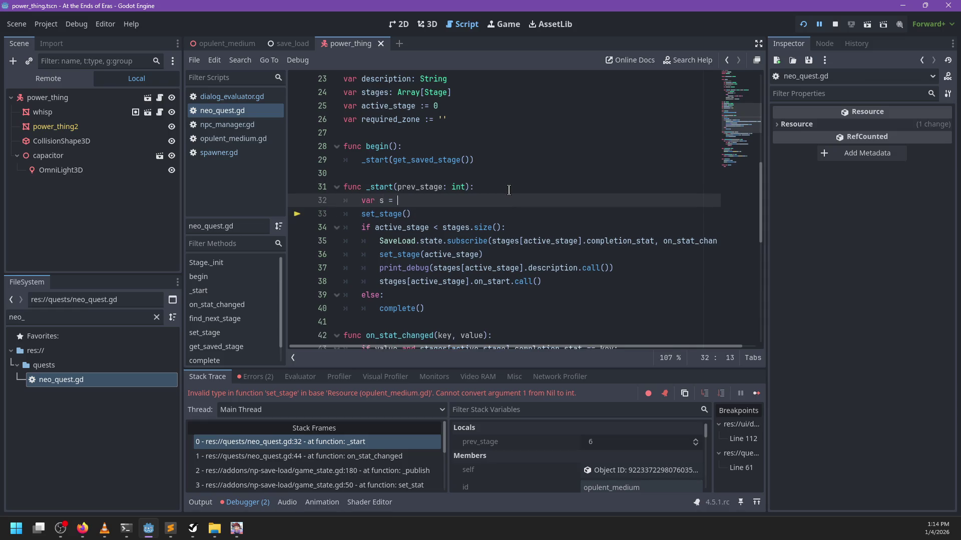
pyautogui.hotkey('ctrl', 'v')
pyautogui.press('Escape')
# Pass s into set_stage() and add a blank line after the declaration.
pyautogui.click(511, 219)
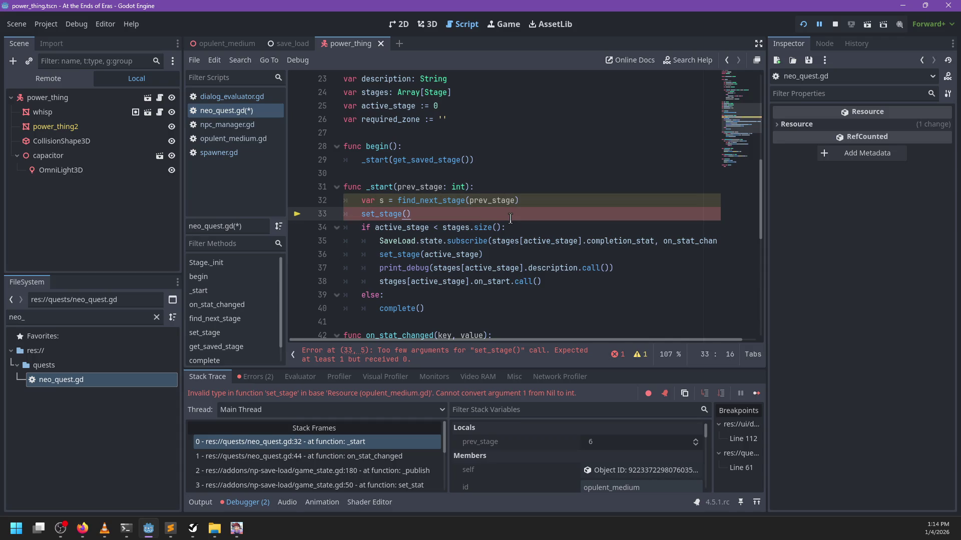
pyautogui.write('s')
pyautogui.press('Up')
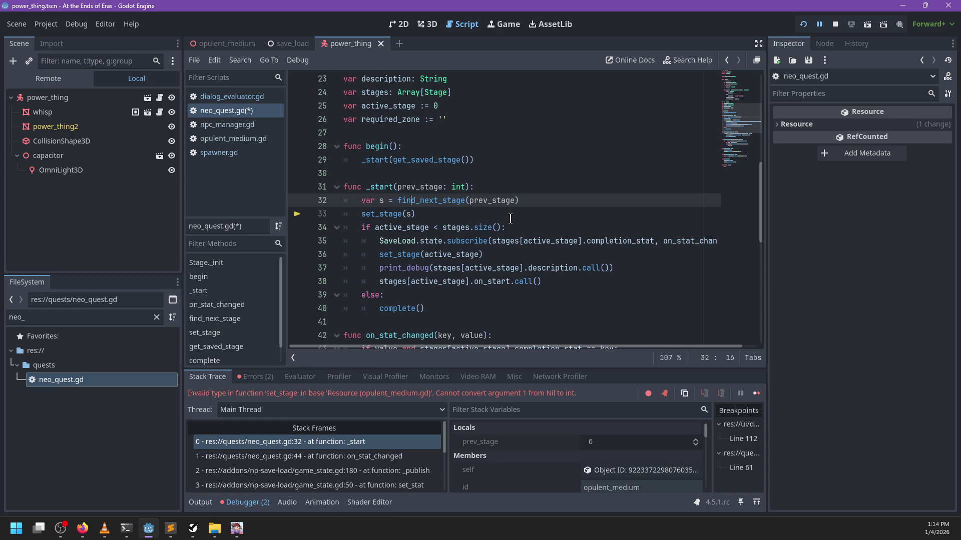
pyautogui.press('End')
pyautogui.press('Return')
# Find complete() and remove the breakpoint on the completed signal emit at line 62.
pyautogui.scroll(-9, 510, 219)
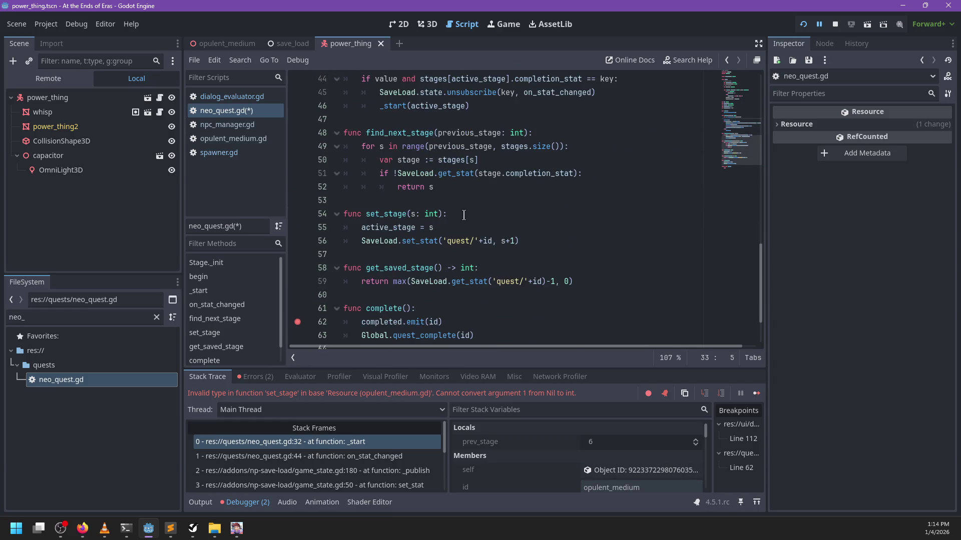
pyautogui.scroll(3, 487, 207)
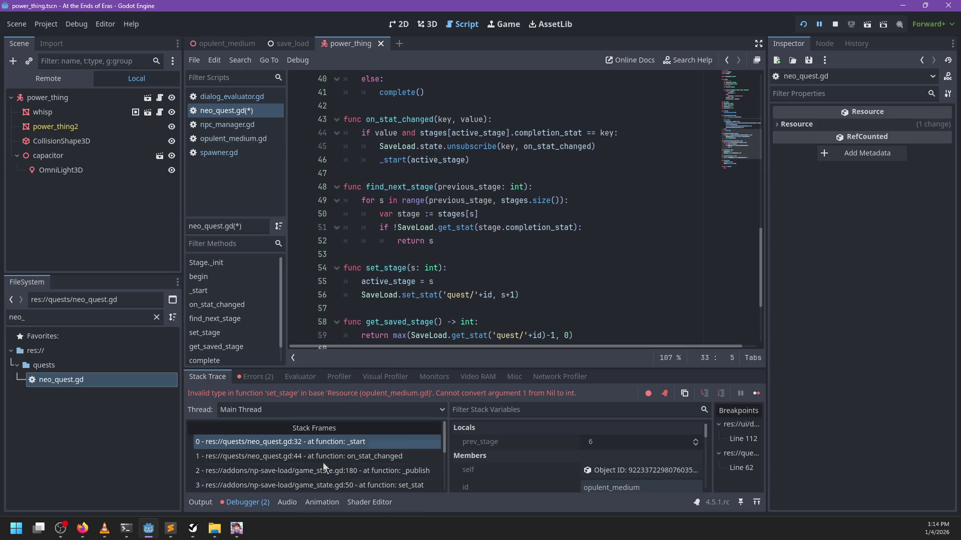
pyautogui.scroll(-3, 483, 209)
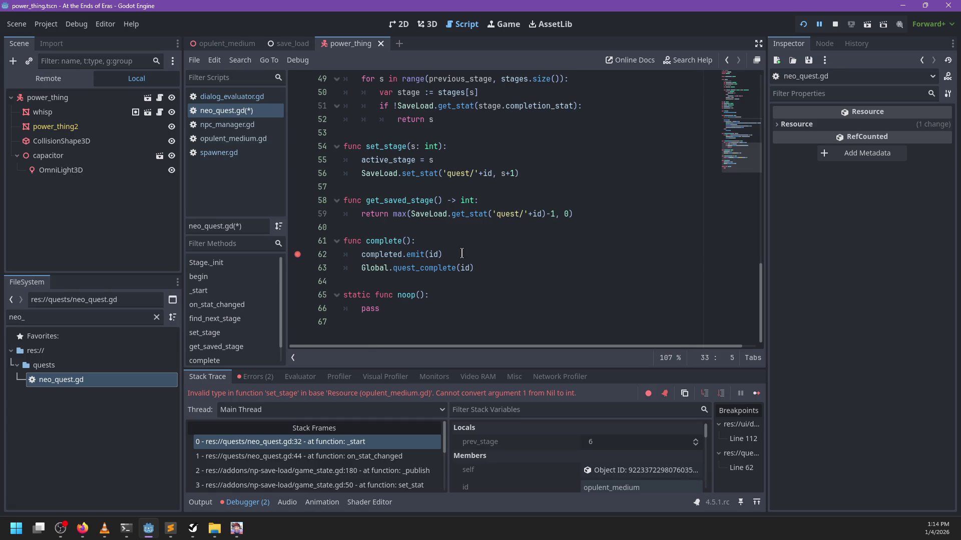
pyautogui.scroll(4, 469, 249)
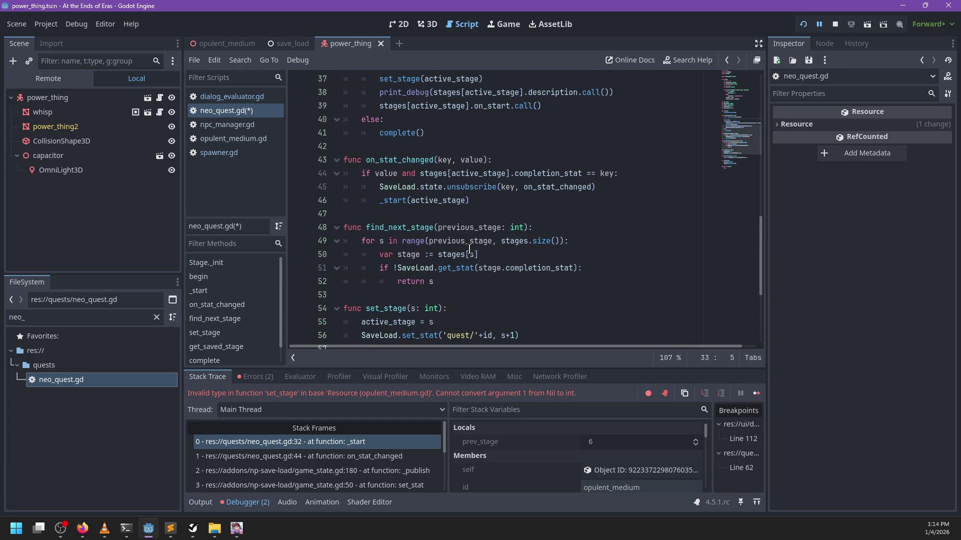
pyautogui.scroll(-4, 469, 249)
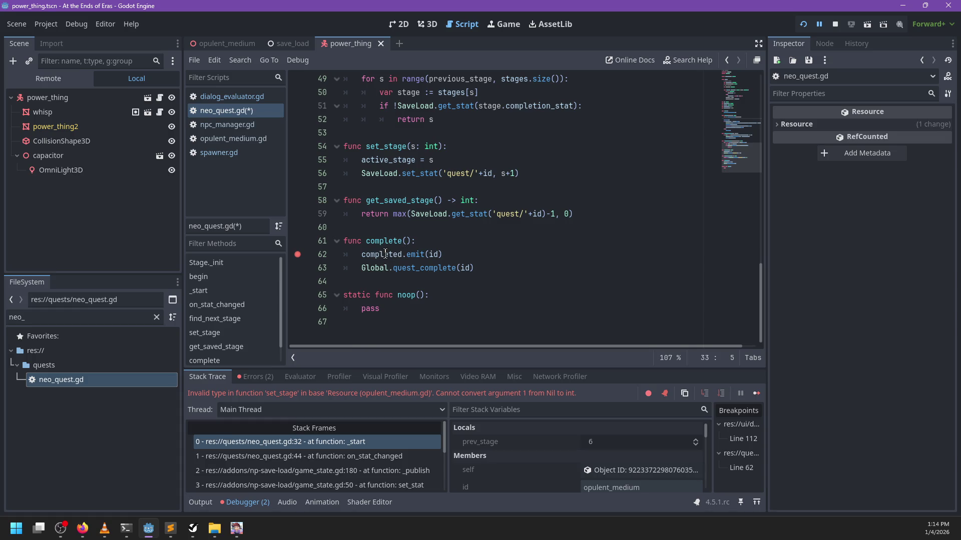
pyautogui.moveTo(385, 254)
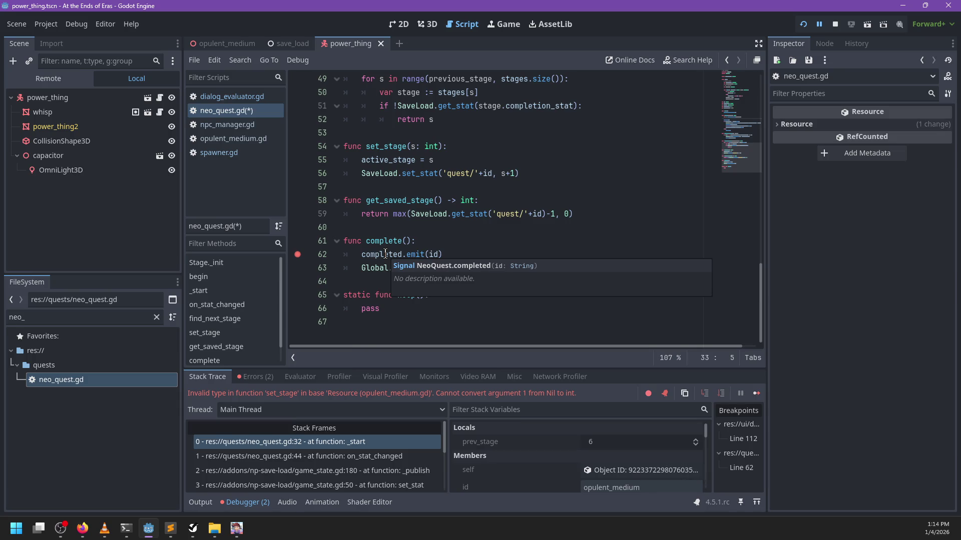
pyautogui.click(475, 254)
pyautogui.click(308, 254)
pyautogui.click(489, 268)
# Inspect set_stage, then go to the find_next_stage definition and place the caret after return s.
pyautogui.scroll(3, 401, 265)
pyautogui.scroll(1, 401, 265)
pyautogui.scroll(-2, 416, 260)
pyautogui.click(389, 252)
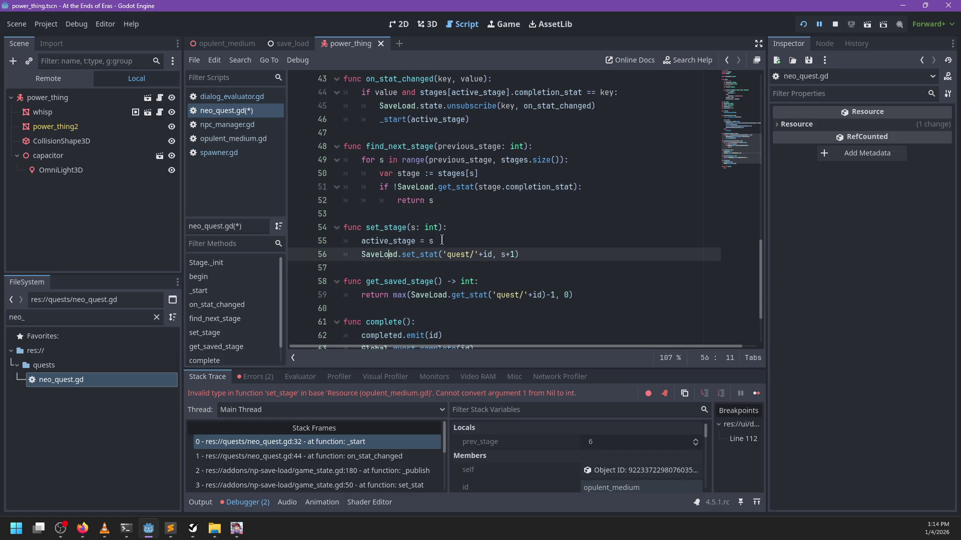
pyautogui.scroll(3, 442, 240)
pyautogui.scroll(2, 442, 240)
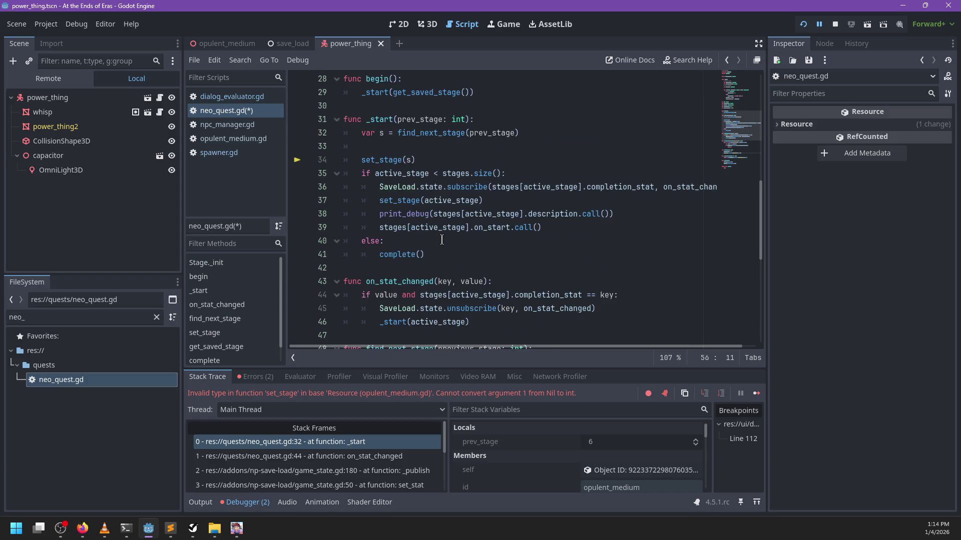
pyautogui.doubleClick(378, 161)
pyautogui.keyDown('ctrl'); pyautogui.click(462, 133); pyautogui.keyUp('ctrl')
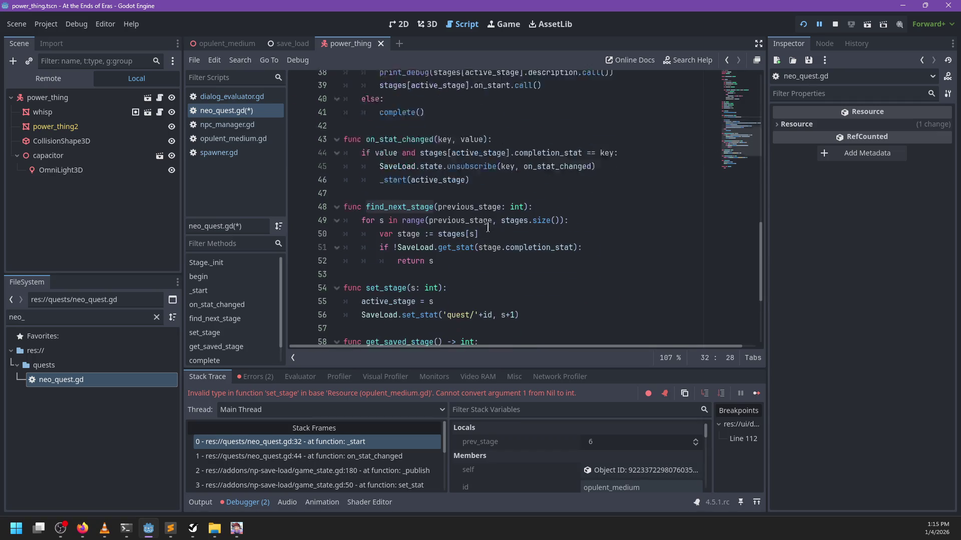
pyautogui.scroll(-4, 488, 227)
pyautogui.scroll(2, 475, 215)
pyautogui.click(449, 200)
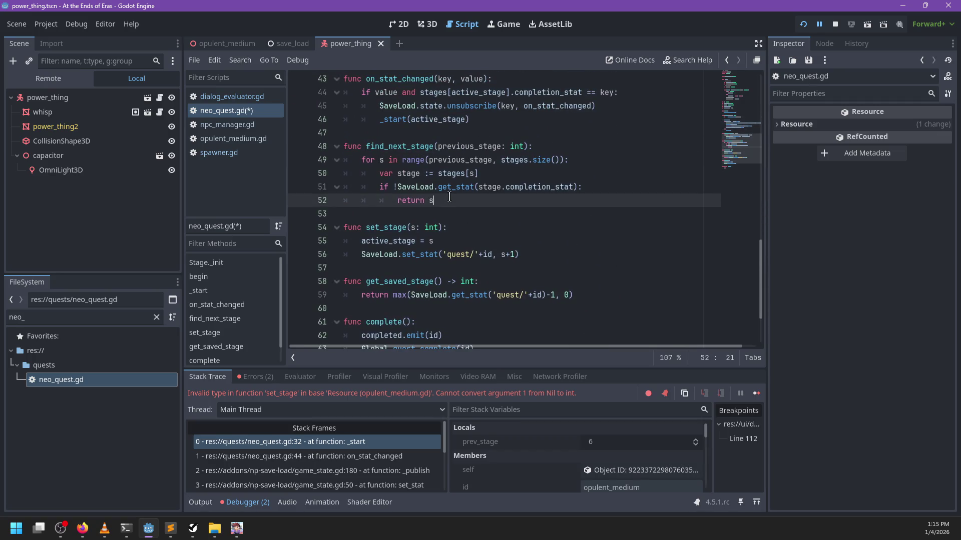
# Add a return -1 line after the loop in find_next_stage.
pyautogui.press('Return')
pyautogui.press('BackSpace')
pyautogui.press('BackSpace')
pyautogui.write('return 01')
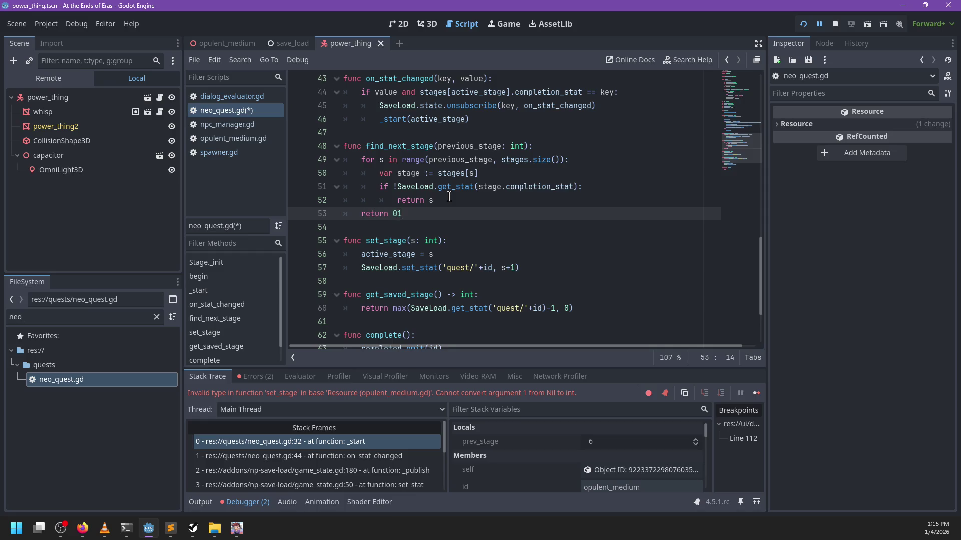
# In _start, add a branch after the find_next_stage lookup that calls complete().
pyautogui.scroll(6, 445, 196)
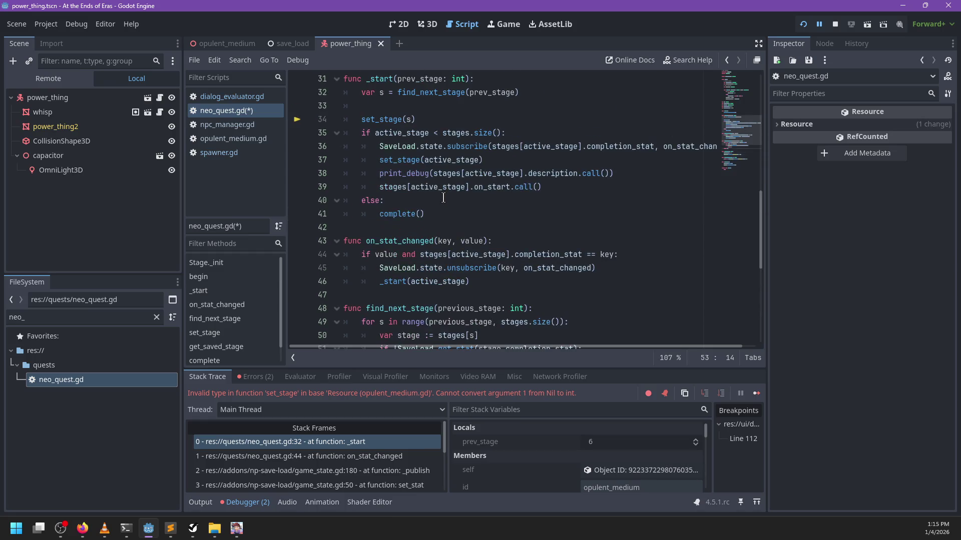
pyautogui.click(419, 189)
pyautogui.press('BackSpace')
pyautogui.press('BackSpace')
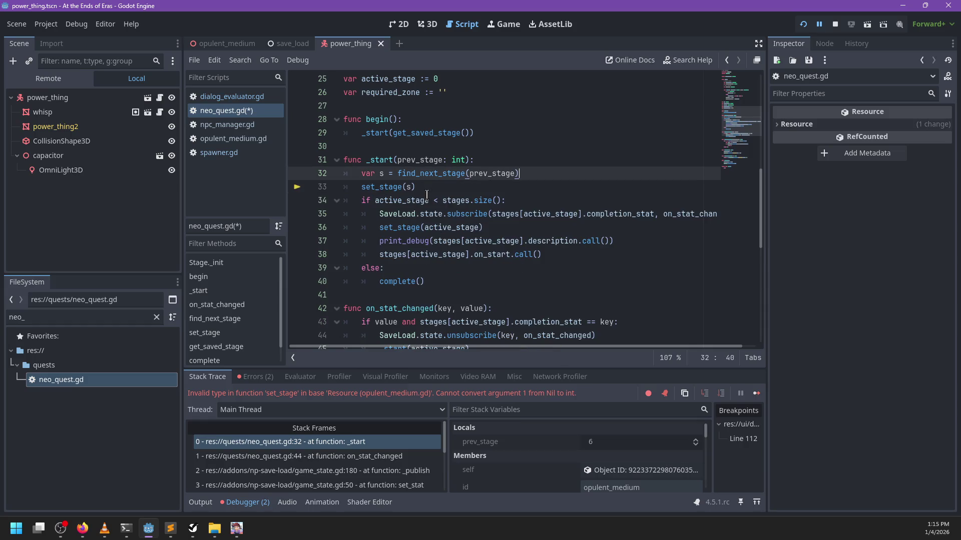
pyautogui.press('Return')
pyautogui.write('if s < 0:')
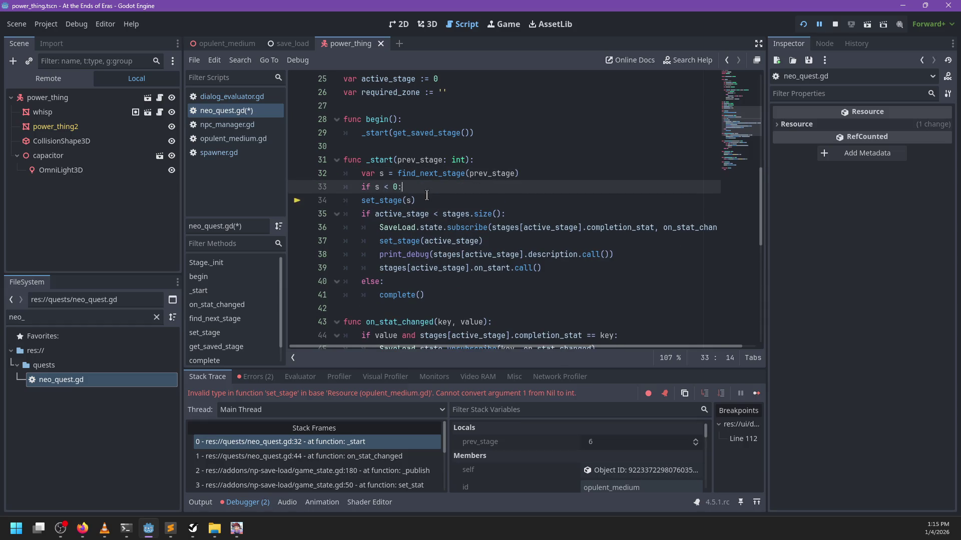
pyautogui.press('Return')
pyautogui.scroll(-8, 430, 196)
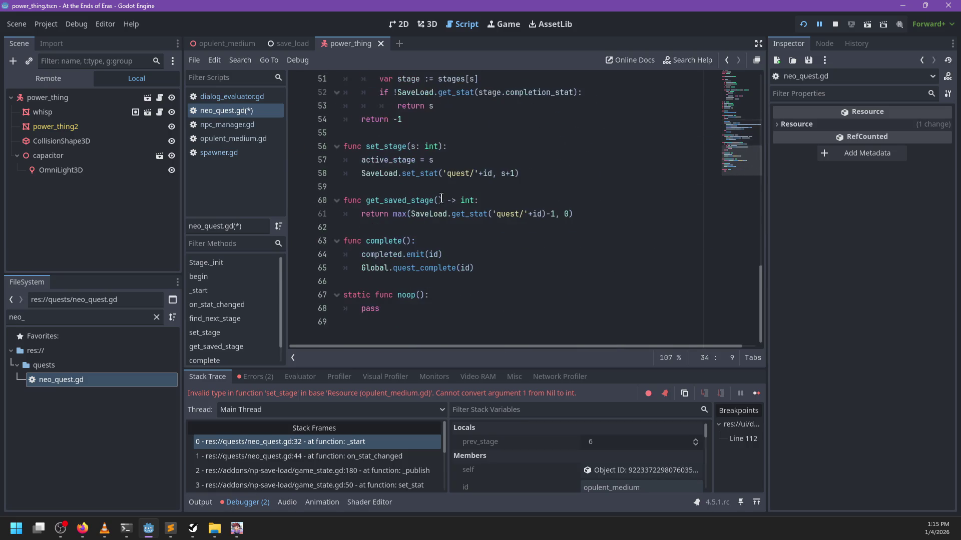
pyautogui.scroll(6, 495, 203)
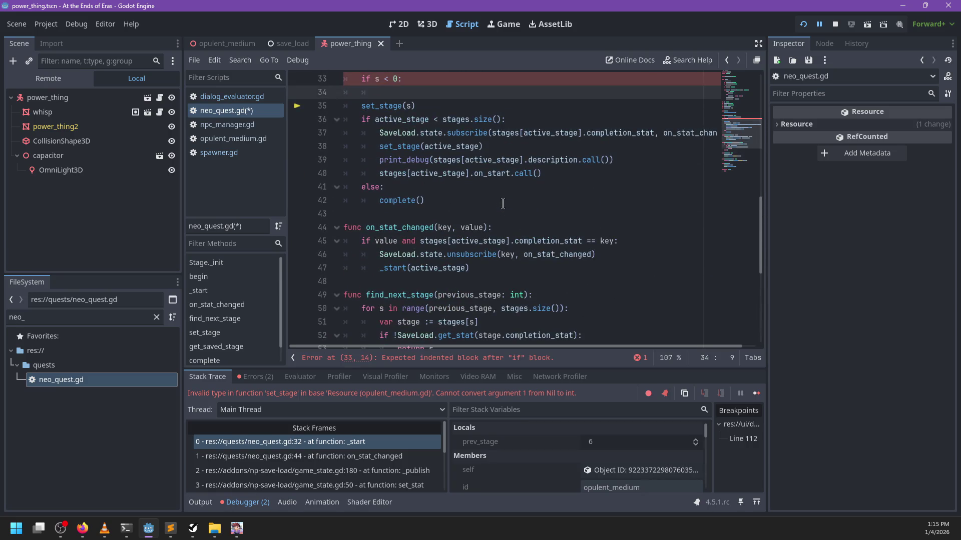
pyautogui.write('complete()')
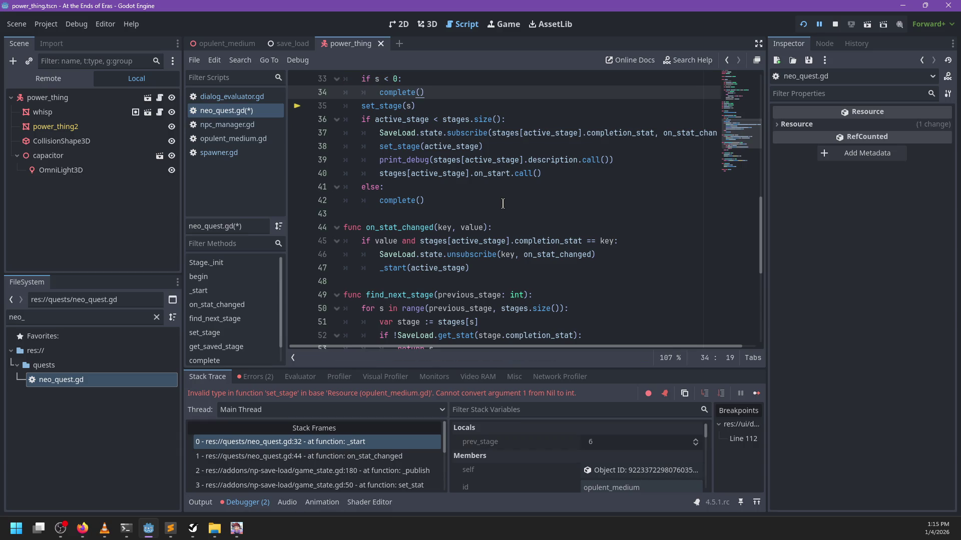
pyautogui.scroll(3, 501, 203)
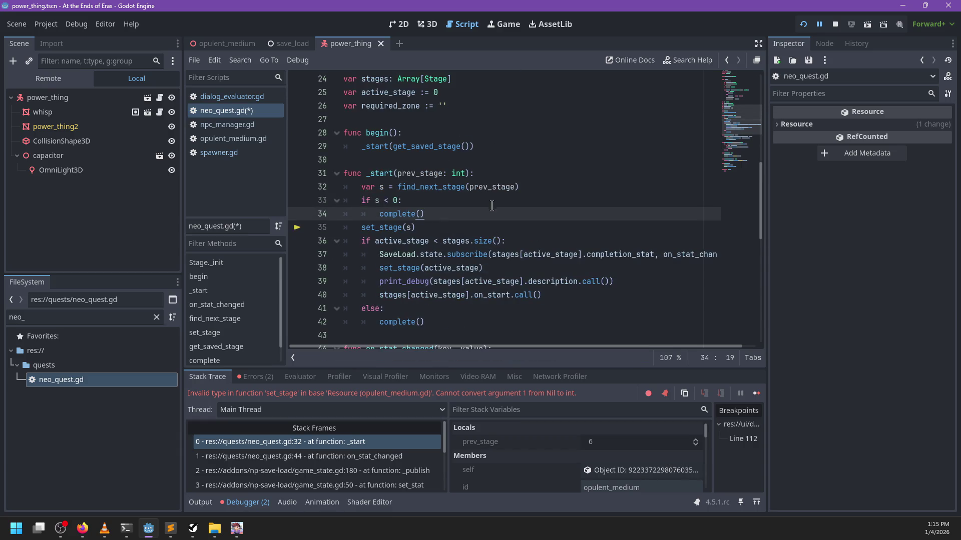
pyautogui.click(432, 231)
# In _start, delete the s < 0 guard and nest set_stage(s) under 'if s < stages.size():'.
pyautogui.moveTo(431, 230)
pyautogui.mouseDown()
pyautogui.moveTo(453, 212)
pyautogui.moveTo(565, 180)
pyautogui.moveTo(558, 192)
pyautogui.mouseUp()
pyautogui.press('BackSpace')
pyautogui.moveTo(443, 213)
pyautogui.mouseDown()
pyautogui.moveTo(501, 216)
pyautogui.moveTo(552, 191)
pyautogui.mouseUp()
pyautogui.hotkey('ctrl', 'x')
pyautogui.press('Down')
pyautogui.hotkey('ctrl', 'v')
pyautogui.press('Home')
pyautogui.press('Tab')
pyautogui.moveTo(500, 200); pyautogui.dragTo(441, 201)
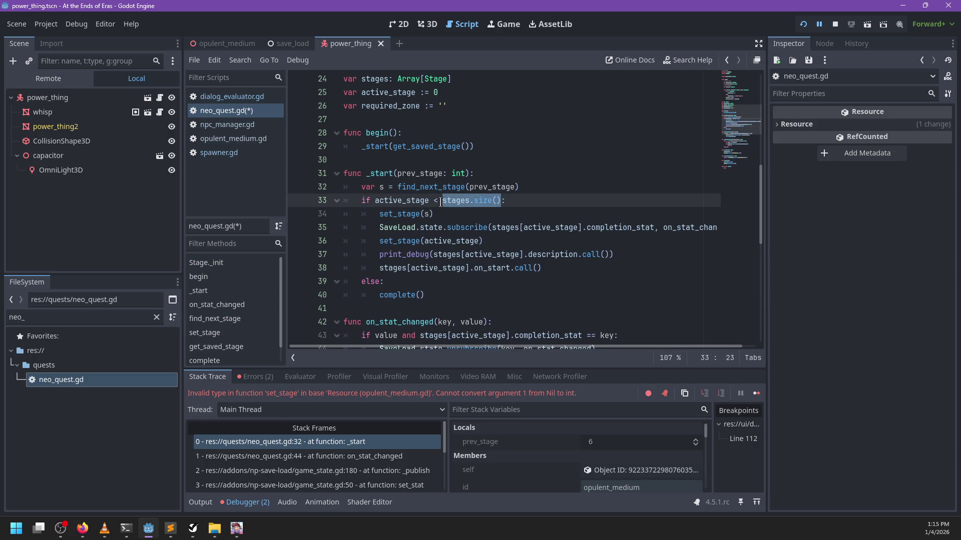
pyautogui.press('Down')
pyautogui.press('End')
pyautogui.hotkey('alt', 'Up')
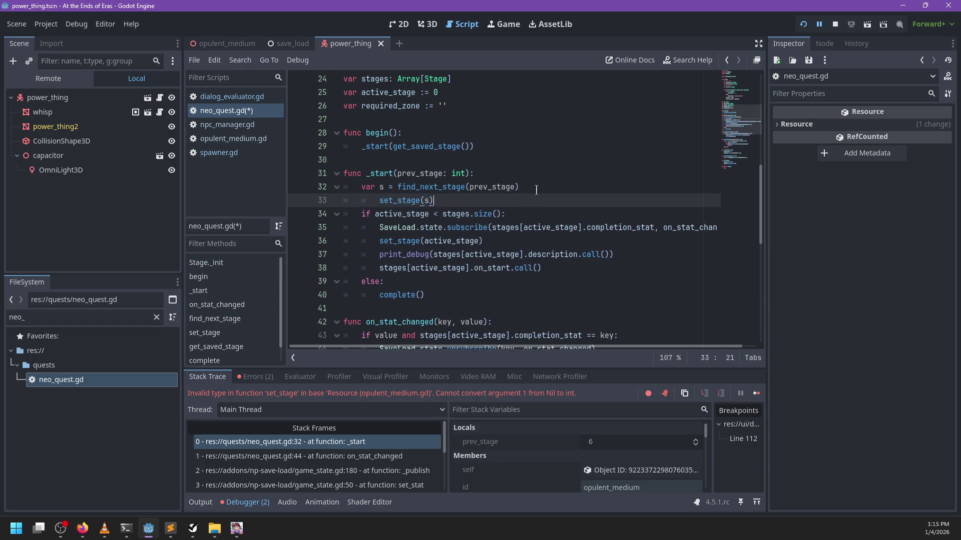
pyautogui.hotkey('alt', 'Down')
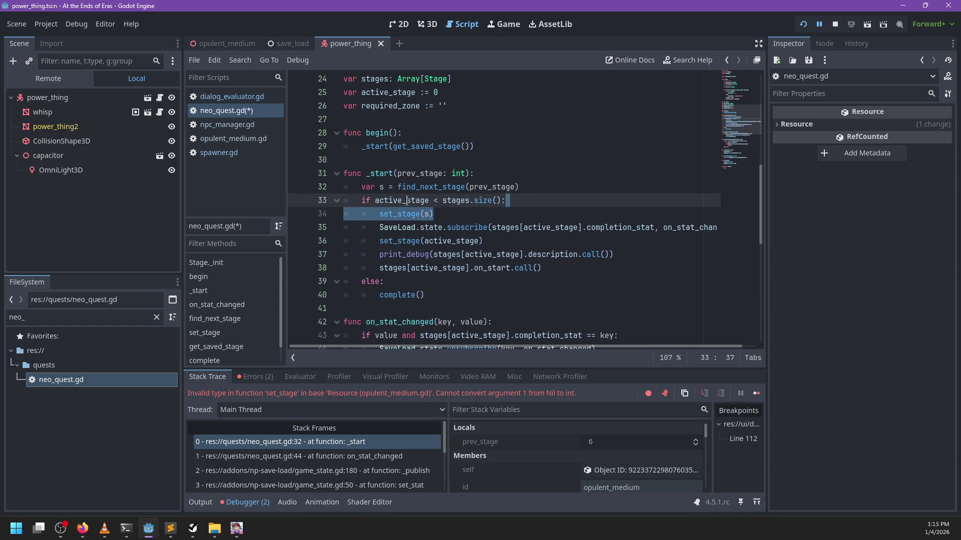
pyautogui.doubleClick(407, 201)
pyautogui.write('s')
pyautogui.press('Escape')
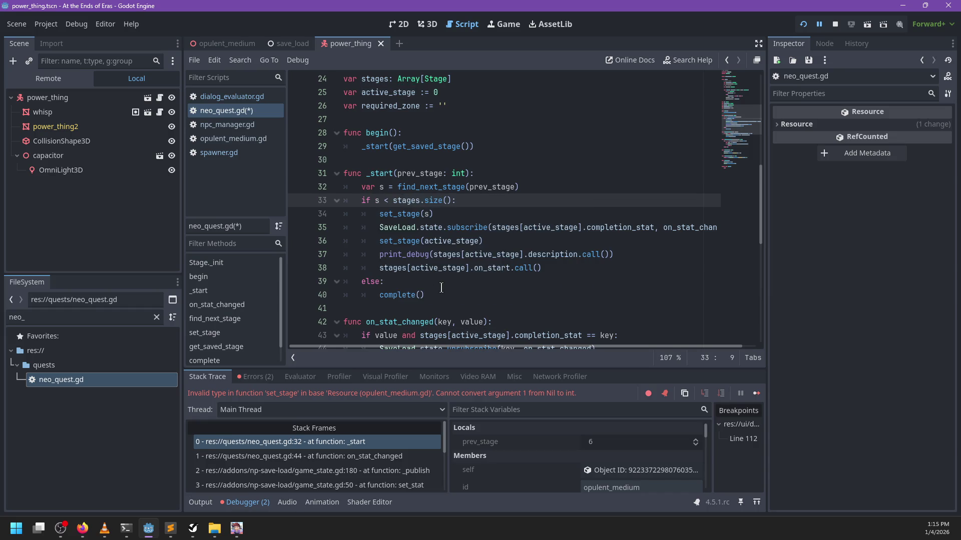
# Change find_next_stage's fallback to 'return stages.size() + 1', save neo_quest.gd, and rerun the game.
pyautogui.click(443, 288)
pyautogui.scroll(-8, 442, 288)
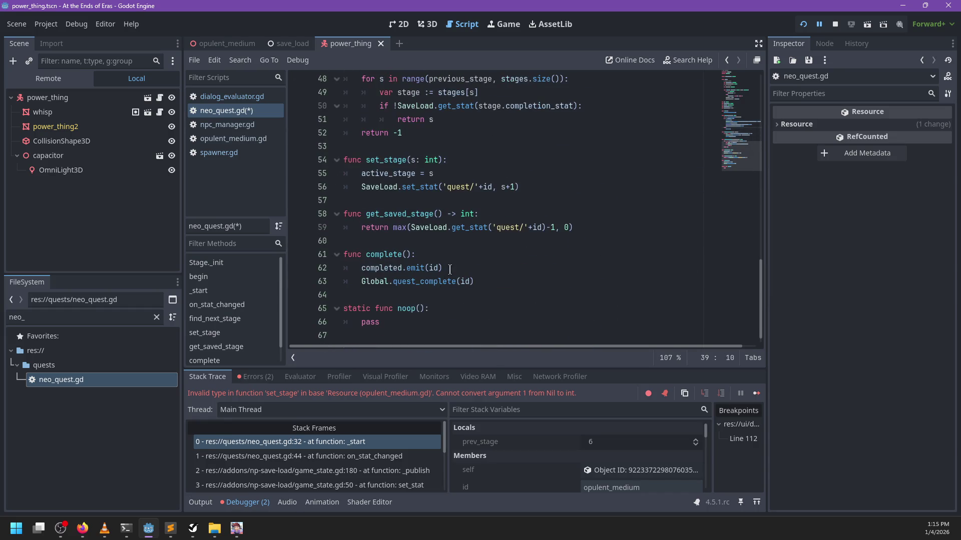
pyautogui.scroll(3, 449, 269)
pyautogui.click(434, 255)
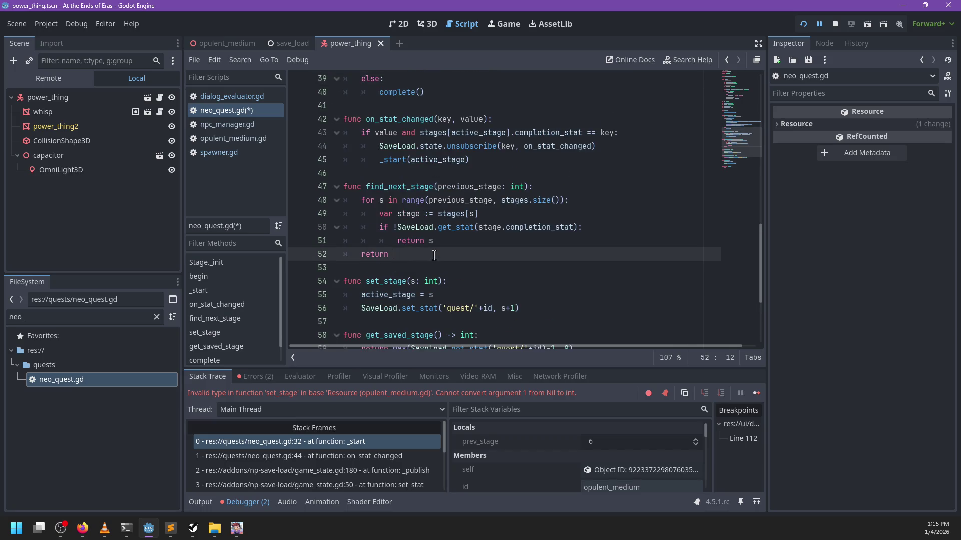
pyautogui.write('stages.size()*')
pyautogui.hotkey('ctrl', 's')
pyautogui.press('F5')
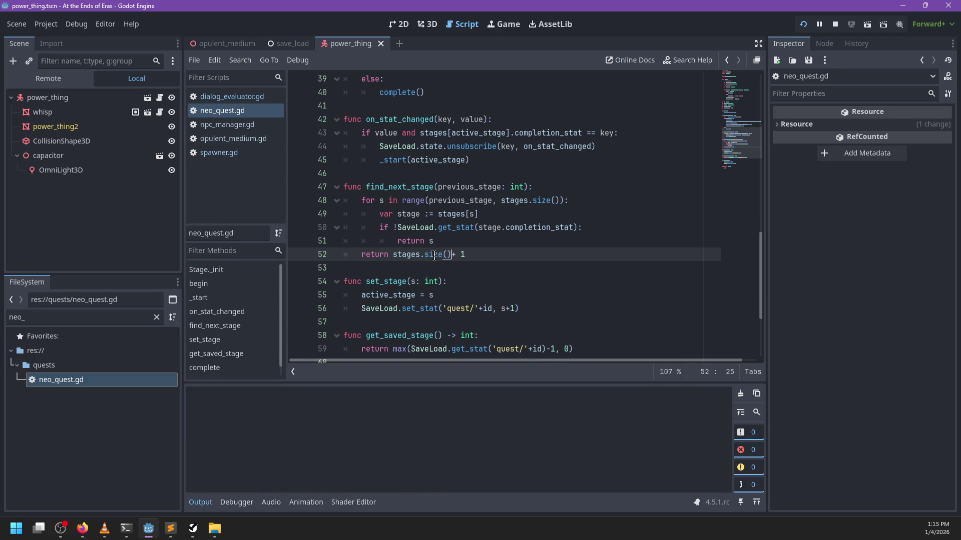
# Start the game from the title menu and run down the corridor into the room.
pyautogui.hotkey('alt', 'Tab')
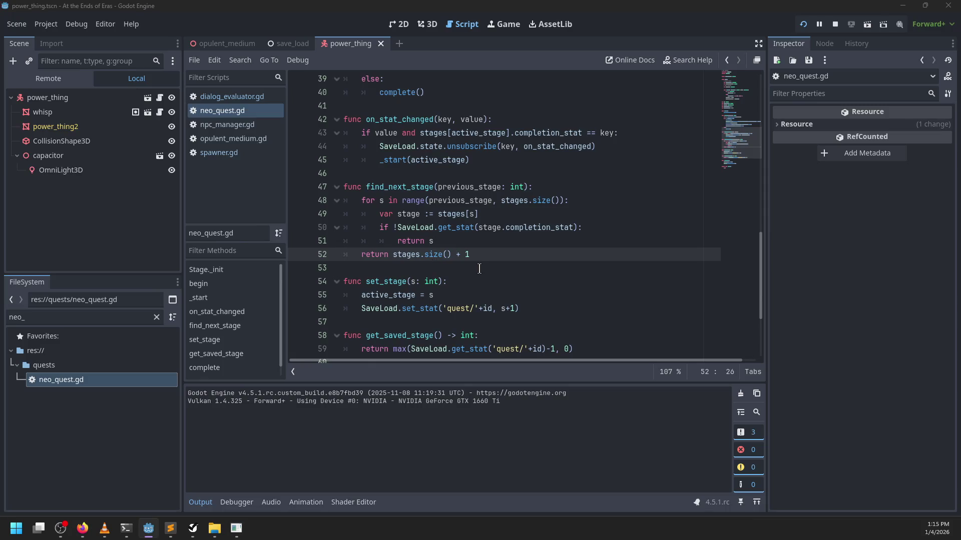
pyautogui.click(474, 252)
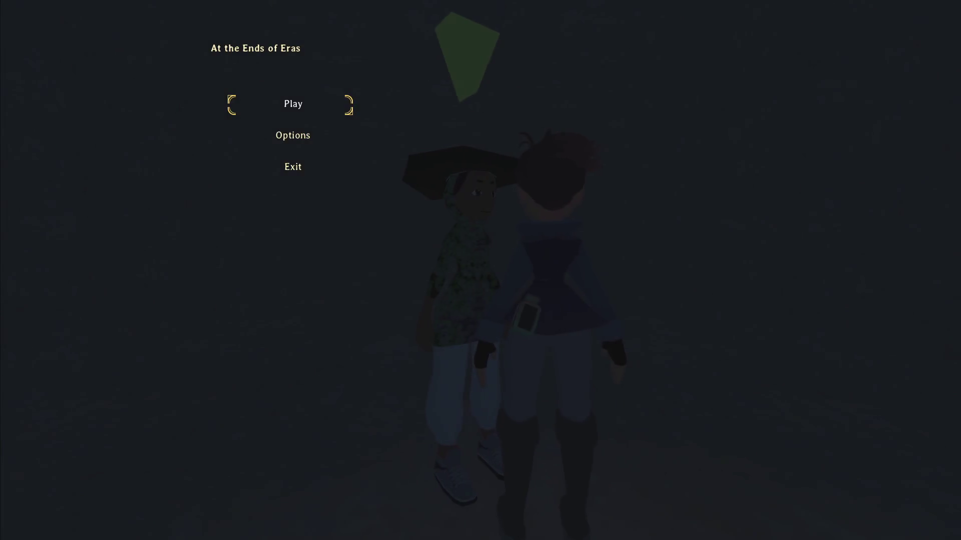
pyautogui.press('Return')
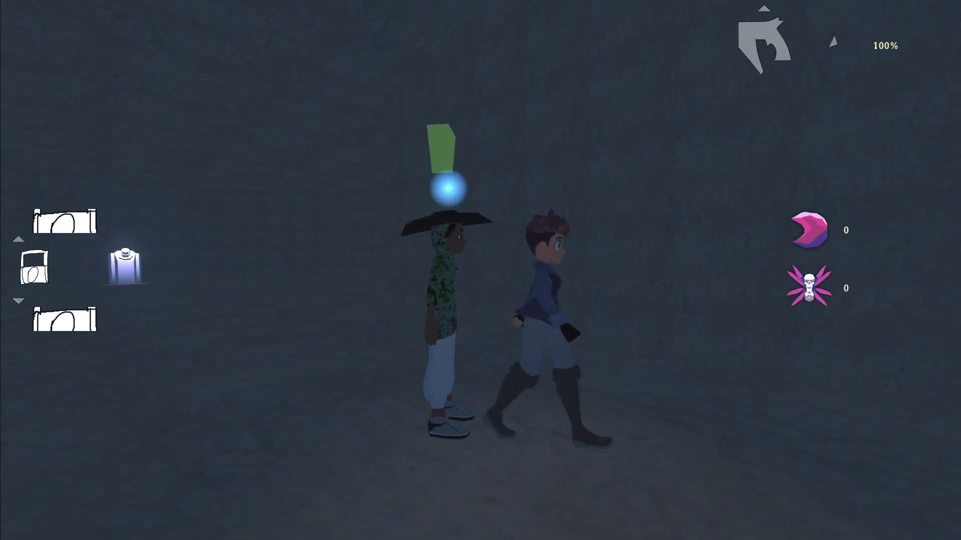
pyautogui.press('w')
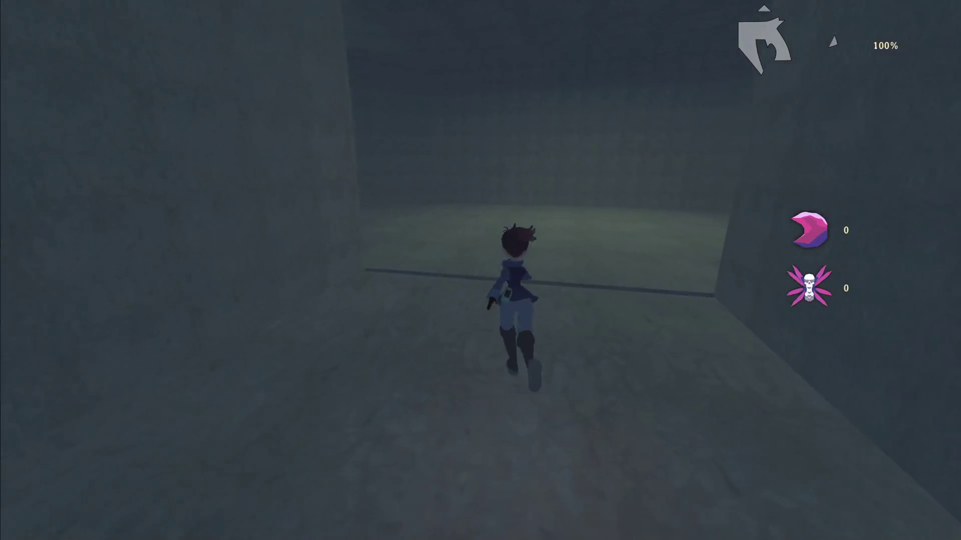
pyautogui.press('w')
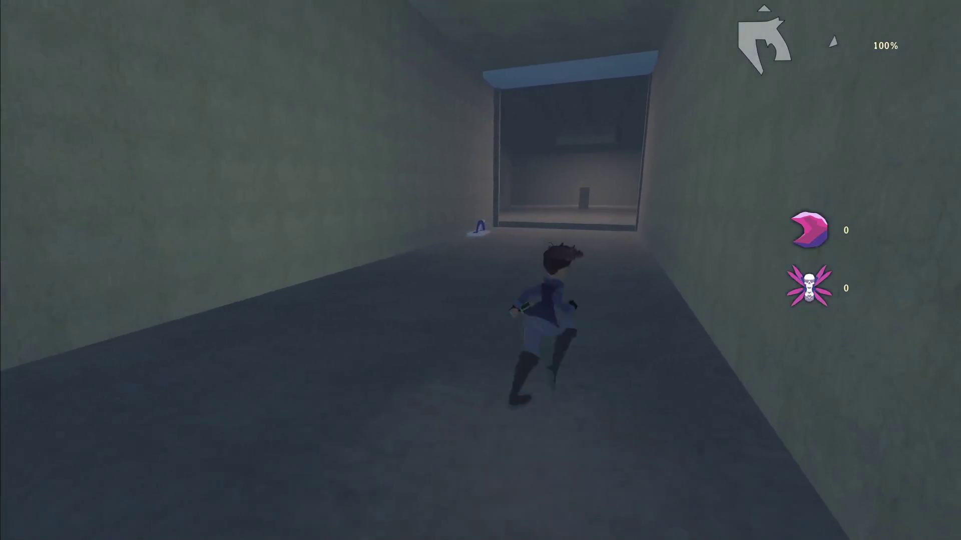
pyautogui.press('w')
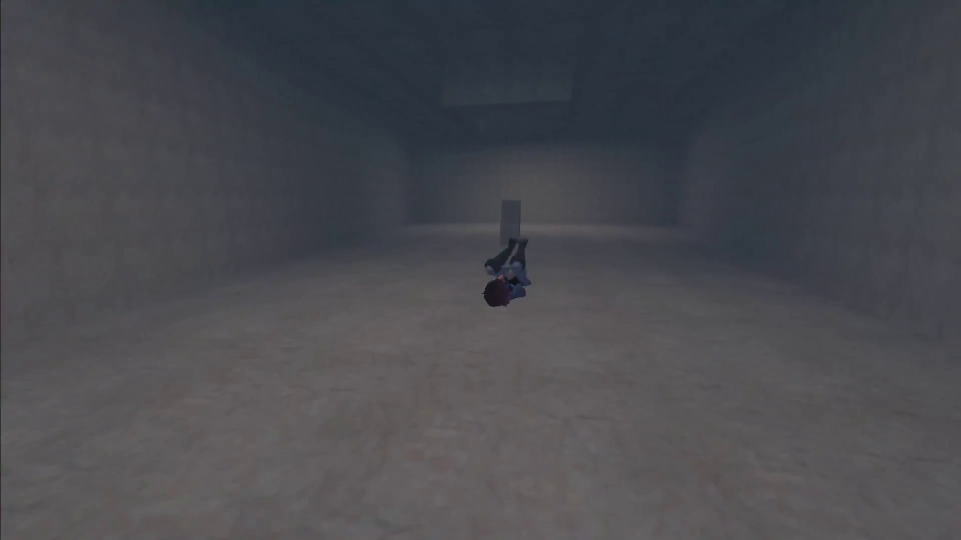
pyautogui.press('space')
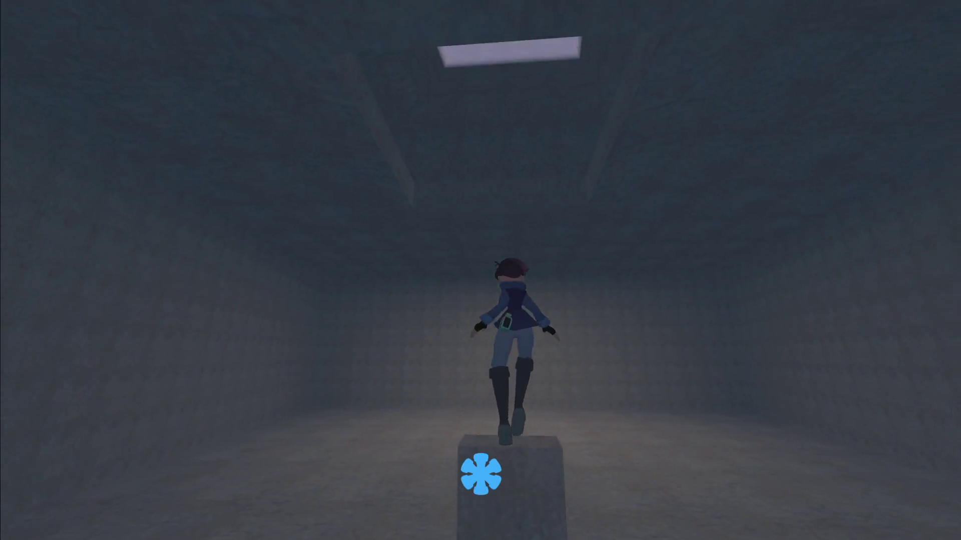
# Jump up through the skylight, reach the quest NPC and talk, hitting the npc_manager.gd line 33 error.
pyautogui.press('w')
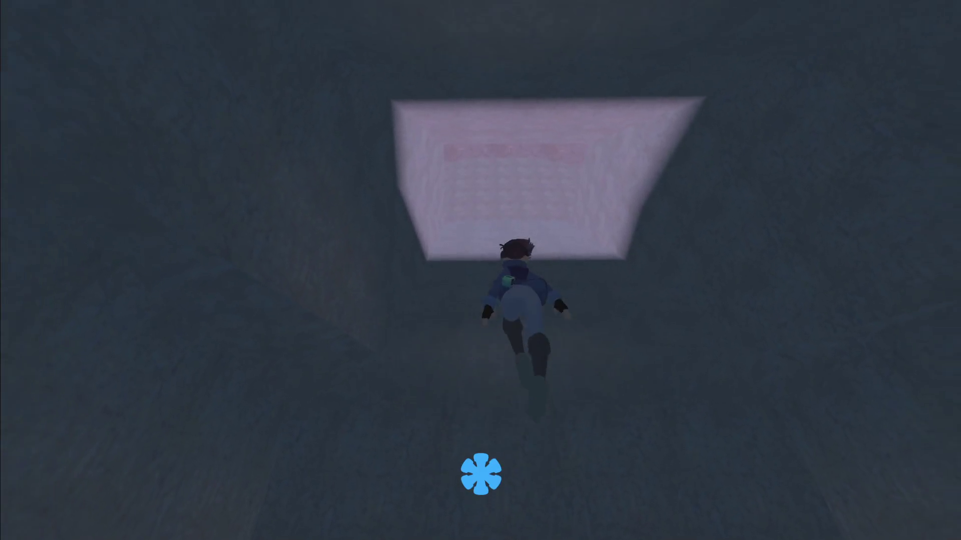
pyautogui.press('space')
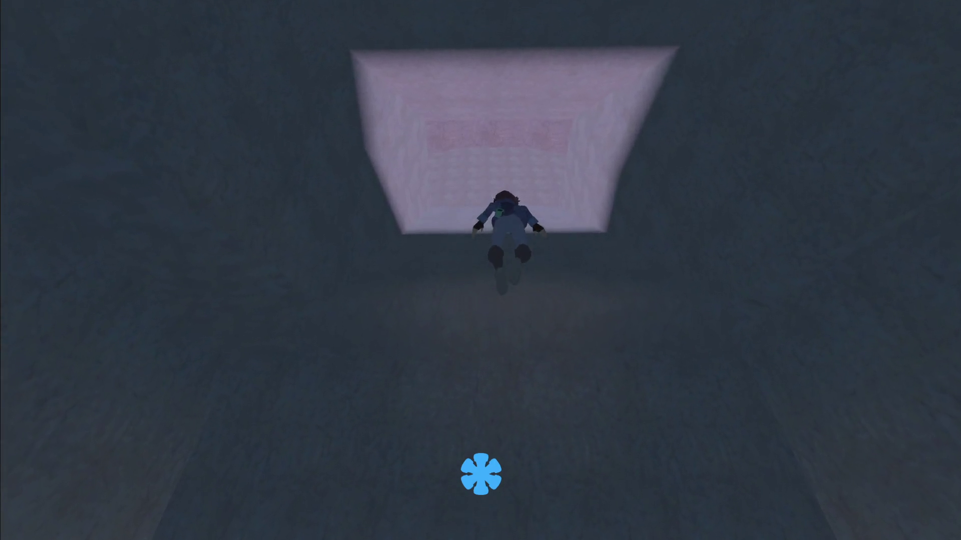
pyautogui.press('w')
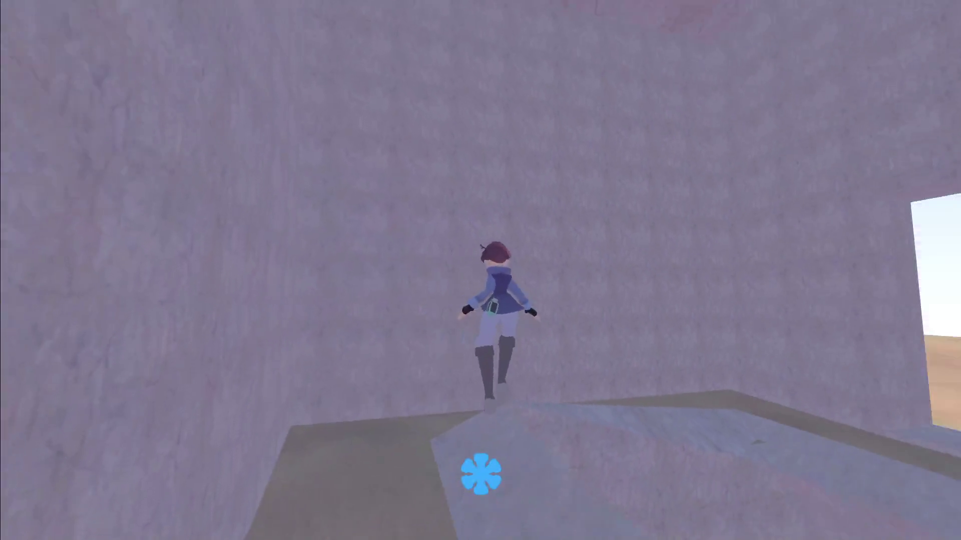
pyautogui.press('w')
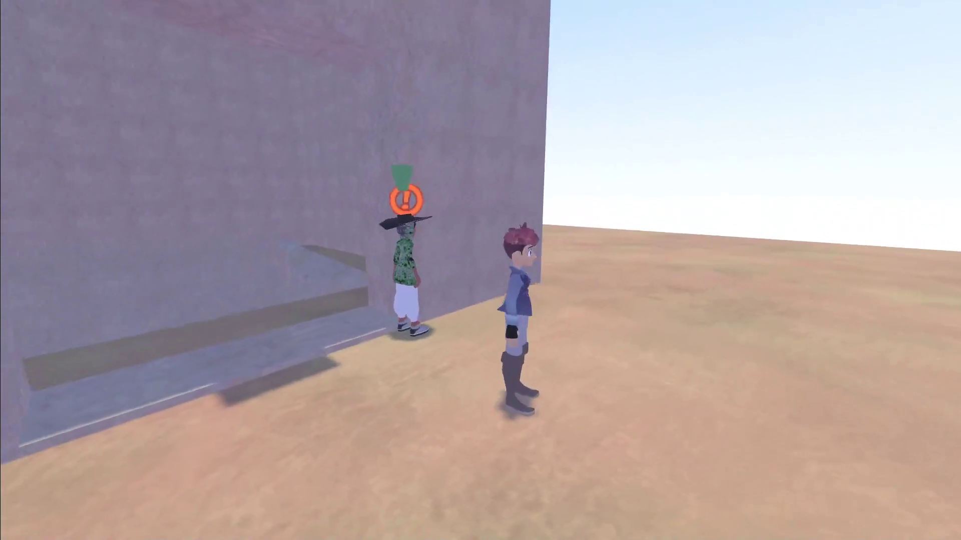
pyautogui.press('e')
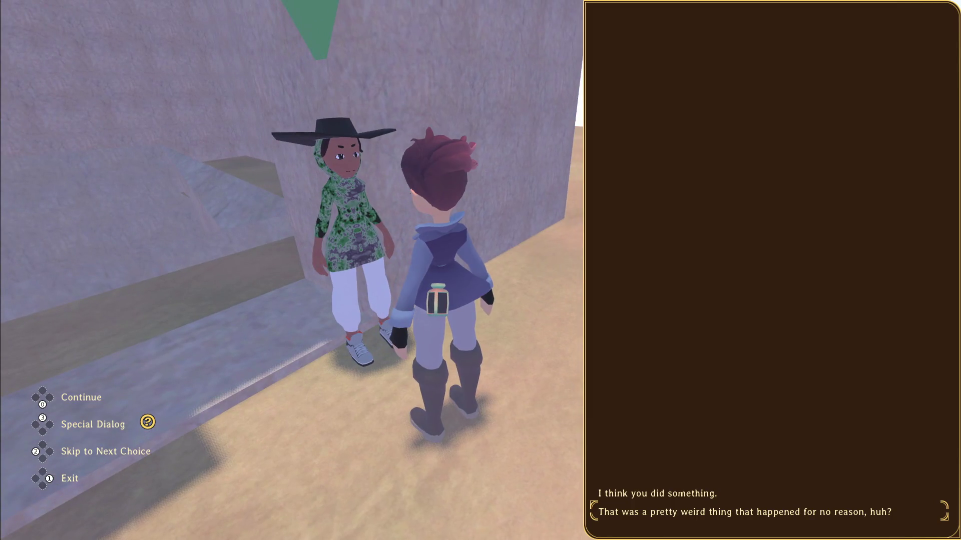
pyautogui.press('e')
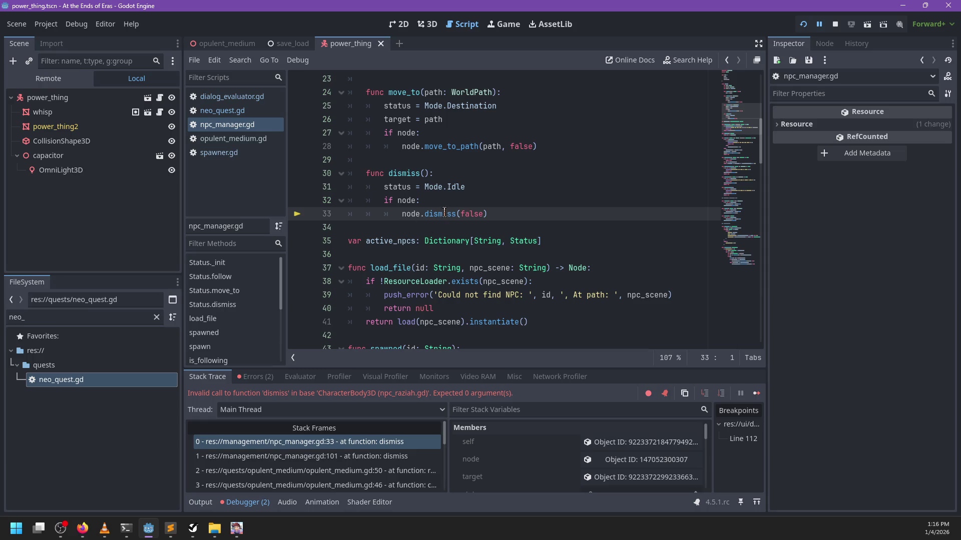
# Open npc_nav.gd from the file list and search it for func dismiss.
pyautogui.scroll(-6, 422, 220)
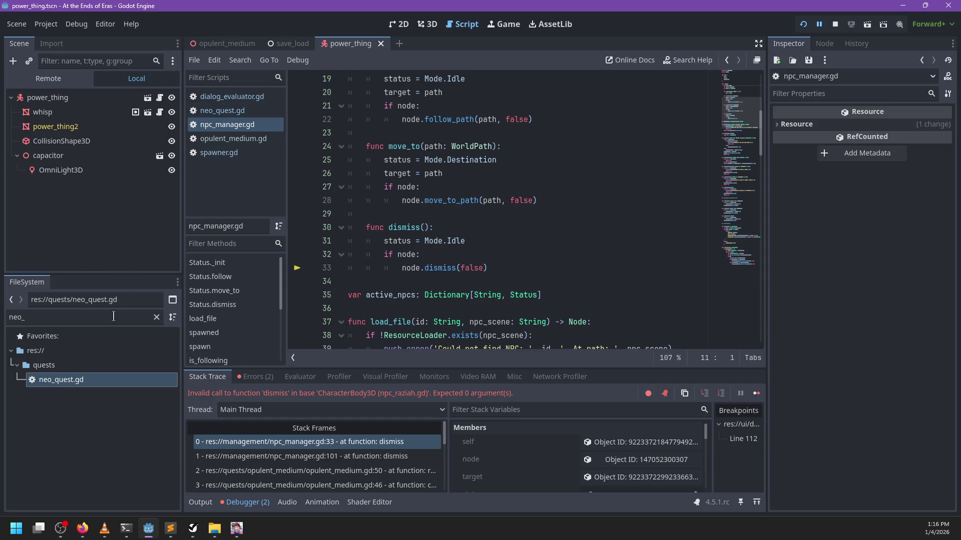
pyautogui.write('npc')
pyautogui.scroll(-5, 131, 452)
pyautogui.scroll(3, 107, 393)
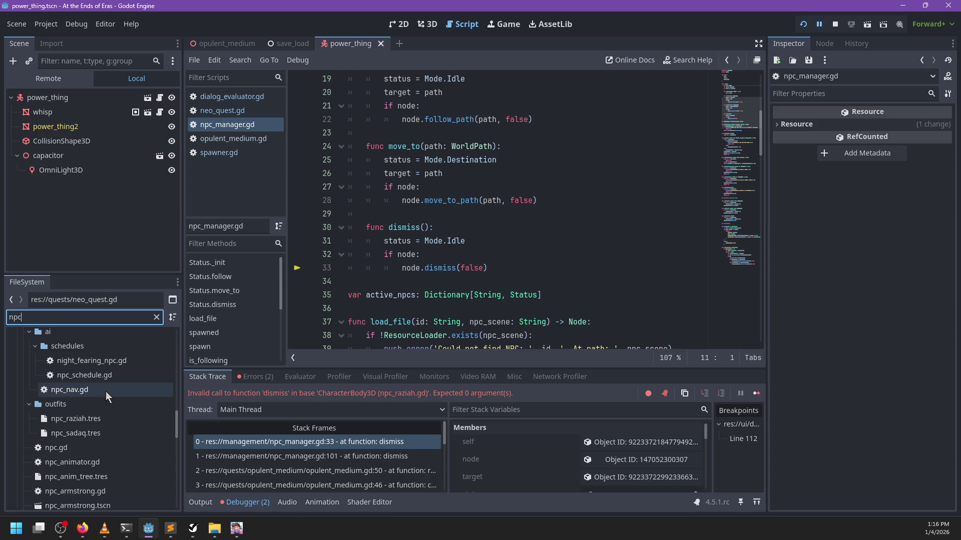
pyautogui.doubleClick(106, 392)
pyautogui.click(501, 233)
pyautogui.hotkey('ctrl', 'f')
pyautogui.write('func dism')
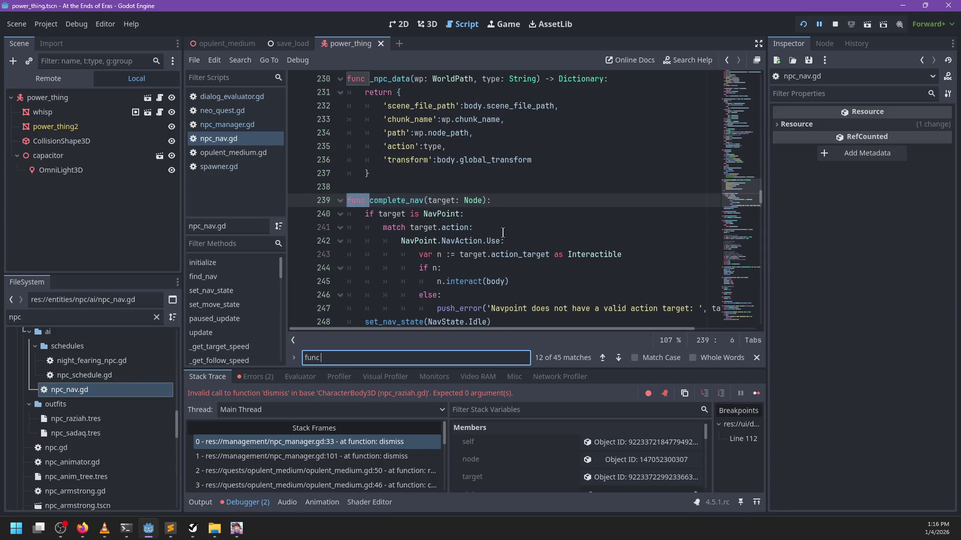
pyautogui.press('Escape')
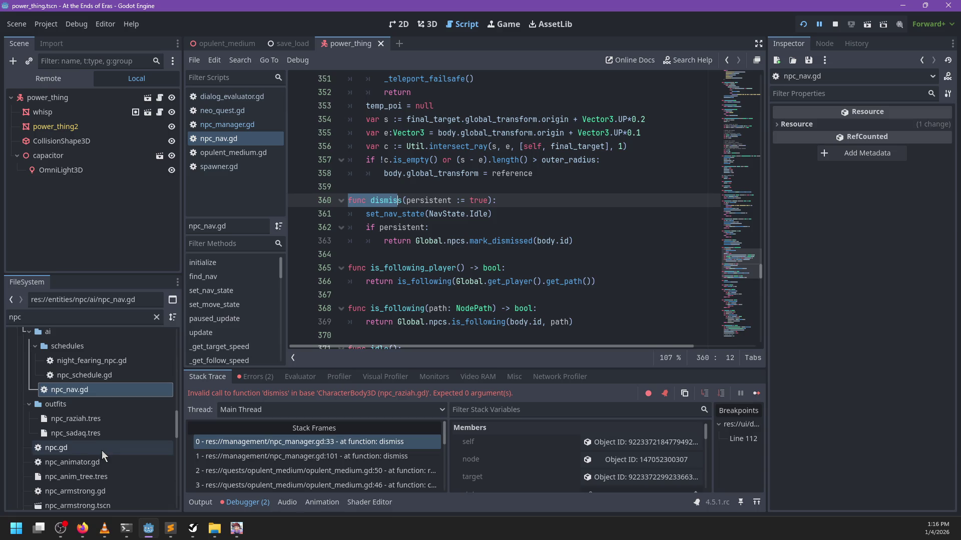
# In npc.gd, find func dismiss, edit its nav.dismiss call, and test-run the game.
pyautogui.doubleClick(102, 449)
pyautogui.hotkey('ctrl', 'f')
pyautogui.write('func dis')
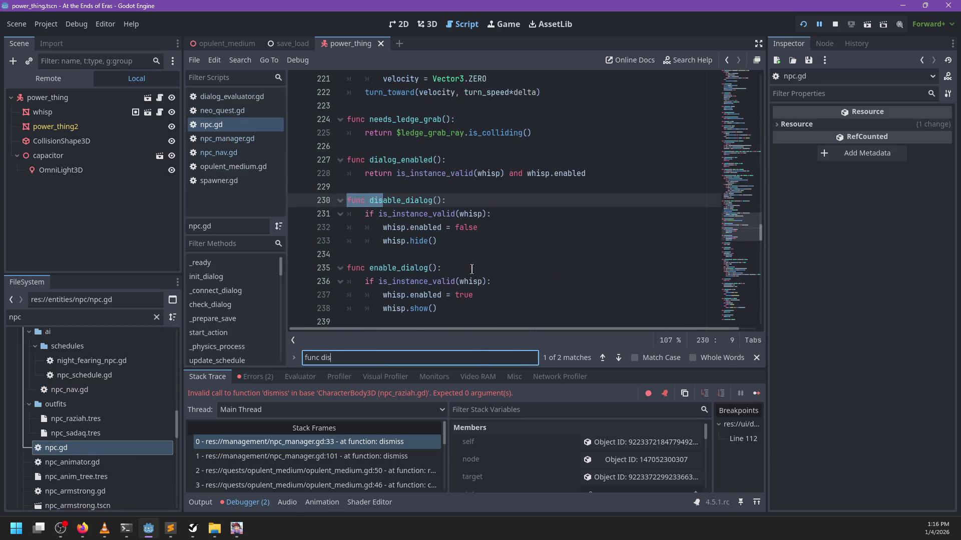
pyautogui.write('miss')
pyautogui.press('Escape')
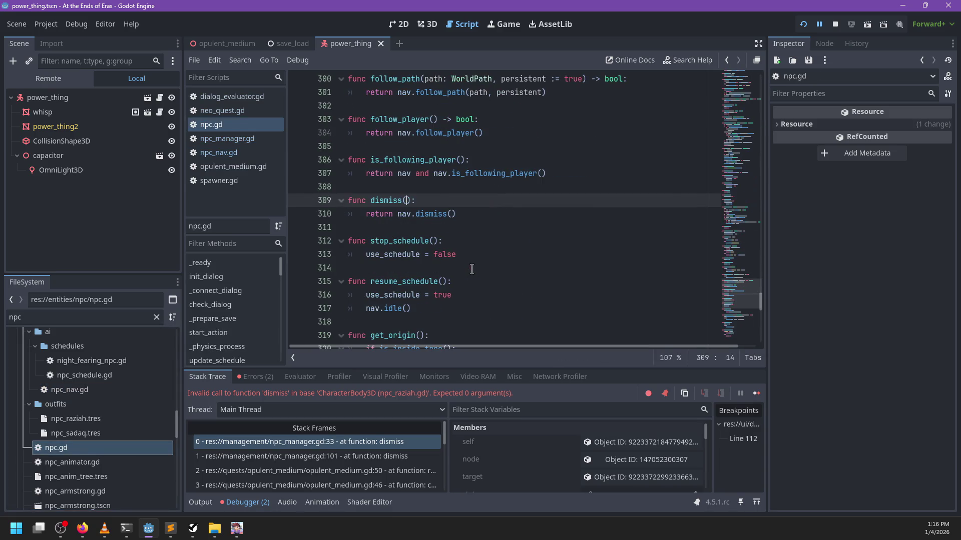
pyautogui.write('true')
pyautogui.press('Down')
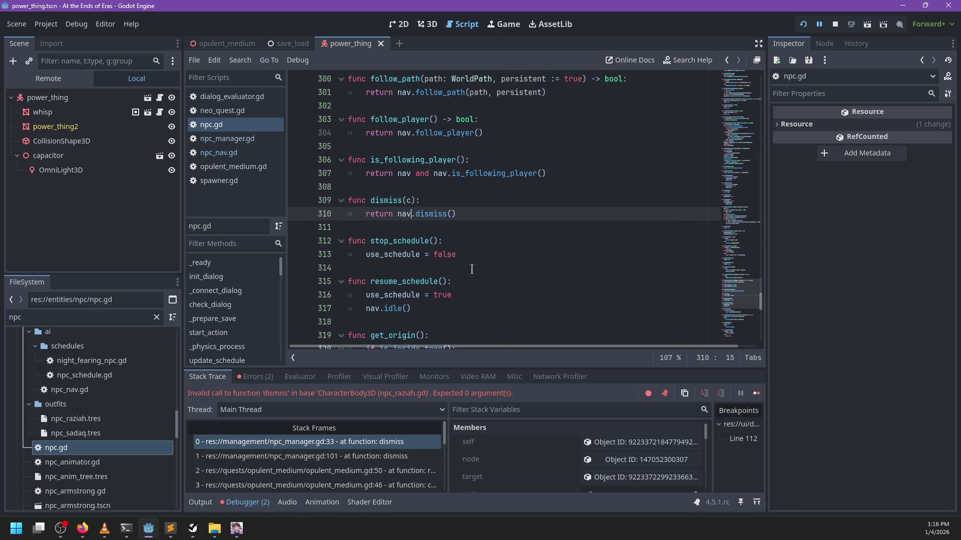
pyautogui.write('persistent := true')
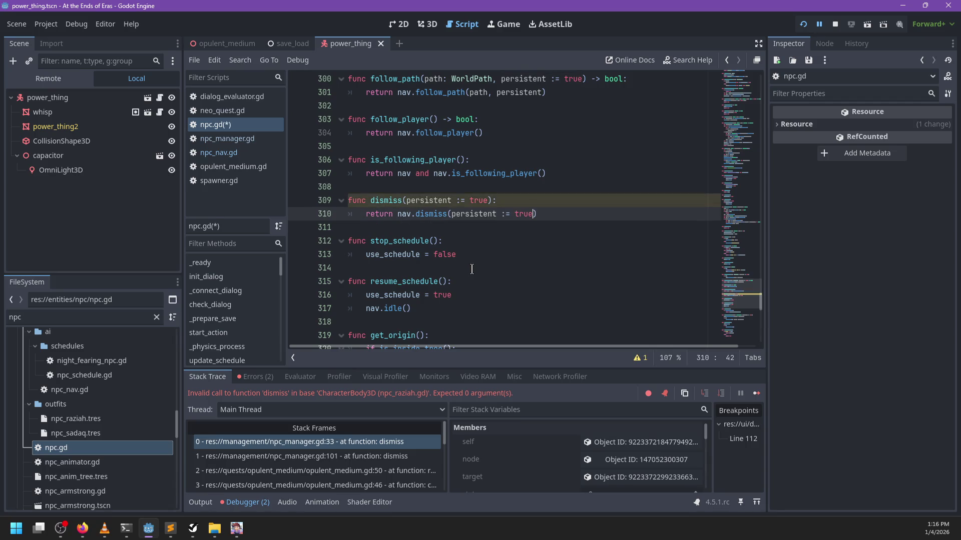
pyautogui.press('F5')
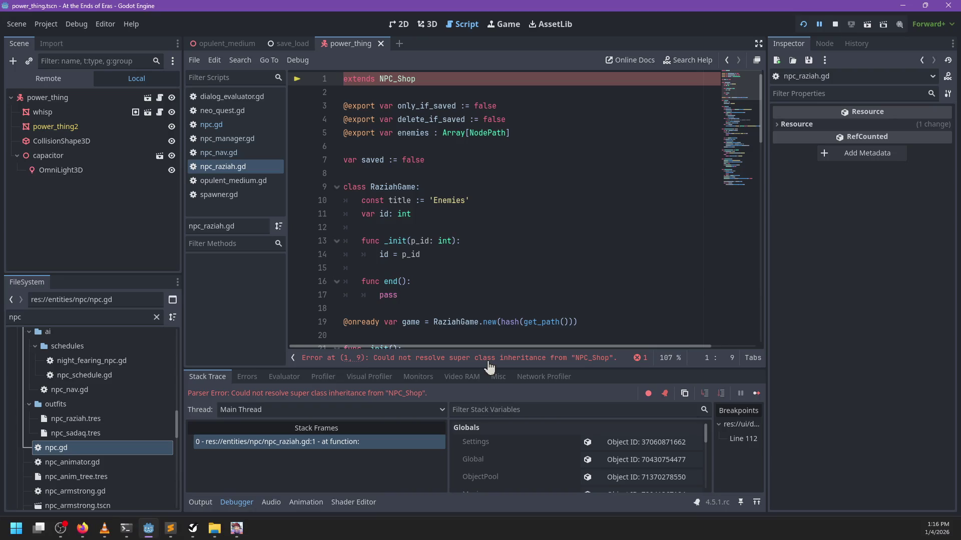
# Add the persistent := true parameter to npc.gd's dismiss, save, and relaunch the game.
pyautogui.click(235, 126)
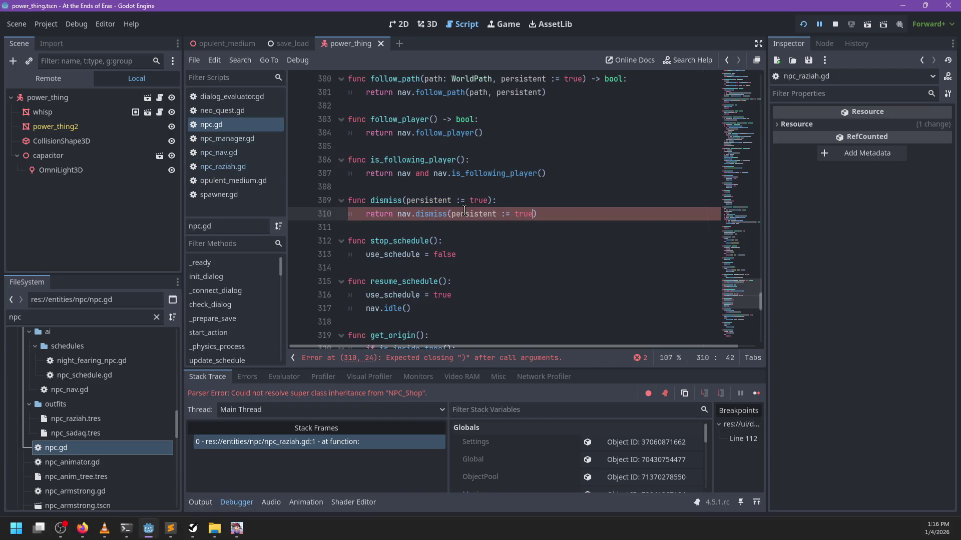
pyautogui.write('persistent := true')
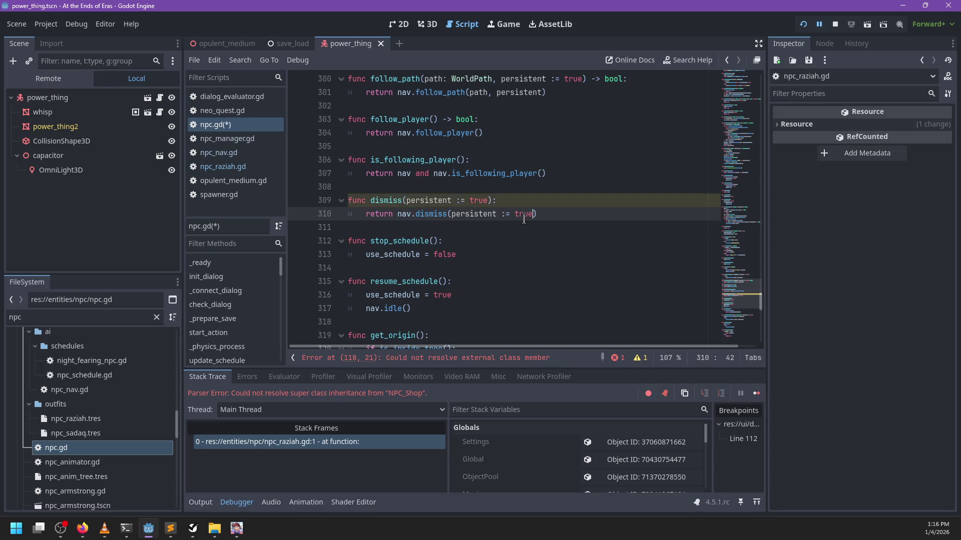
pyautogui.hotkey('ctrl', 's')
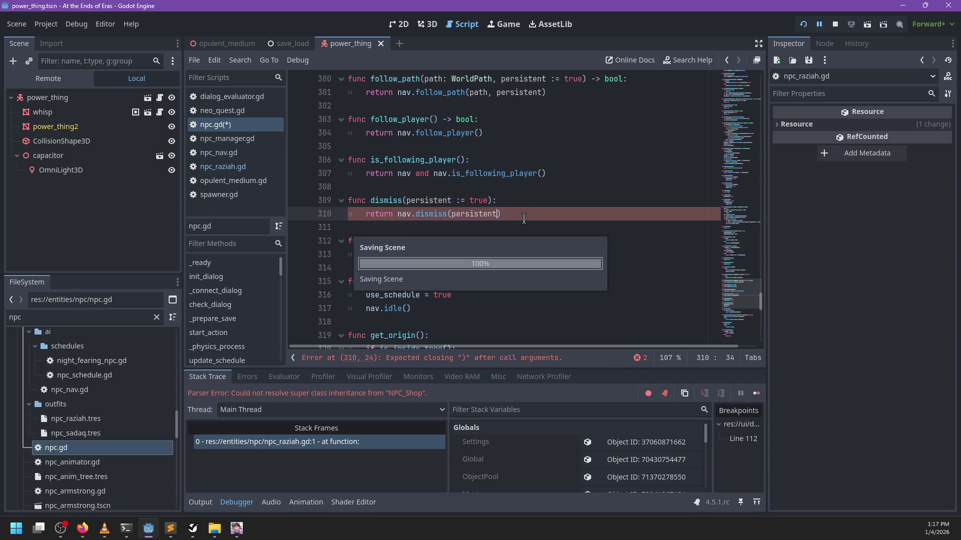
pyautogui.press('F5')
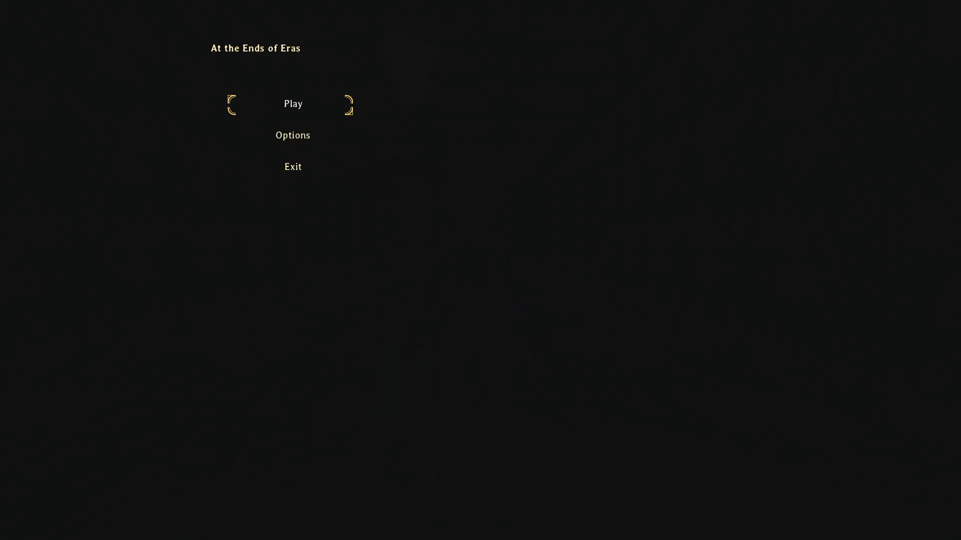
# Start play, run, leap and climb through the level to the NPC, and open Raziah's dialog.
pyautogui.press('Return')
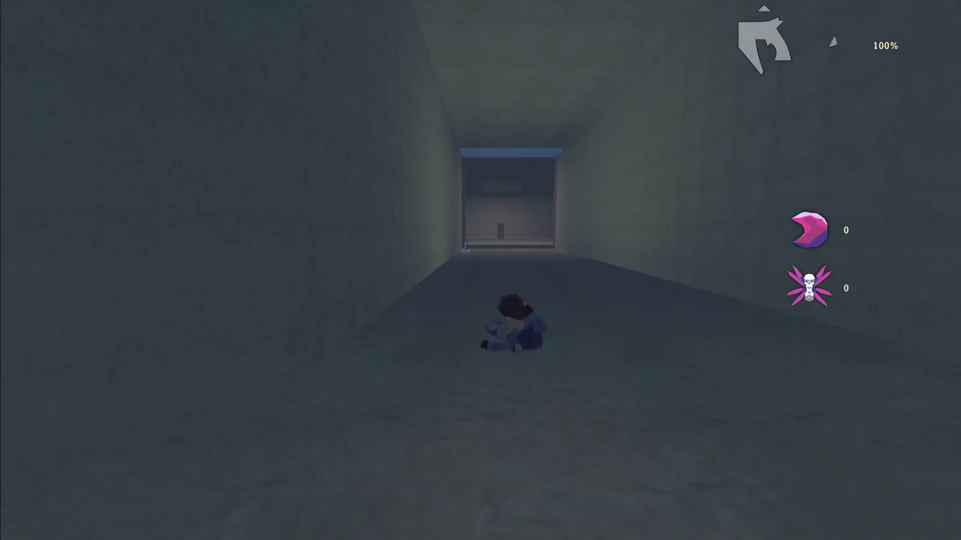
pyautogui.press('w')
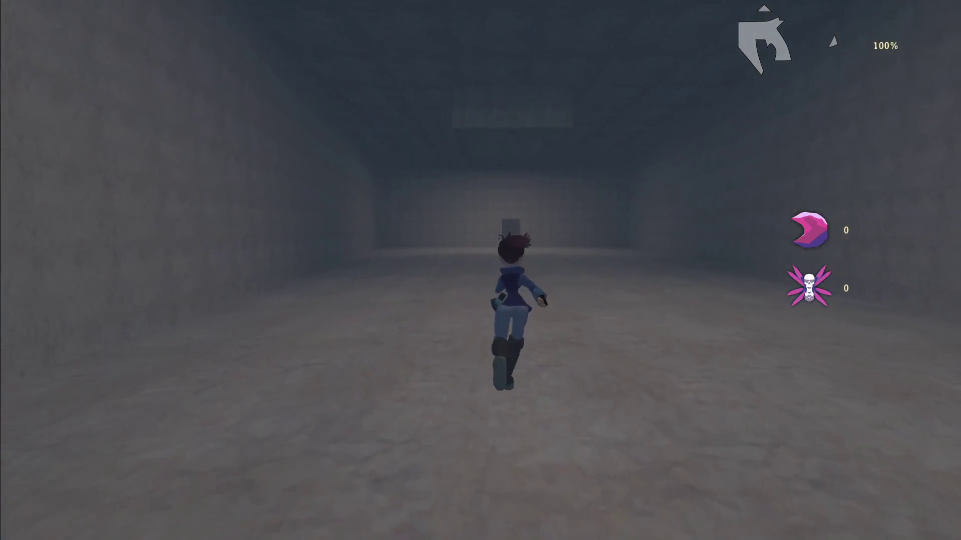
pyautogui.press('space')
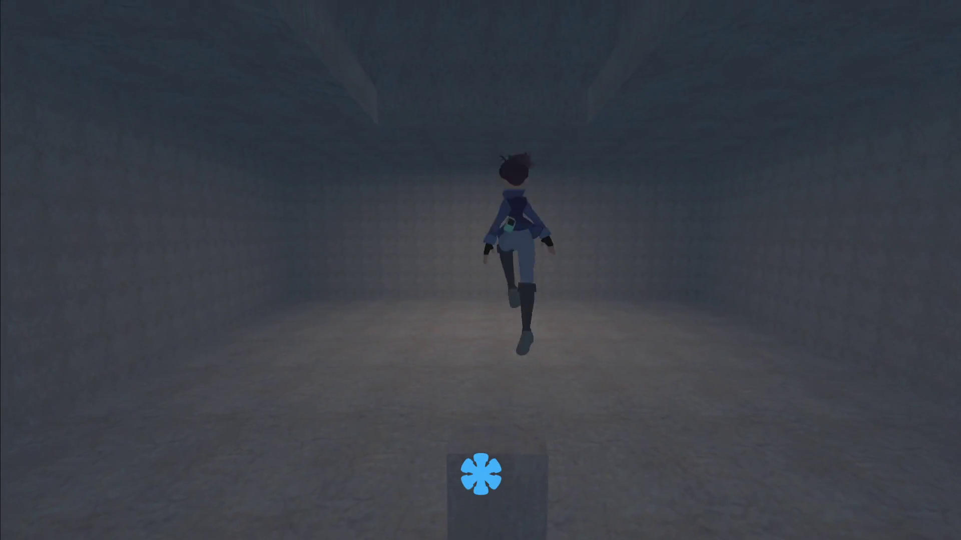
pyautogui.press('w')
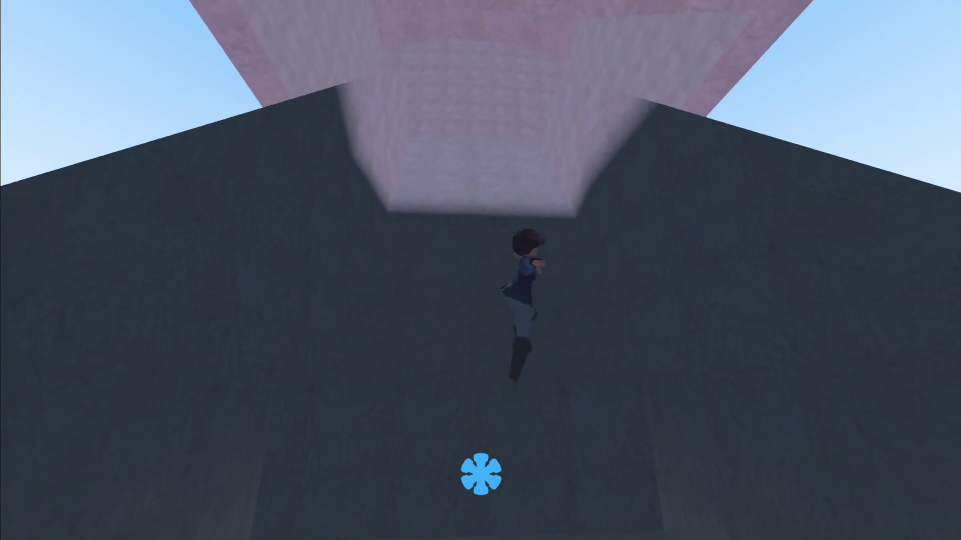
pyautogui.press('w')
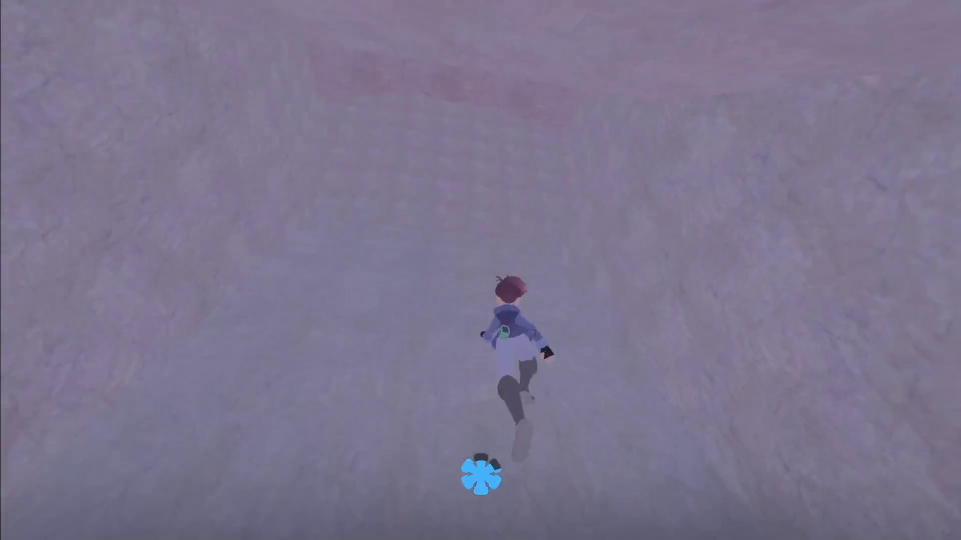
pyautogui.press('w')
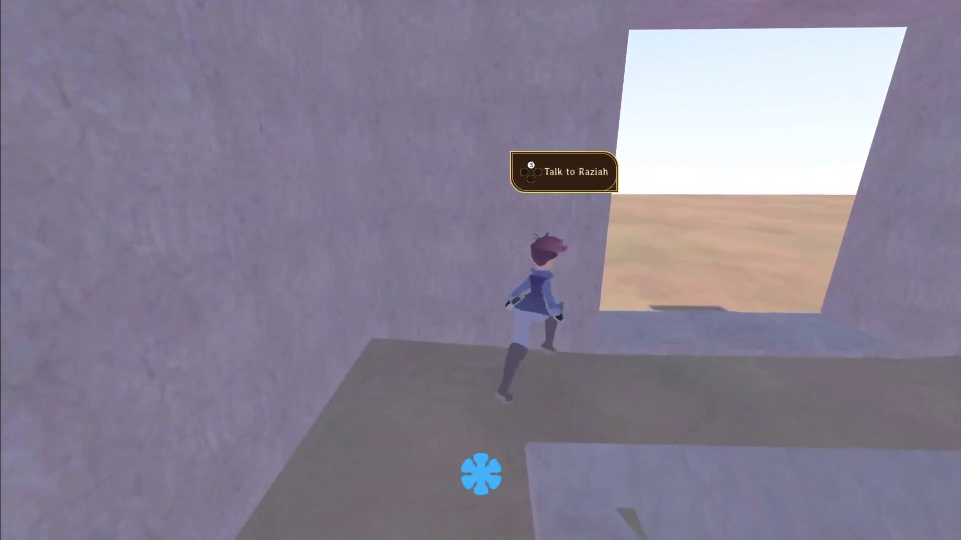
pyautogui.press('w')
pyautogui.press('e')
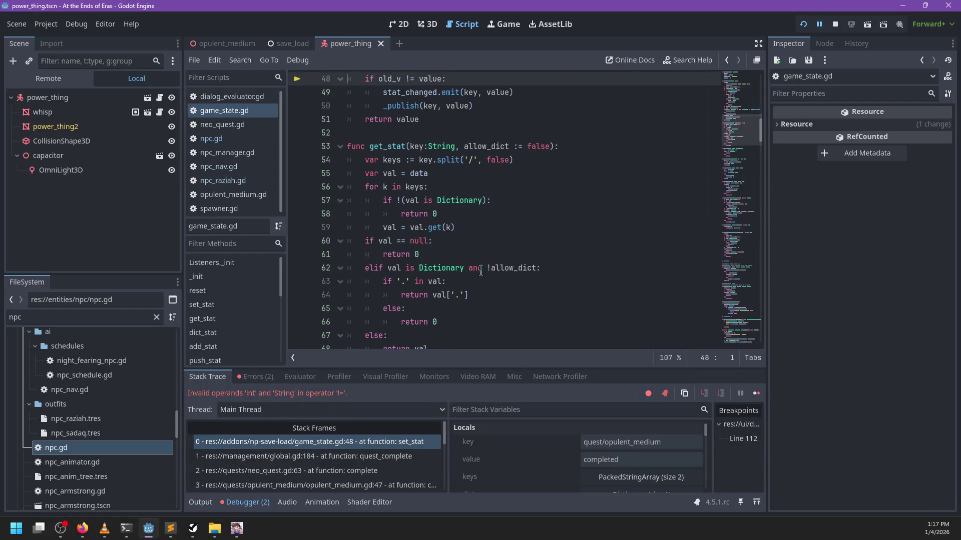
# Change game_state.gd line 48 to 'typeof(old_v) != typeof(value) or old_v != value', then relaunch.
pyautogui.scroll(4, 458, 247)
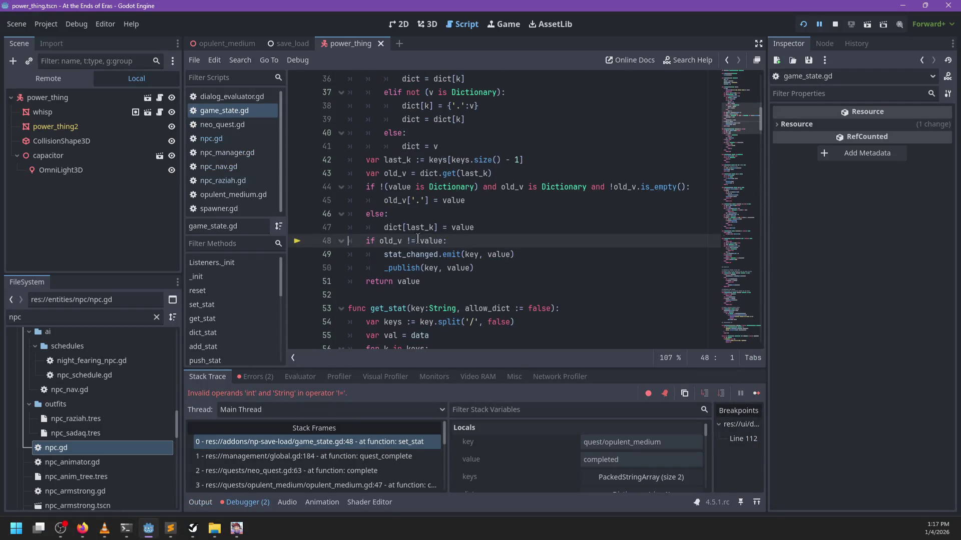
pyautogui.moveTo(393, 241)
pyautogui.write('old_v')
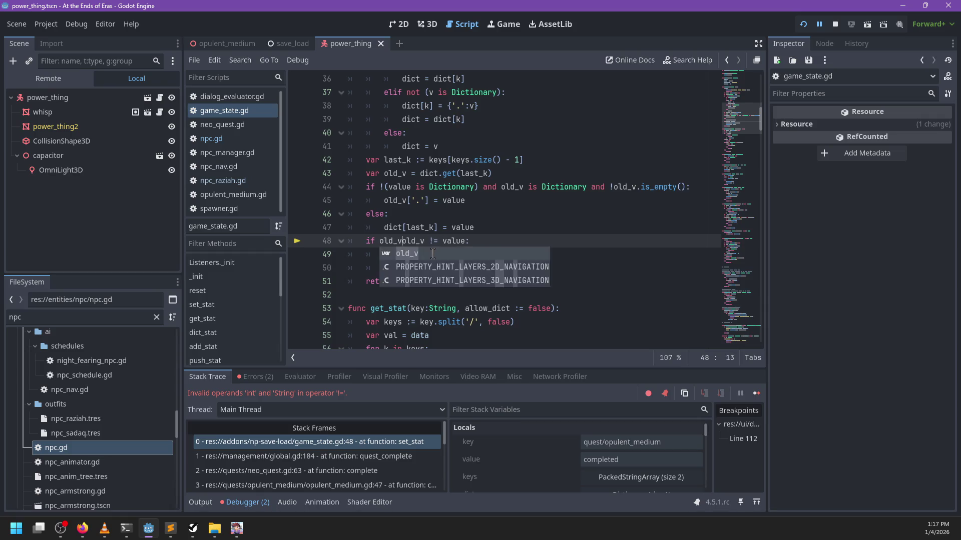
pyautogui.hotkey('ctrl', 'Left')
pyautogui.write('type')
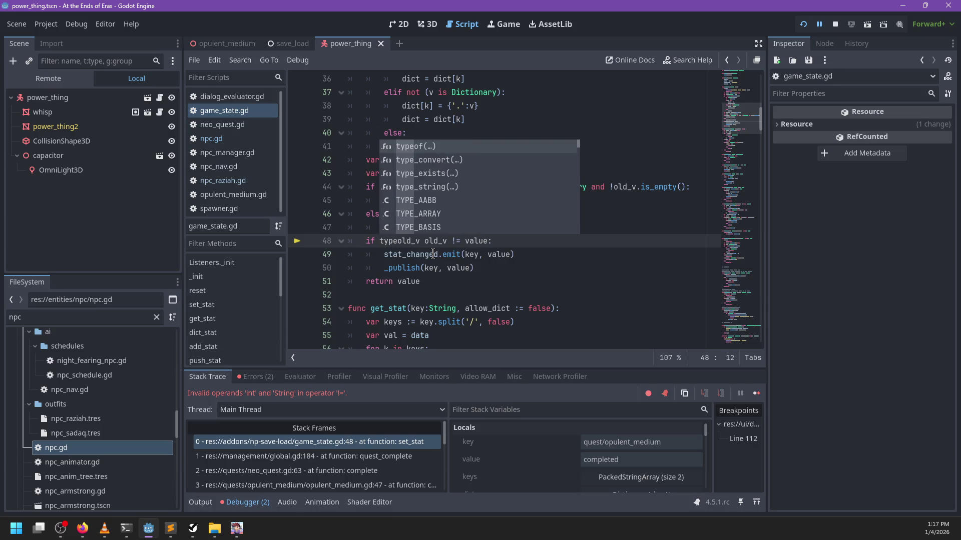
pyautogui.write('of(old_v) != ')
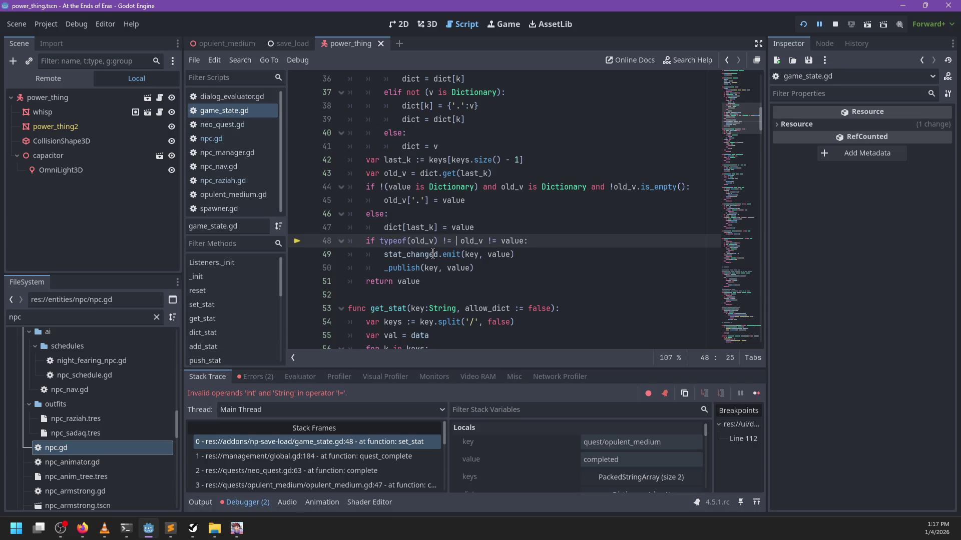
pyautogui.write('type')
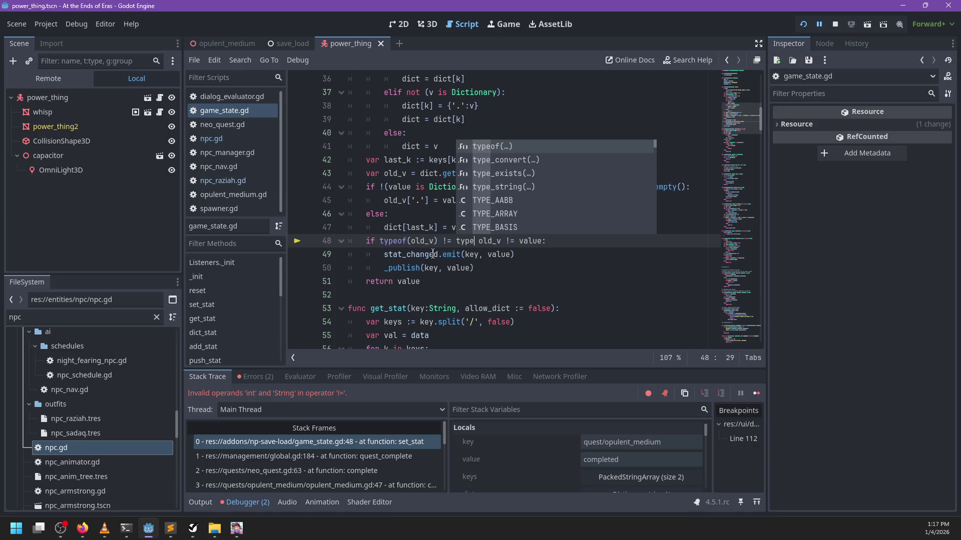
pyautogui.write('of(value) or')
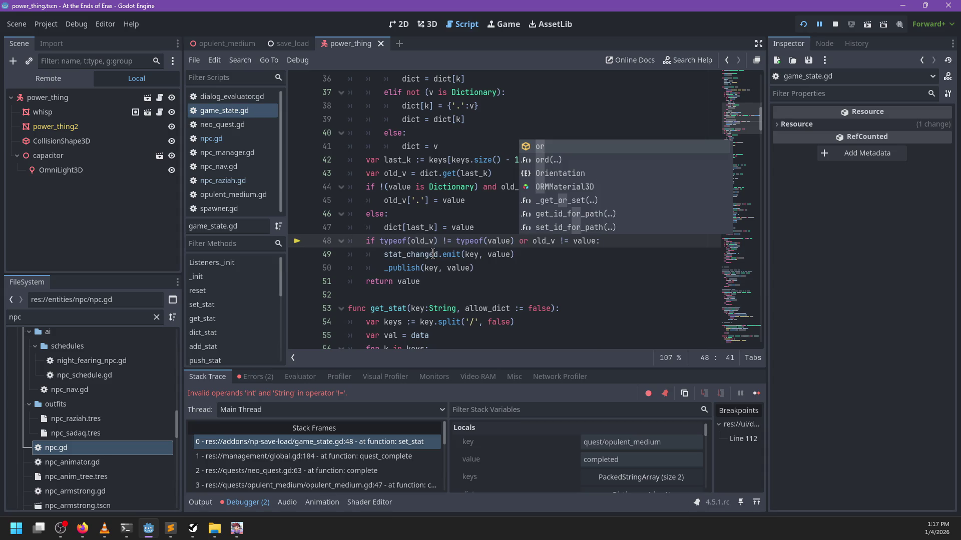
pyautogui.press('F5')
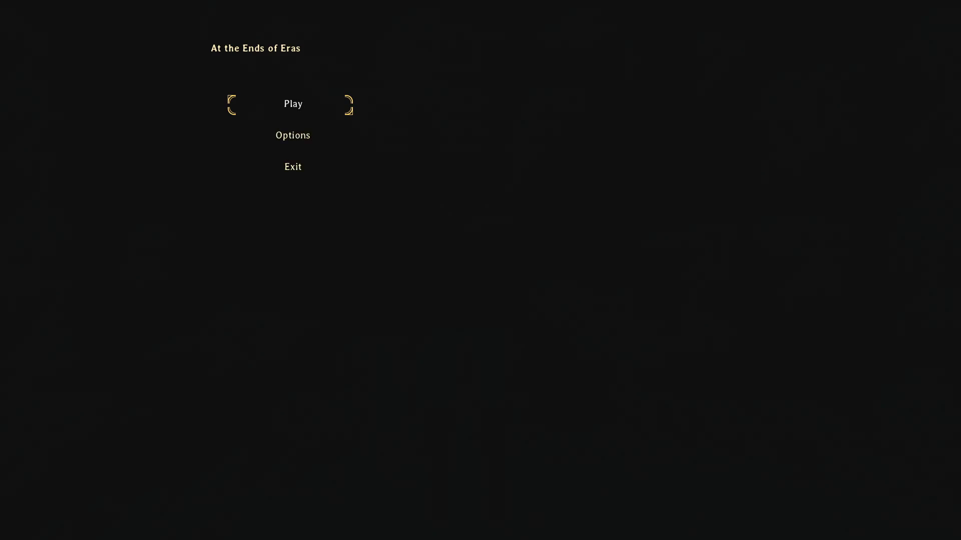
# Start the game and run through the level to Raziah for a first conversation.
pyautogui.press('Return')
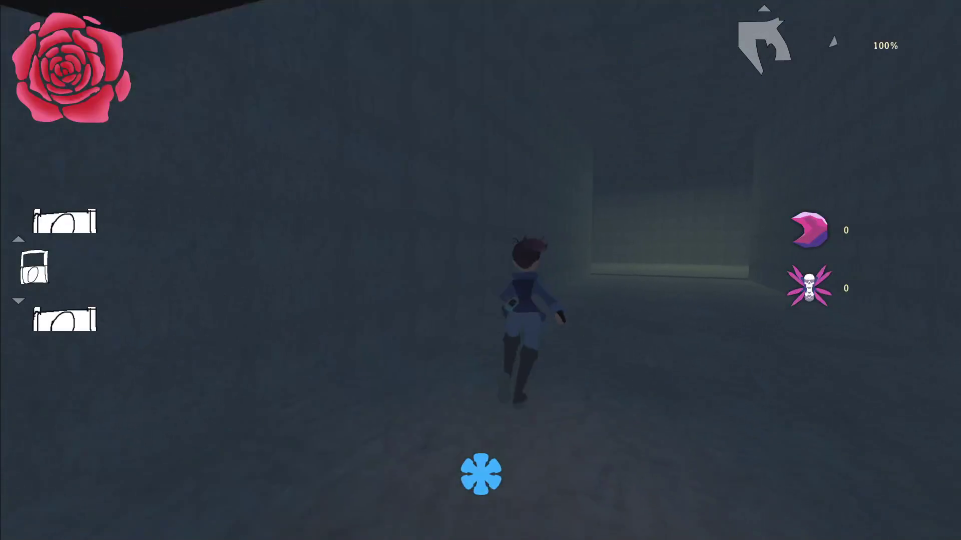
pyautogui.press('w')
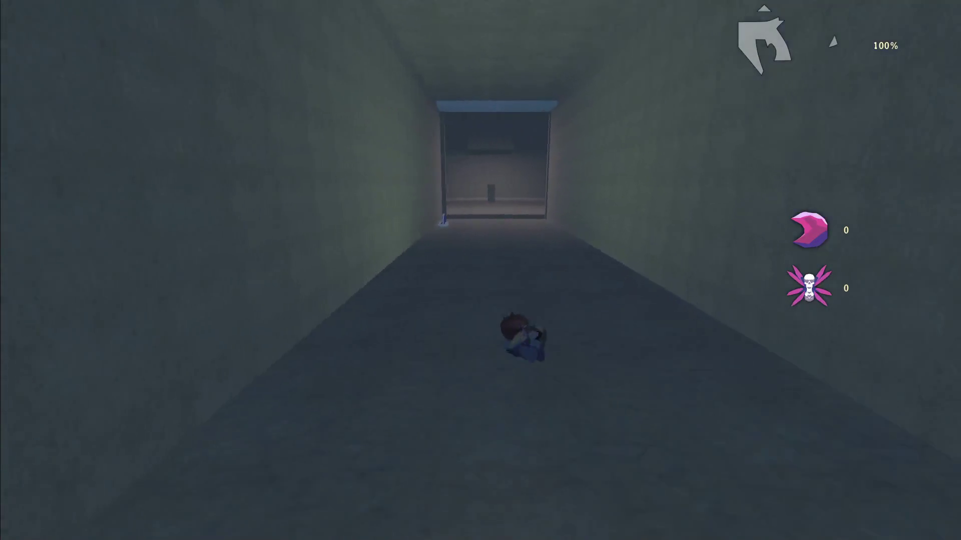
pyautogui.press('w')
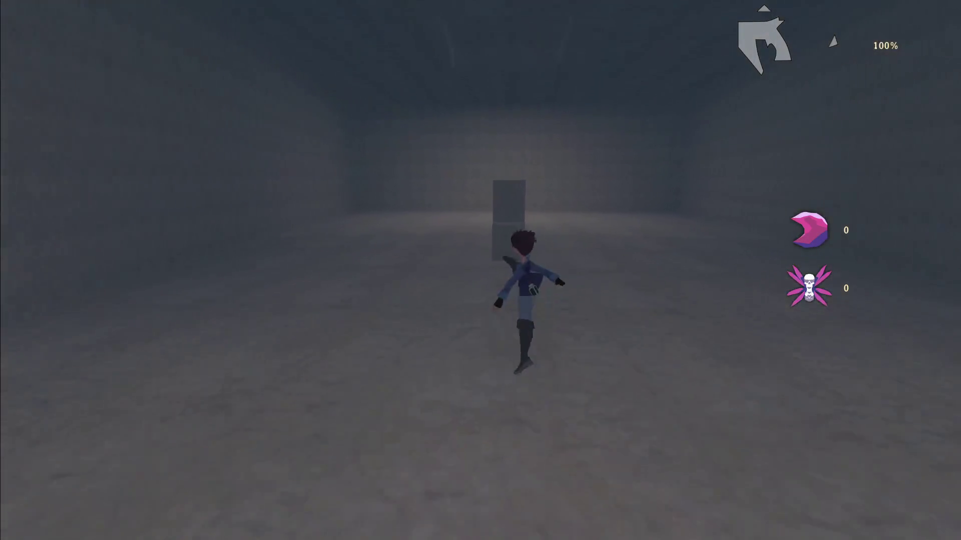
pyautogui.press('space')
pyautogui.press('w')
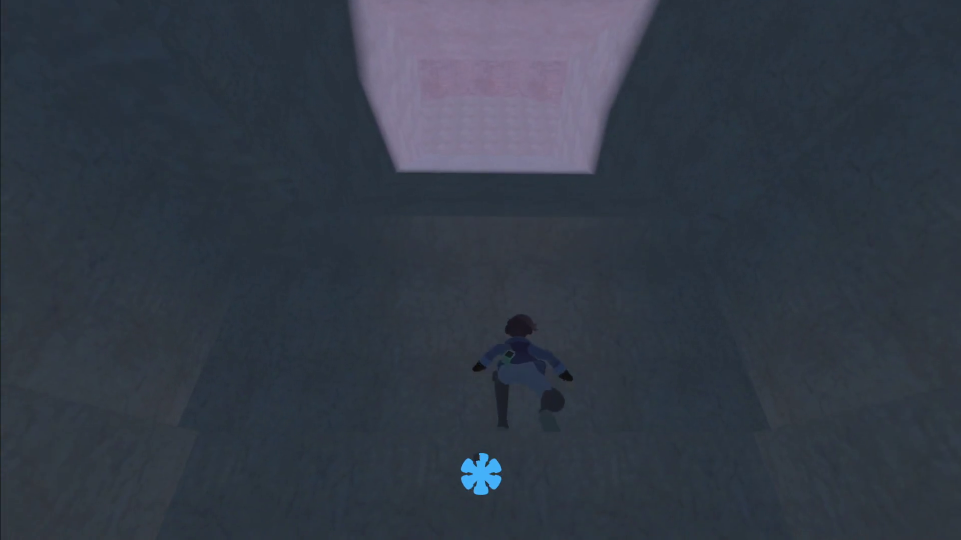
pyautogui.press('w')
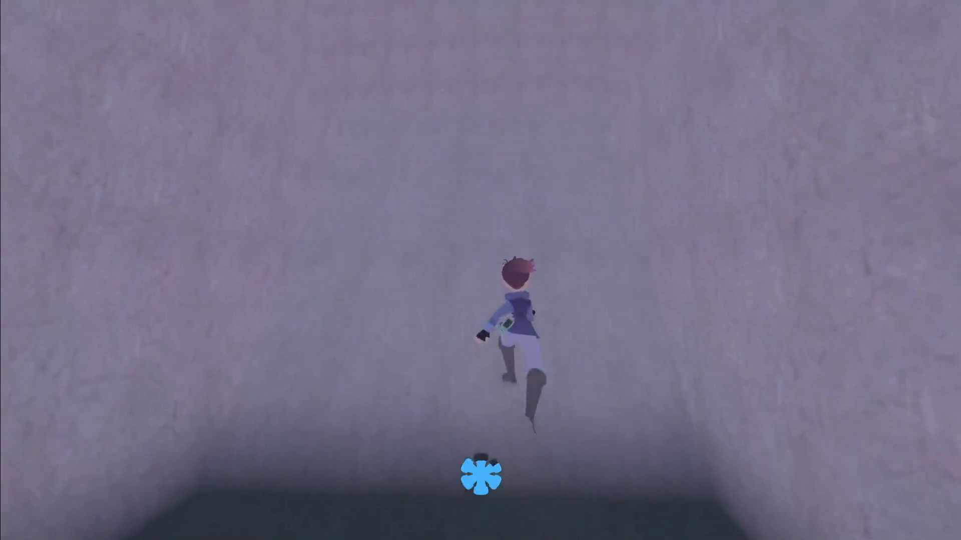
pyautogui.press('w')
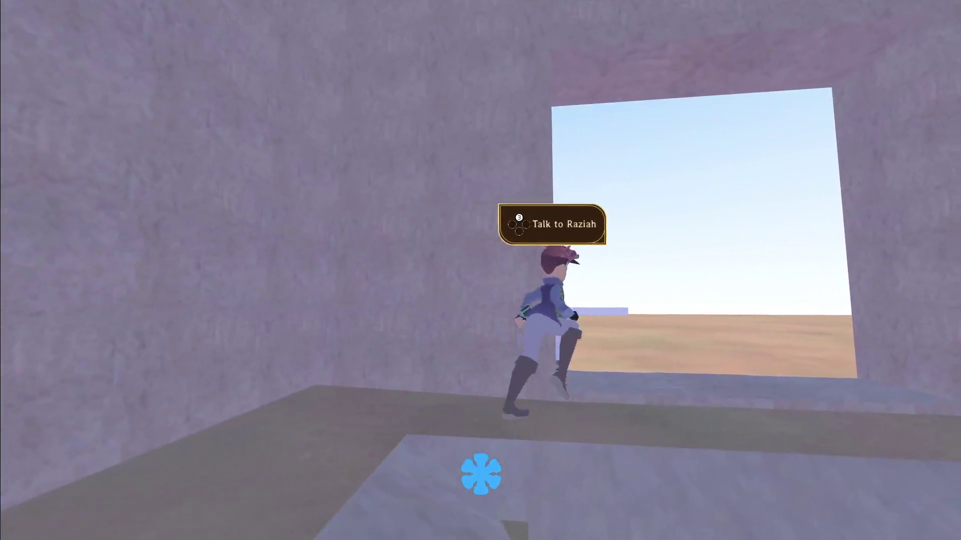
pyautogui.press('e')
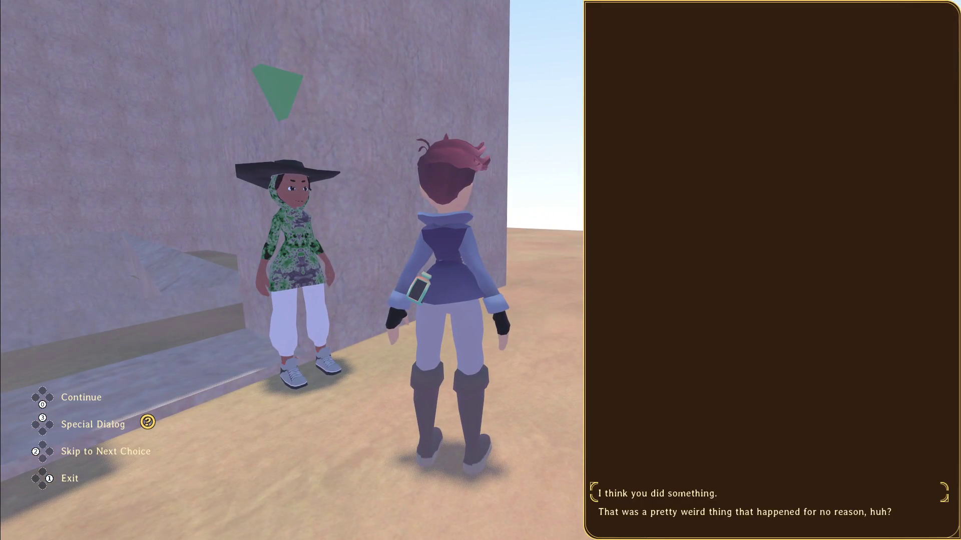
pyautogui.press('Escape')
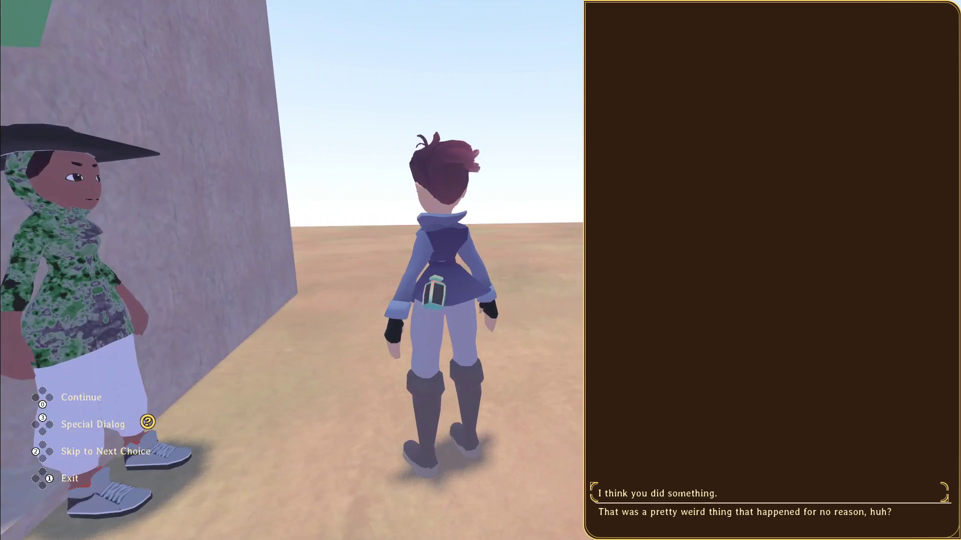
# Step away from Raziah, come back, and talk to her again.
pyautogui.press('s')
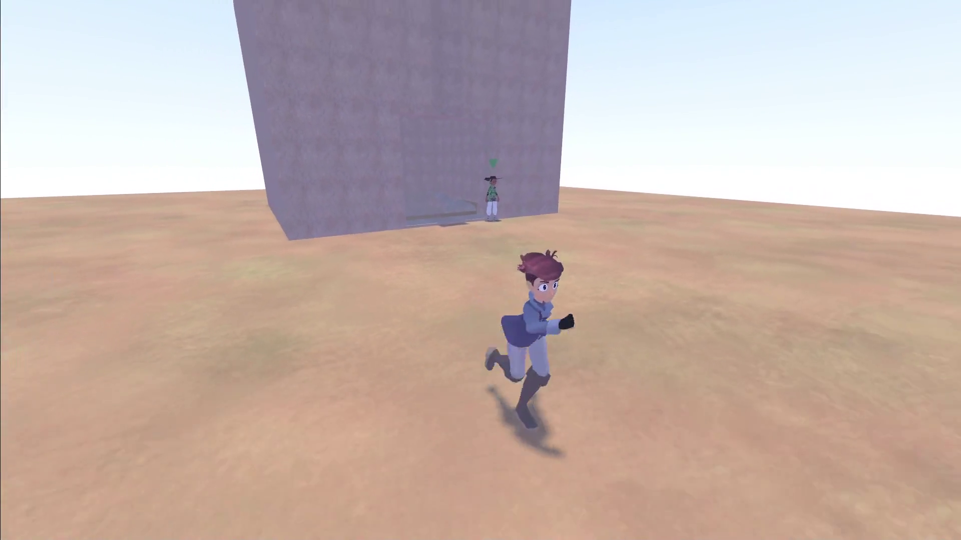
pyautogui.press('w')
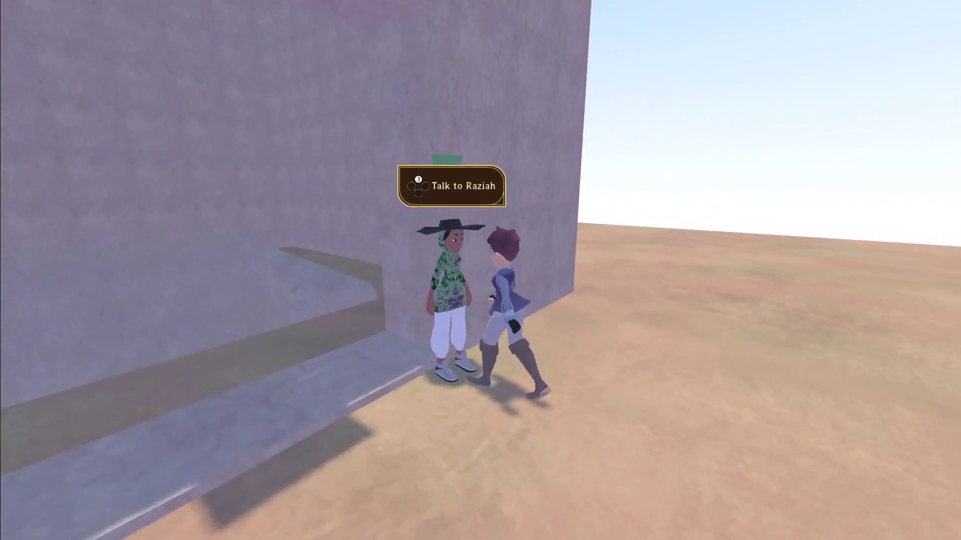
pyautogui.press('s')
pyautogui.press('w')
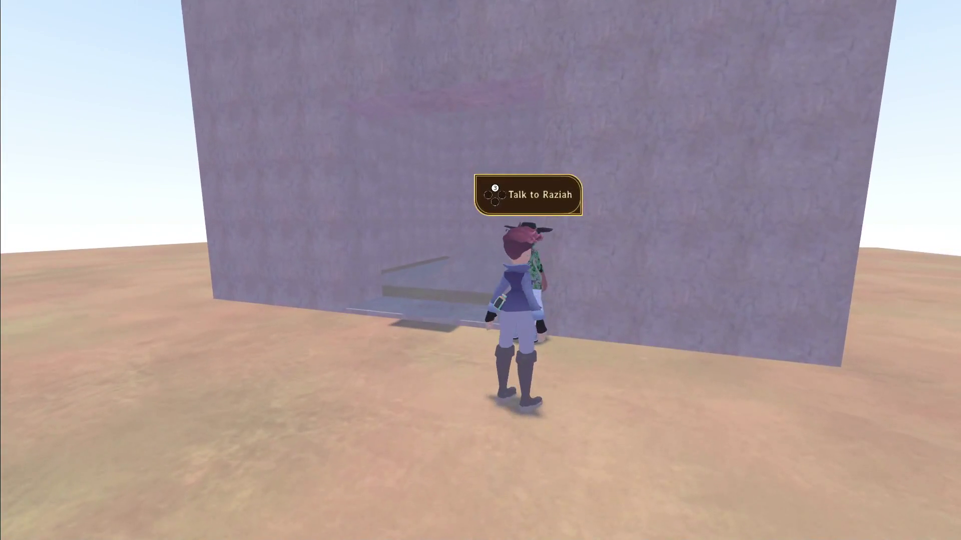
pyautogui.press('e')
pyautogui.press('Escape')
pyautogui.press('s')
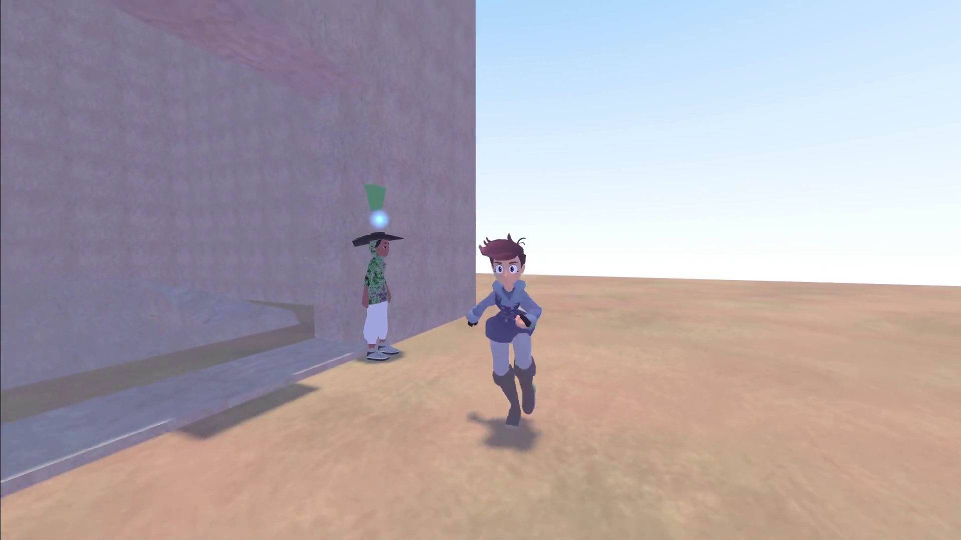
# Climb over the big wall and circle back along the pale block to Raziah.
pyautogui.press('w')
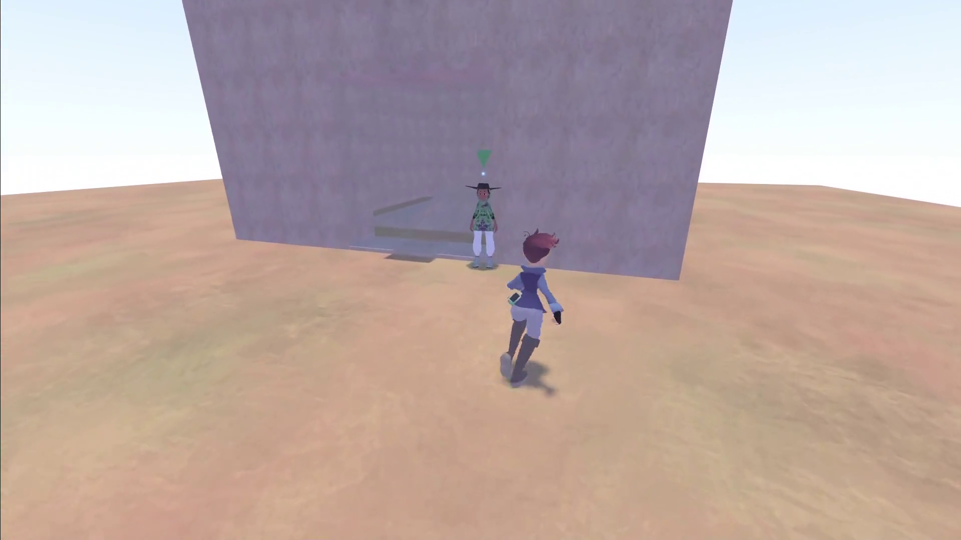
pyautogui.press('space')
pyautogui.press('w')
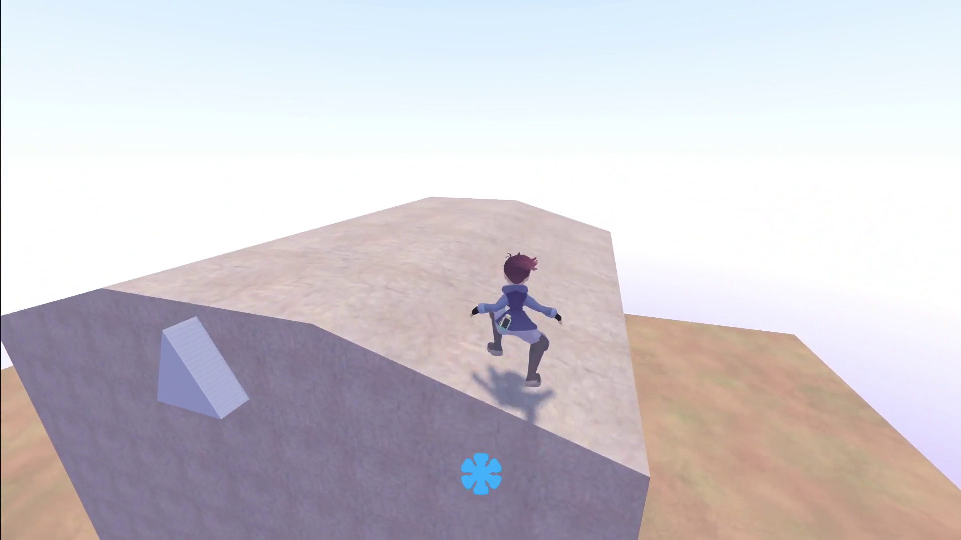
pyautogui.press('w')
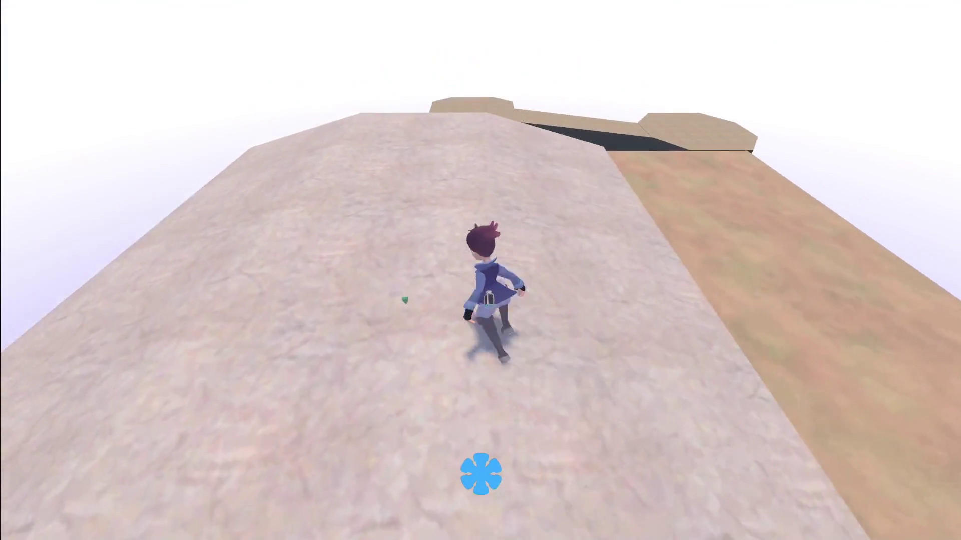
pyautogui.press('w')
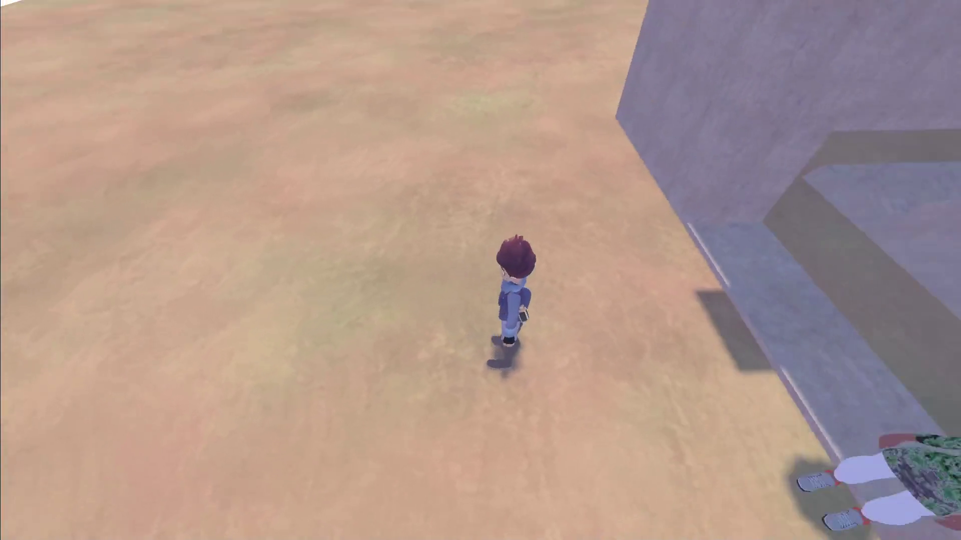
pyautogui.press('s')
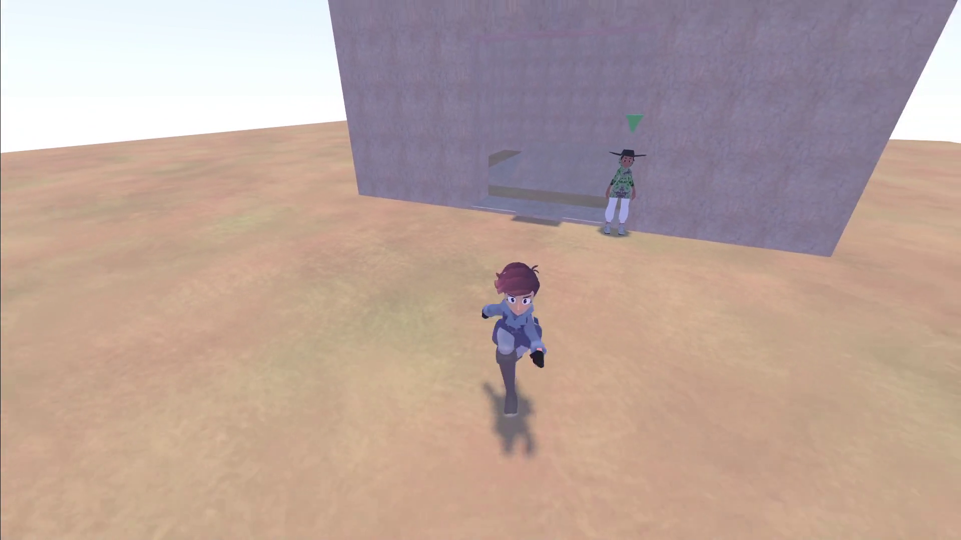
pyautogui.press('a')
pyautogui.press('w')
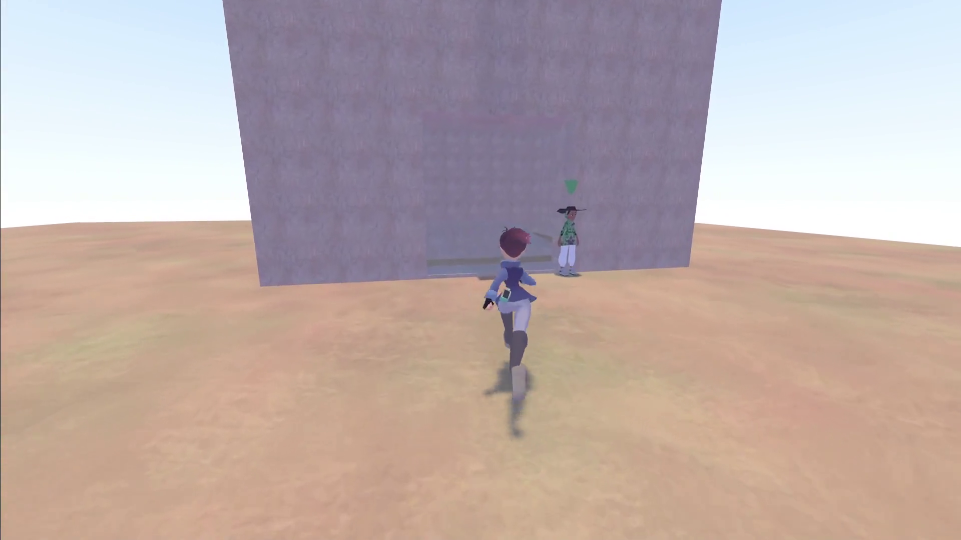
pyautogui.press('w')
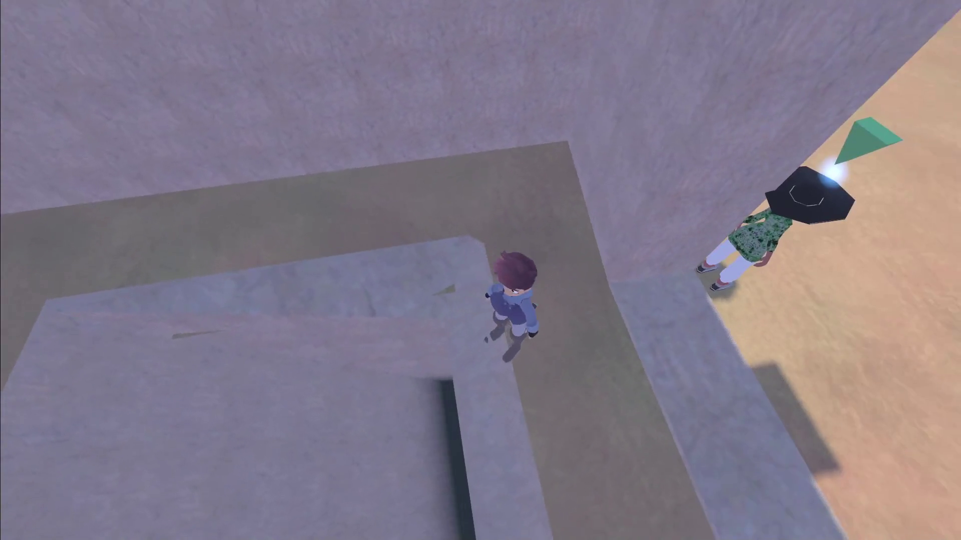
pyautogui.press('w')
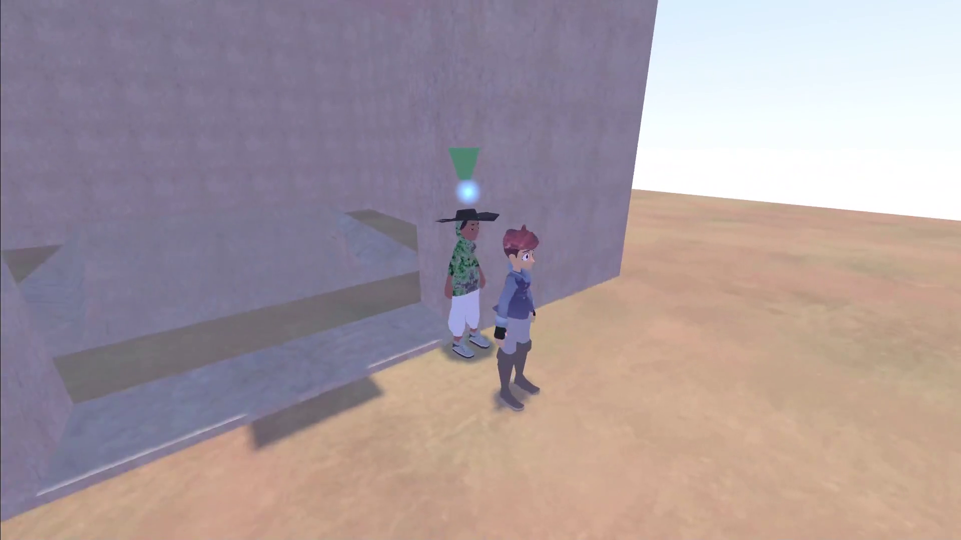
pyautogui.press('w')
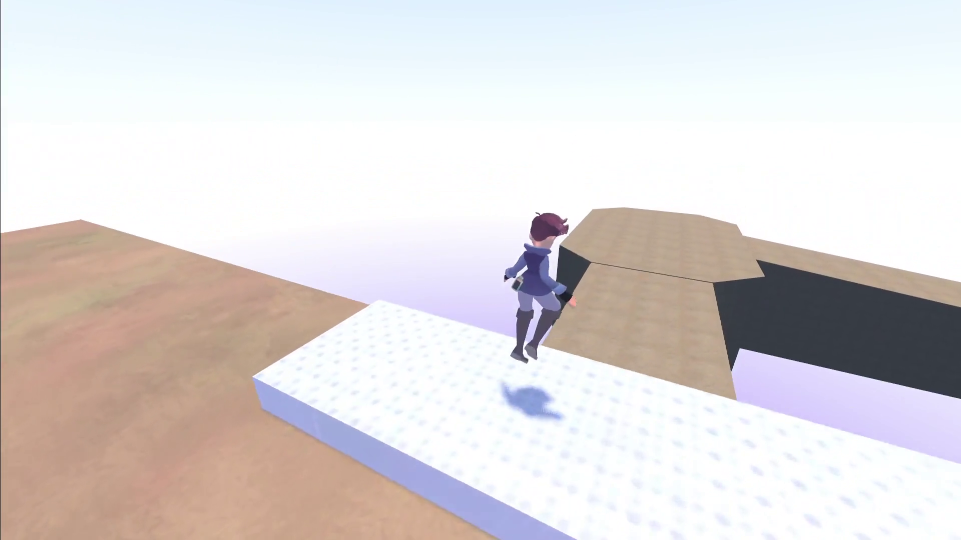
pyautogui.press('w')
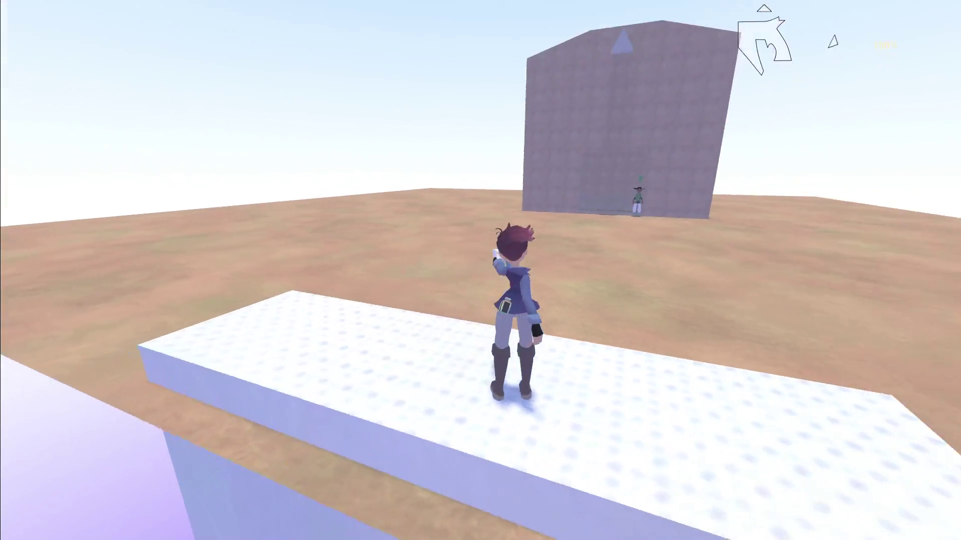
pyautogui.press('w')
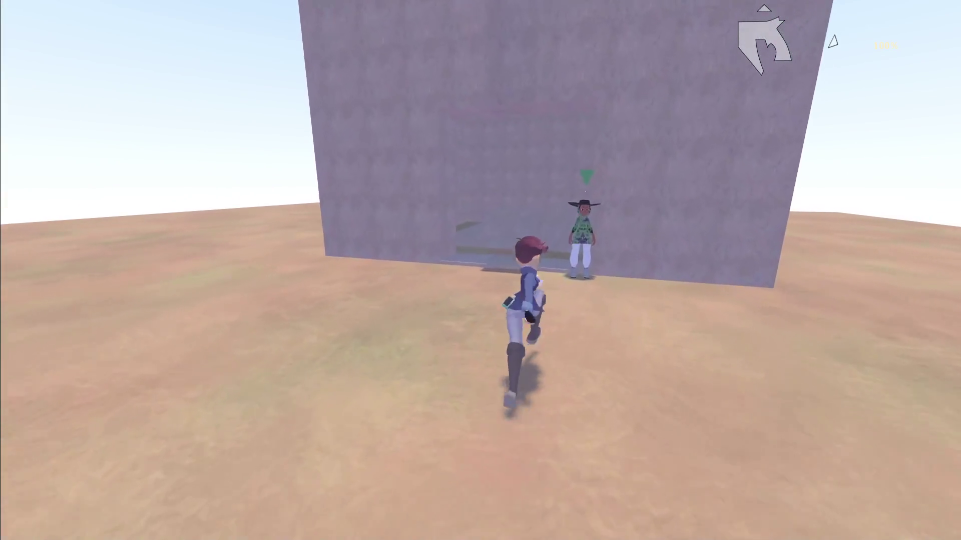
# Talk to Raziah, open Special Dialog, then Save and Quit and exit to the editor.
pyautogui.press('e')
pyautogui.press('3')
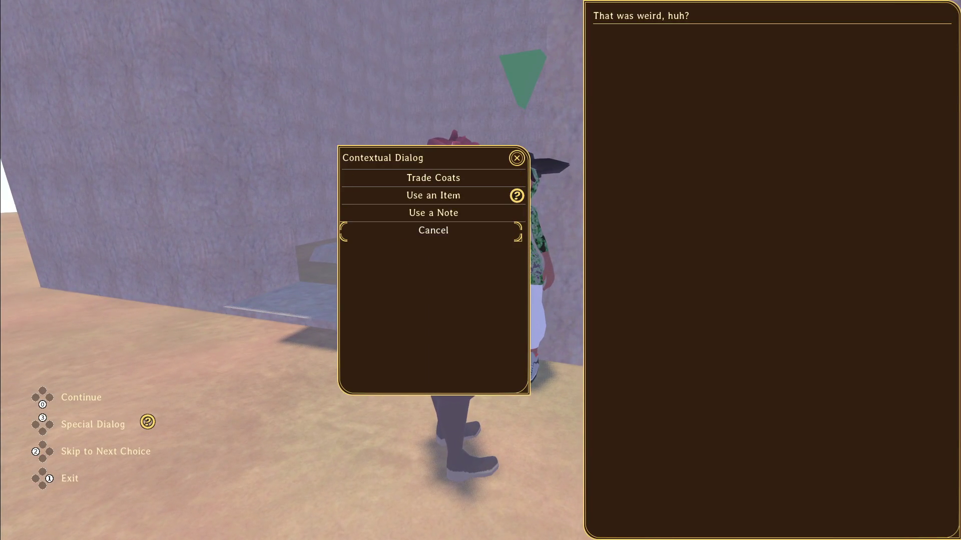
pyautogui.press('Escape')
pyautogui.press('Escape')
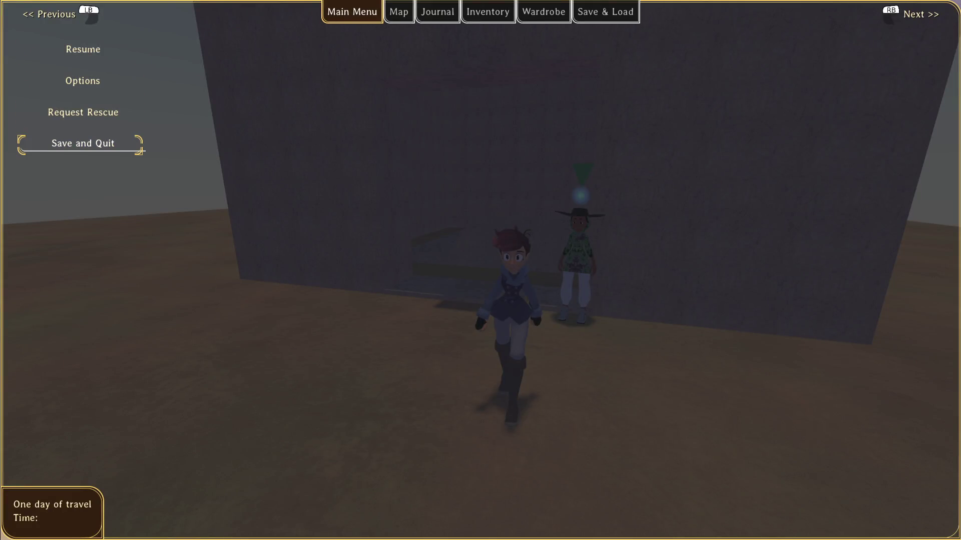
pyautogui.press('Return')
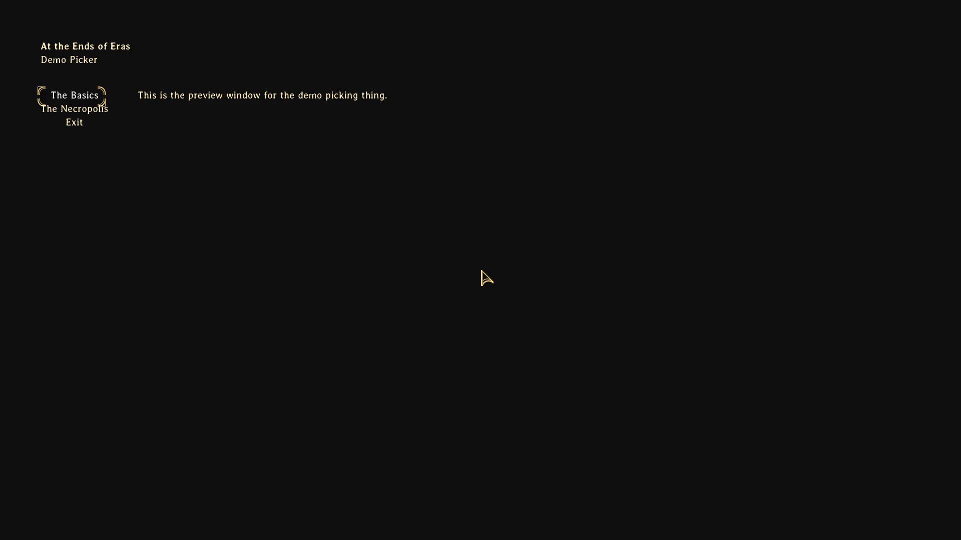
pyautogui.press('Return')
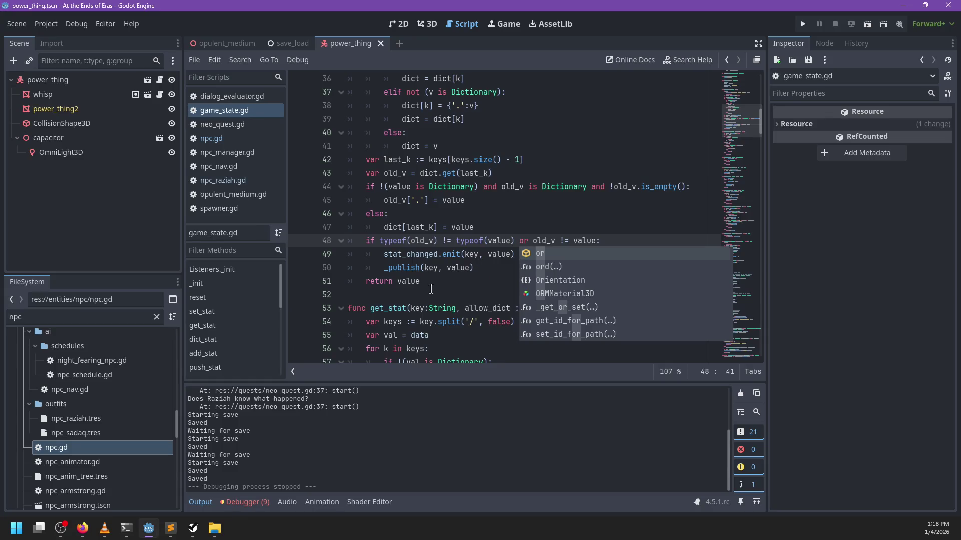
# Check the repository's changed files and delete the leftover opulent_medium .tmp scene file.
pyautogui.click(119, 531)
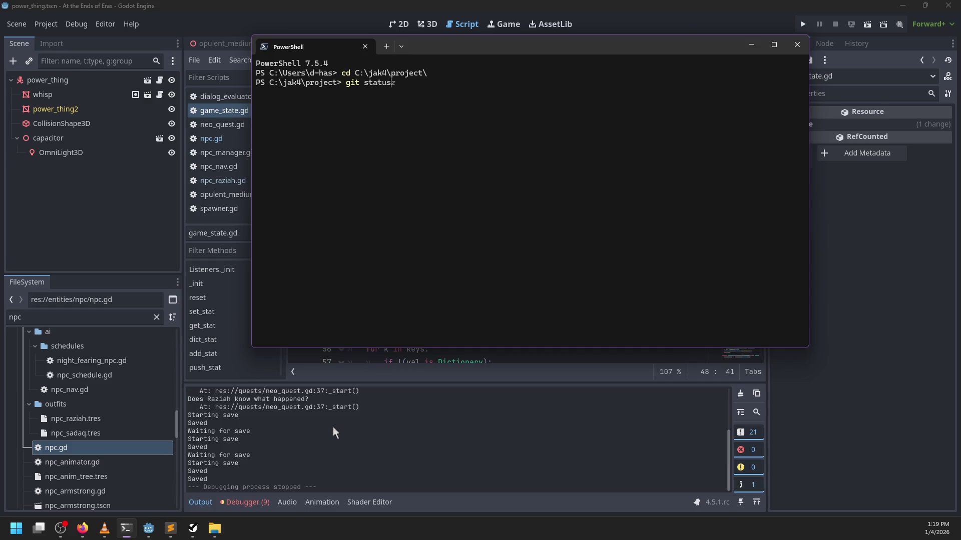
pyautogui.press('Return')
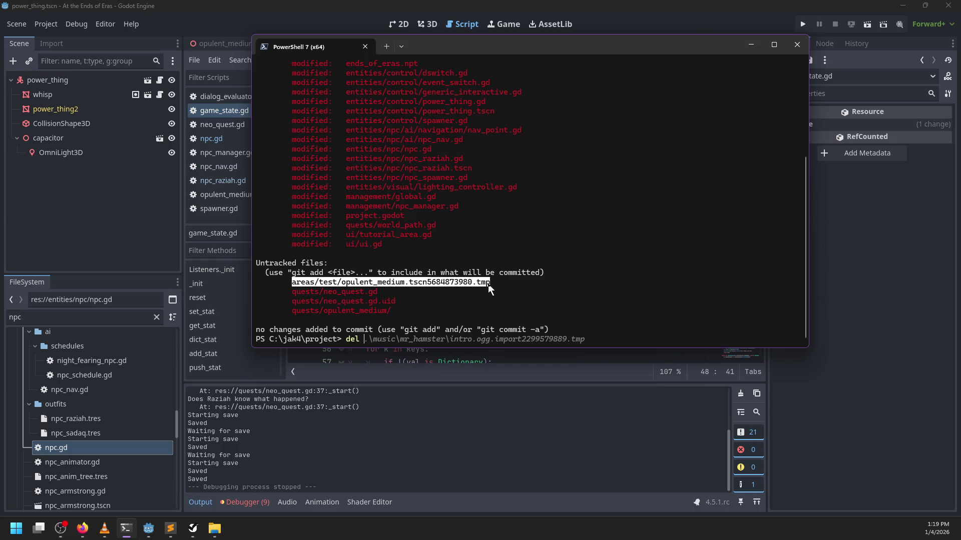
pyautogui.press('Return')
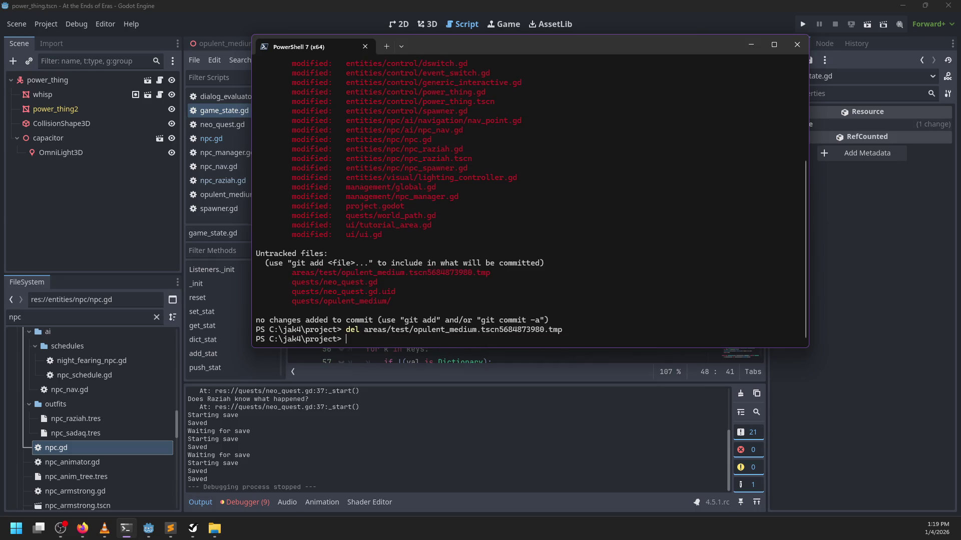
pyautogui.write('git s')
# Stage all changes with git add ., review git status, and cd into addons/np-dialog.
pyautogui.press('BackSpace')
pyautogui.write('add .')
pyautogui.press('Return')
pyautogui.write('git status')
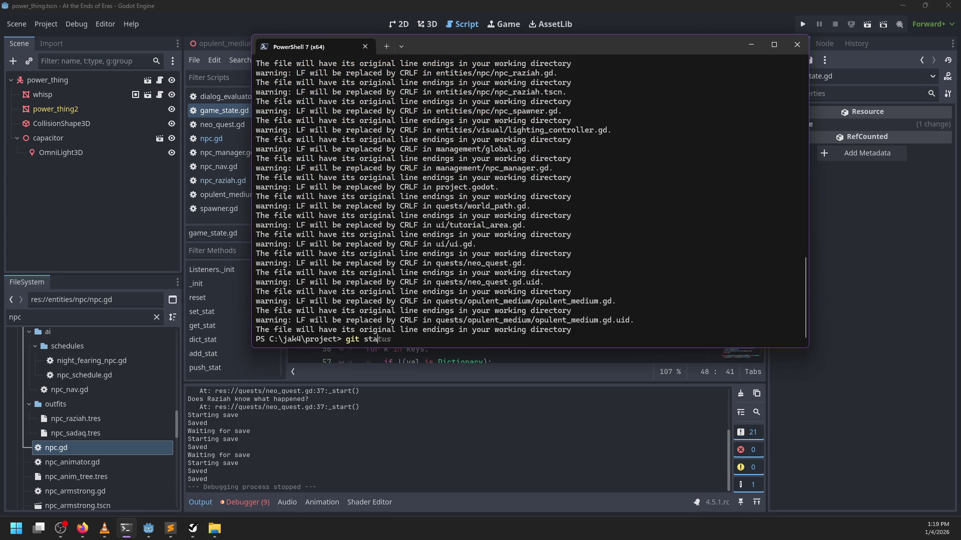
pyautogui.press('Return')
pyautogui.write('cd ')
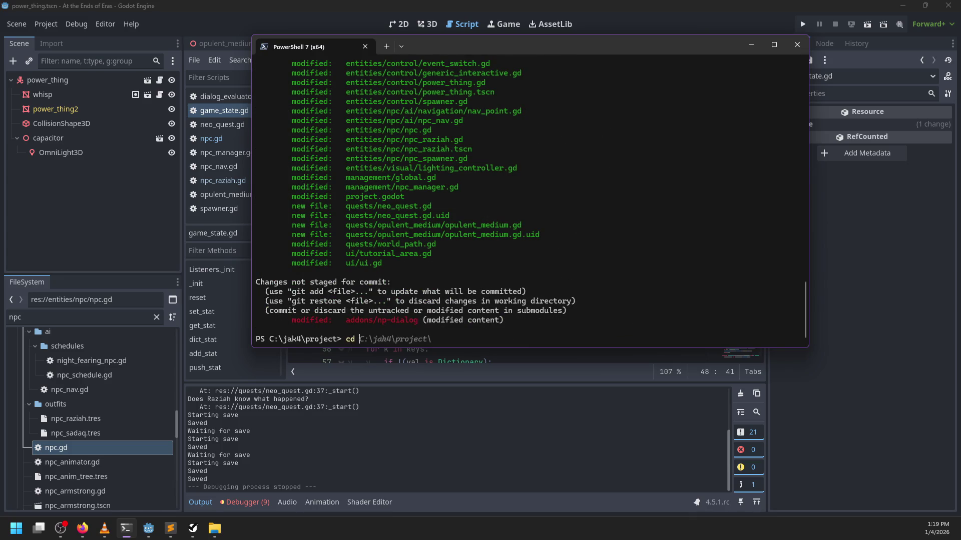
pyautogui.write('addons/np-dialog')
pyautogui.press('Return')
# Review the np-dialog git diff and commit it as "Make errors more accurate".
pyautogui.write('gitr d')
pyautogui.press('BackSpace')
pyautogui.press('BackSpace')
pyautogui.press('BackSpace')
pyautogui.write('diff')
pyautogui.press('Return')
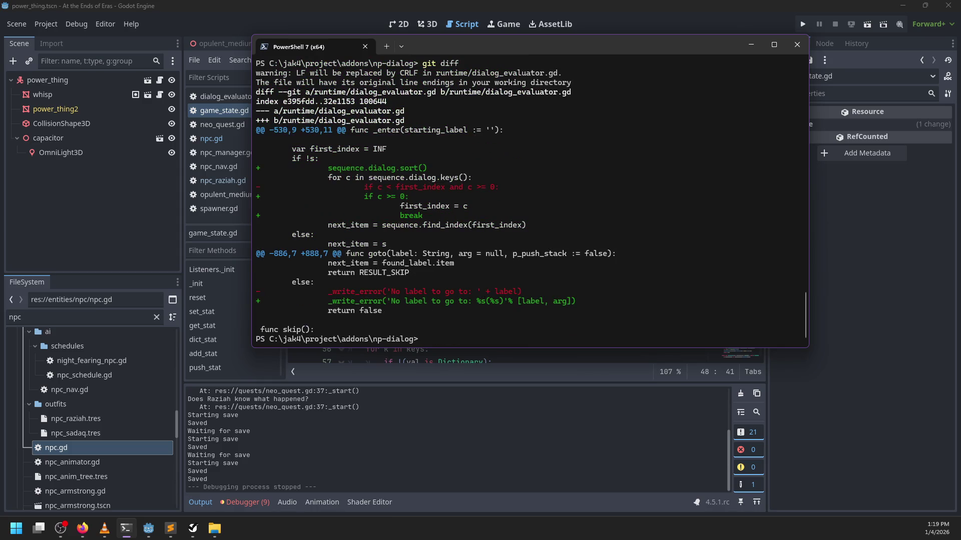
pyautogui.write('git commit')
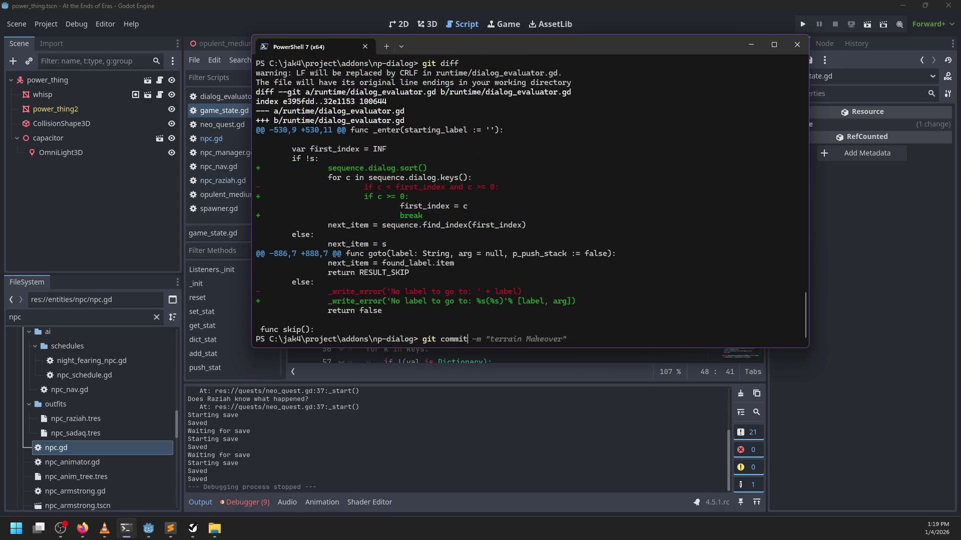
pyautogui.write(' -m "Make ')
pyautogui.write('errors more ')
pyautogui.write('accurate"')
pyautogui.press('Return')
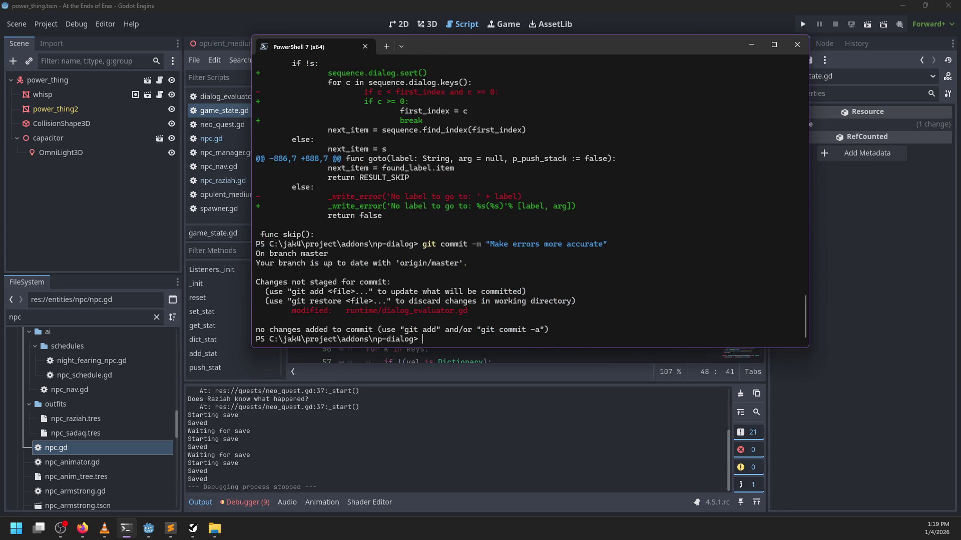
# Recommit all modified addon files with -am, git push, and cd back to the project root.
pyautogui.scroll(6, 454, 262)
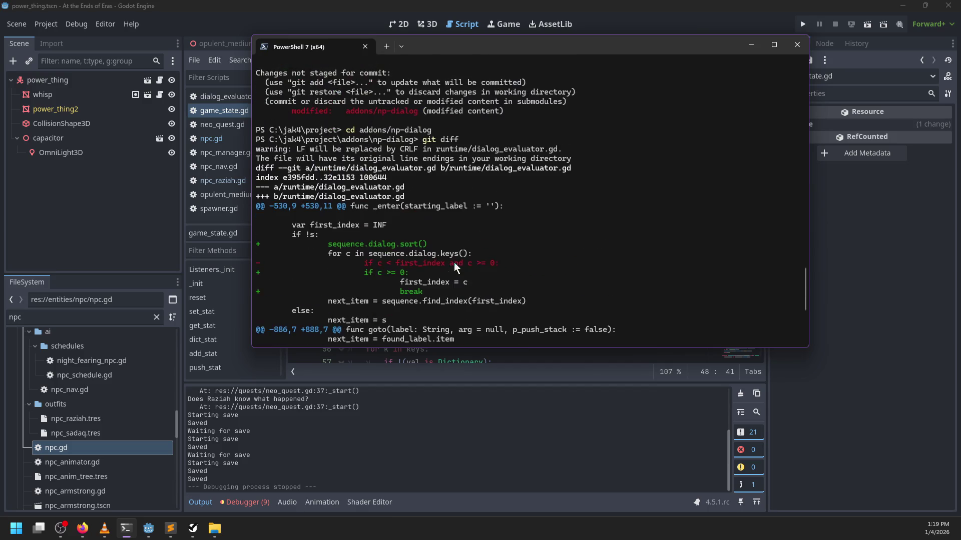
pyautogui.scroll(-5, 479, 275)
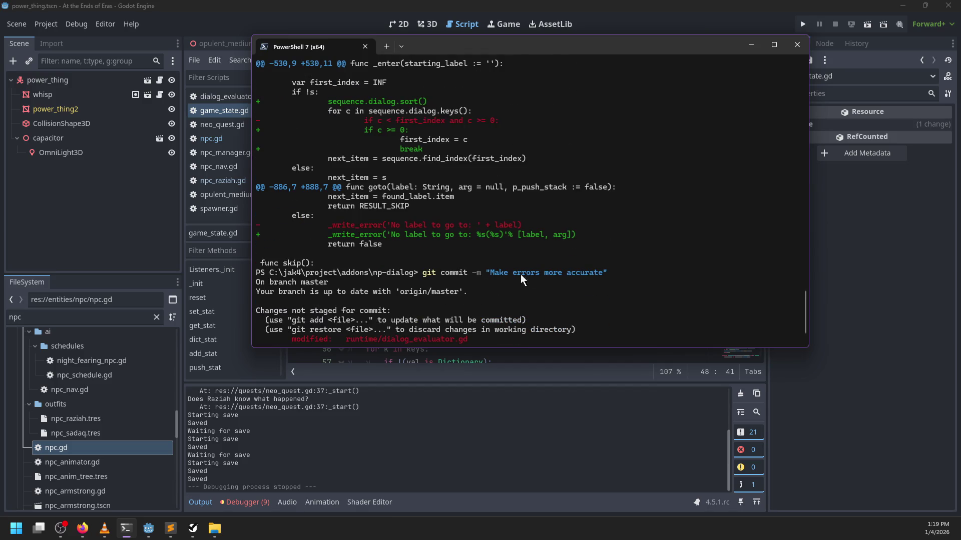
pyautogui.scroll(-1, 539, 274)
pyautogui.press('Up')
pyautogui.write('a')
pyautogui.press('Return')
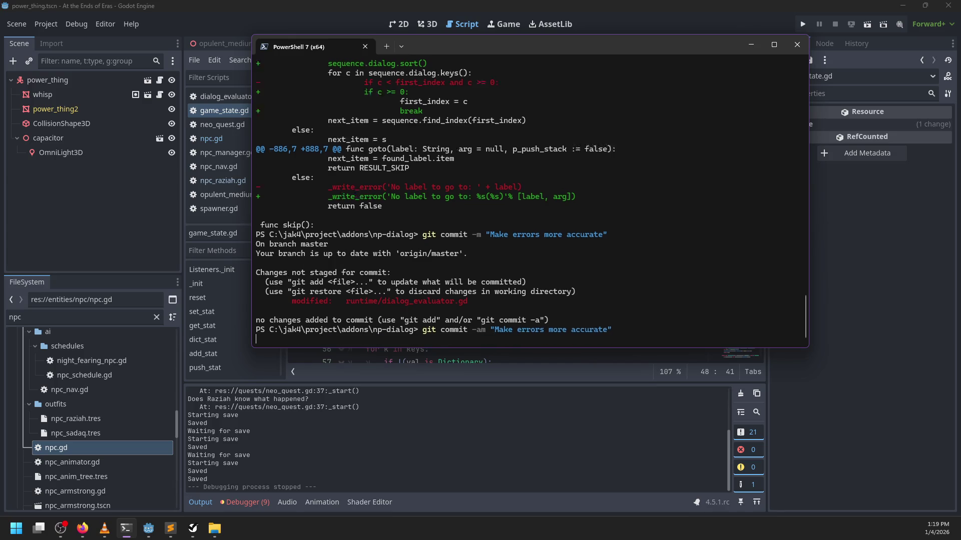
pyautogui.write('git push')
pyautogui.press('Return')
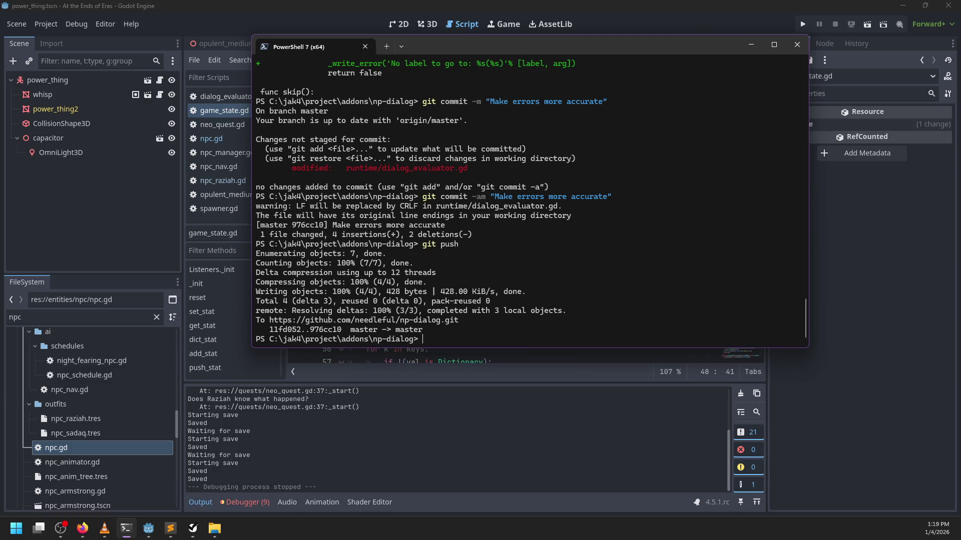
pyautogui.write('cd ../..')
pyautogui.press('Return')
# Check git status and stage all project changes with git add.
pyautogui.write('git status')
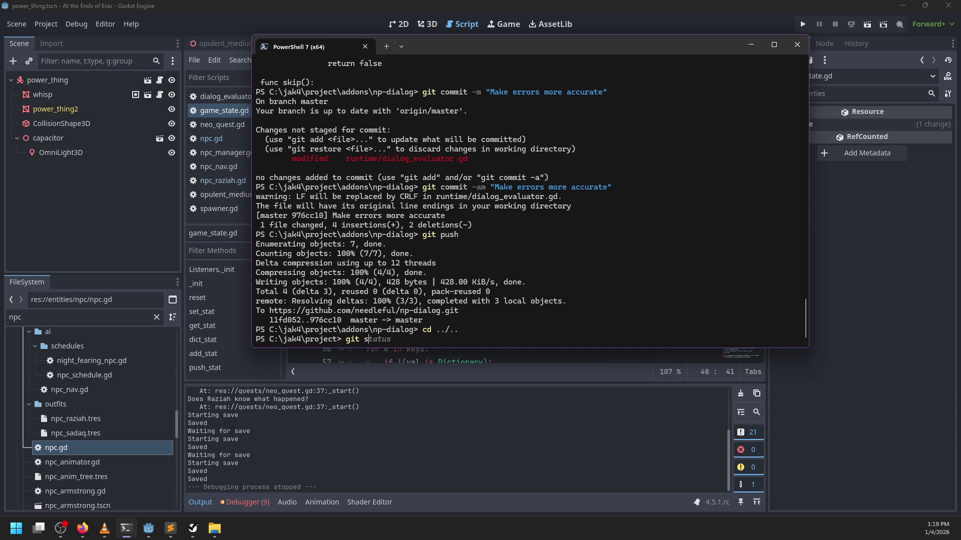
pyautogui.press('Return')
pyautogui.write('git add .')
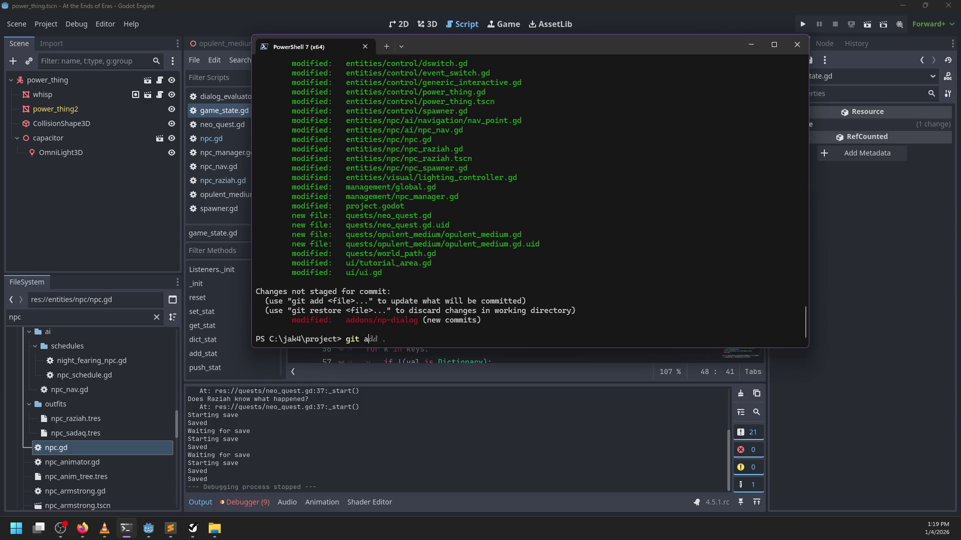
pyautogui.press('Return')
pyautogui.scroll(12, 476, 290)
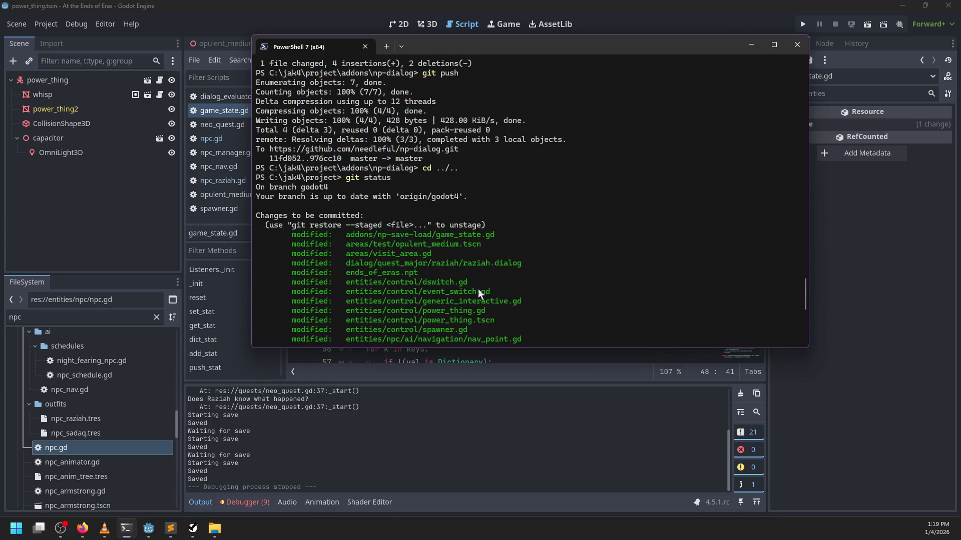
pyautogui.scroll(-11, 476, 290)
pyautogui.scroll(-1, 475, 294)
# Commit the staged changes with the message "A quest is implemented".
pyautogui.write('git co')
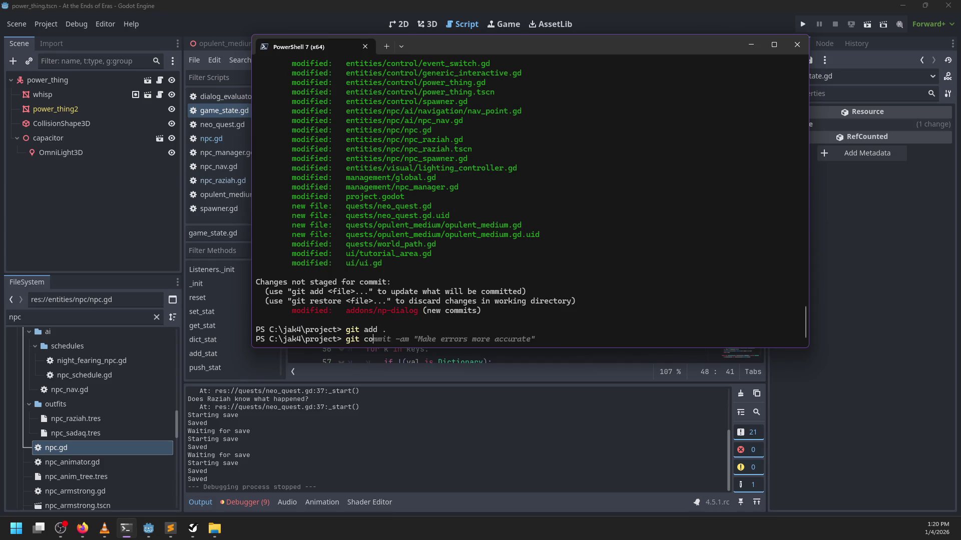
pyautogui.write('mmit -m ":')
pyautogui.press('BackSpace')
pyautogui.write('A quest is implemented"')
pyautogui.press('Return')
# Push the commit to GitHub and the drive and drive2 backup remotes.
pyautogui.write('git push')
pyautogui.press('Right')
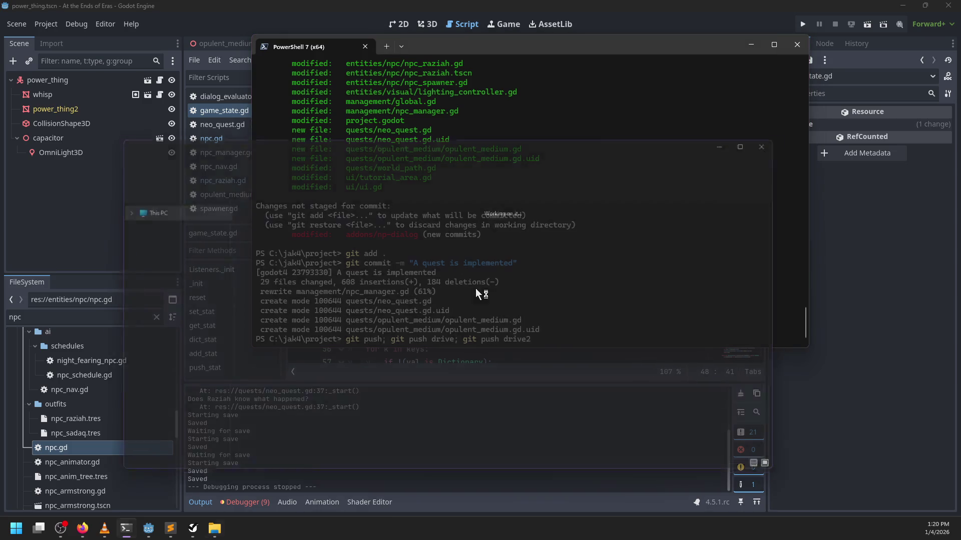
pyautogui.press('super+e')
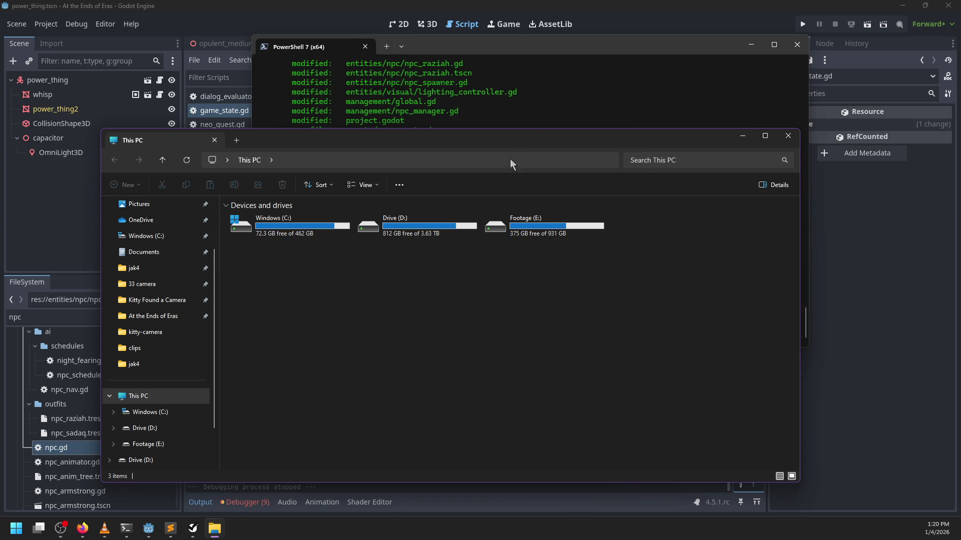
pyautogui.click(439, 42)
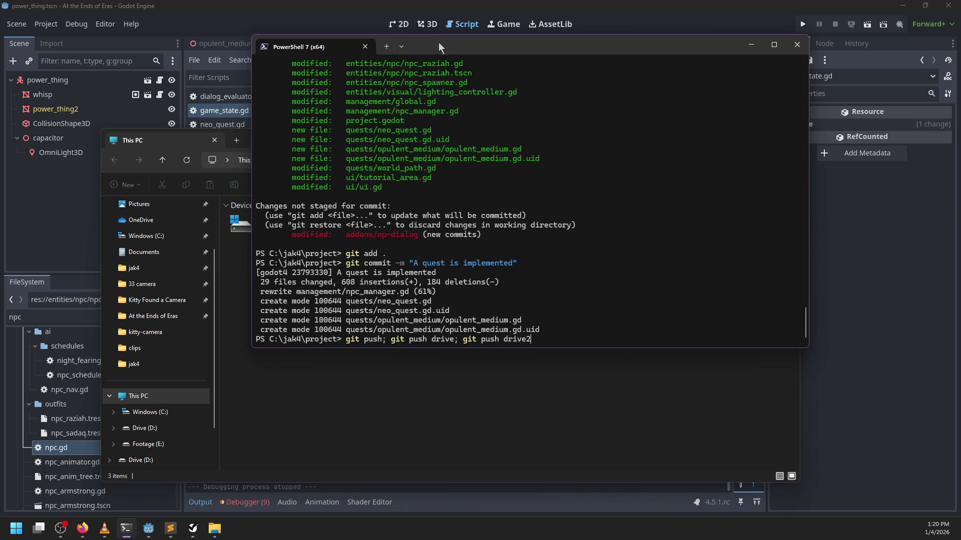
pyautogui.press('Return')
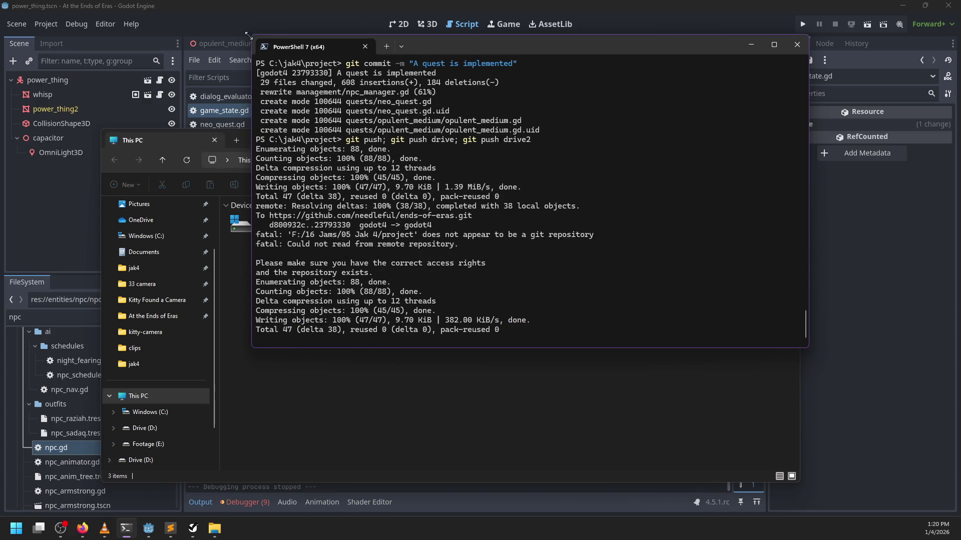
pyautogui.click(190, 140)
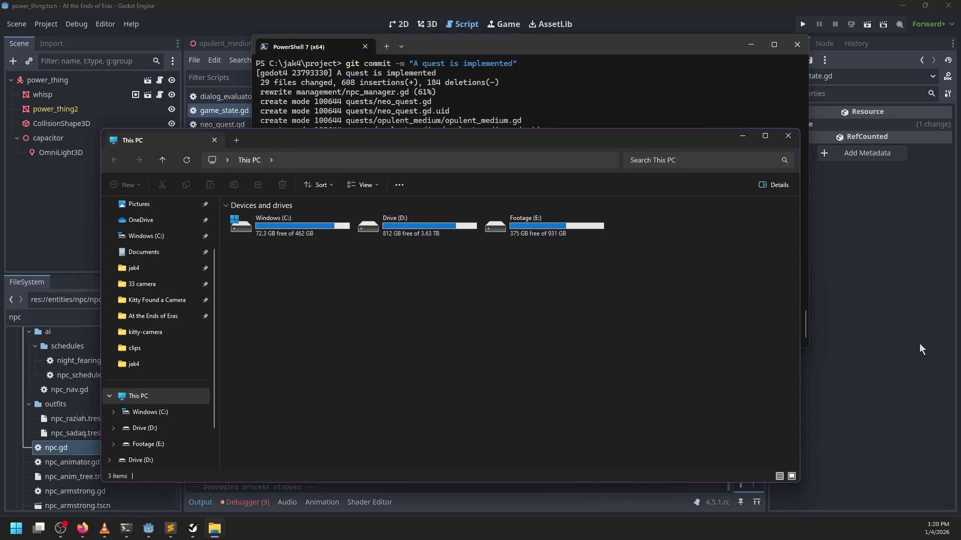
pyautogui.click(193, 528)
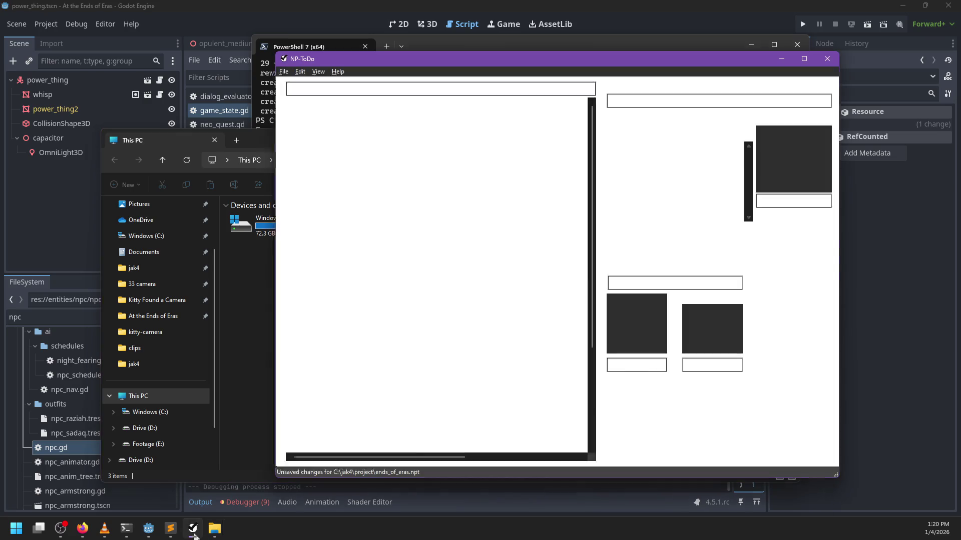
# Mark 'Do something at a destination' and 'Make all controls depend on a quest' completed.
pyautogui.click(350, 176)
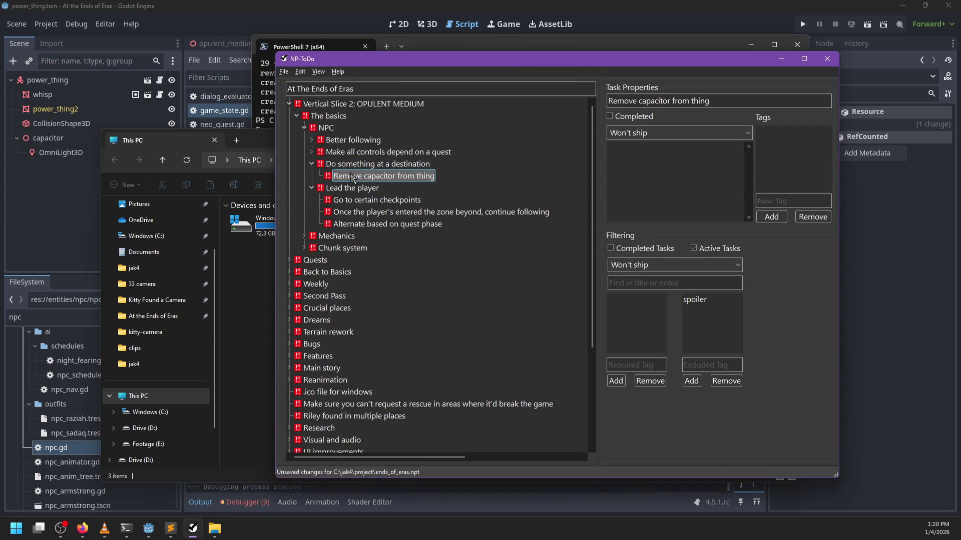
pyautogui.rightClick(359, 164)
pyautogui.click(359, 165)
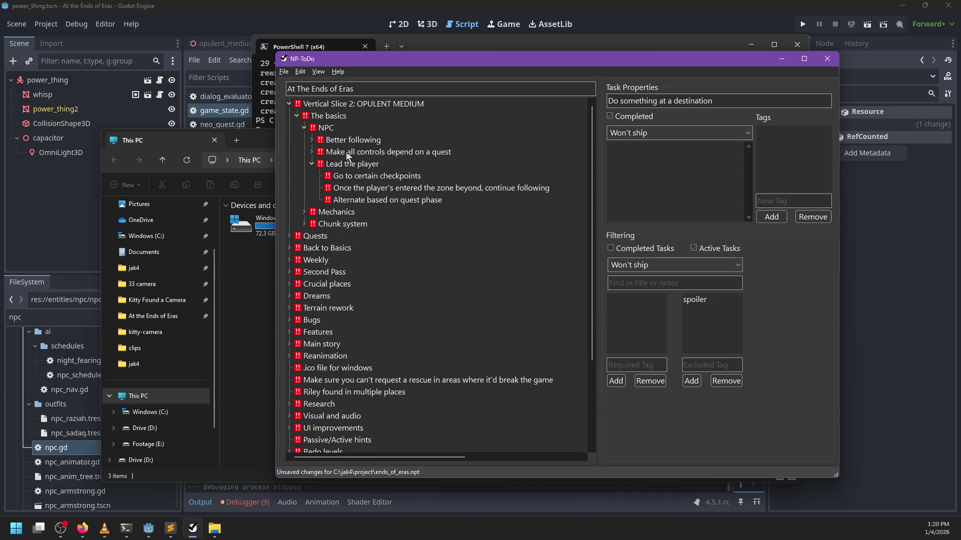
pyautogui.click(312, 151)
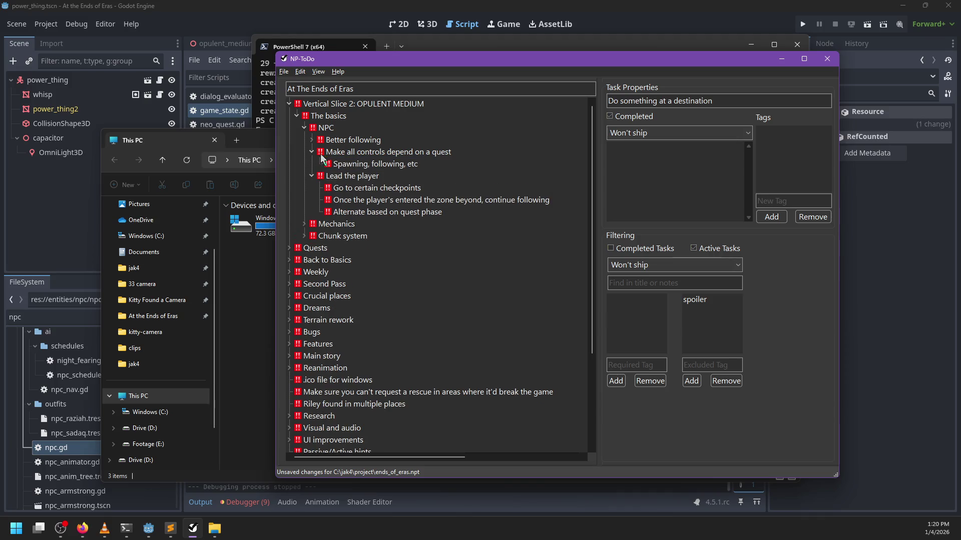
pyautogui.click(364, 163)
pyautogui.rightClick(352, 155)
pyautogui.click(373, 160)
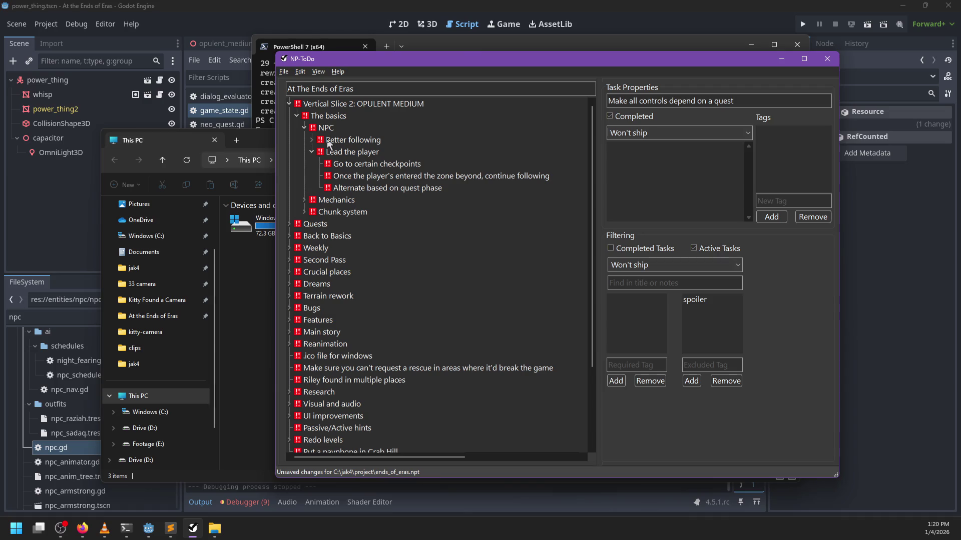
# Look into the Better following and Per-chunk navmesh subtasks of the NPC group.
pyautogui.click(312, 140)
pyautogui.click(319, 152)
pyautogui.click(320, 151)
pyautogui.click(325, 128)
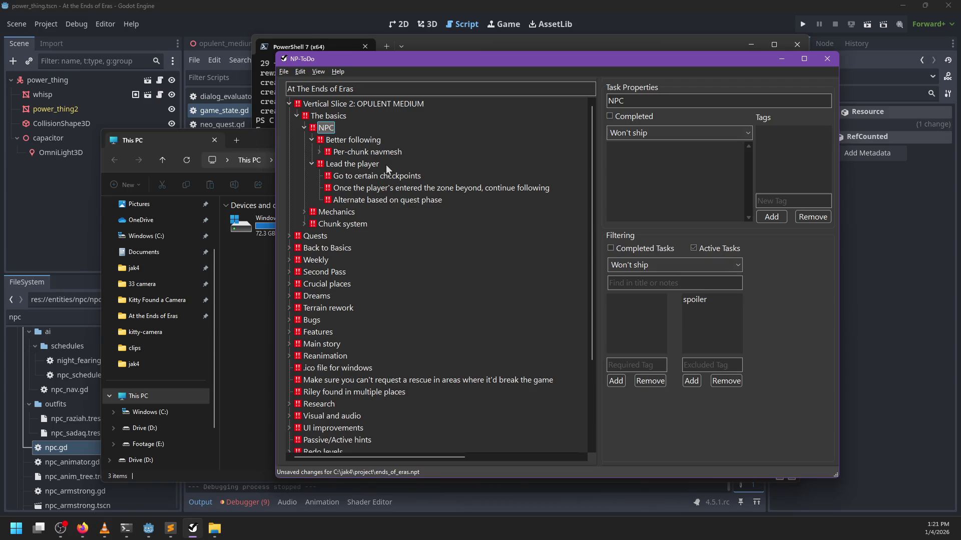
# Step through the Chunk system tasks, including Loading/unloading the chunks and Split out areas.
pyautogui.press('Up')
pyautogui.press('Down')
pyautogui.press('Down')
pyautogui.press('Down')
pyautogui.press('Down')
pyautogui.press('Right')
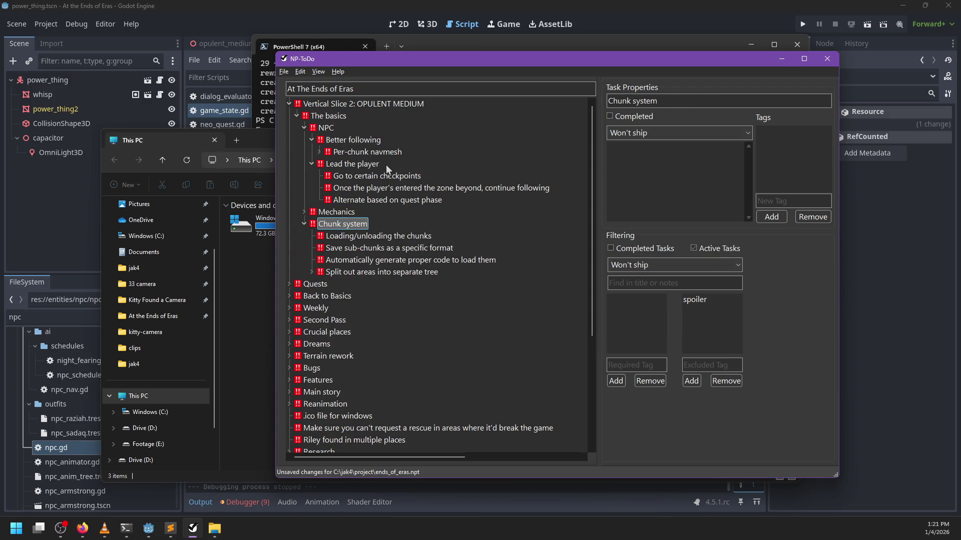
pyautogui.press('Up')
pyautogui.press('Right')
pyautogui.press('Down')
pyautogui.press('Down')
pyautogui.press('Down')
pyautogui.press('Down')
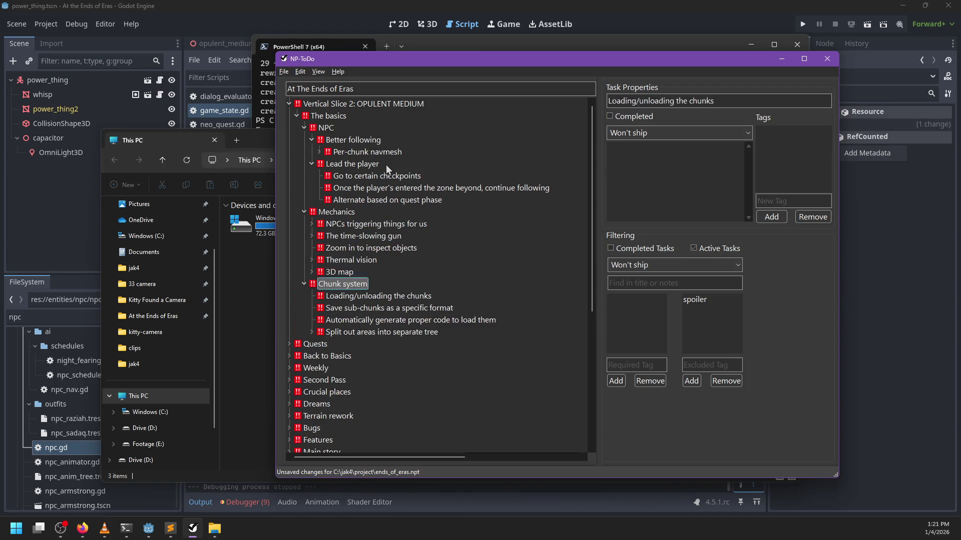
pyautogui.press('Down')
pyautogui.press('Down')
pyautogui.press('Down')
pyautogui.press('Up')
pyautogui.press('Up')
pyautogui.press('Up')
pyautogui.press('Down')
pyautogui.press('Down')
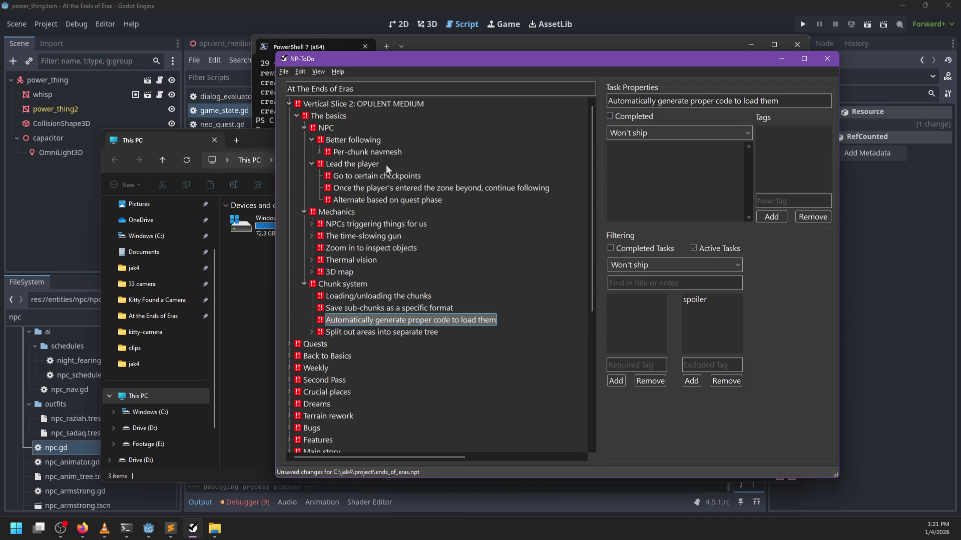
pyautogui.press('Down')
pyautogui.press('Right')
pyautogui.press('Left')
# Browse the Mechanics tasks: 3D map, Thermal vision and the time-slowing gun, then return to Godot.
pyautogui.press('Up')
pyautogui.press('Up')
pyautogui.press('Up')
pyautogui.press('Up')
pyautogui.press('Right')
pyautogui.press('Left')
pyautogui.press('Up')
pyautogui.press('Right')
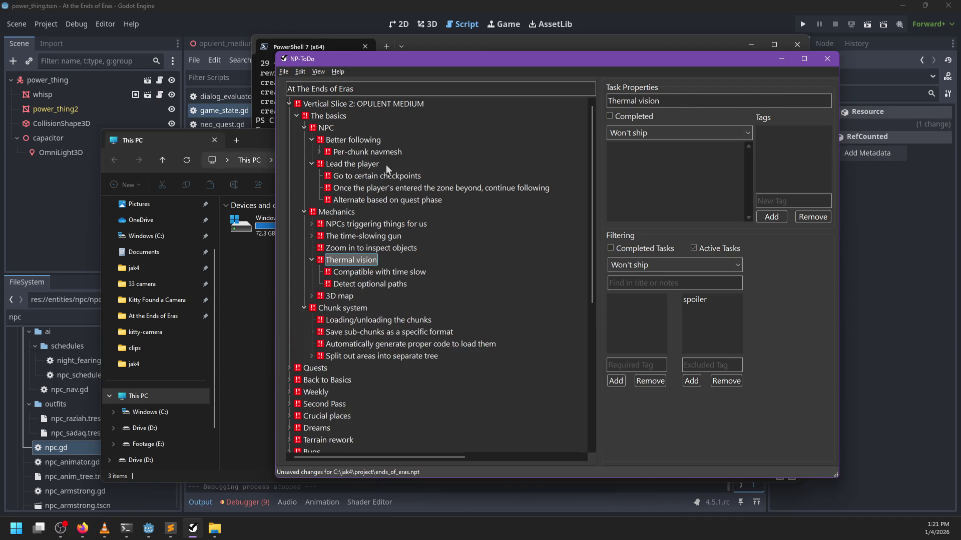
pyautogui.press('Left')
pyautogui.press('Up')
pyautogui.press('Up')
pyautogui.press('Right')
pyautogui.press('Left')
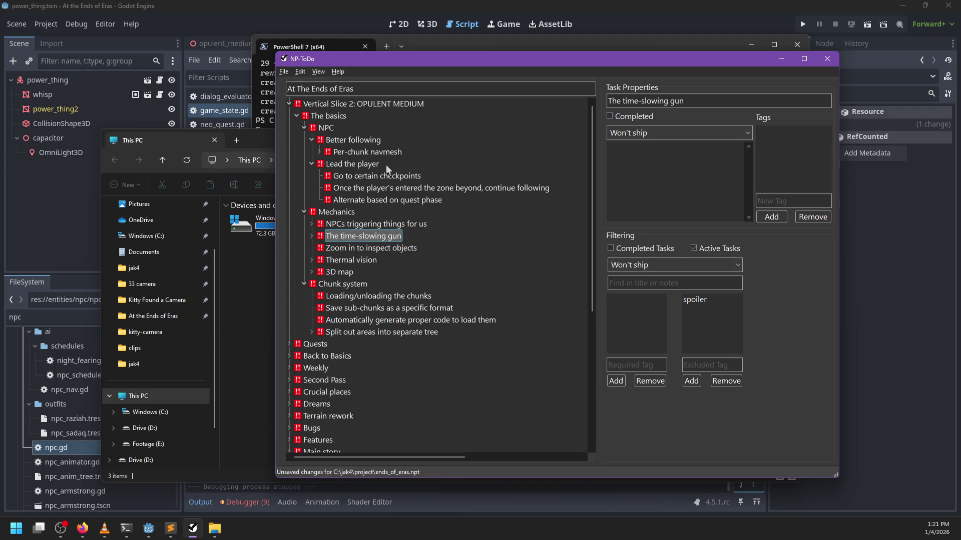
pyautogui.click(410, 24)
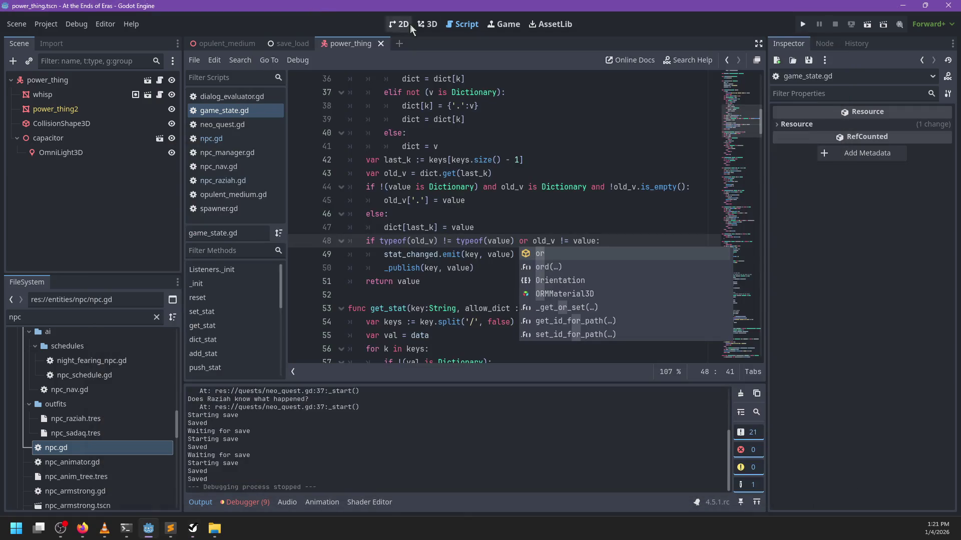
# Open the opulent_medium scene in 3D and view the room and exit doorway.
pyautogui.click(433, 21)
pyautogui.click(226, 44)
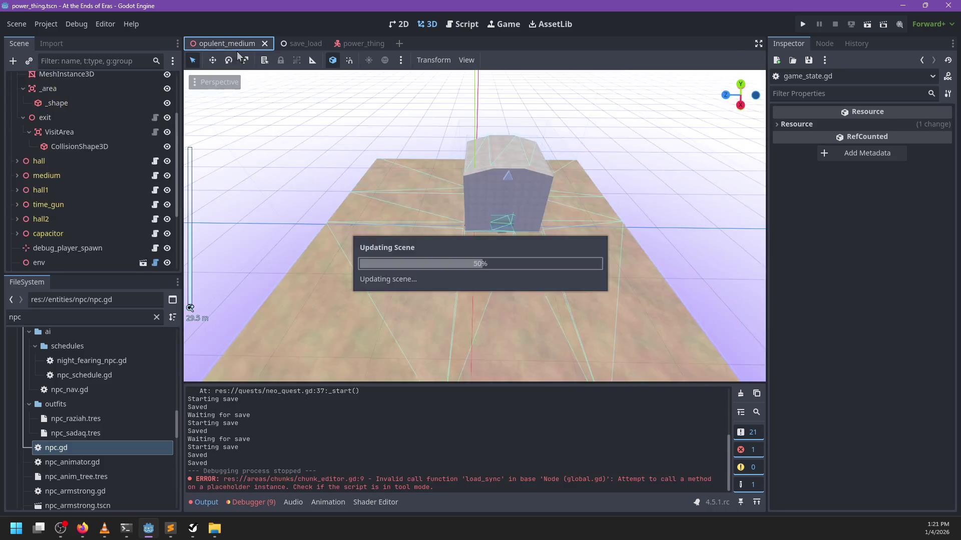
pyautogui.scroll(10, 459, 289)
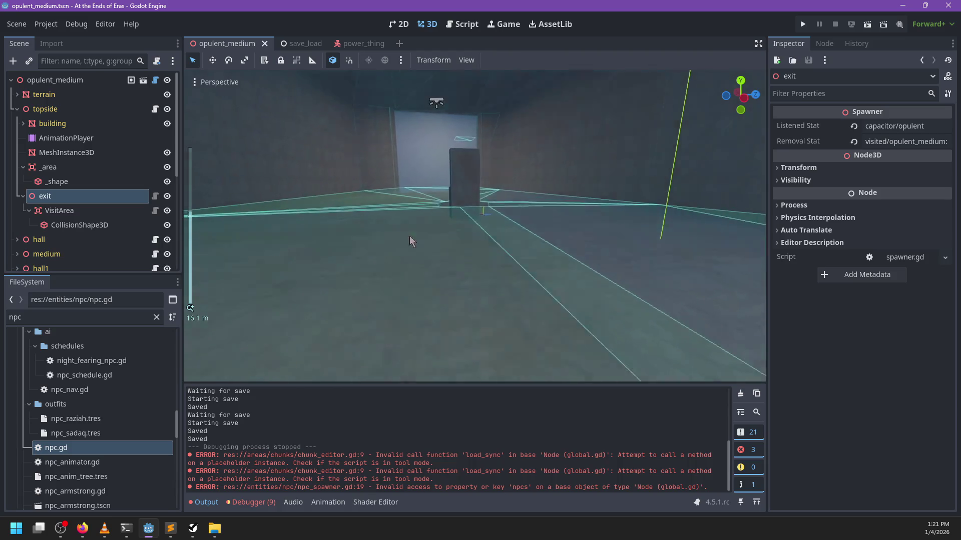
pyautogui.scroll(5, 411, 225)
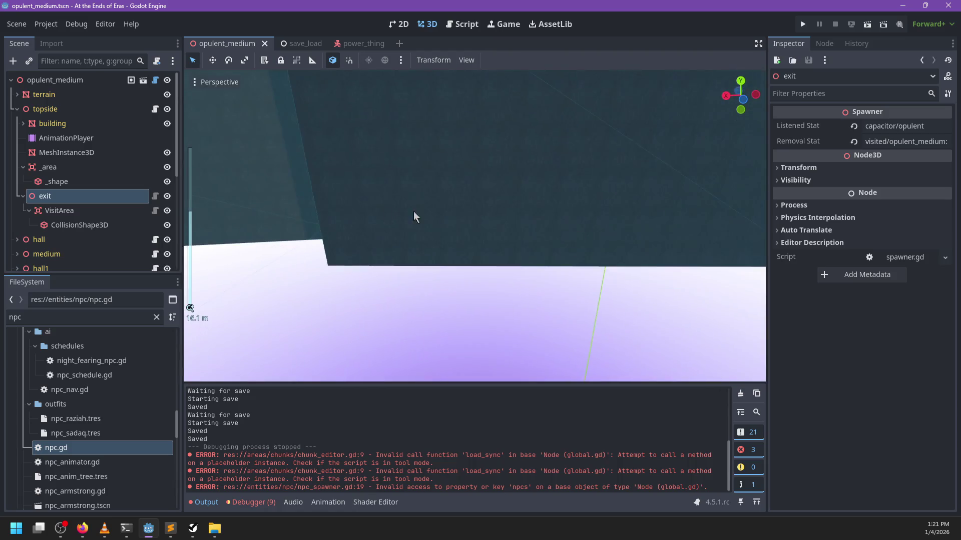
pyautogui.scroll(-6, 584, 238)
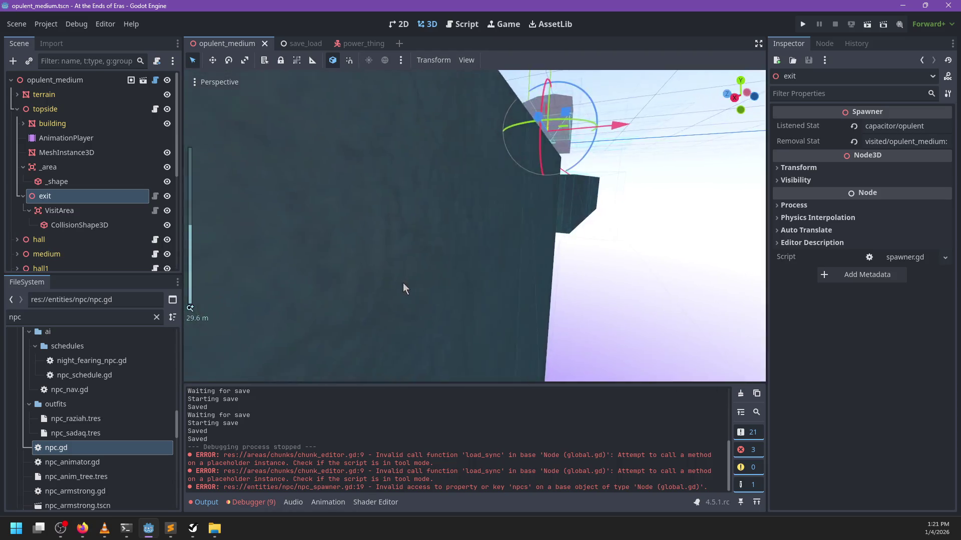
pyautogui.moveTo(403, 289)
pyautogui.mouseDown()
pyautogui.moveTo(582, 264)
pyautogui.moveTo(298, 190)
pyautogui.mouseUp()
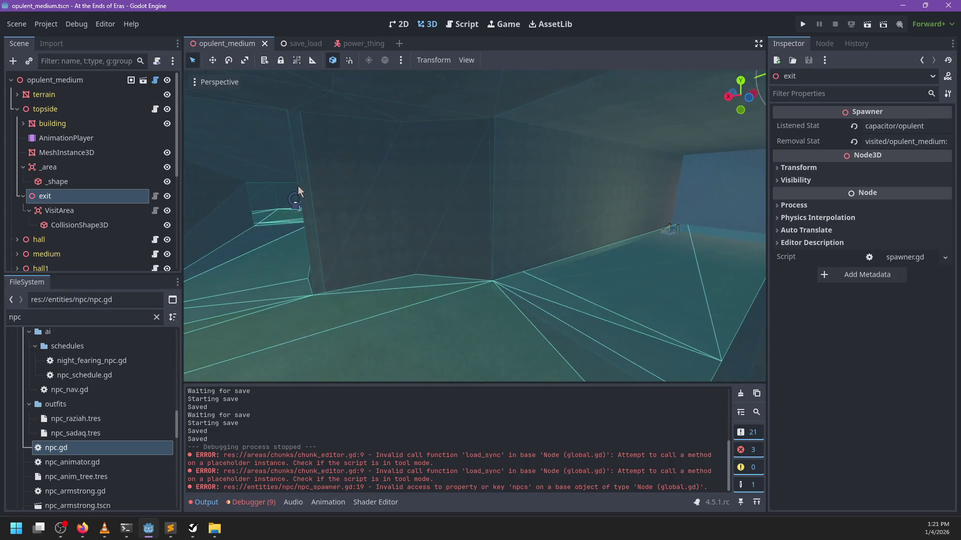
pyautogui.moveTo(520, 254)
pyautogui.mouseDown()
pyautogui.moveTo(610, 258)
pyautogui.moveTo(526, 261)
pyautogui.moveTo(568, 254)
pyautogui.mouseUp()
pyautogui.scroll(-5, 553, 256)
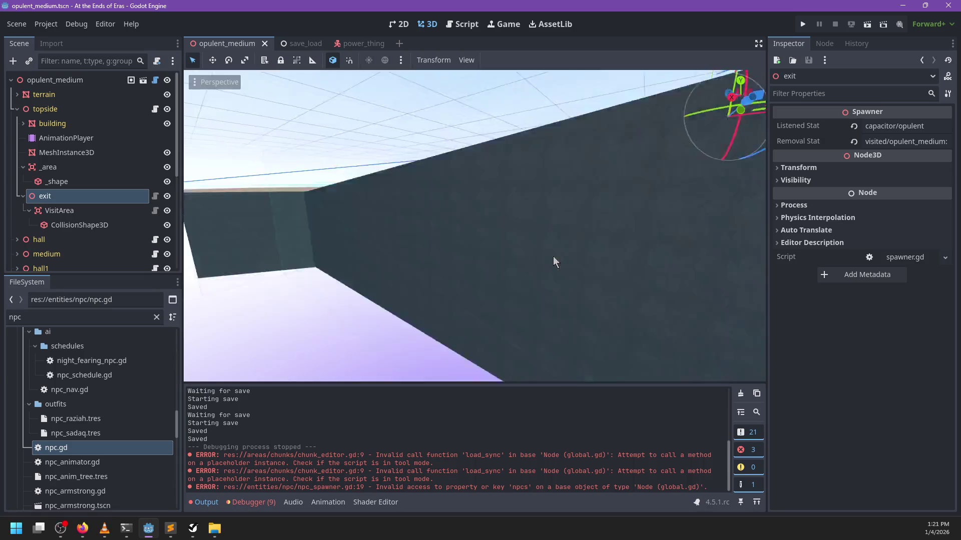
# Hide and re-show the capacitor while inspecting the capacitor room, then save the scene.
pyautogui.click(365, 233)
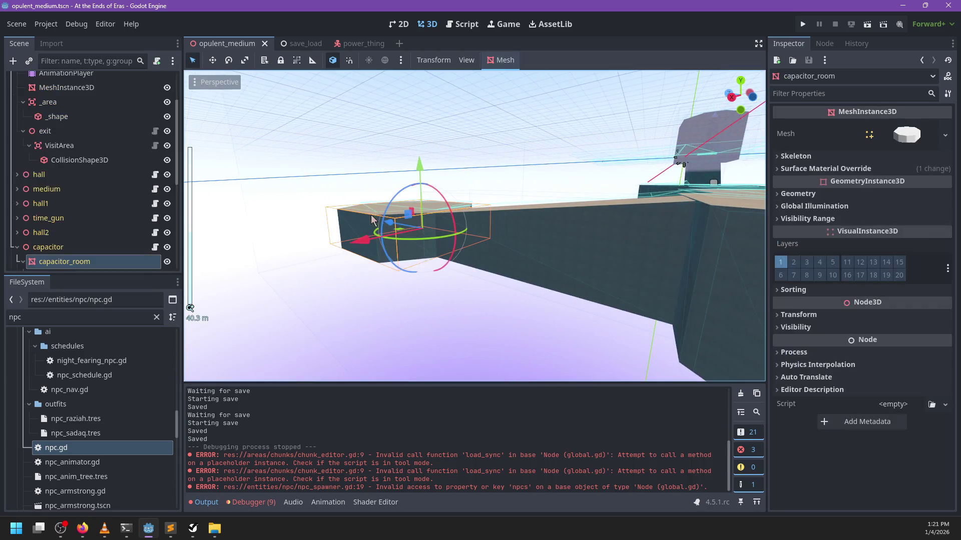
pyautogui.click(167, 247)
pyautogui.moveTo(189, 247)
pyautogui.mouseDown()
pyautogui.moveTo(546, 269)
pyautogui.moveTo(557, 290)
pyautogui.moveTo(426, 301)
pyautogui.mouseUp()
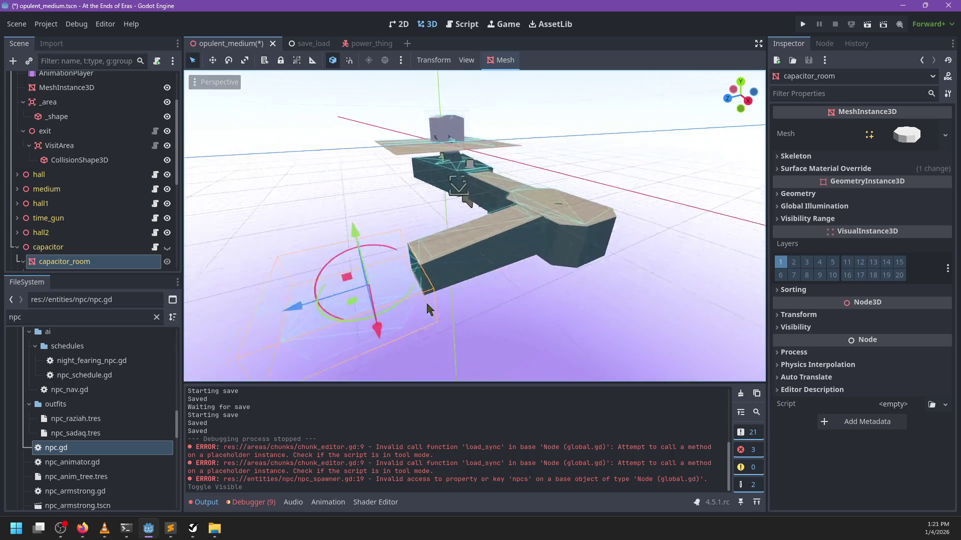
pyautogui.scroll(10, 497, 256)
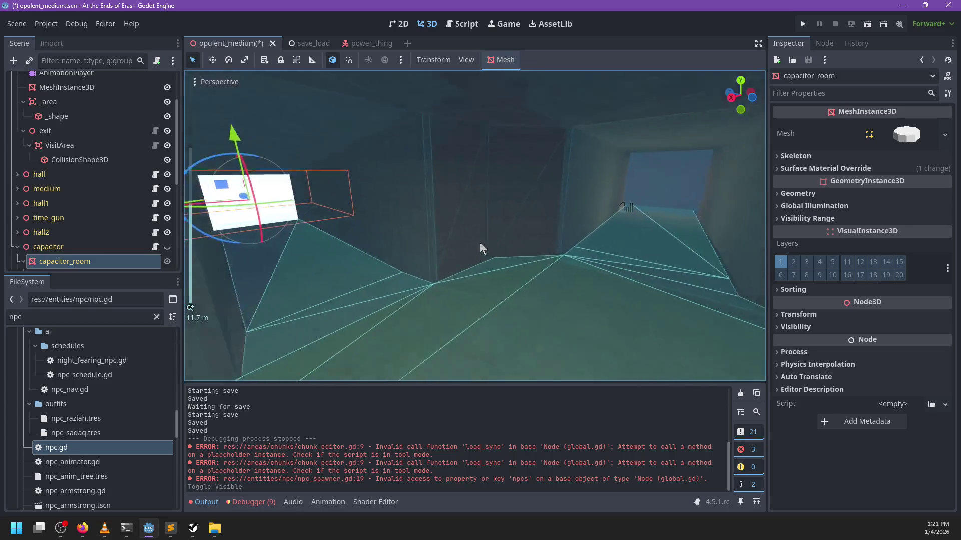
pyautogui.moveTo(479, 243)
pyautogui.mouseDown()
pyautogui.moveTo(458, 227)
pyautogui.moveTo(450, 242)
pyautogui.moveTo(404, 210)
pyautogui.mouseUp()
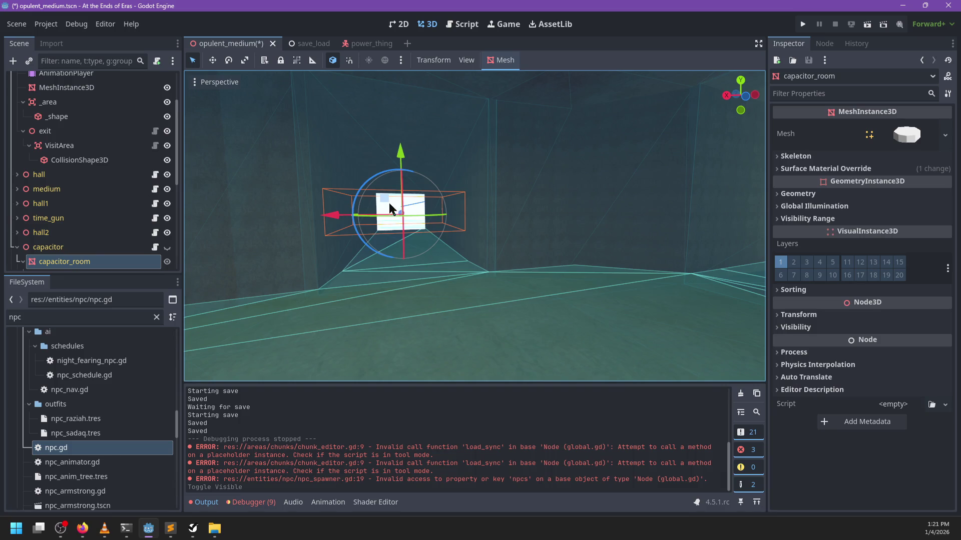
pyautogui.moveTo(418, 261)
pyautogui.mouseDown()
pyautogui.moveTo(557, 236)
pyautogui.moveTo(300, 231)
pyautogui.mouseUp()
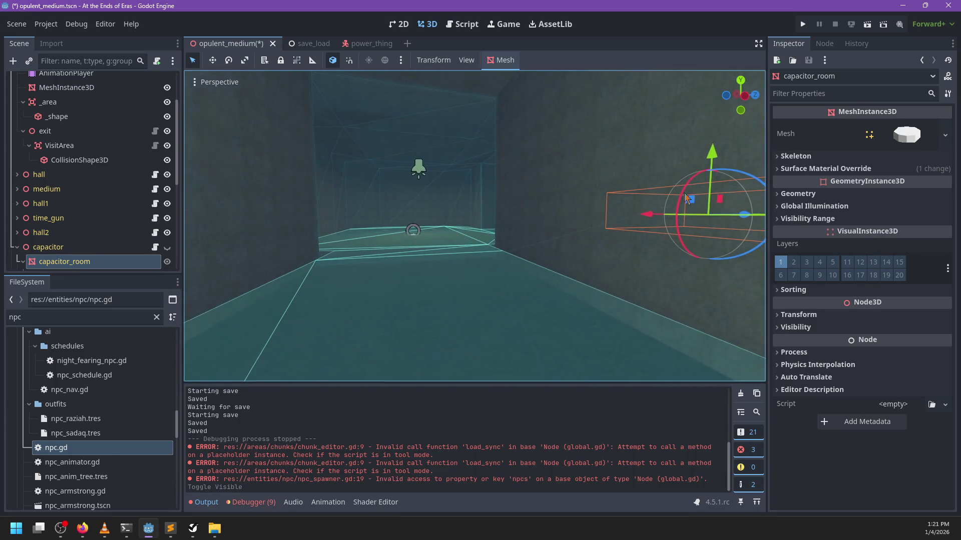
pyautogui.click(167, 247)
pyautogui.scroll(-5, 494, 221)
pyautogui.moveTo(319, 246)
pyautogui.mouseDown()
pyautogui.moveTo(557, 267)
pyautogui.moveTo(415, 244)
pyautogui.moveTo(485, 256)
pyautogui.mouseUp()
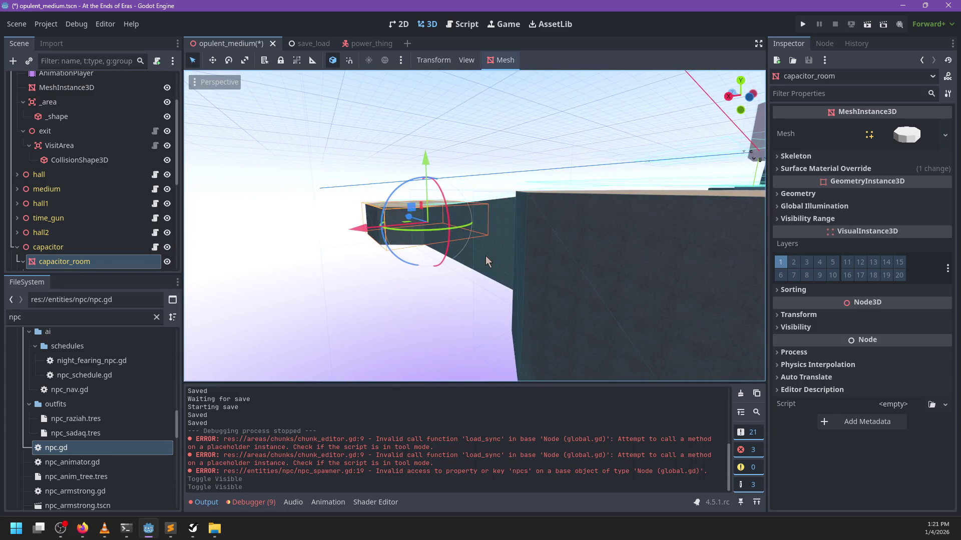
pyautogui.hotkey('ctrl', 's')
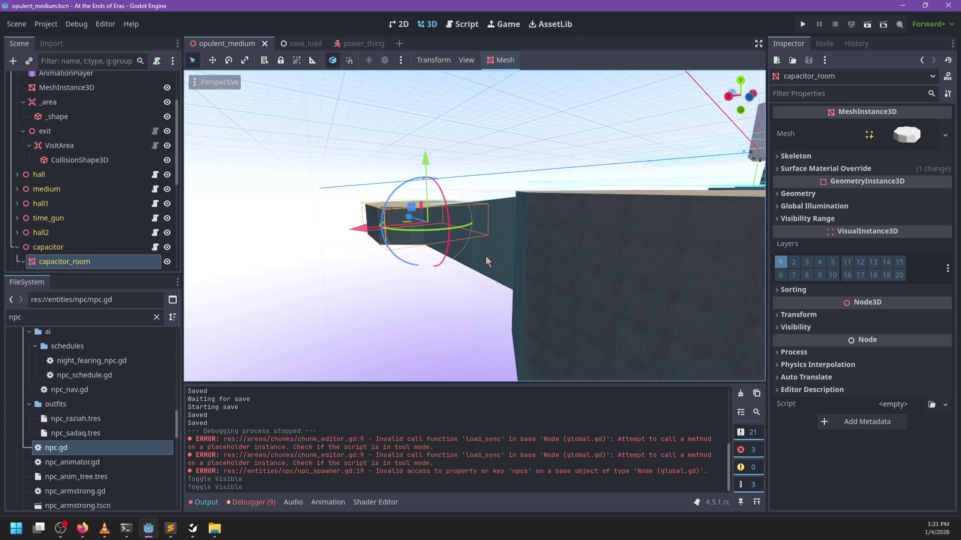
pyautogui.click(123, 532)
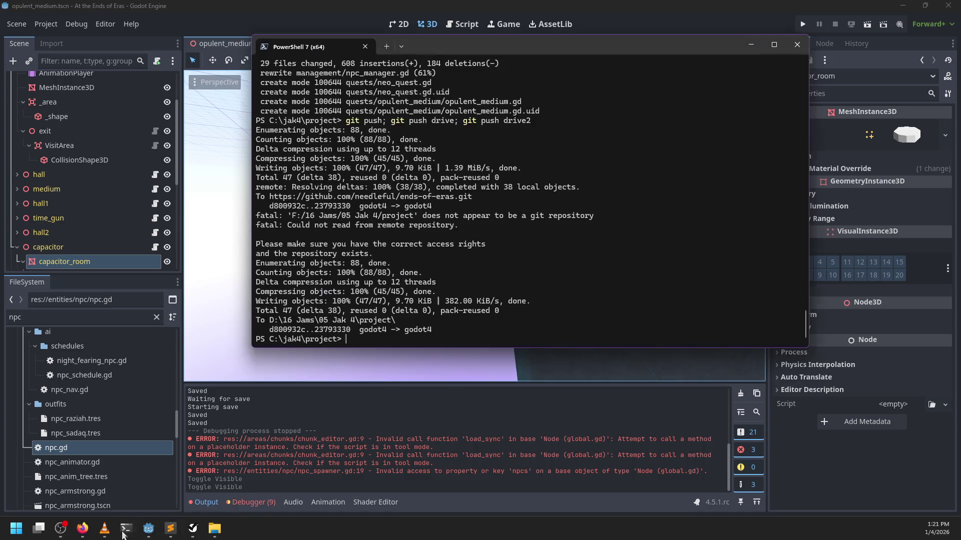
# Review the finished git push output in the PowerShell terminal.
pyautogui.moveTo(220, 532)
pyautogui.click(281, 498)
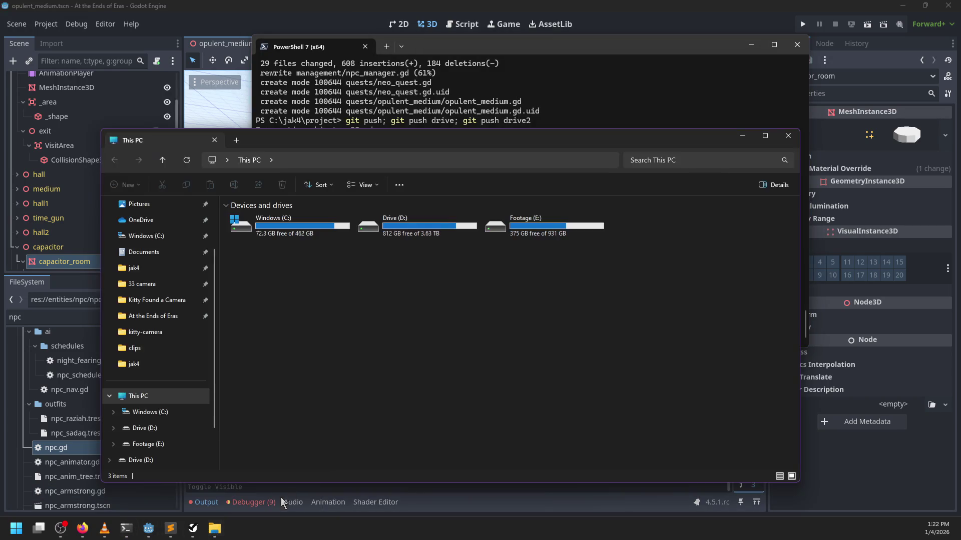
pyautogui.click(562, 49)
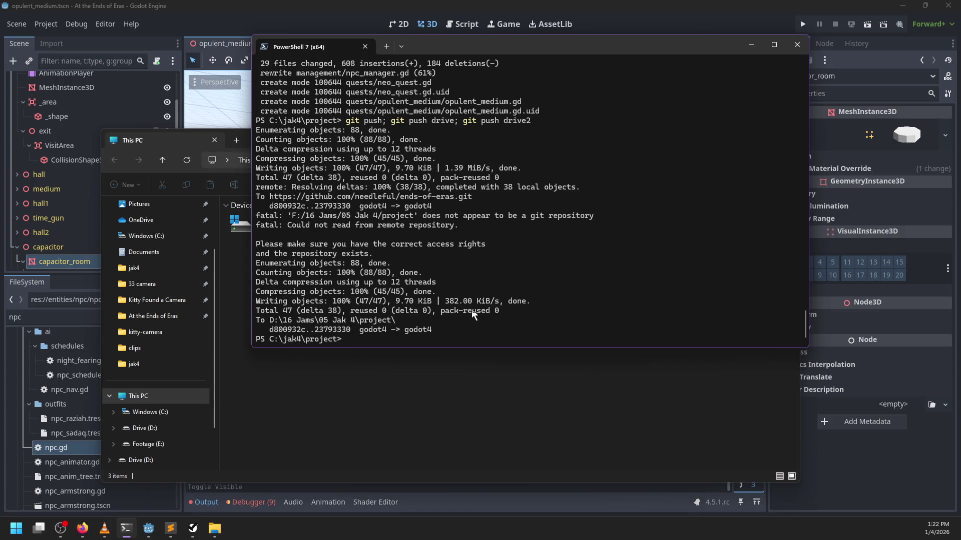
pyautogui.click(411, 427)
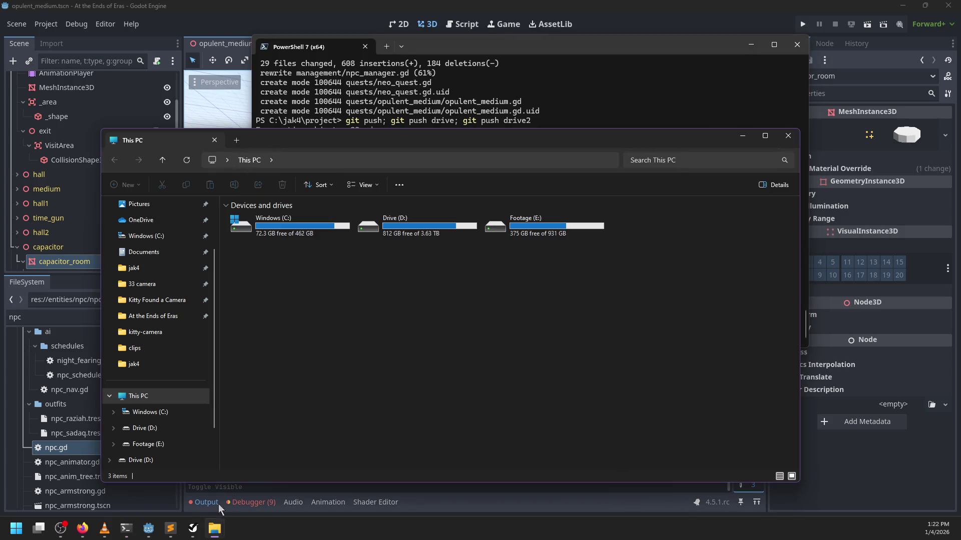
# Back in Godot, show the Debugger's Errors list with its 9 errors.
pyautogui.click(200, 505)
pyautogui.click(236, 500)
pyautogui.click(260, 381)
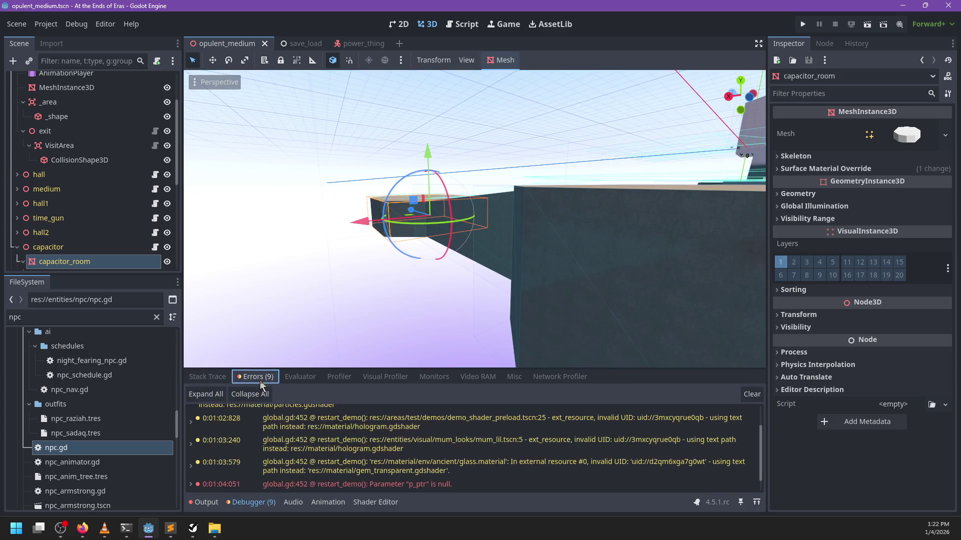
# Open global.gd from the errors and inspect the p_ptr is null errors at restart_demo line 452.
pyautogui.doubleClick(349, 426)
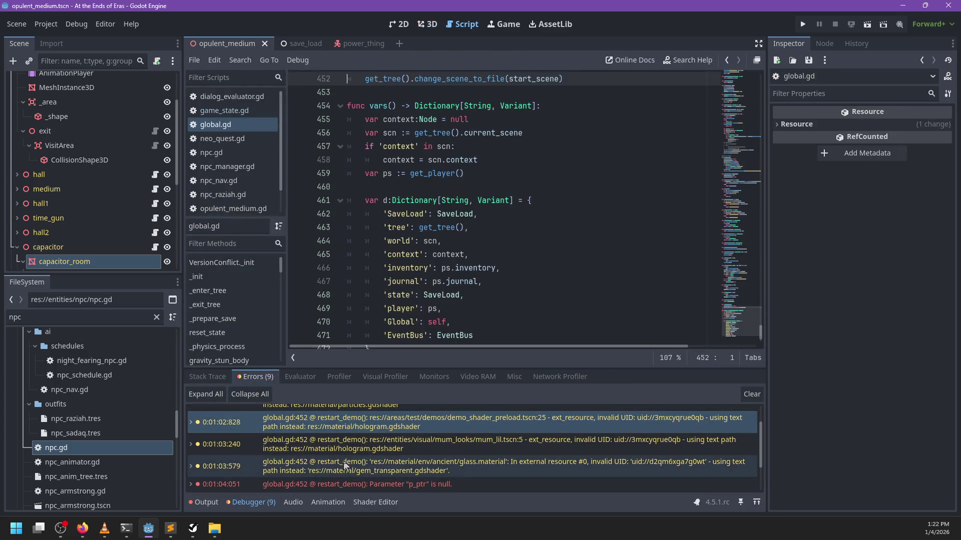
pyautogui.click(345, 463)
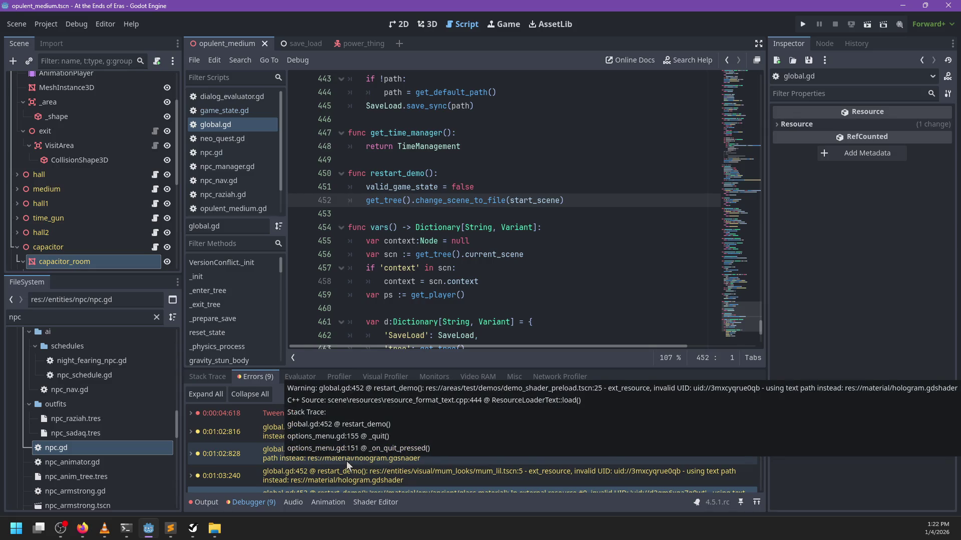
pyautogui.moveTo(531, 200)
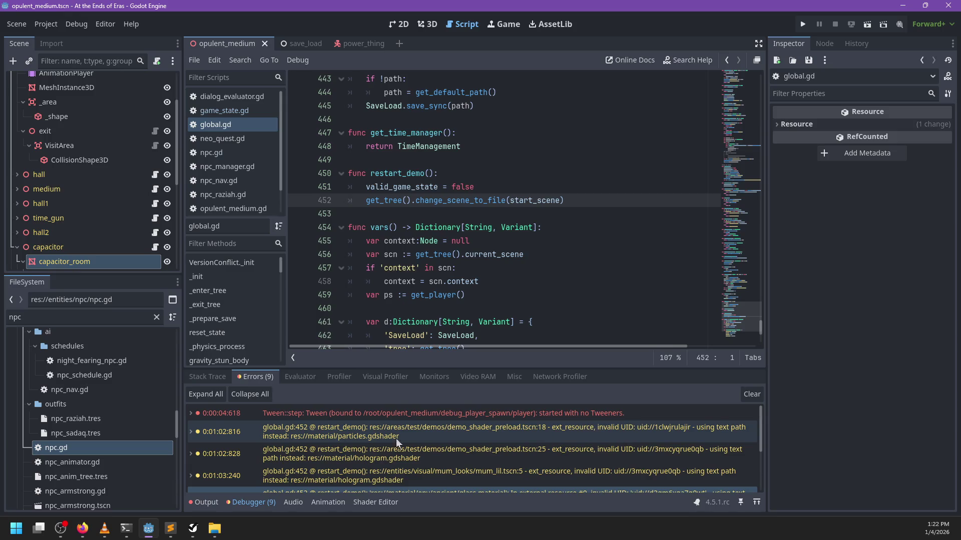
pyautogui.scroll(-2, 367, 441)
pyautogui.click(380, 473)
pyautogui.scroll(-2, 386, 463)
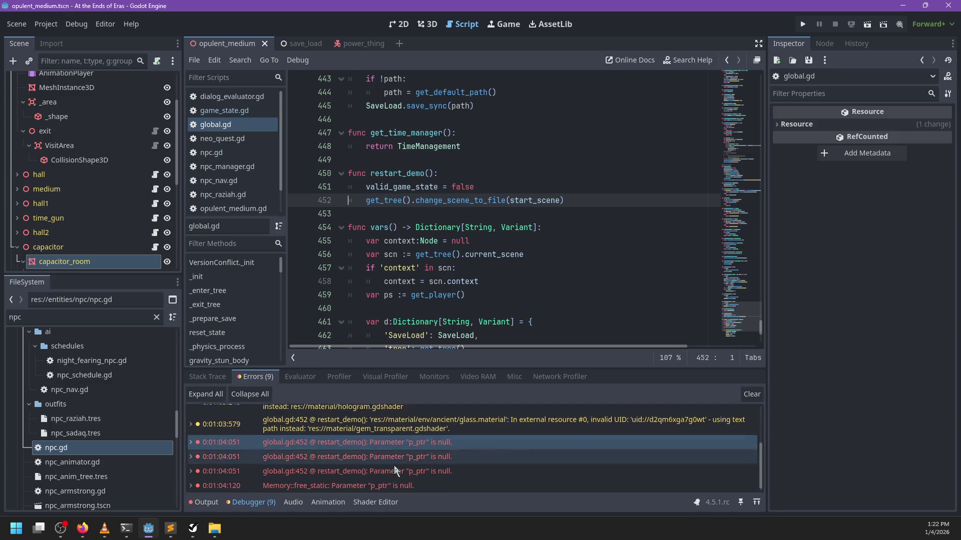
pyautogui.moveTo(387, 439)
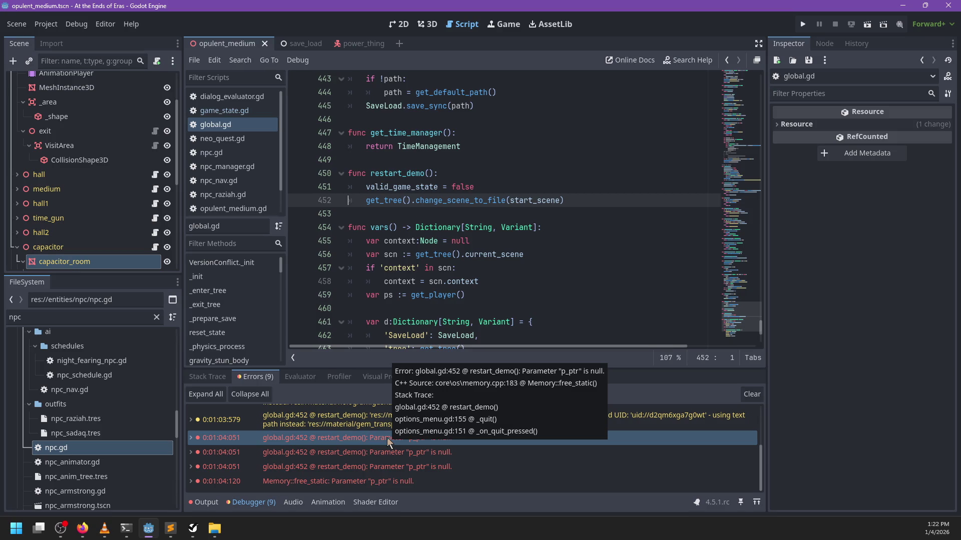
pyautogui.click(379, 467)
pyautogui.click(590, 233)
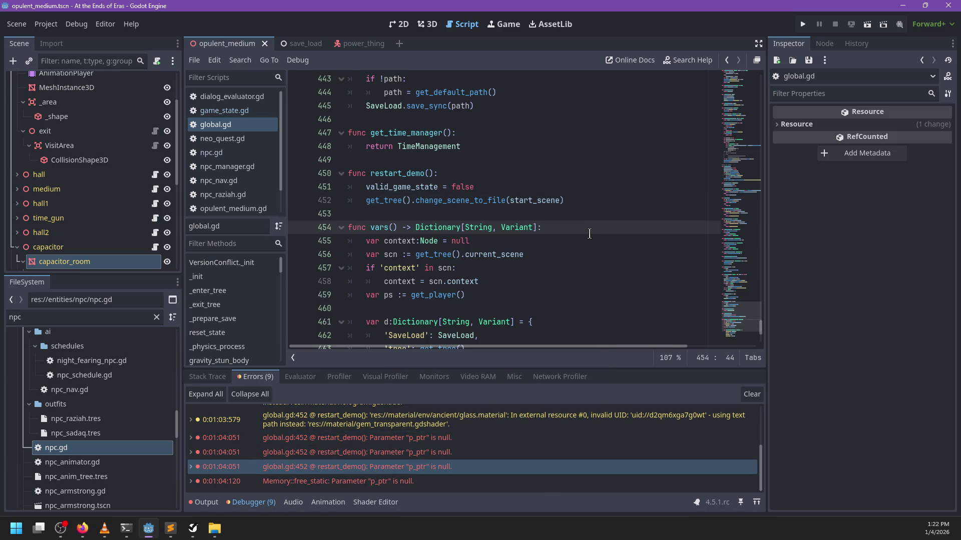